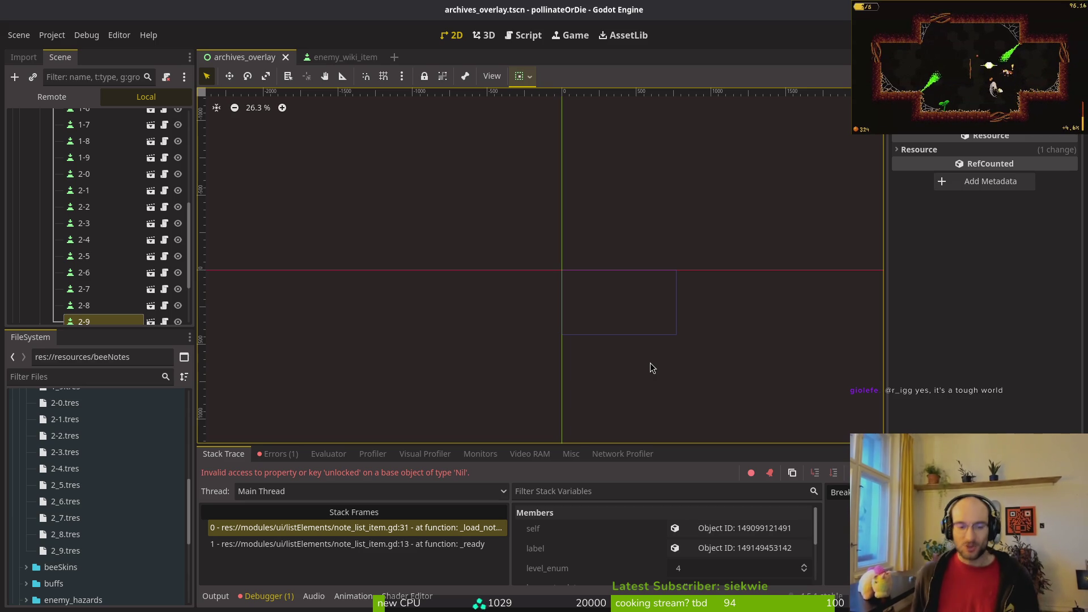
Collapse the VBoxContainer and noteList branches, then flip to enemy_wiki_item and back to archives_overlay
scroll(61, 139, "up", 10)
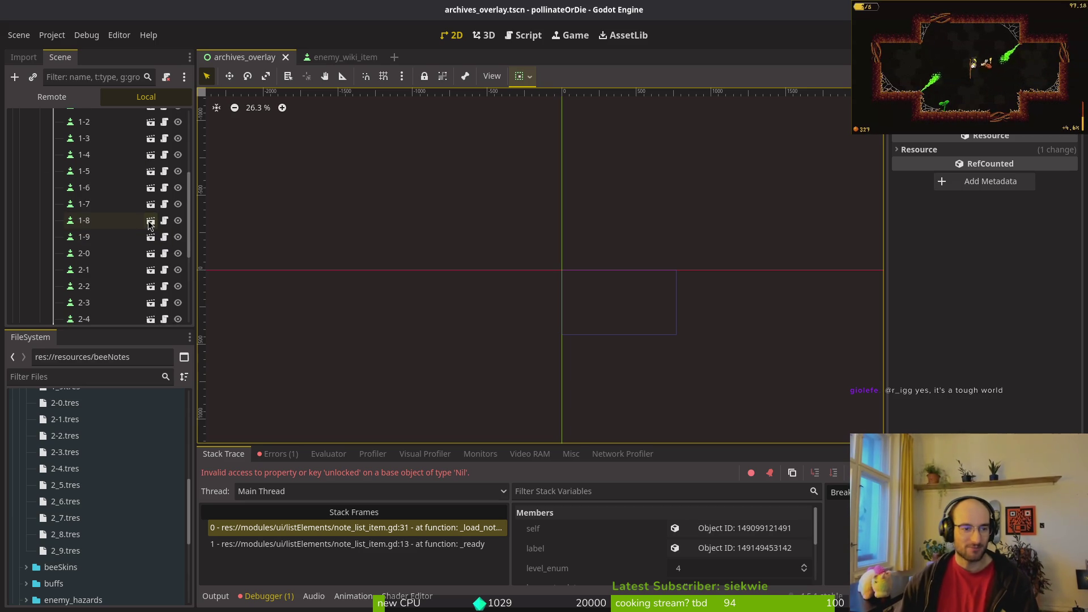
left_click(56, 211)
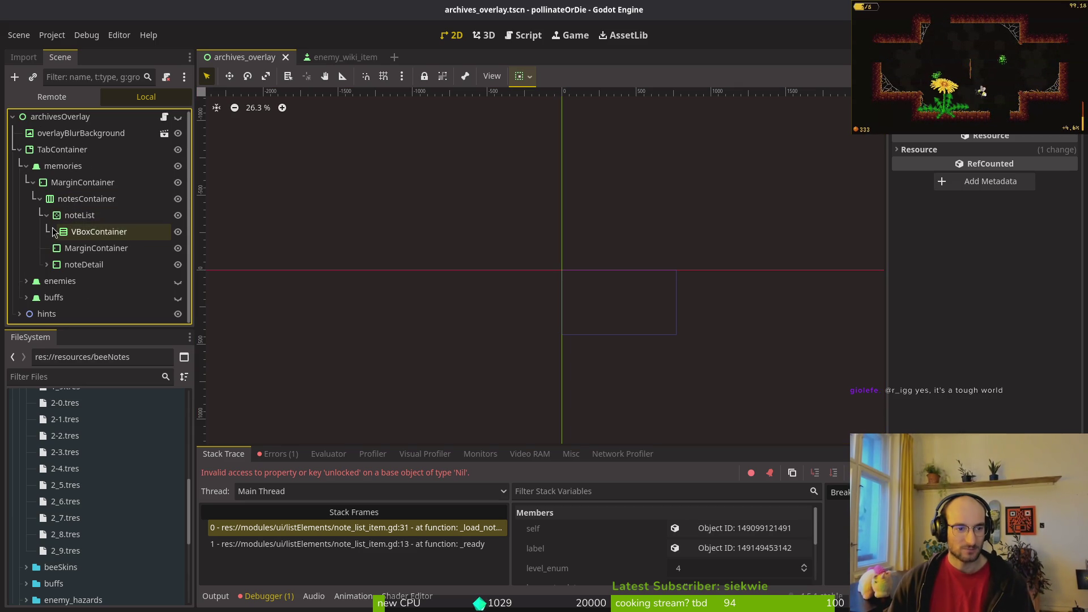
left_click(46, 215)
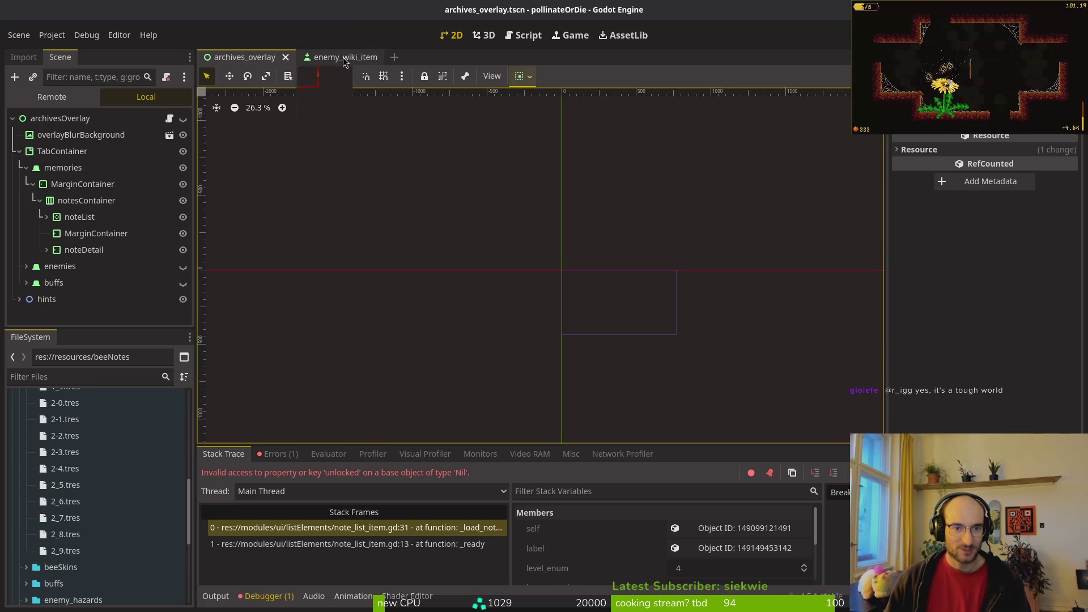
left_click(334, 57)
left_click(244, 57)
left_click(339, 59)
left_click(248, 60)
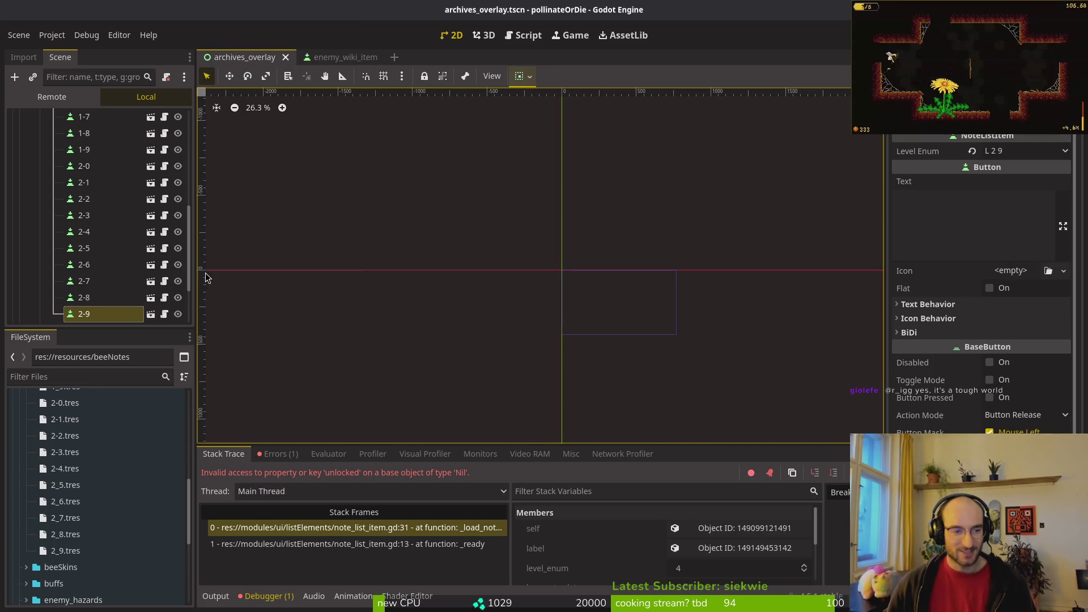
Collapse the VBoxContainer again to hide the numbered note items, then bring up the file manager
scroll(73, 229, "up", 3)
scroll(71, 228, "up", 4)
left_click(54, 234)
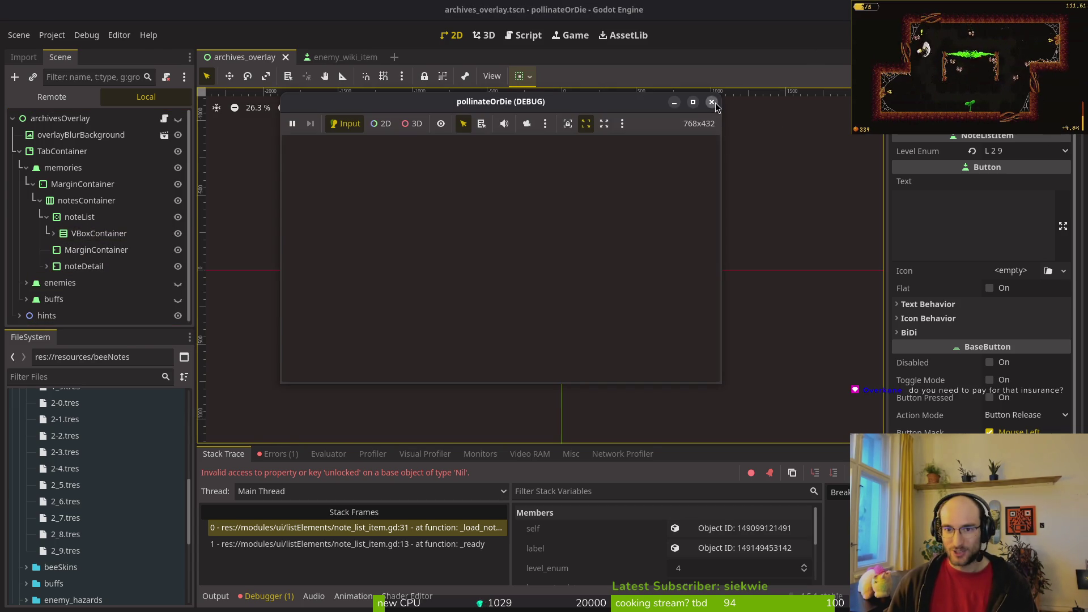
key("super+e")
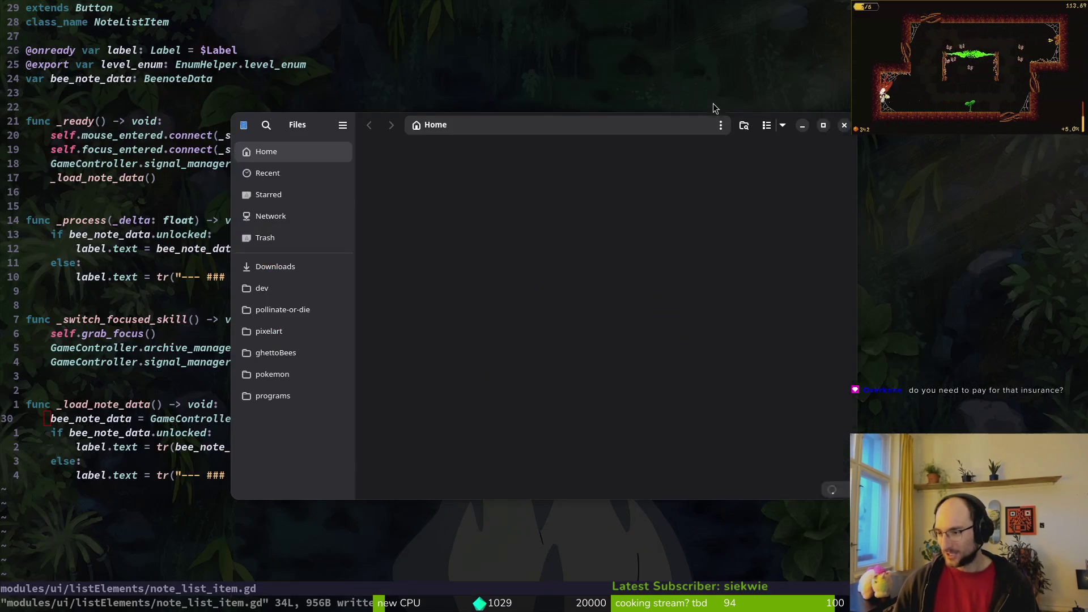
Go through Downloads > pollinateBuilds > linux and launch the pollinate.x86_64 build
double_click(580, 184)
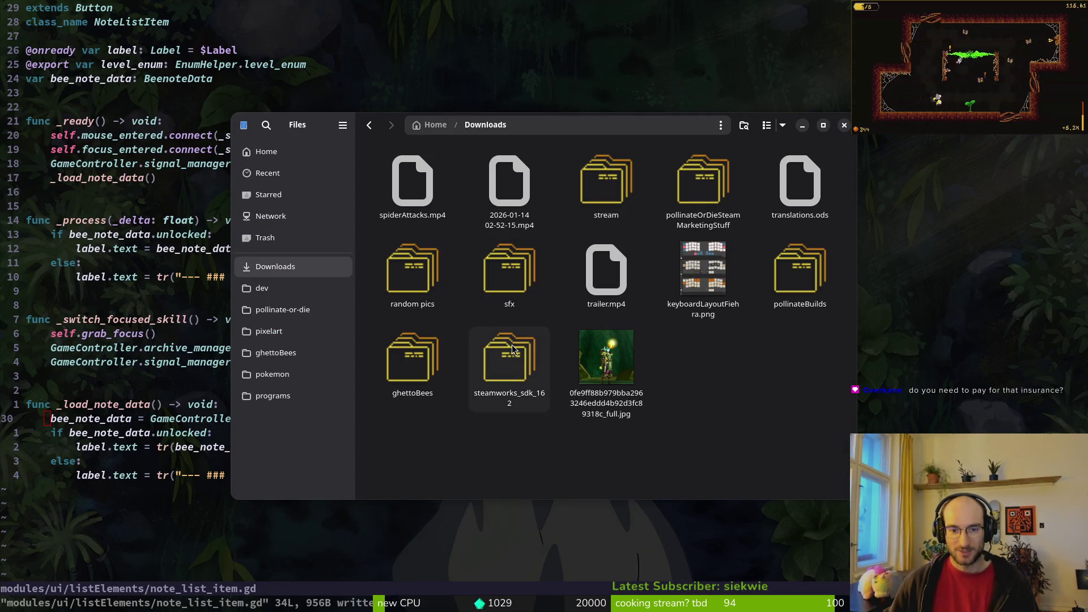
left_click(413, 363)
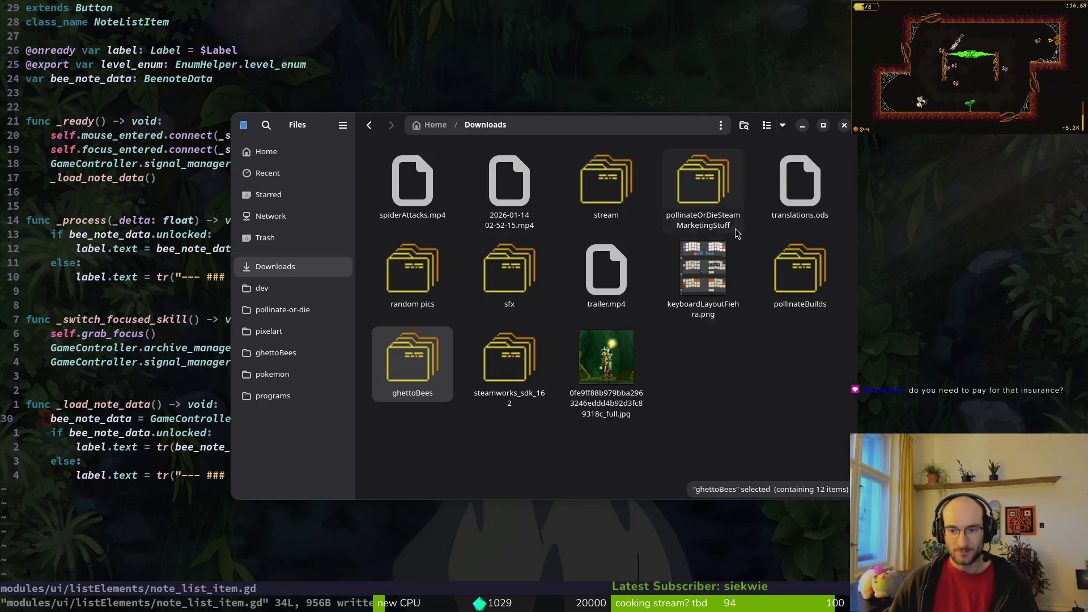
double_click(794, 257)
double_click(407, 211)
double_click(611, 201)
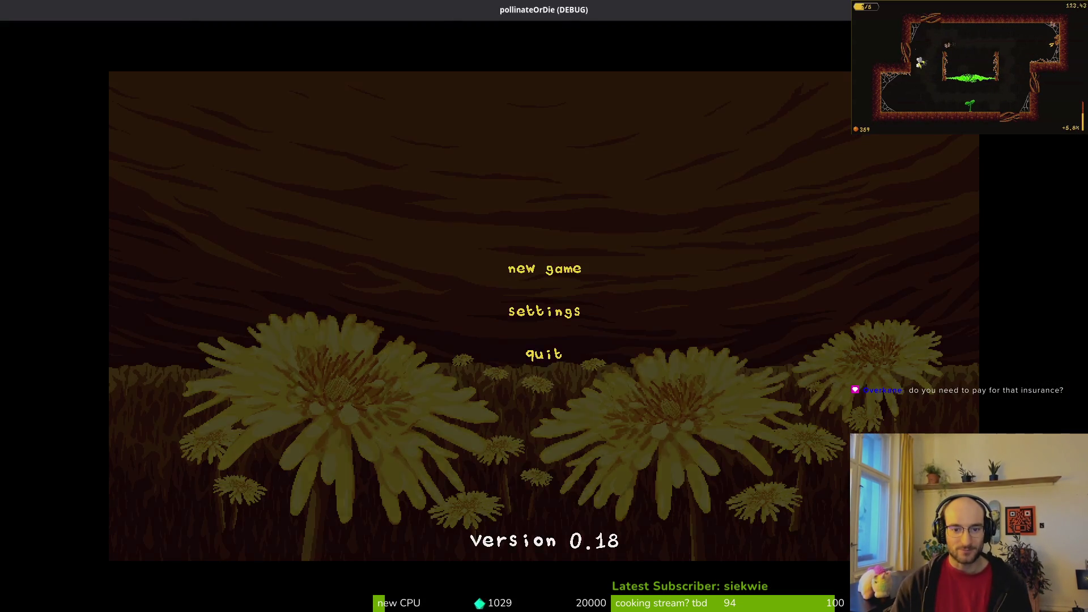
Start a new game and browse the codex's memories, enemies and buffs entries, then close it
key("Return")
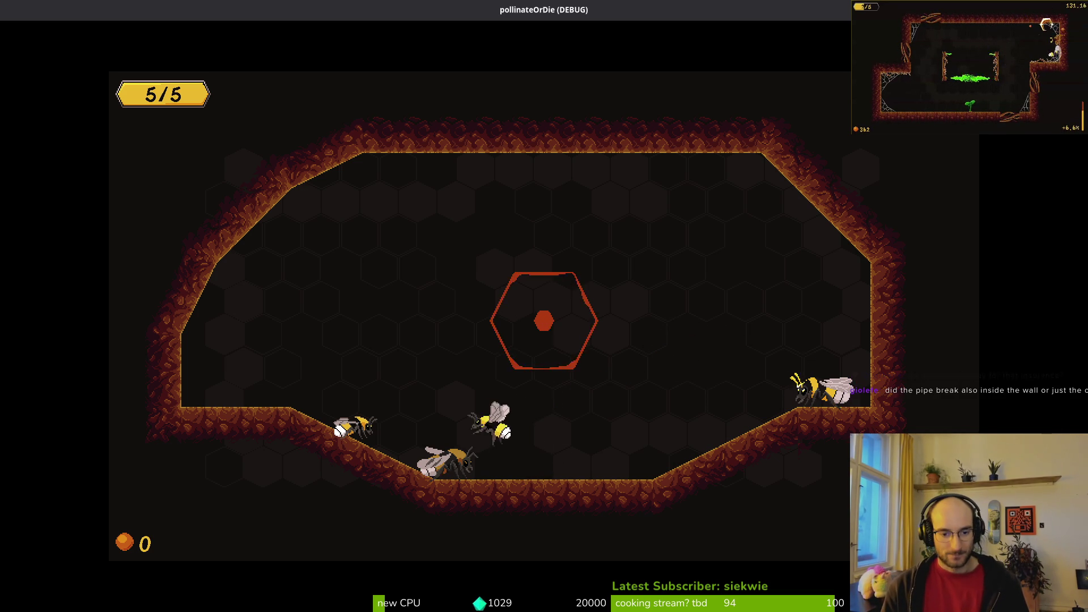
key("Tab")
key("e")
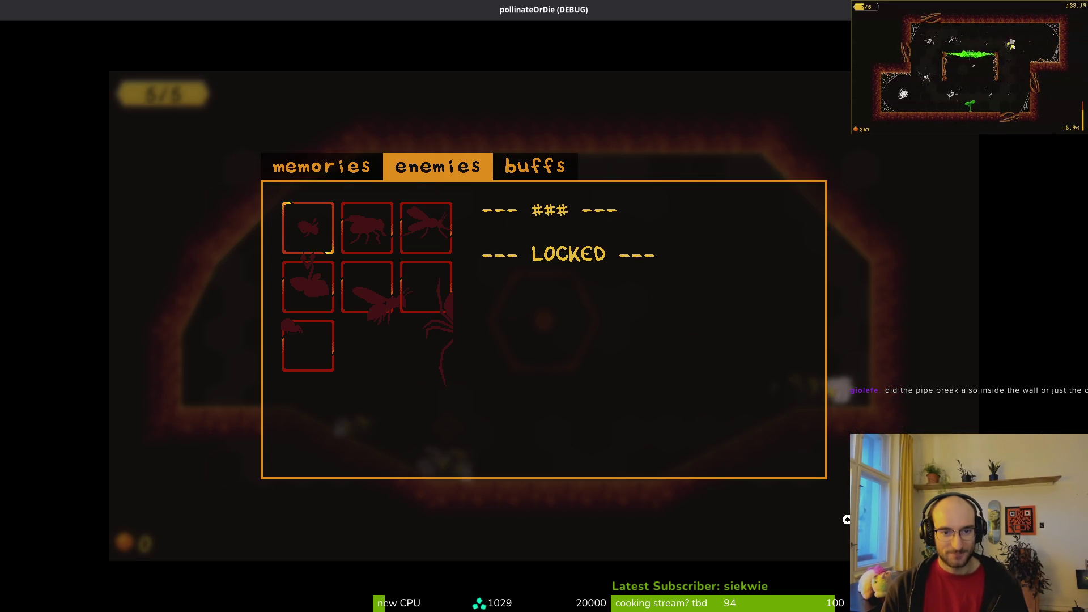
key("e")
key("Down")
key("Down")
key("Right")
key("Down")
key("Left")
key("Left")
key("q")
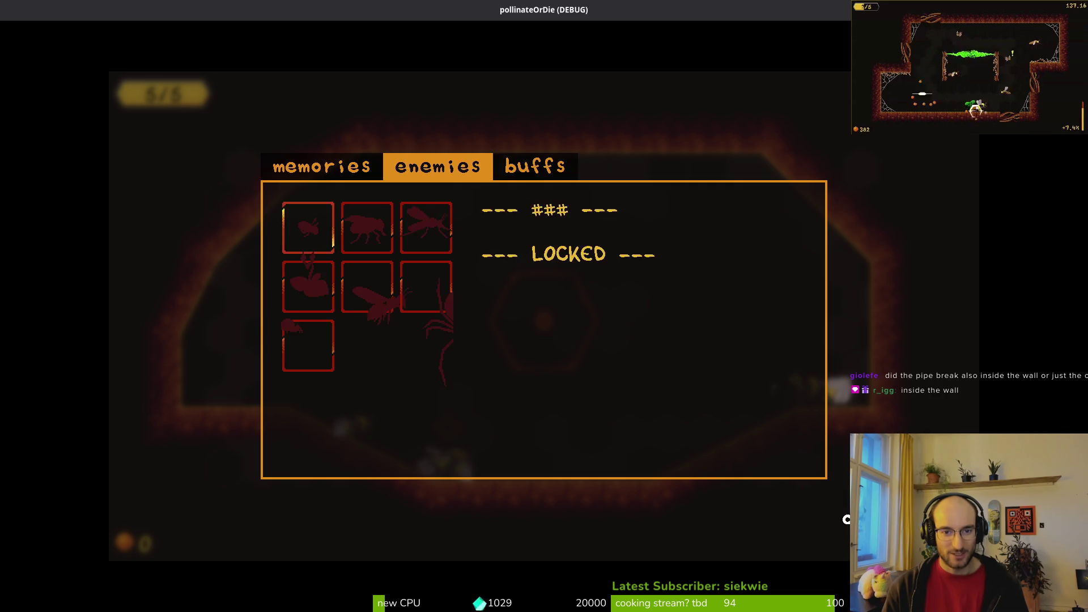
key("q")
key("Escape")
Browse the skins: the buff-tailed bumblebee and a locked skin costing 5000
key("e")
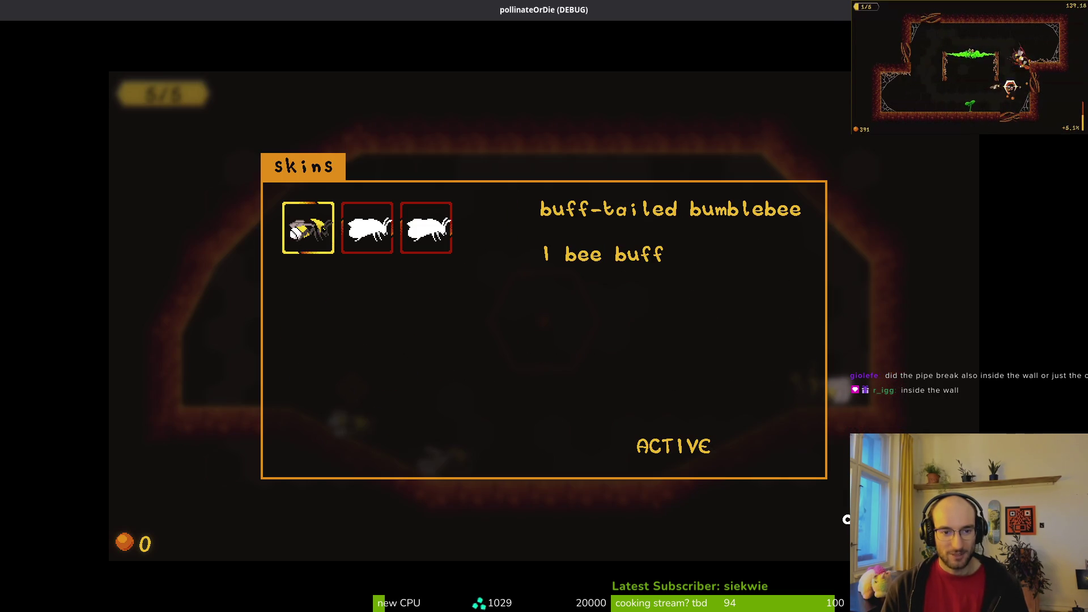
key("Right")
key("Right")
key("Left")
key("Left")
key("Right")
key("Right")
key("Left")
key("Left")
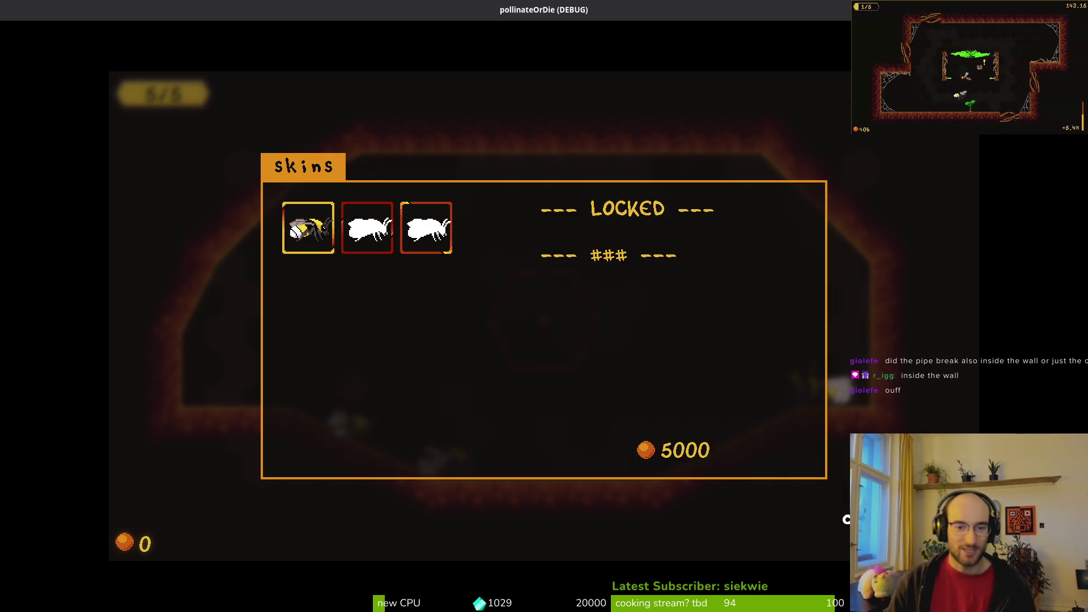
key("Escape")
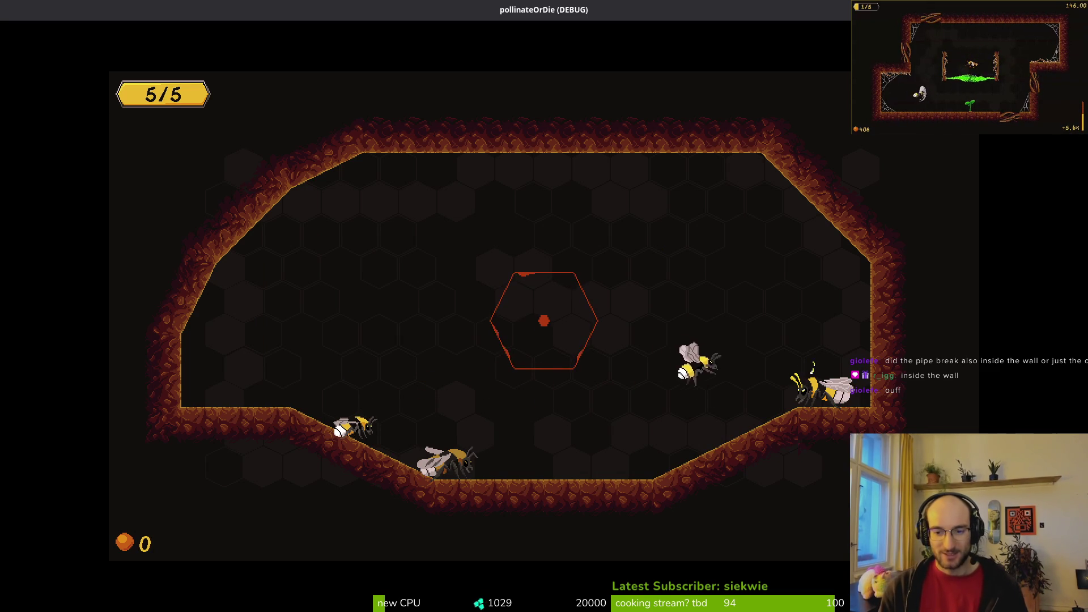
View the combobar and smash damage upgrades in the upgrade menu, then resume play
key("Tab")
key("Right")
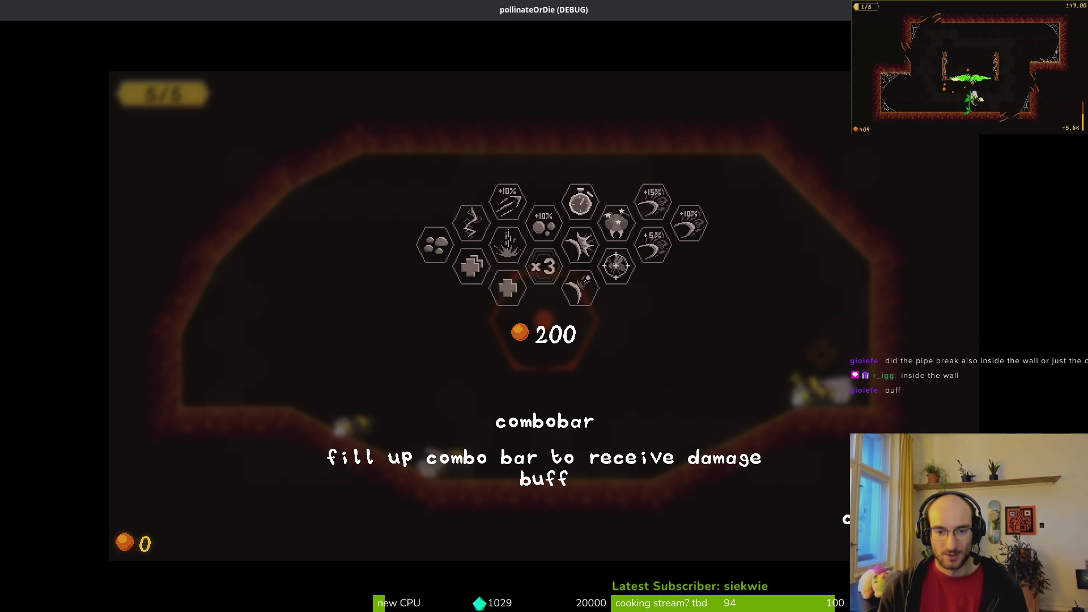
key("Right")
key("Tab")
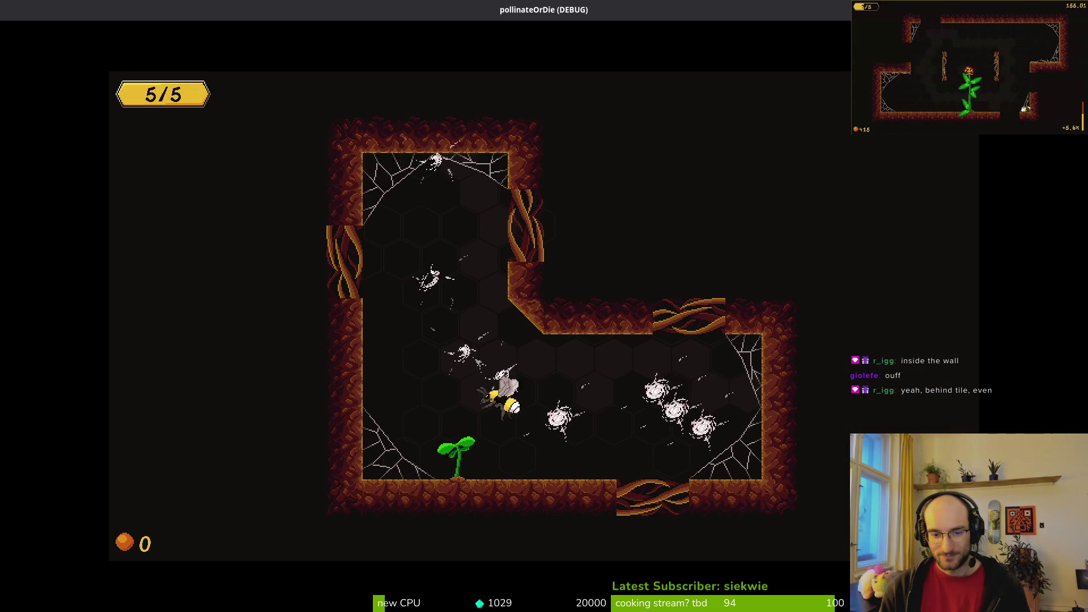
Dash the bee around the web room, killing bugs and hitting the honey drop
key("Right")
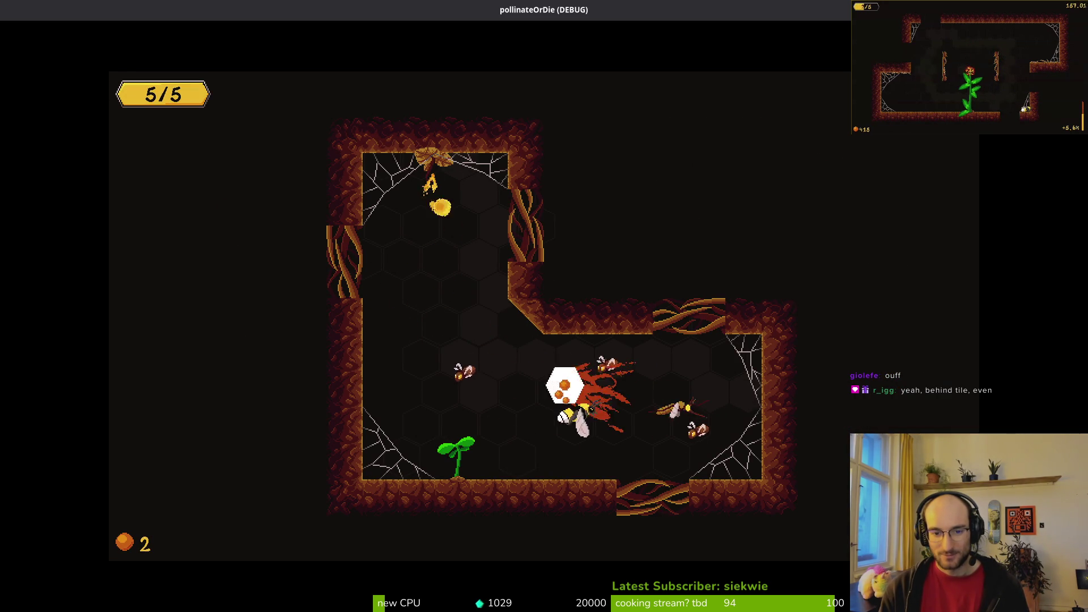
key("Left")
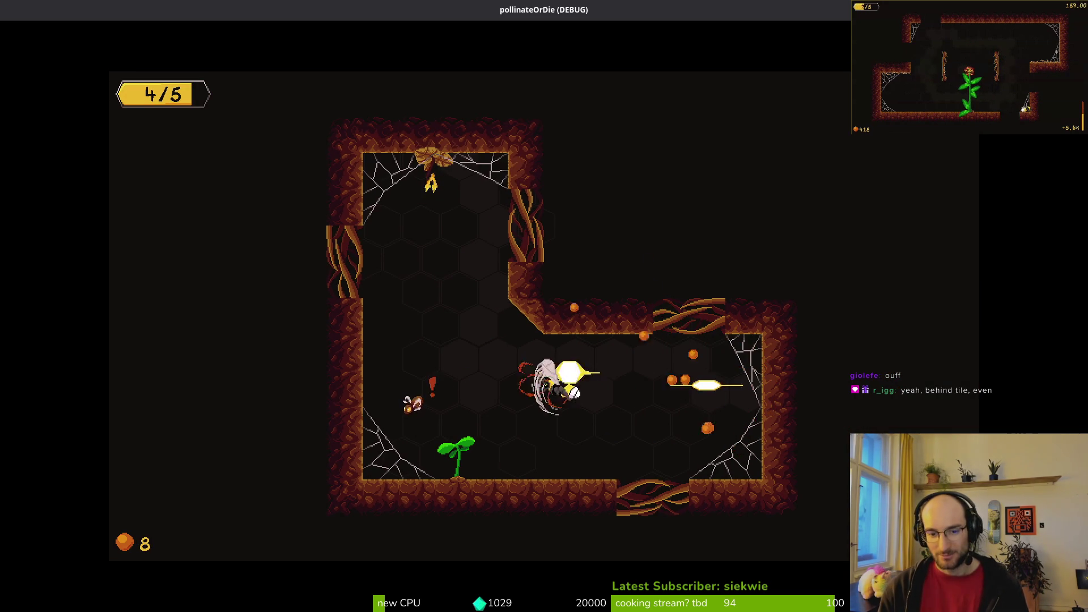
key("Up")
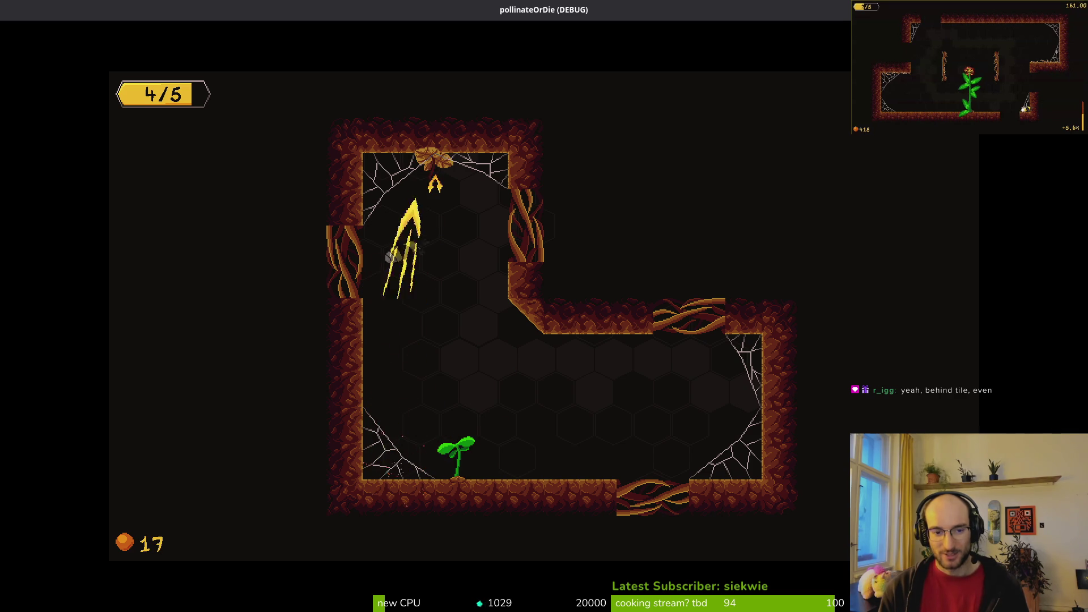
key("Down")
key("Right")
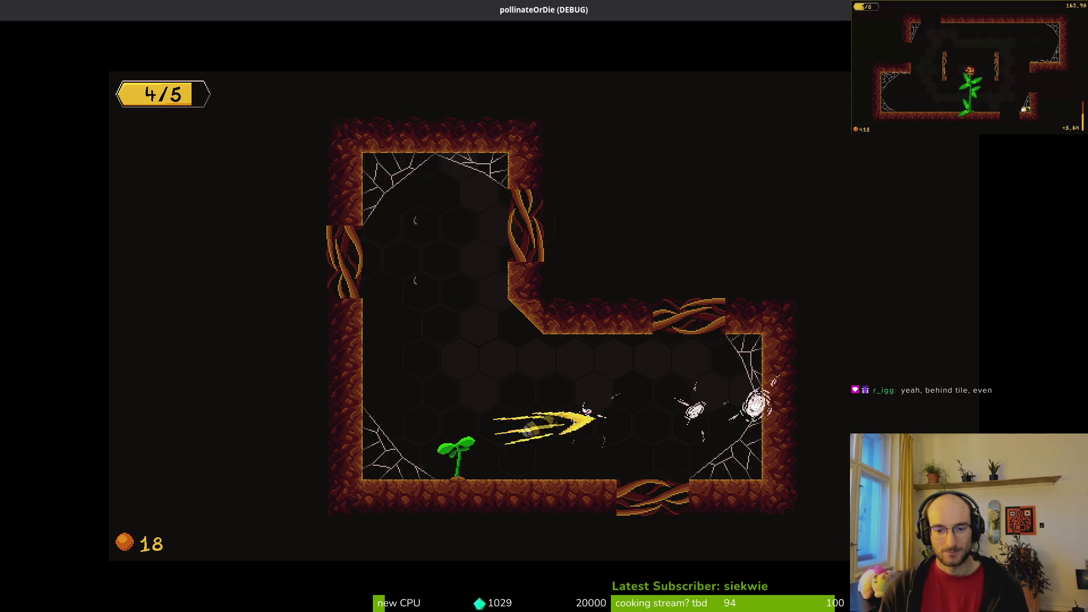
key("Up")
key("Down")
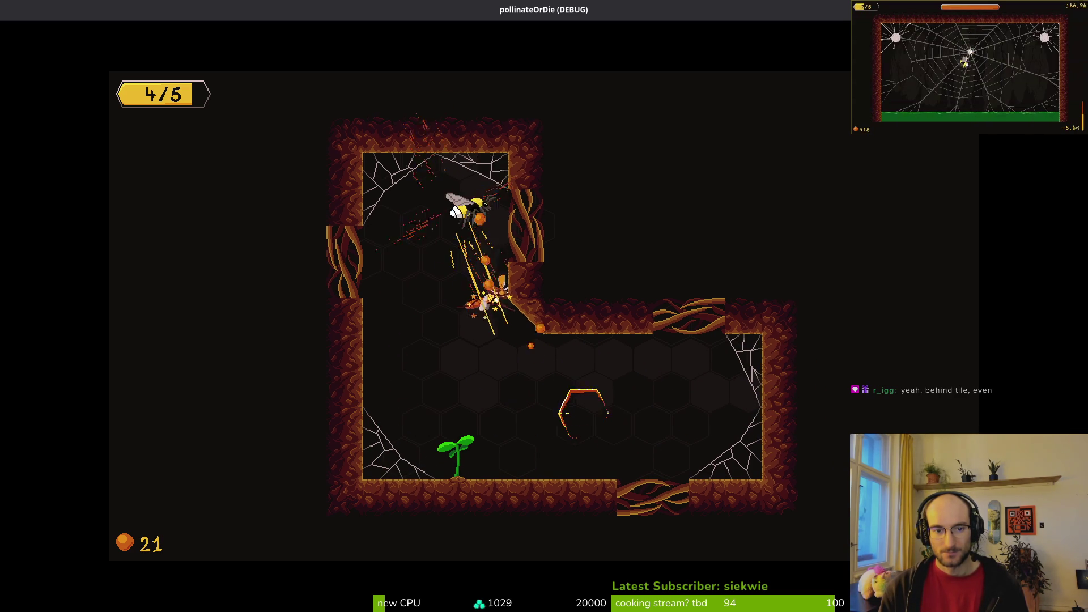
key("Left")
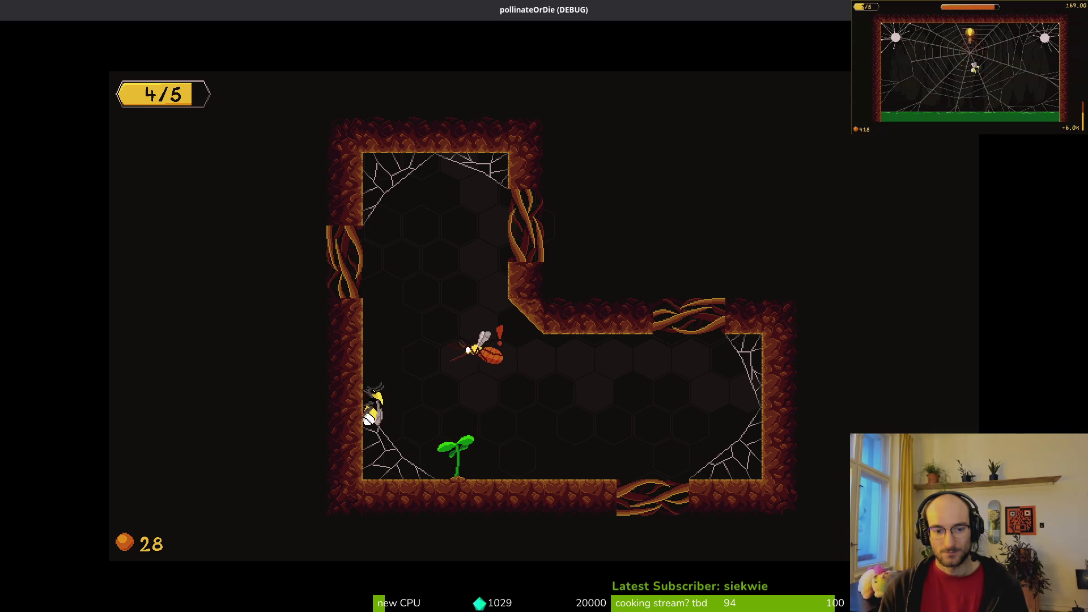
Pause, check the Settings panel, back out and continue the game
key("Escape")
key("Down")
key("Return")
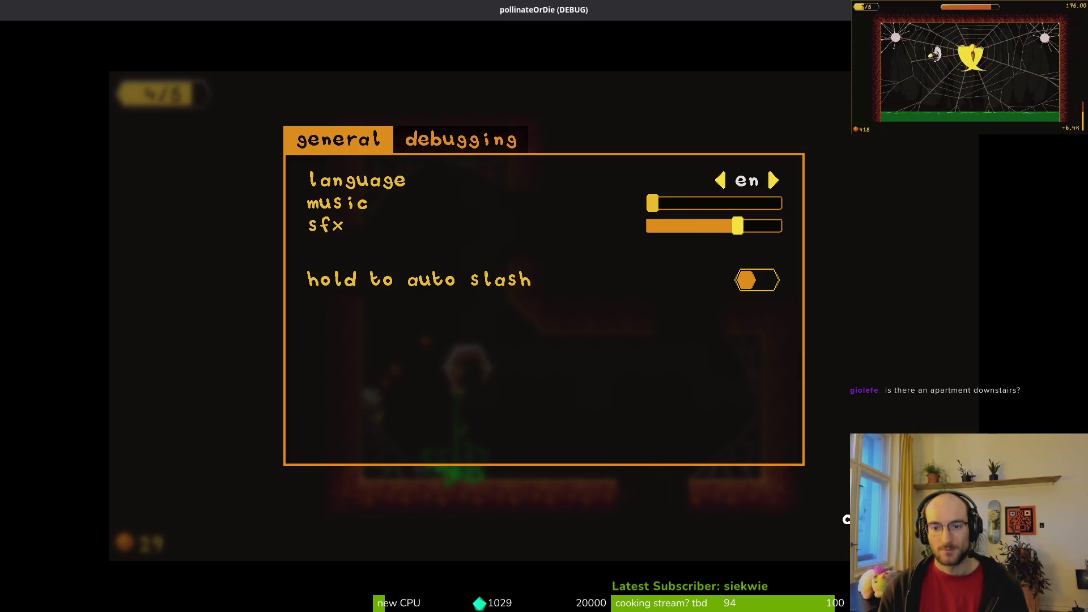
key("Escape")
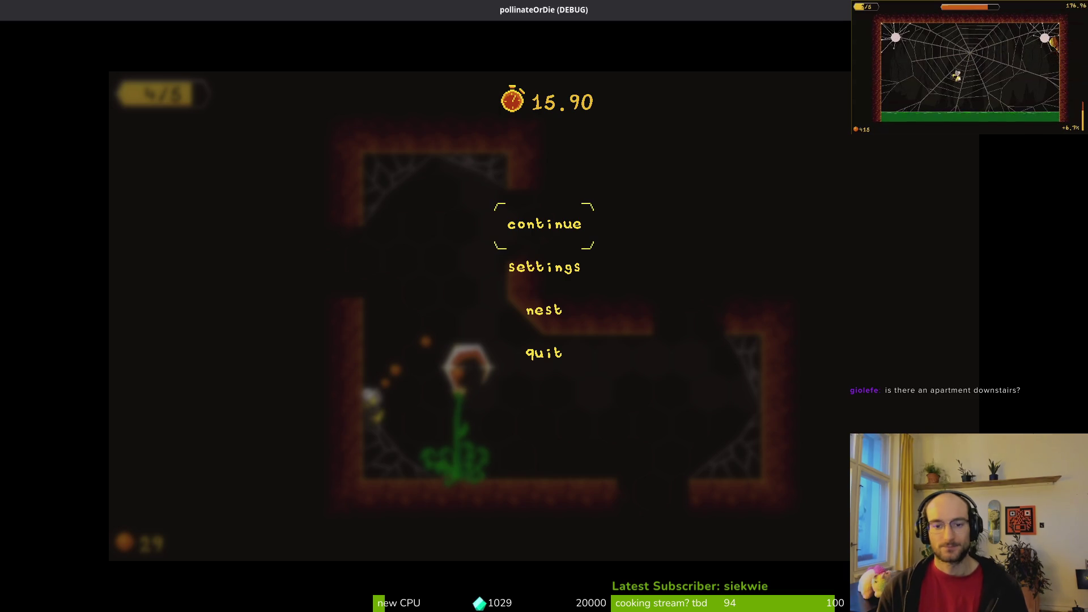
key("Return")
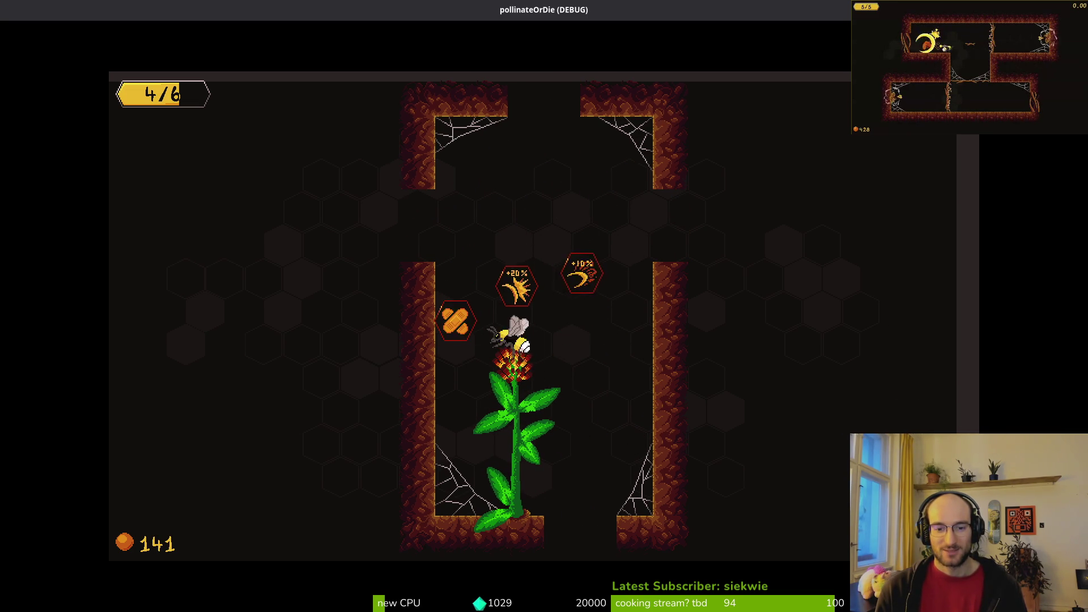
Play through to the flower corridor at 4/6 health and 141 pollen, then pause
key("Escape")
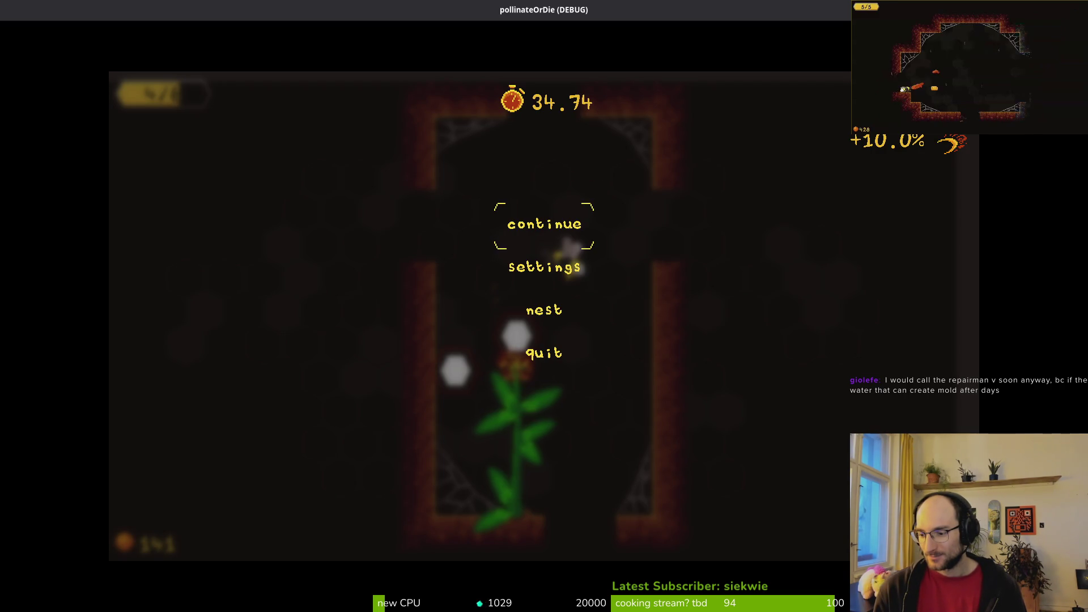
Resume, clear the next room's enemies and both wall shooters, and pollinate the dandelion
key("Escape")
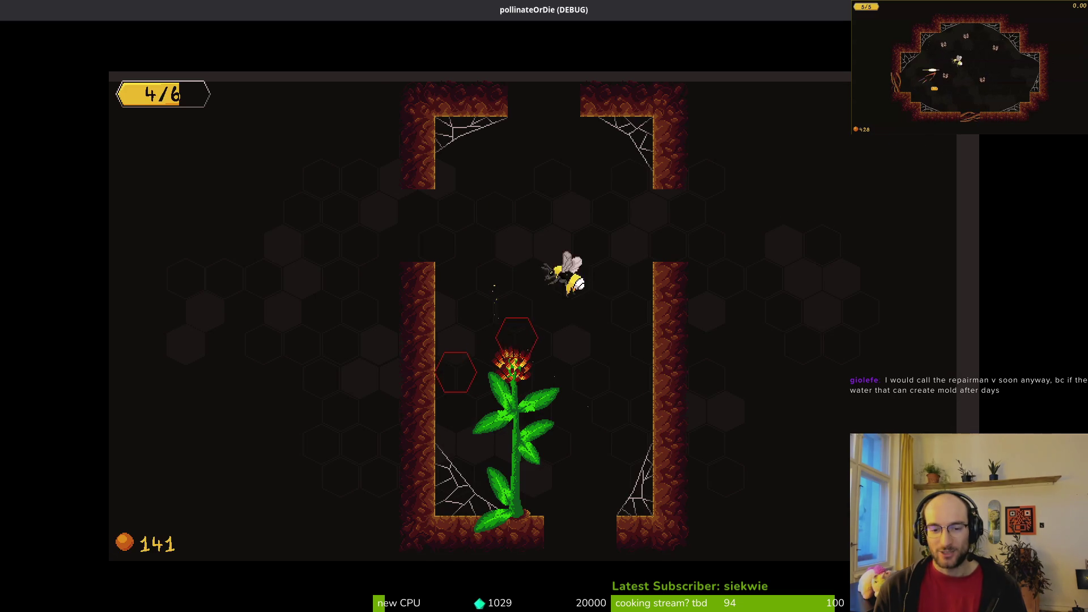
key("Right")
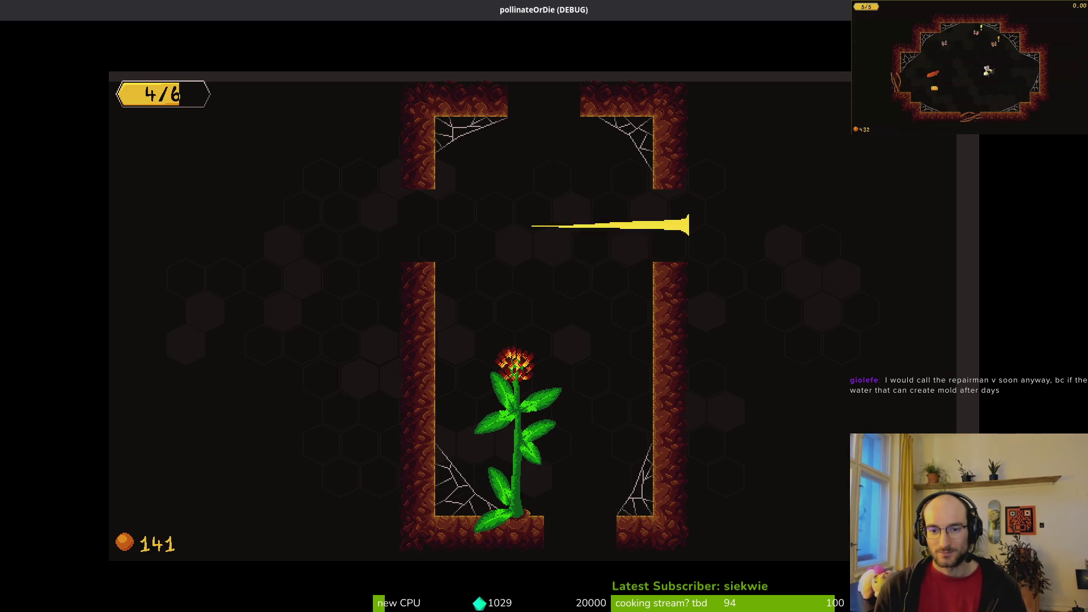
key("Up")
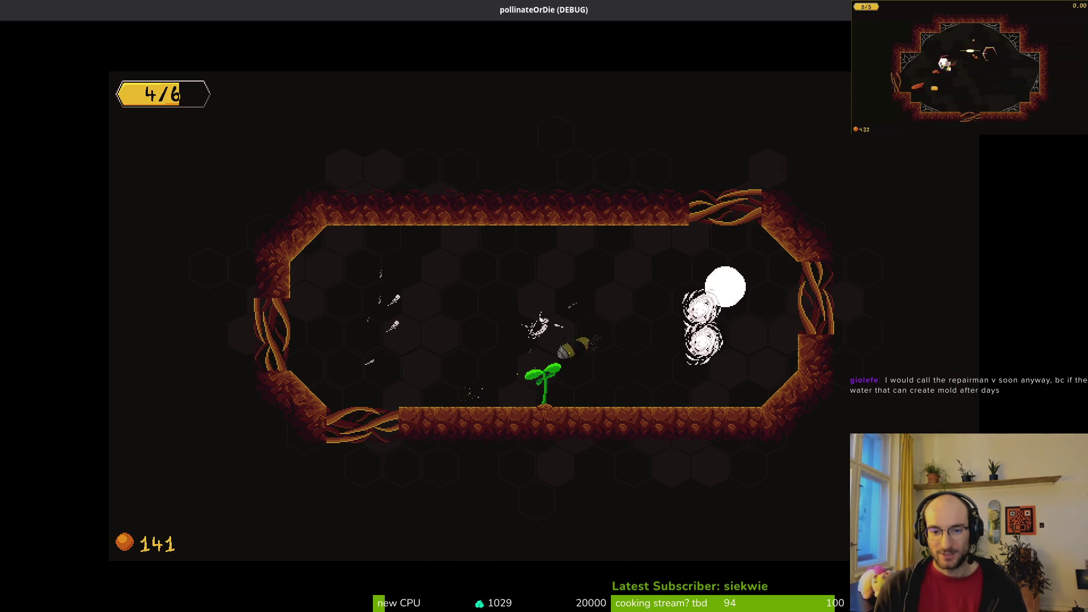
key("Left")
key("Right")
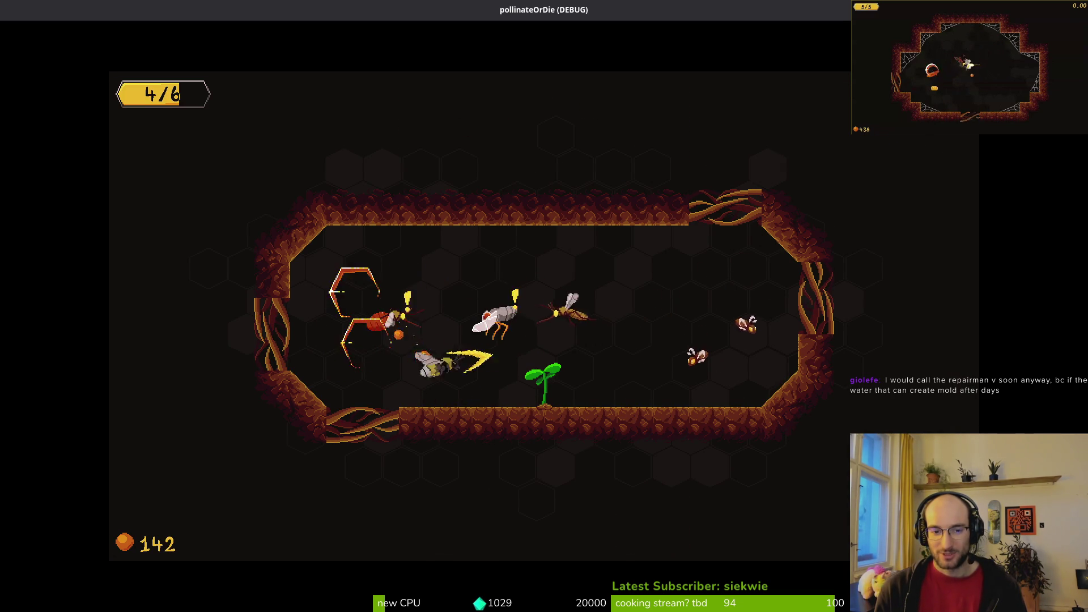
key("Left")
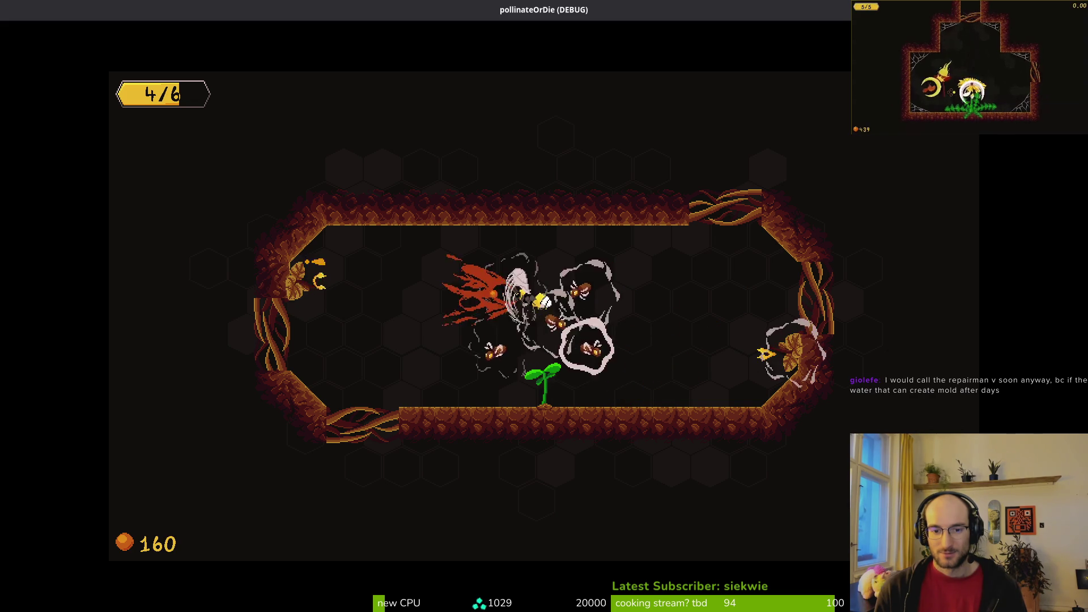
key("Left")
key("Left")
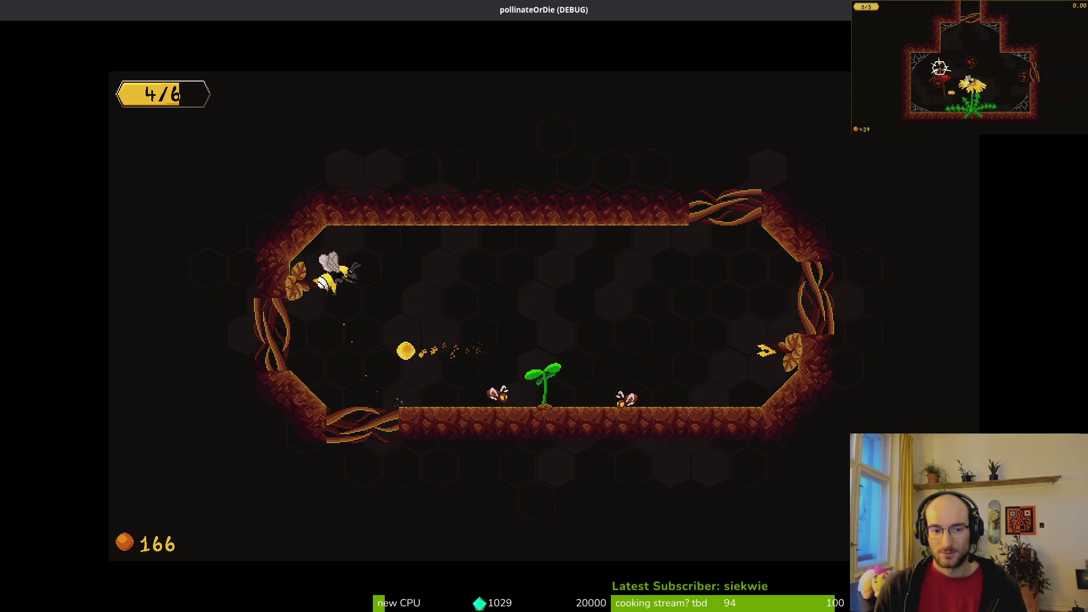
key("Right")
key("Left")
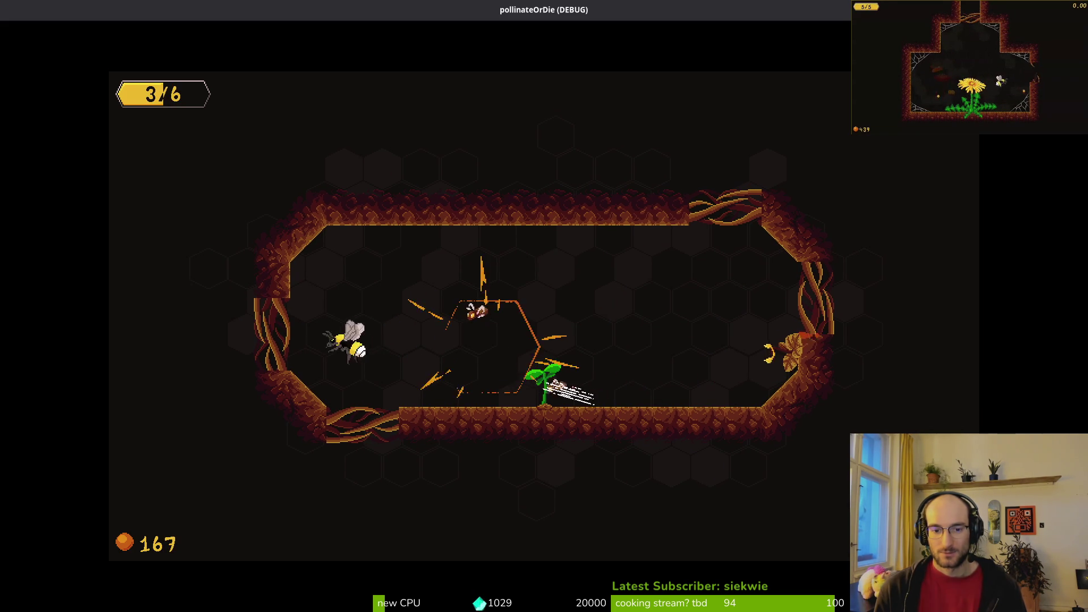
key("Left")
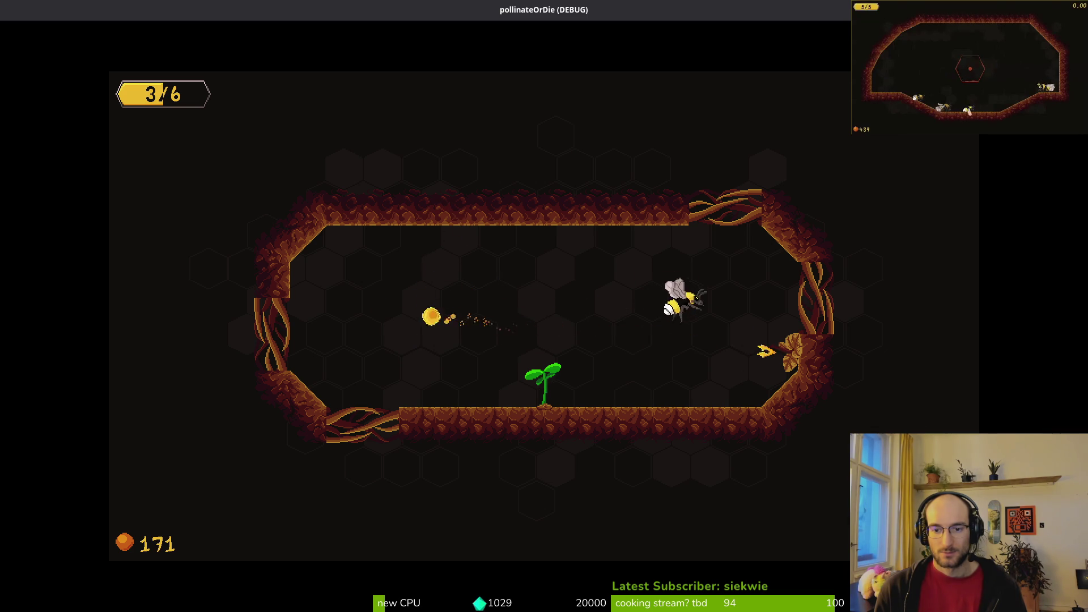
key("Left")
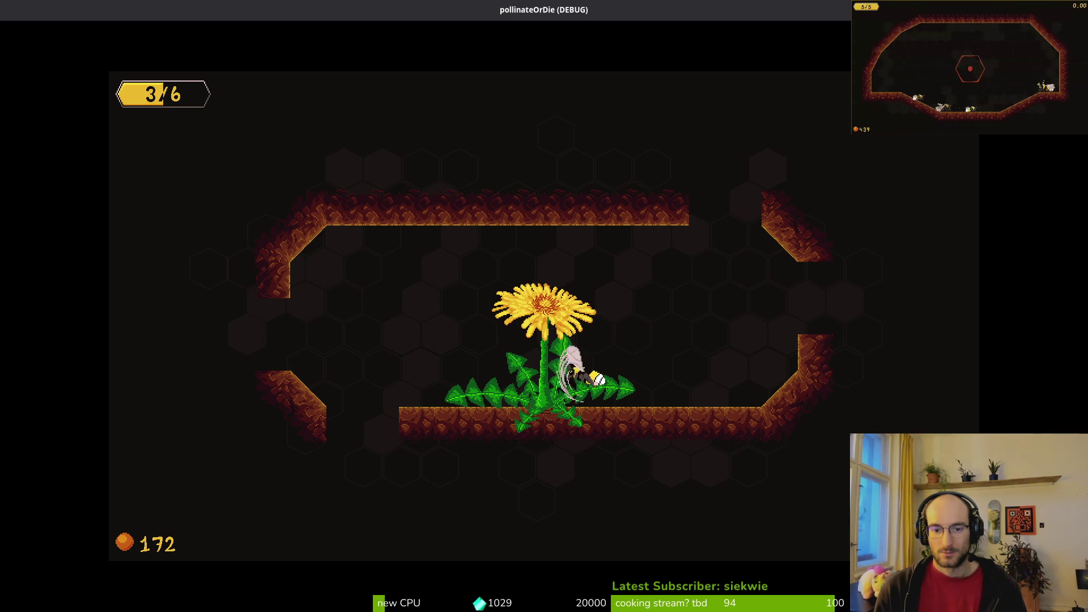
key("Right")
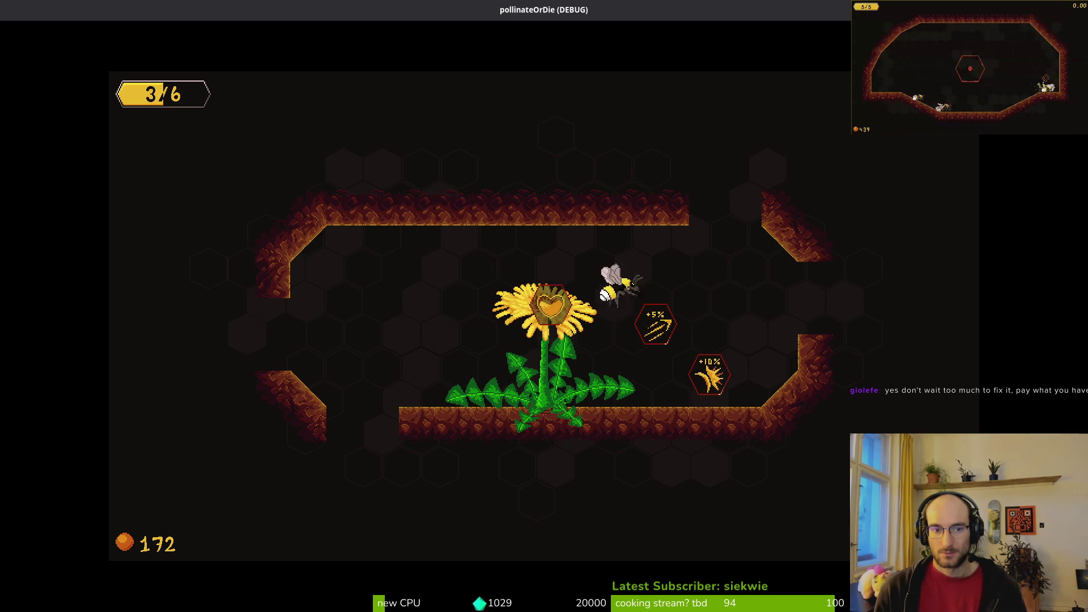
key("Left")
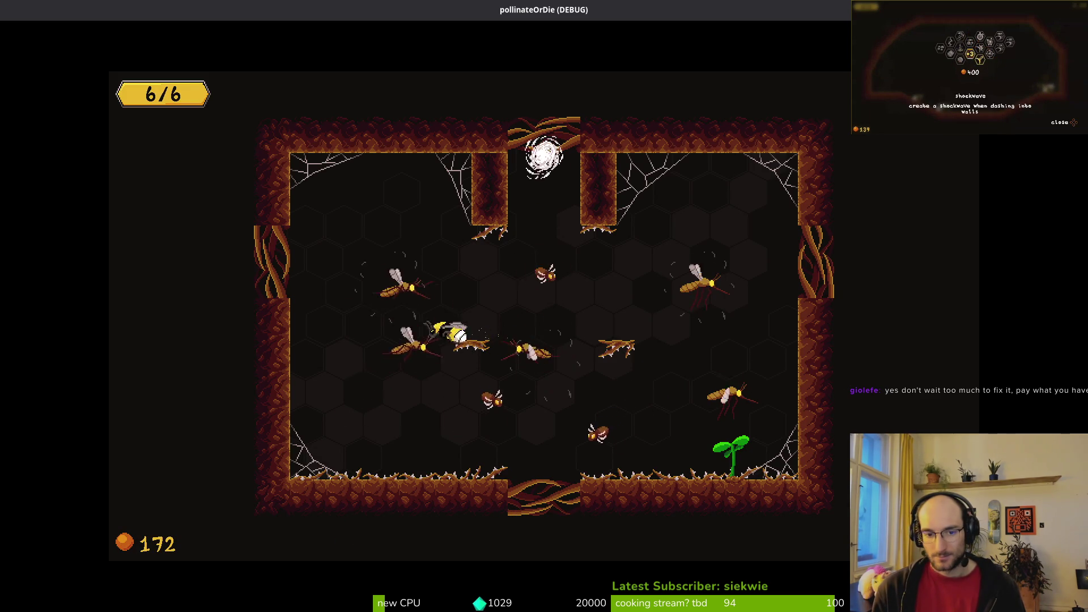
Clear the moths in the following room, collecting pollen, until the sprout flowers
key("Right")
key("Up")
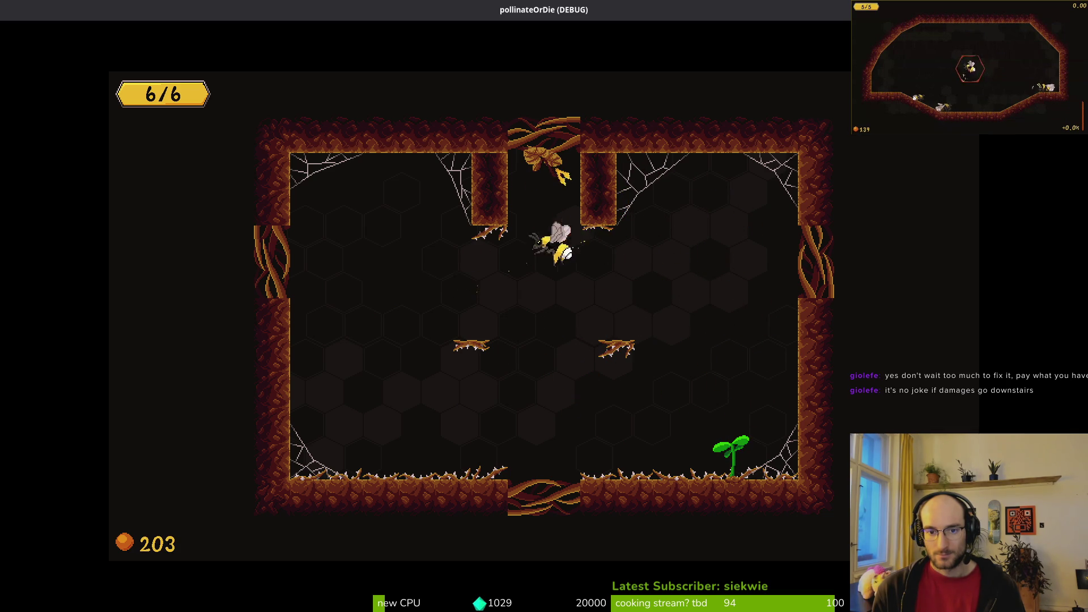
key("Left")
key("Right")
key("Up")
key("Right")
key("Down")
key("Left")
key("Up")
key("Right")
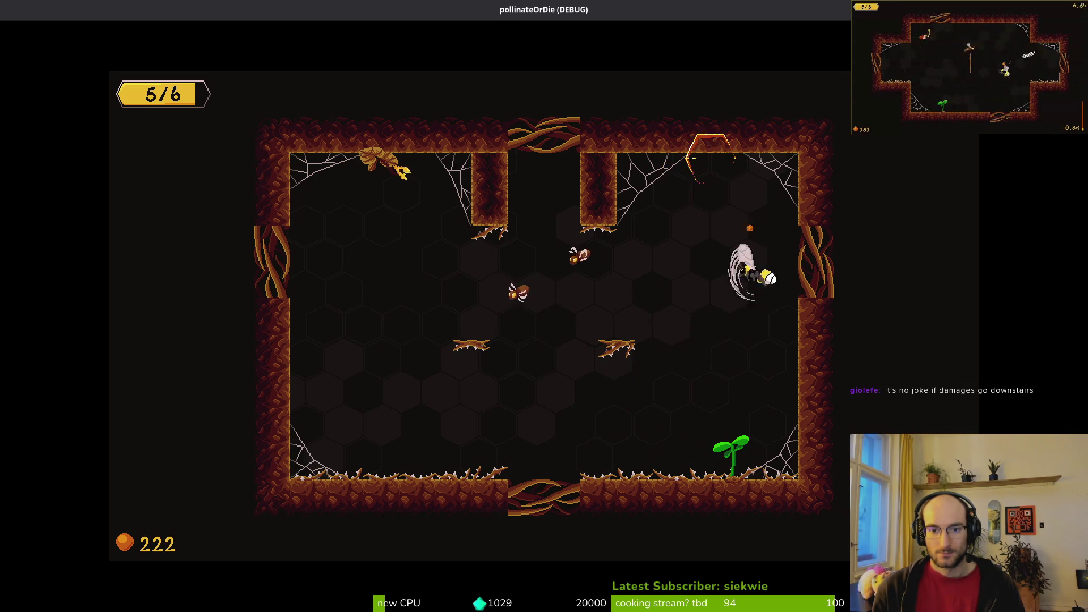
key("Left")
key("Up")
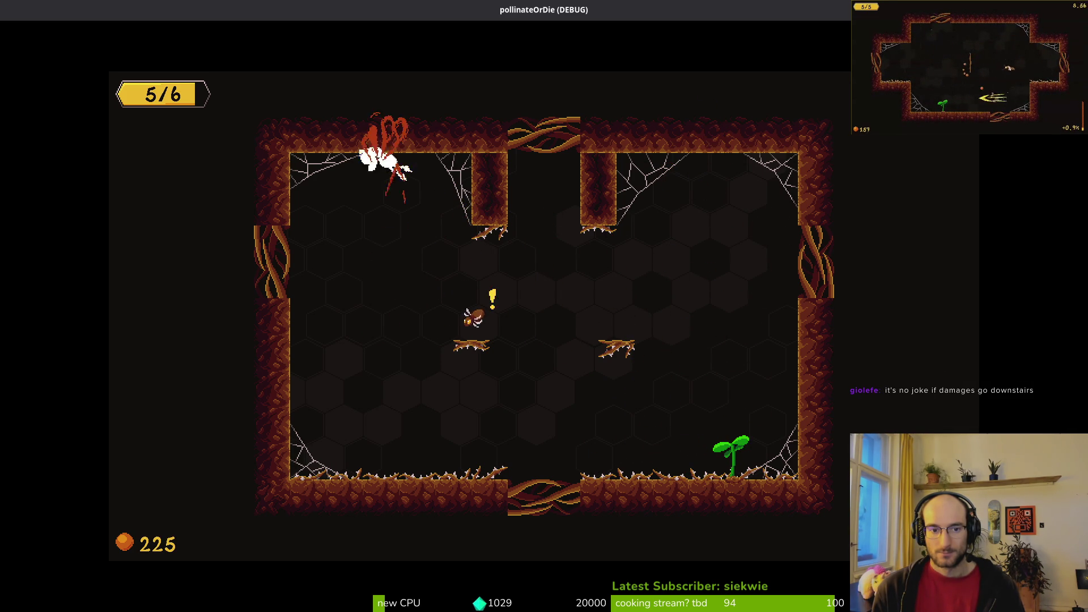
key("Down")
key("Left")
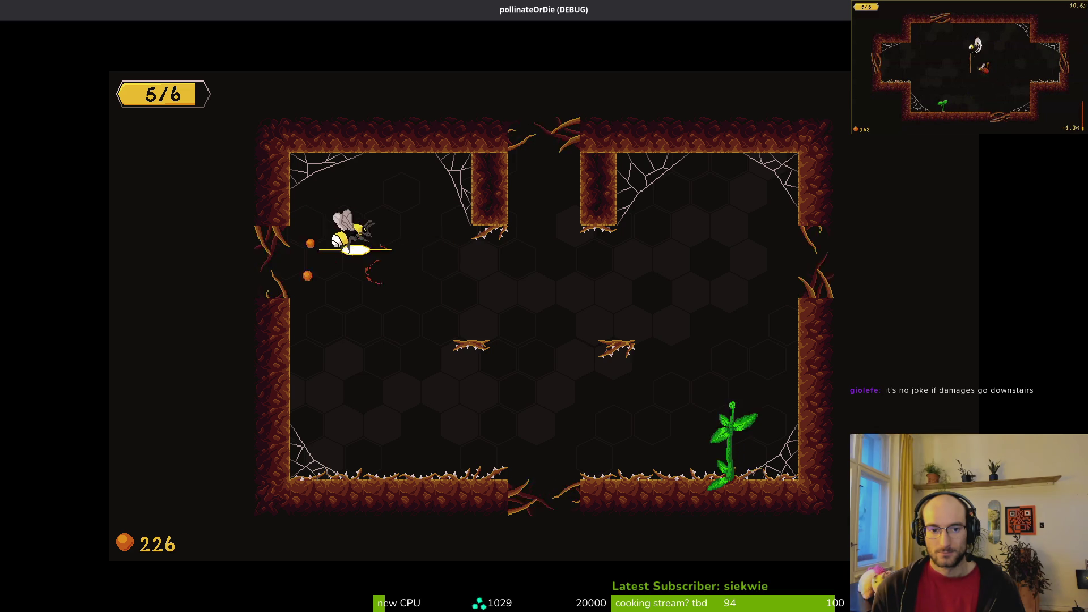
key("Down")
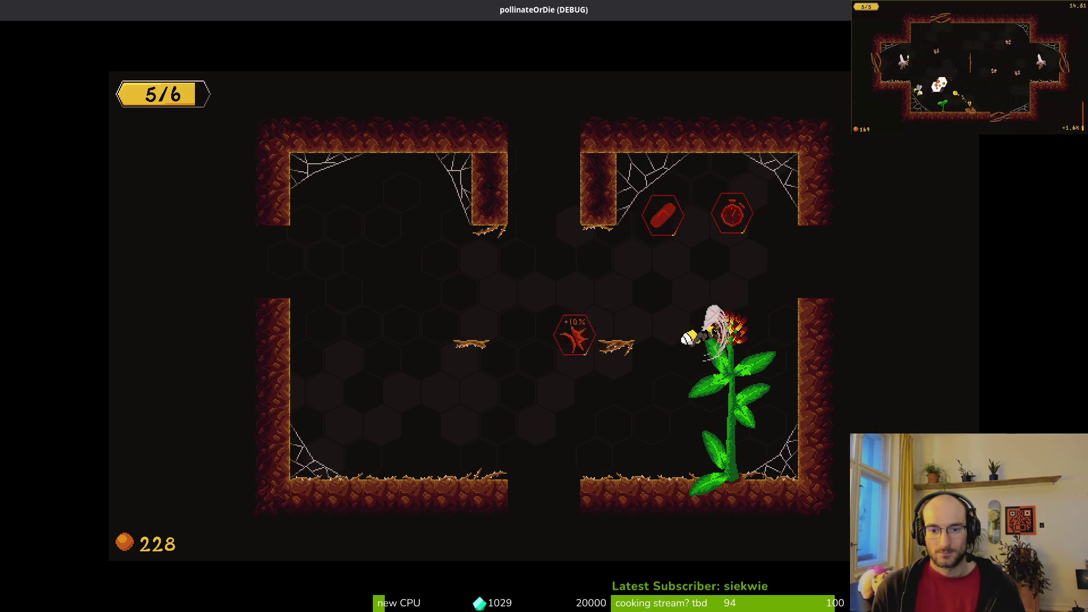
Grab the +10% upgrade, exit through the floor, pause at 228 pollen and resume
key("Left")
key("Down")
key("Right")
key("Down")
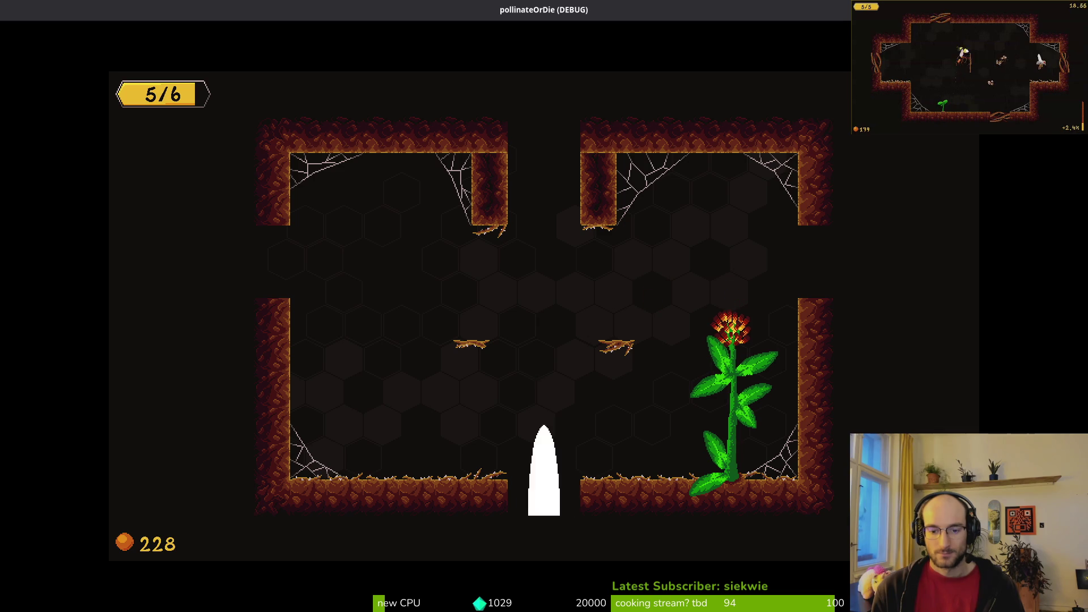
key("Escape")
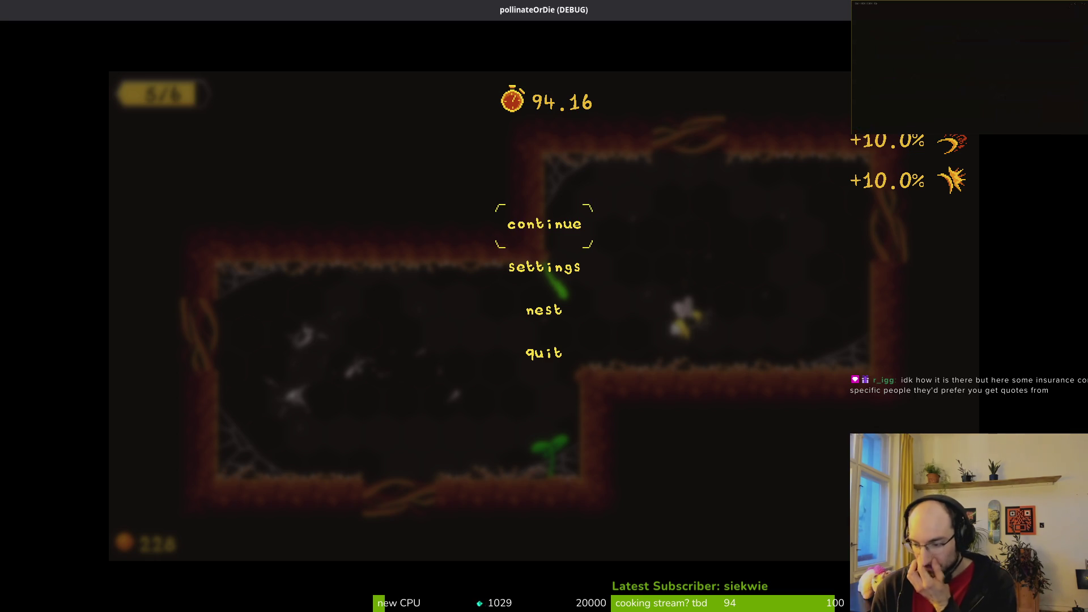
key("Return")
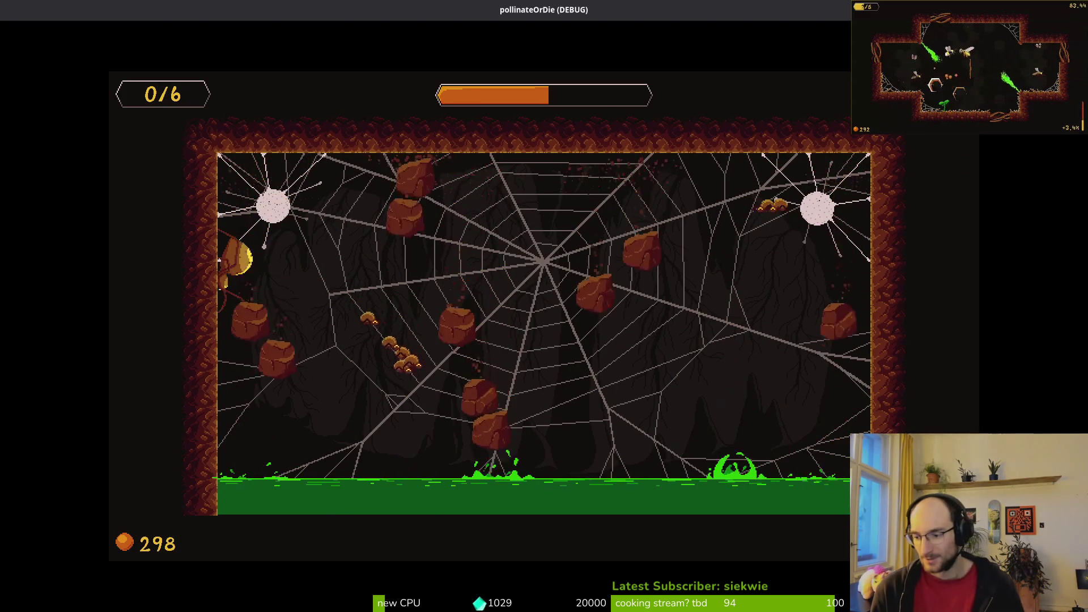
Leave the death summary, make the sprout bloom, and exit through the ceiling gap
key("space")
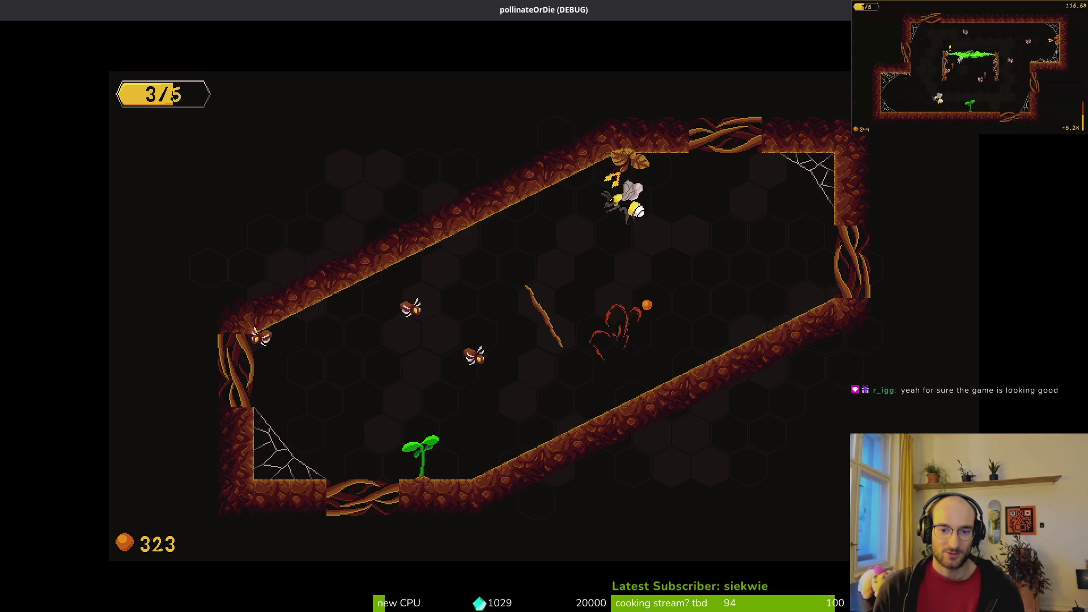
left_click(632, 326)
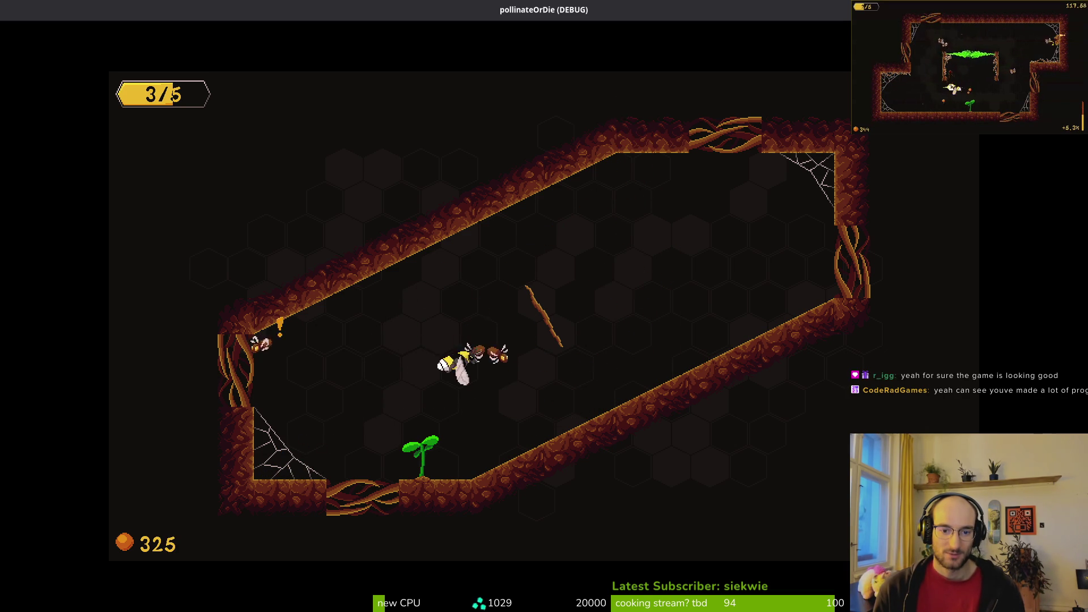
key("Left")
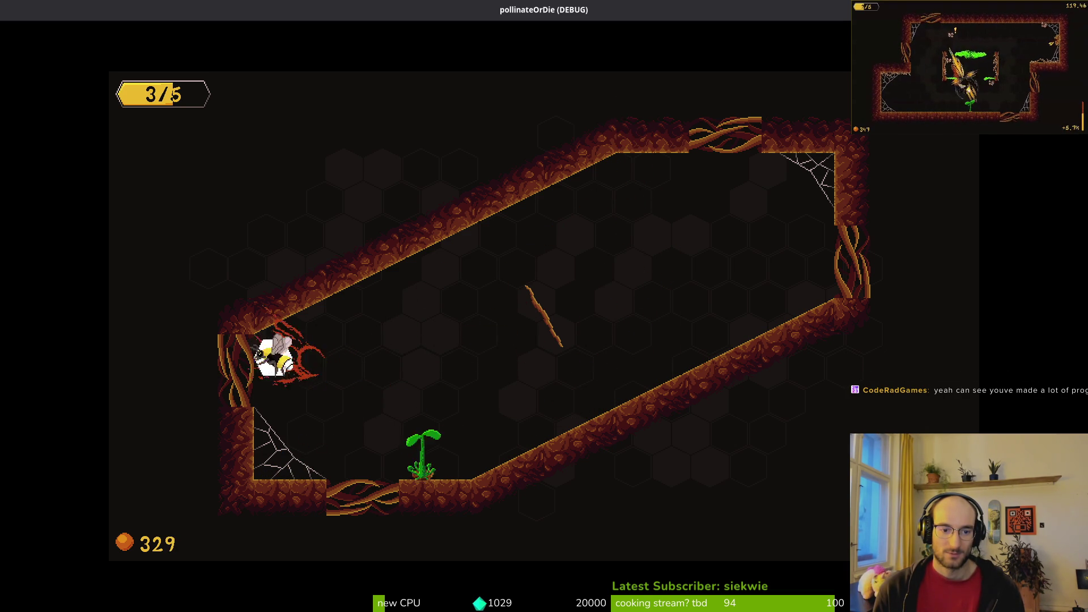
key("Right")
key("Up")
key("Right")
key("Up")
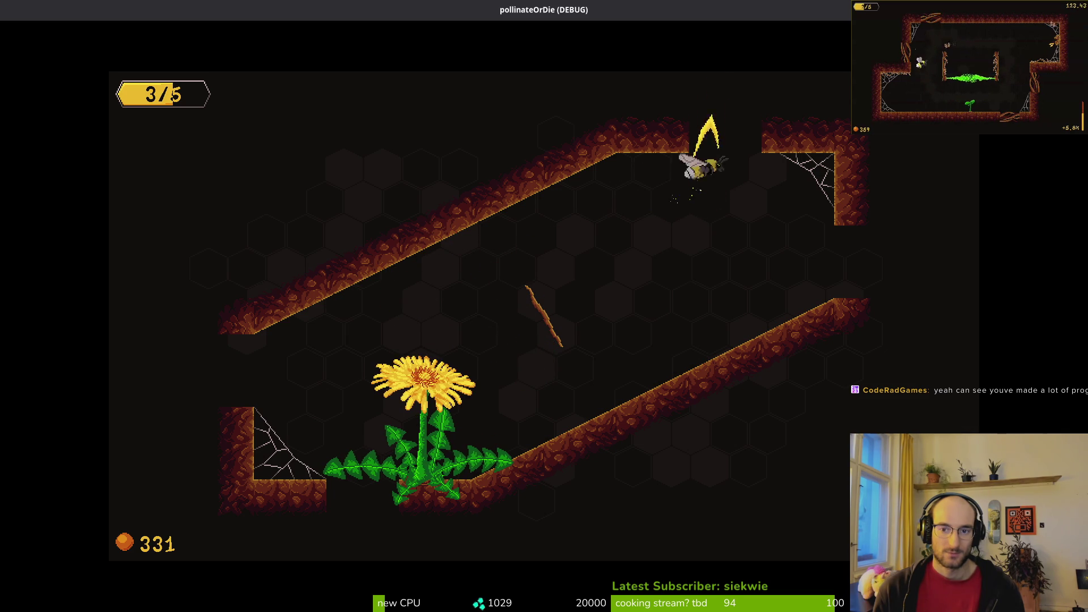
Fight the flies spawning from the webs, swooping around the room toward the flower
key("Left")
key("Right")
key("Left")
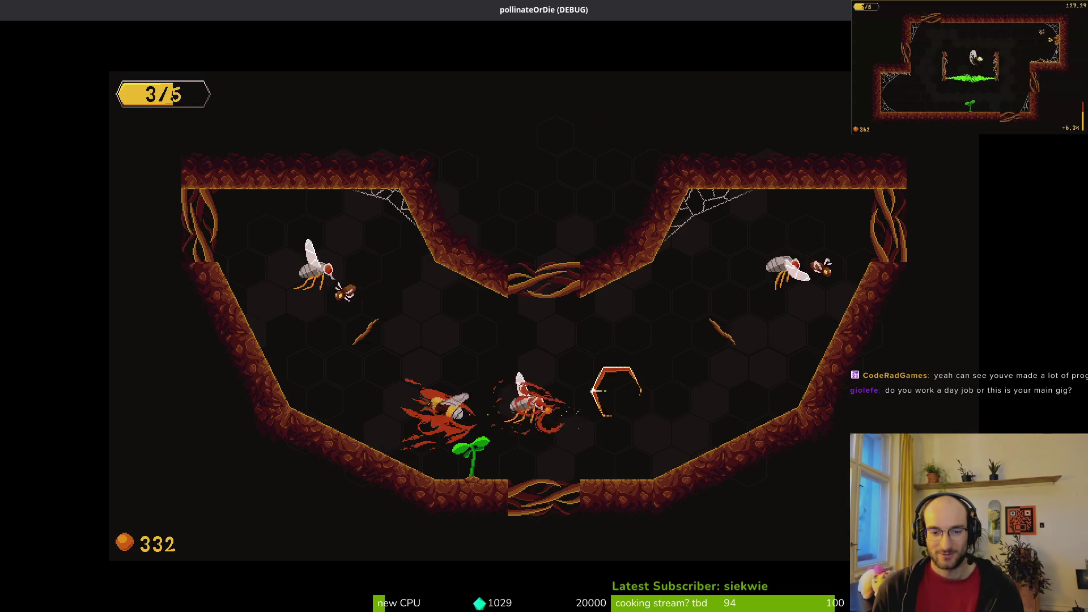
key("Right")
key("Left")
key("Right")
key("Right")
key("Left")
key("Left")
key("Left")
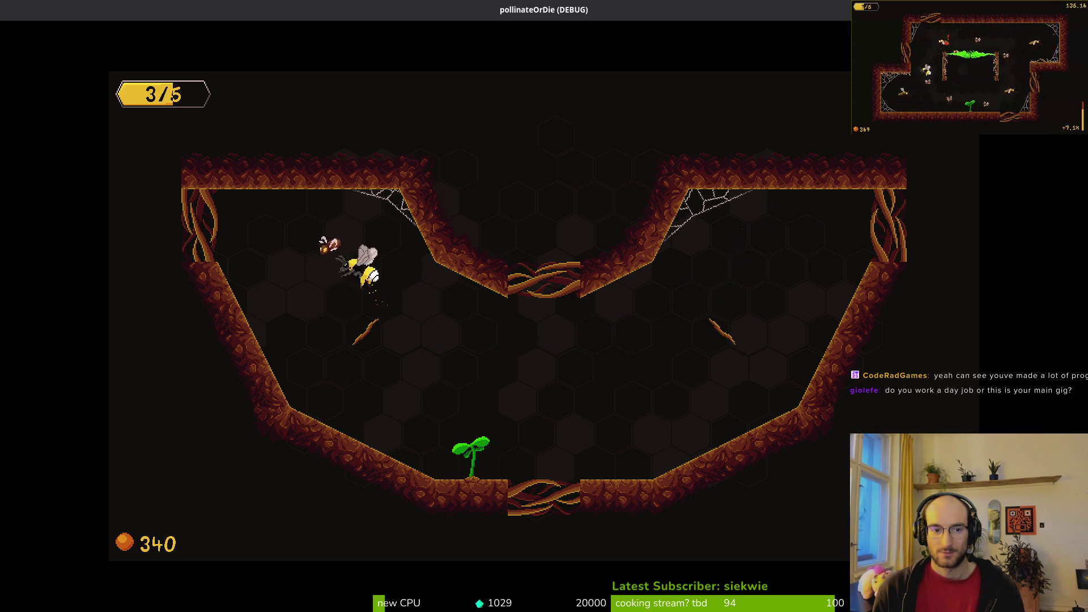
key("Right")
key("Left")
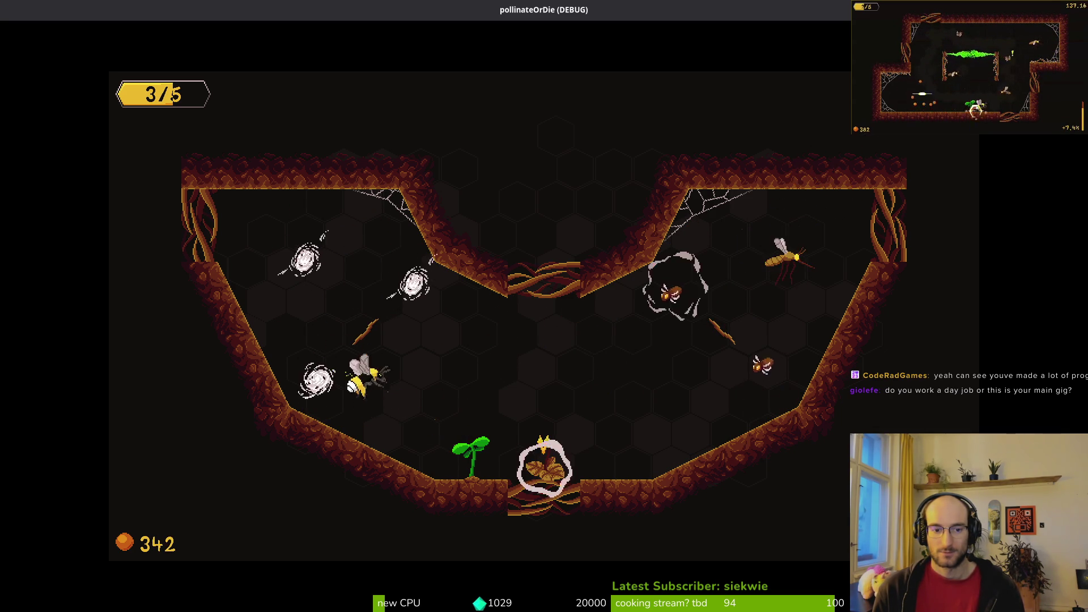
key("Right")
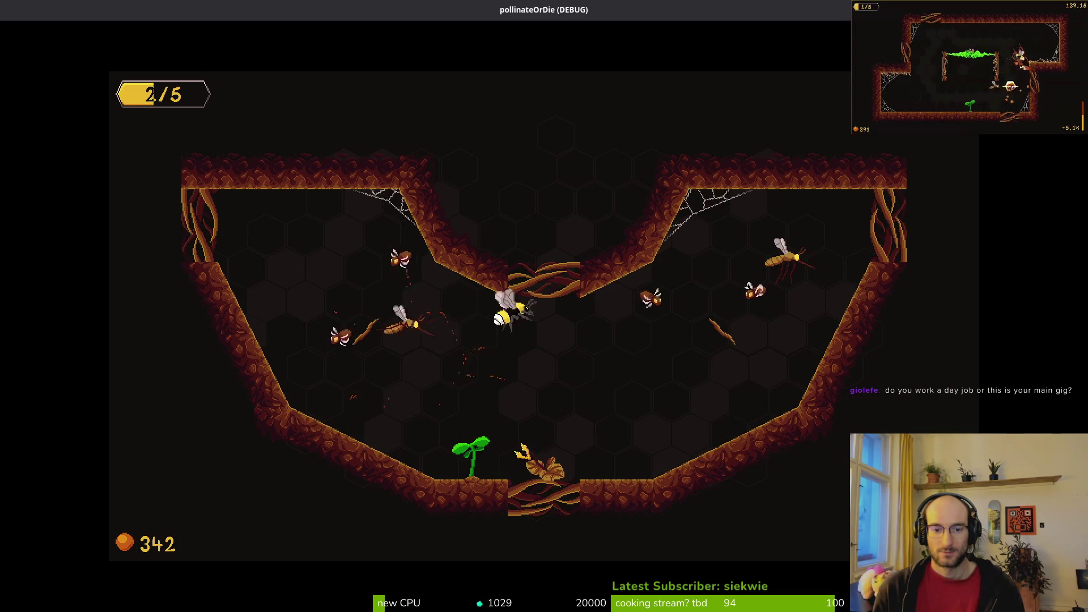
key("Left")
key("Left")
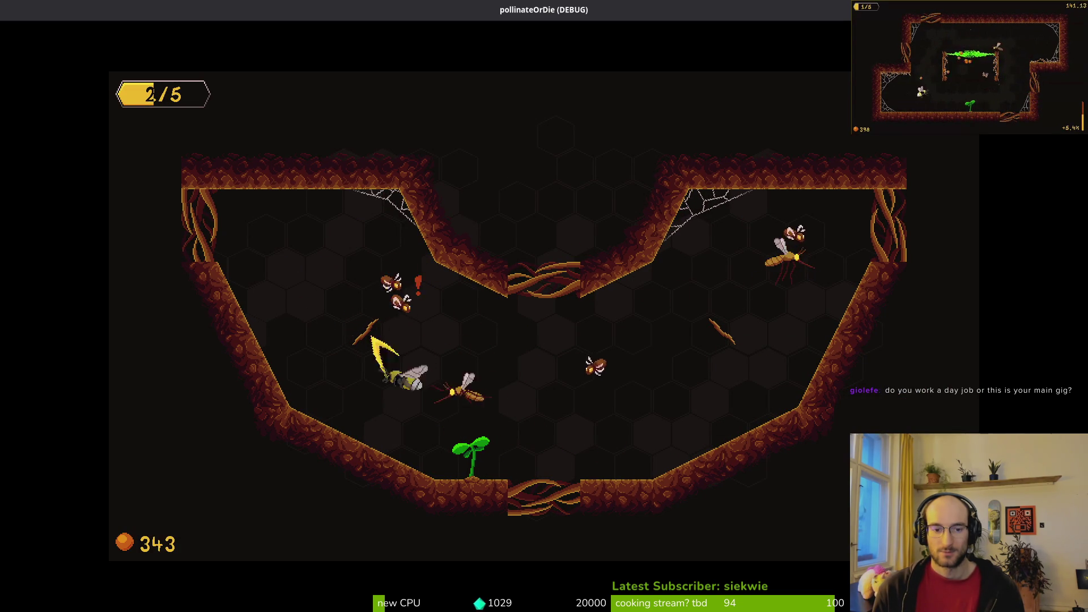
key("Left")
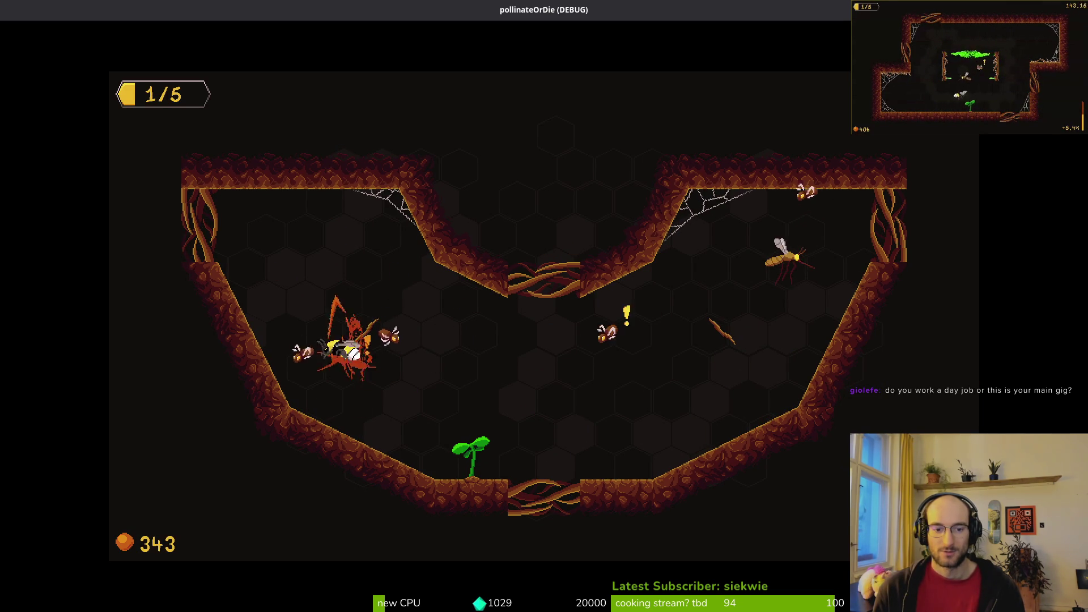
key("Right")
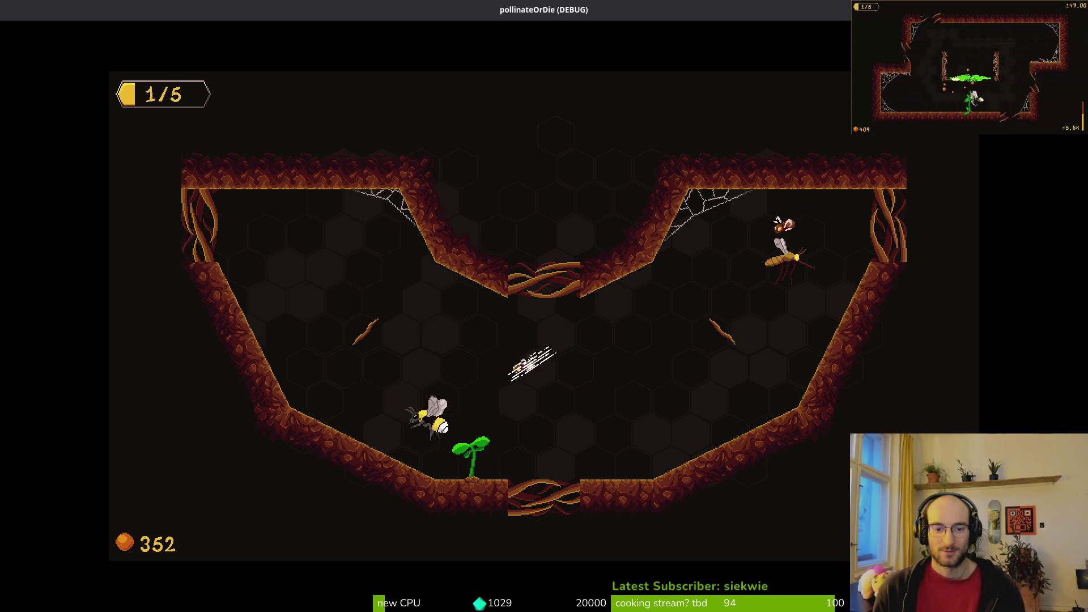
Kill the mosquito, grow the sprout into a dandelion and grab the +10% upgrade
key("Up")
key("Right")
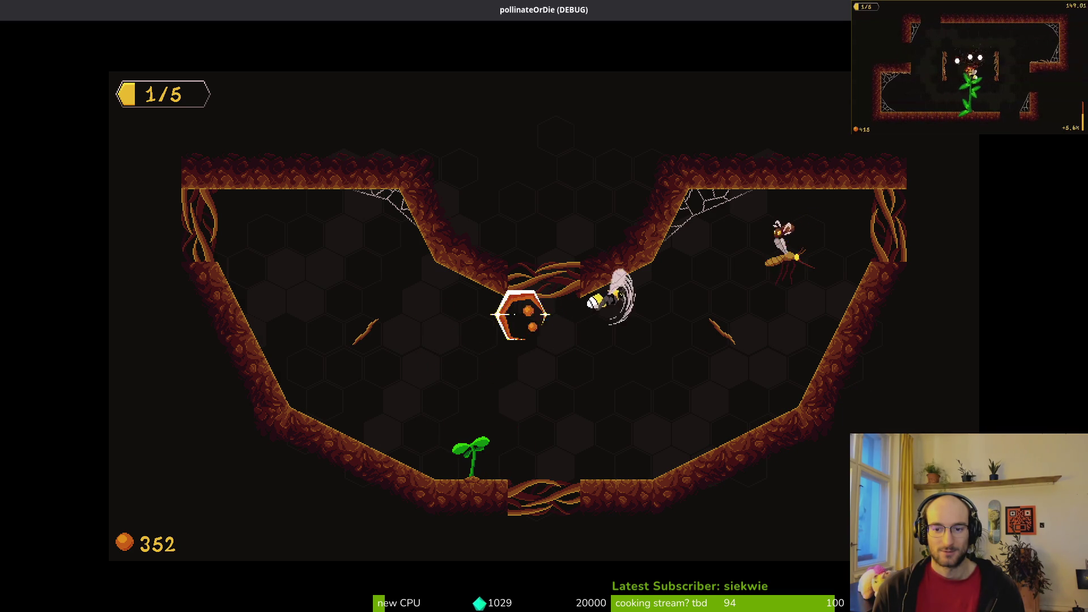
key("Left")
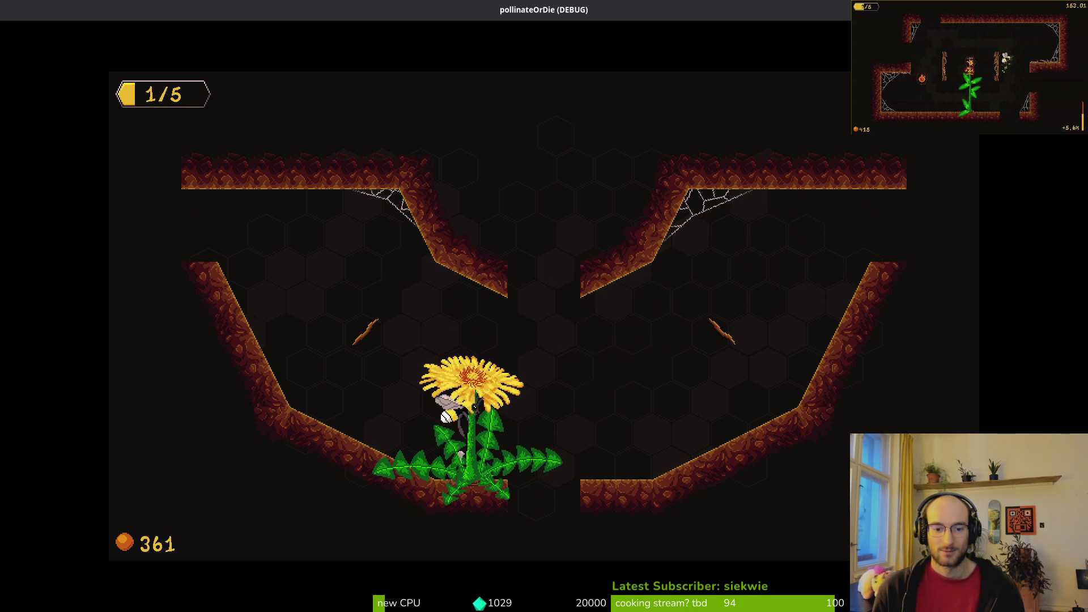
key("Left")
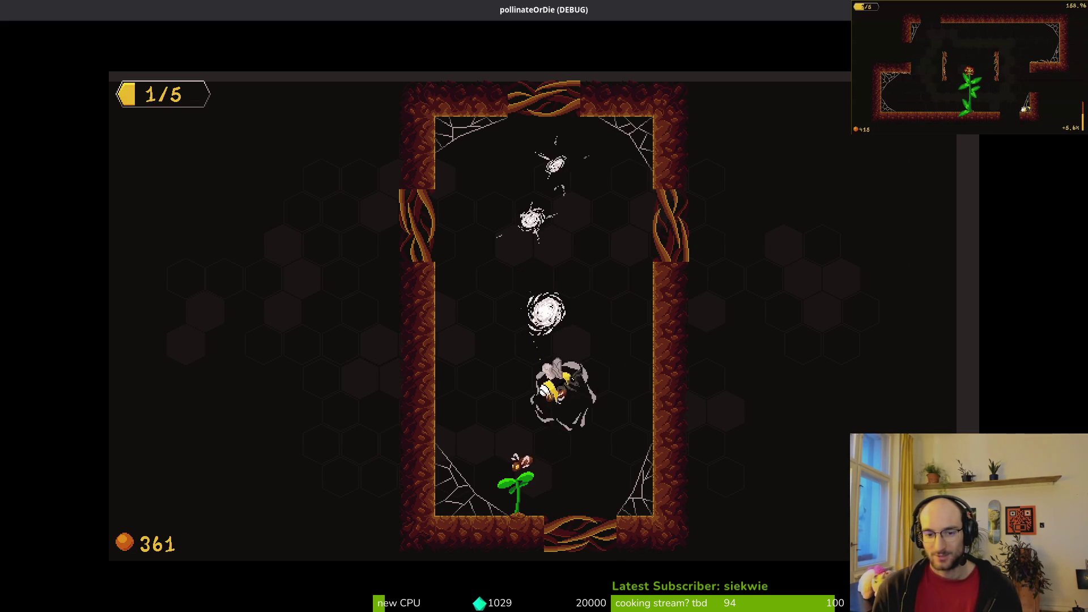
Dash into the flies until dying on attempt 3, then be reborn in the hive
key("Up")
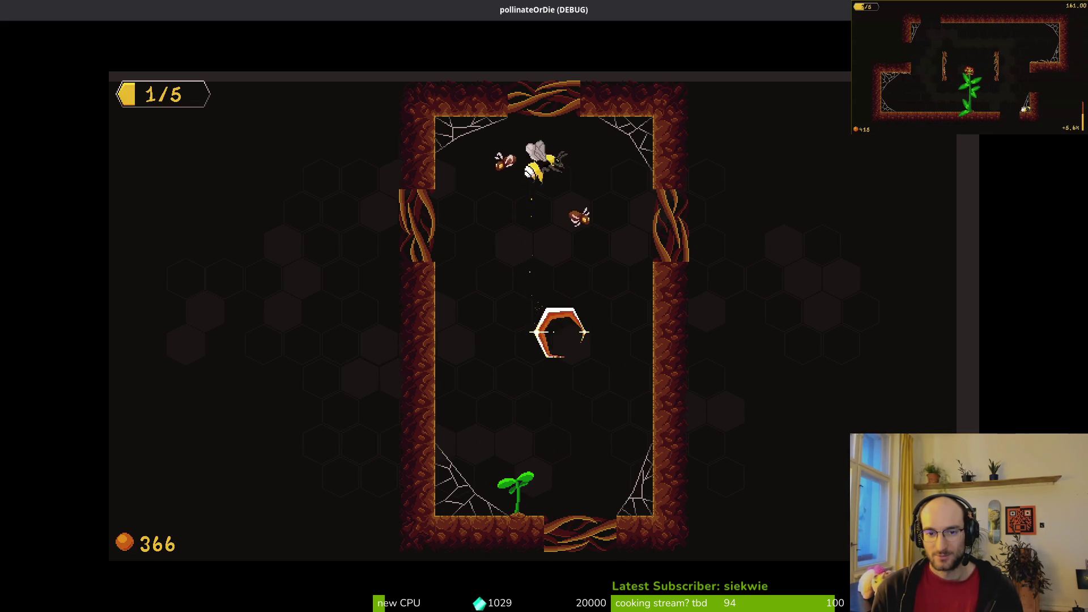
key("Right")
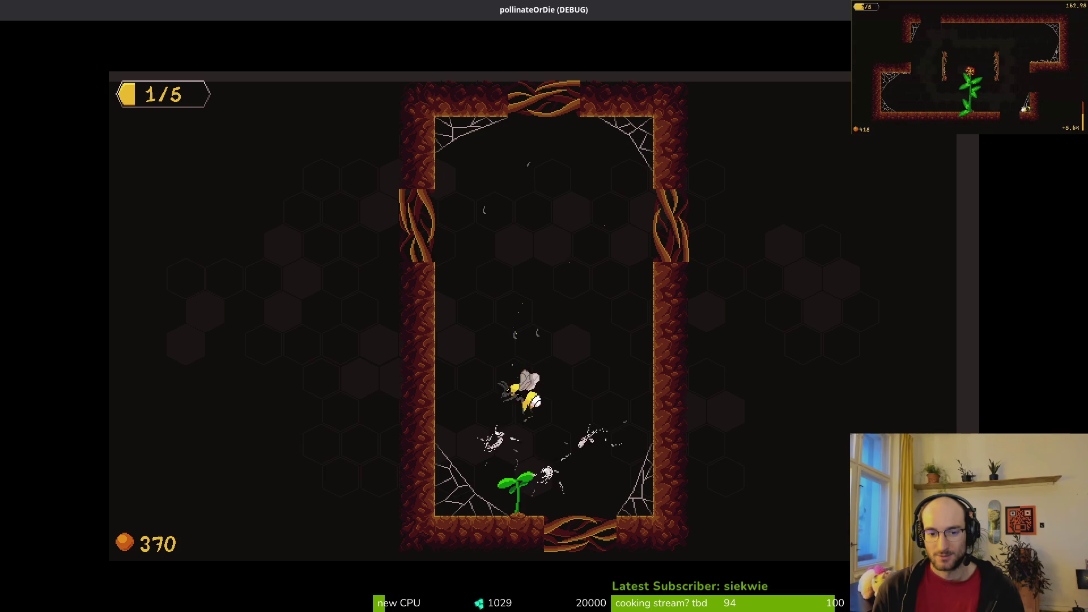
key("Up")
key("Up")
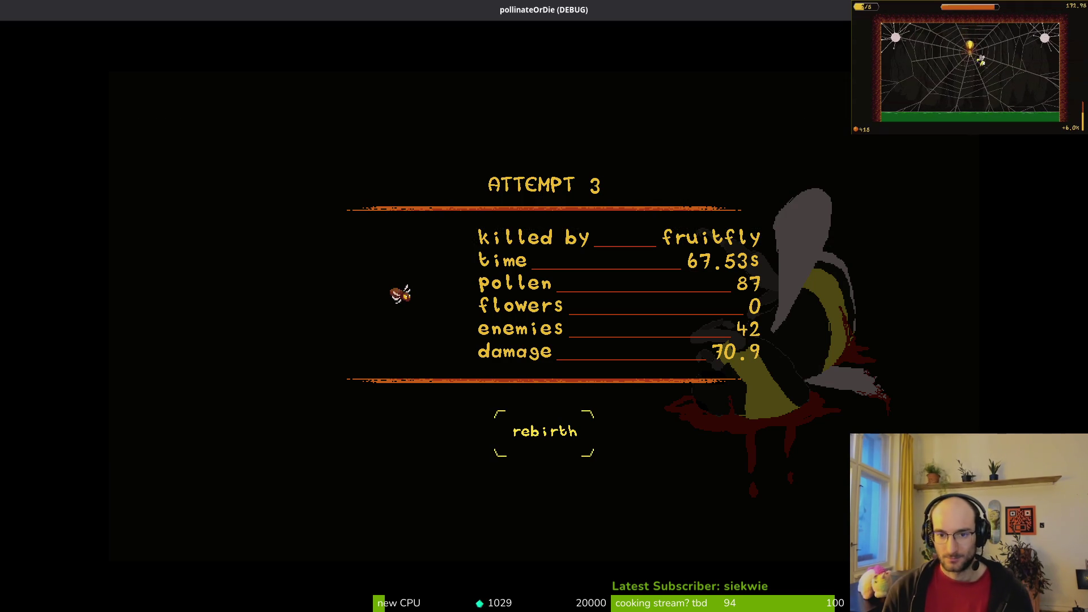
key("Return")
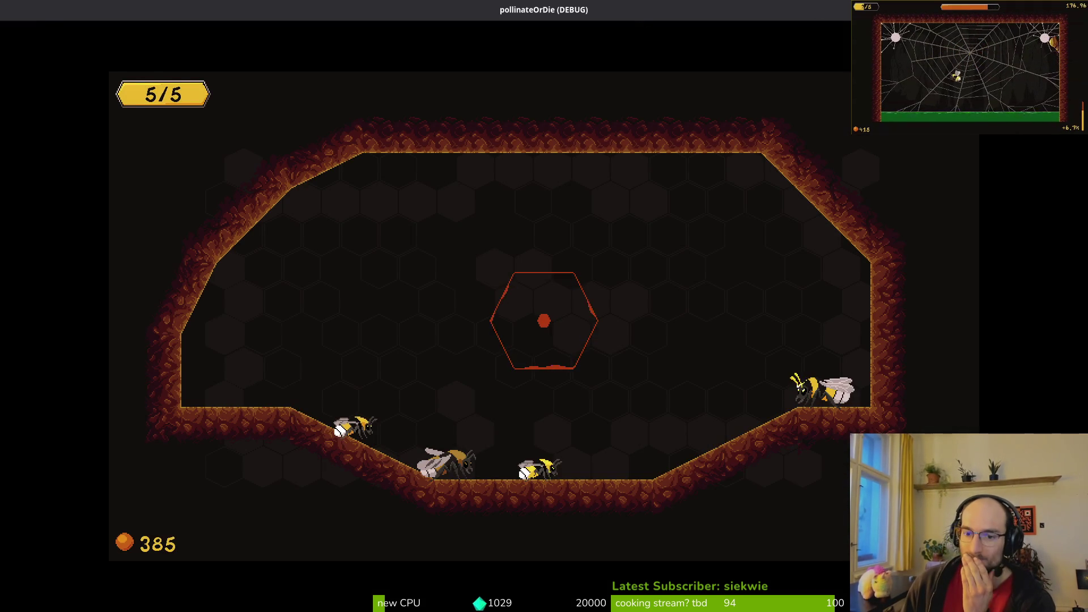
key("alt+Tab")
Yank the archive_manager lookup on lines 30–31 of note_list_item.gd
left_click(265, 419)
key("alt+Tab")
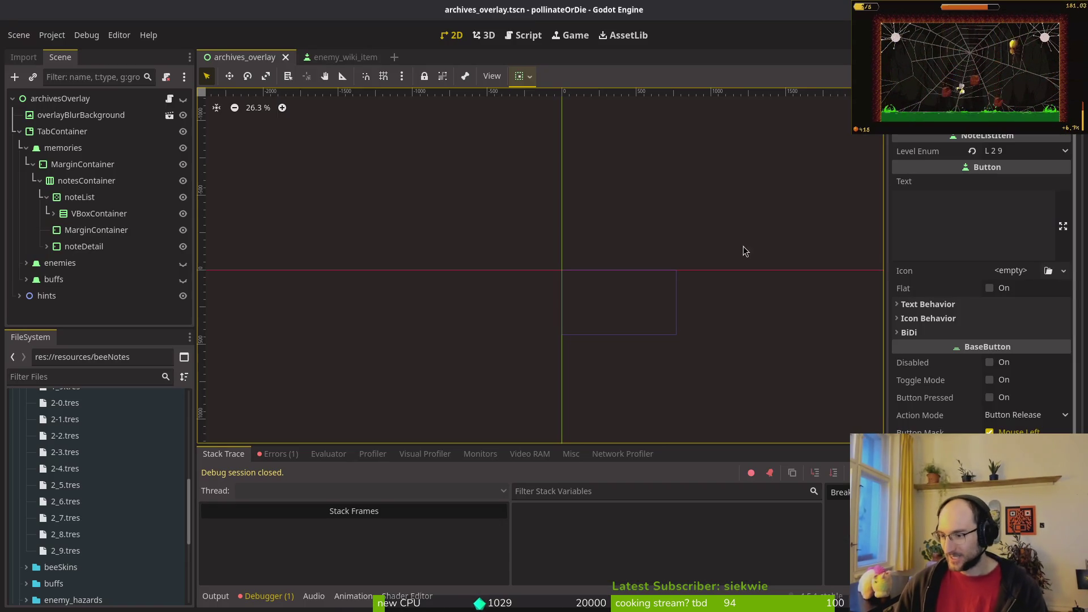
key("alt+Tab")
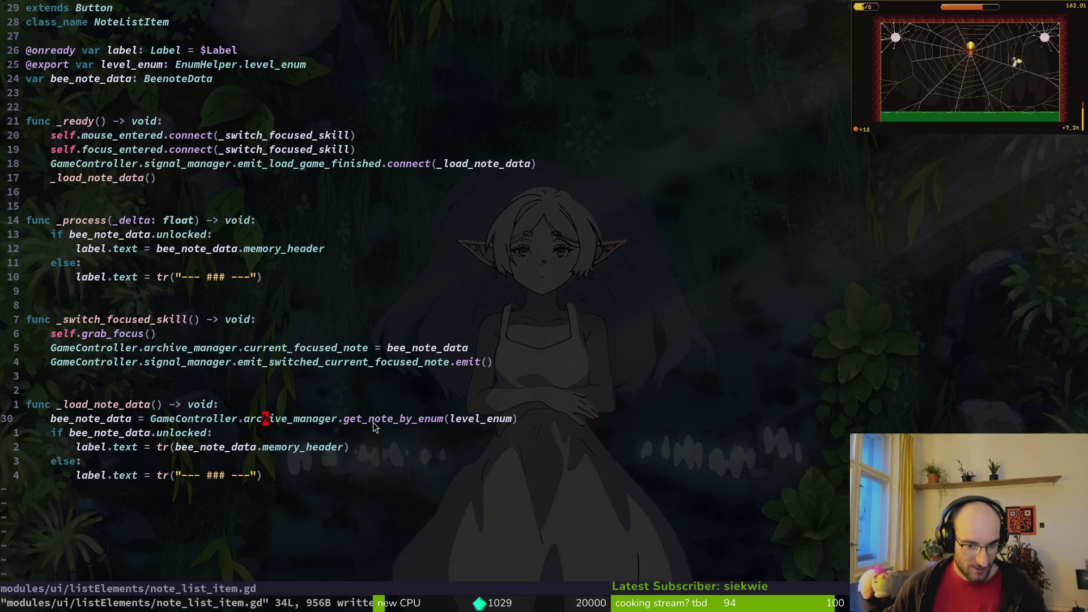
key("y")
key("j")
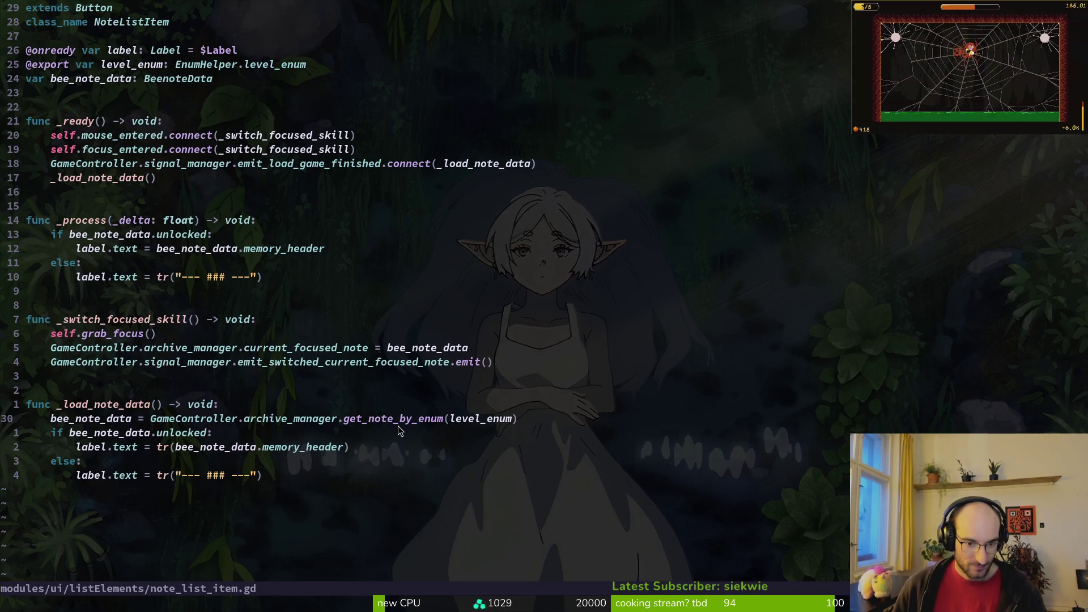
Grep the project for get_note_by_enum with Telescope, then return to the Godot editor
key("space")
key("f")
key("w")
key("Escape")
key("alt+Tab")
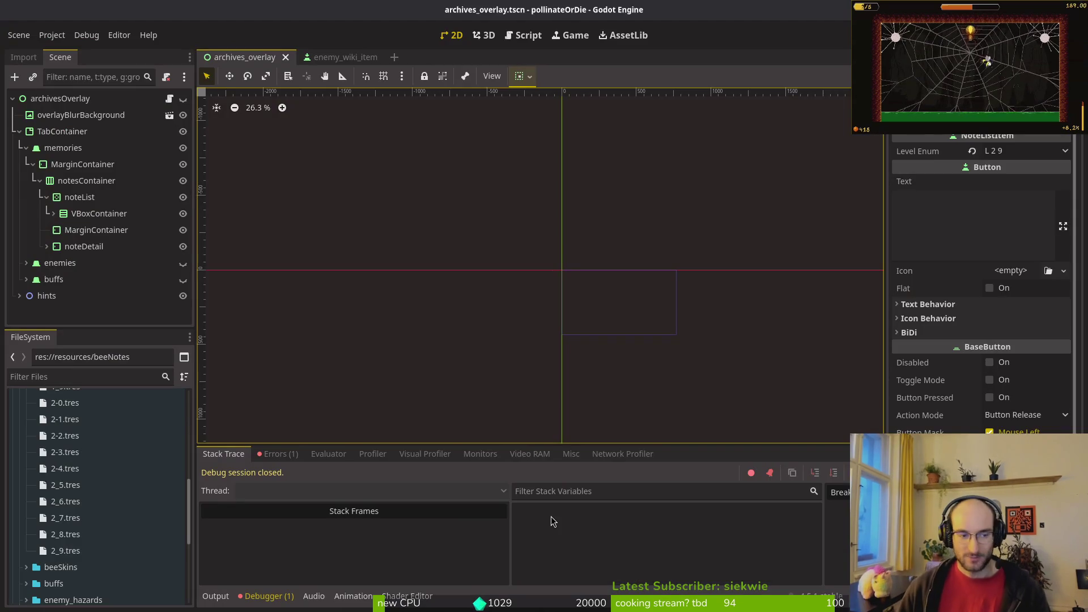
Quick-open the archive.manager.tscn scene
key("shift+alt+o")
type("garden")
key("Escape")
key("shift+alt+o")
type("archvmantscn")
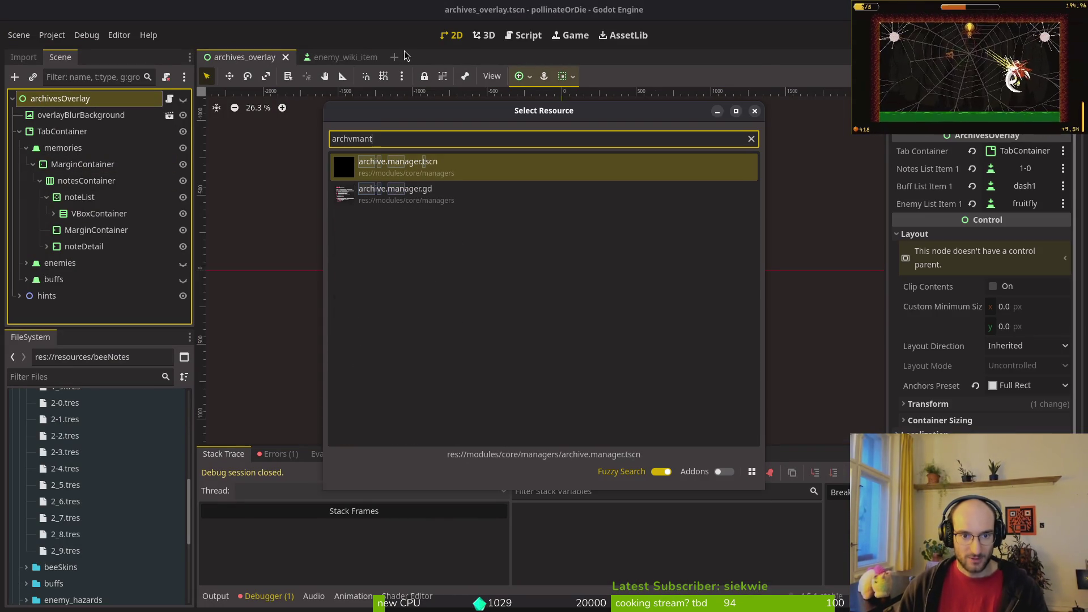
key("Return")
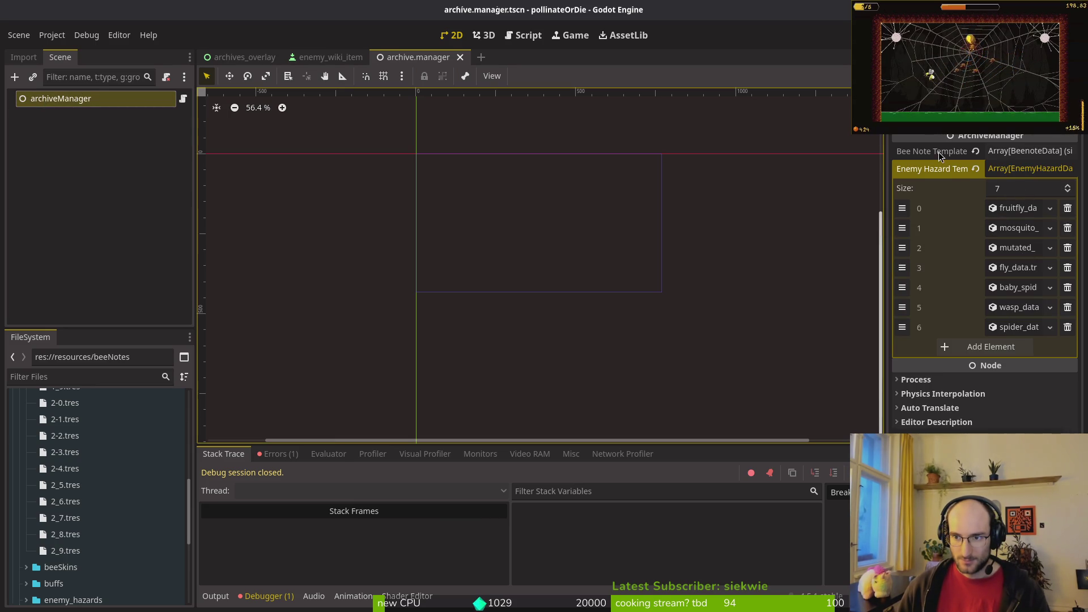
Collapse Enemy Hazard Templates and delete the existing Bee Note Template entries
left_click(997, 169)
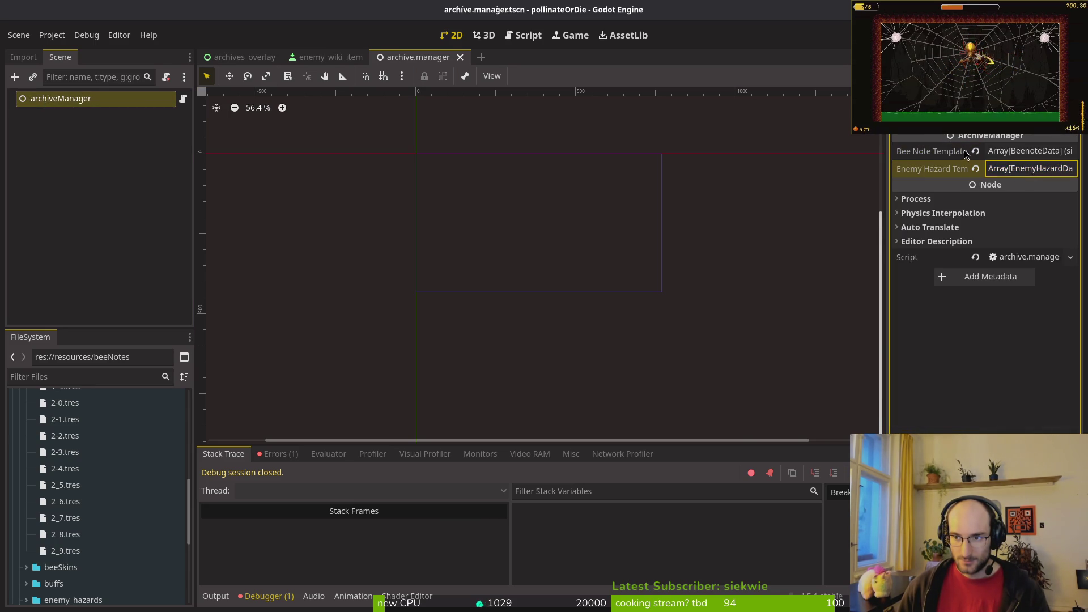
left_click(1008, 153)
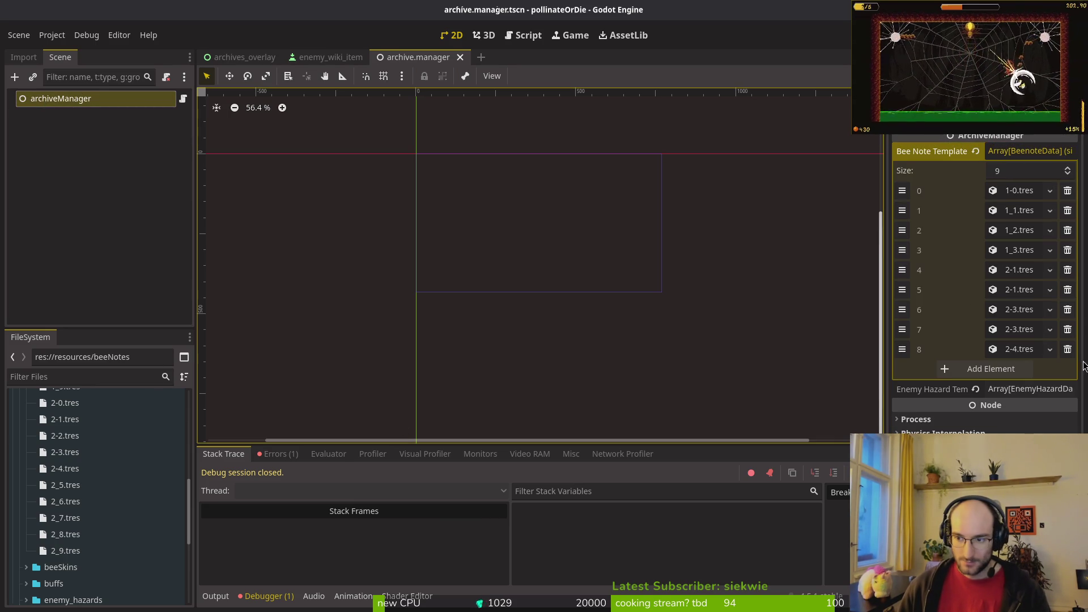
left_click(1068, 191)
left_click(1068, 190)
left_click(1068, 191)
left_click(1068, 190)
left_click(1068, 191)
left_click(1068, 190)
left_click(1068, 191)
left_click(1068, 190)
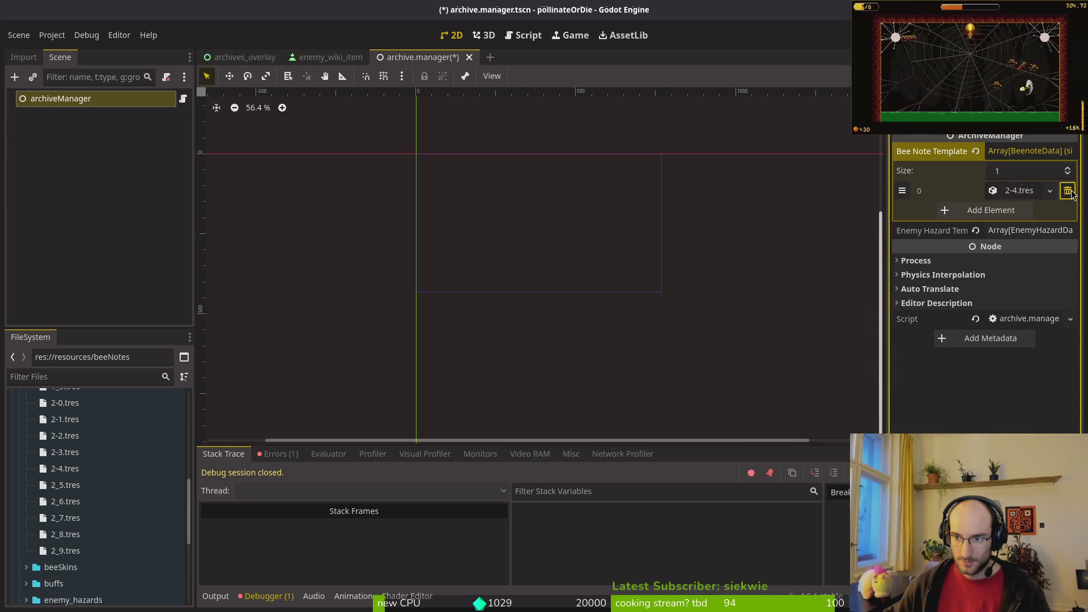
left_click(1068, 191)
Drag note files 1-0.tres through 2_9.tres into the Bee Note Templates array and save the scene
scroll(85, 453, "up", 5)
left_click(78, 452)
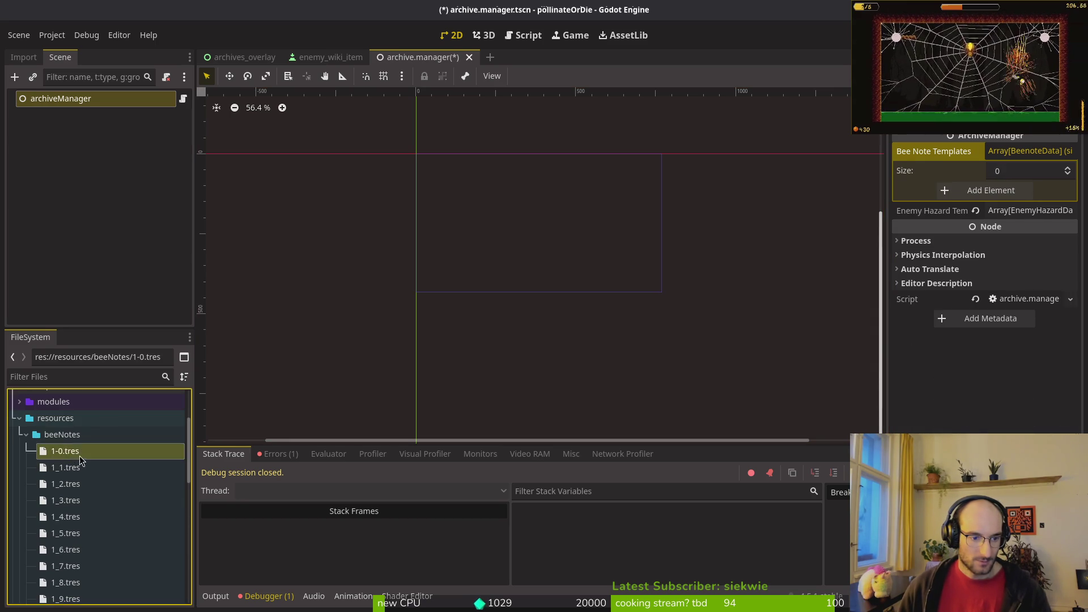
scroll(78, 458, "down", 5)
left_click(71, 524, "shift")
mouse_move(75, 509)
left_mouse_down()
mouse_move(1020, 222)
mouse_move(969, 191)
left_mouse_up()
key("ctrl+s")
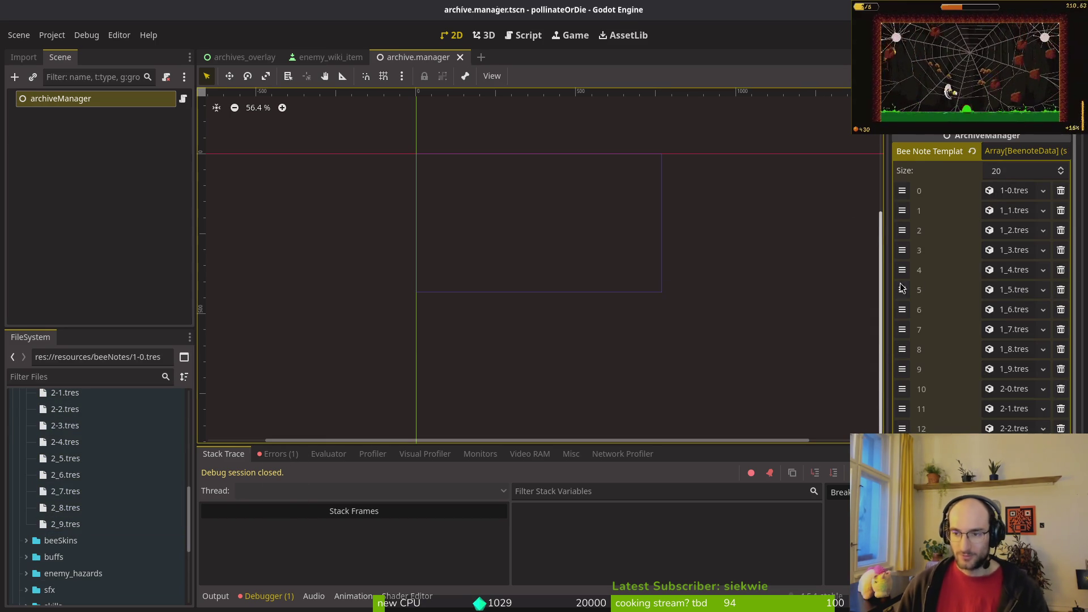
left_click(6, 170)
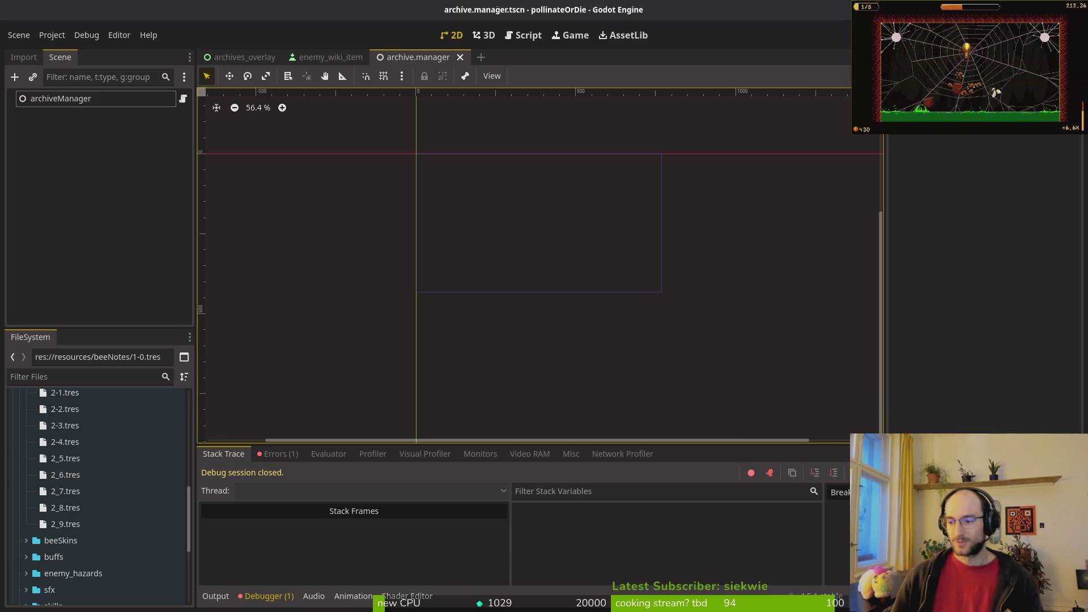
Run the game with F5, check the debugger errors and stack trace, then stop it
key("F5")
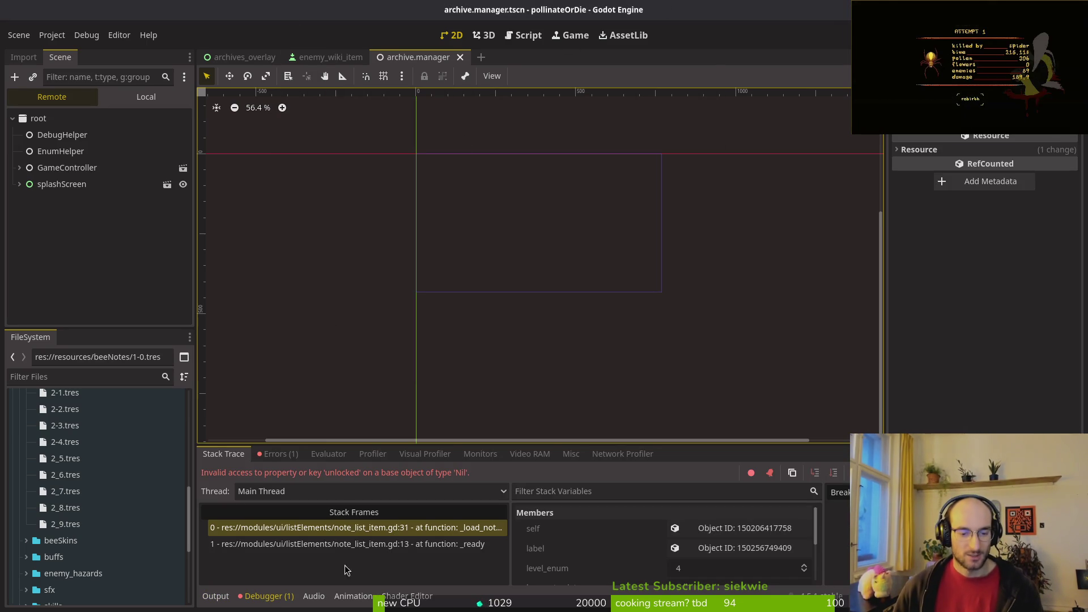
left_click(275, 454)
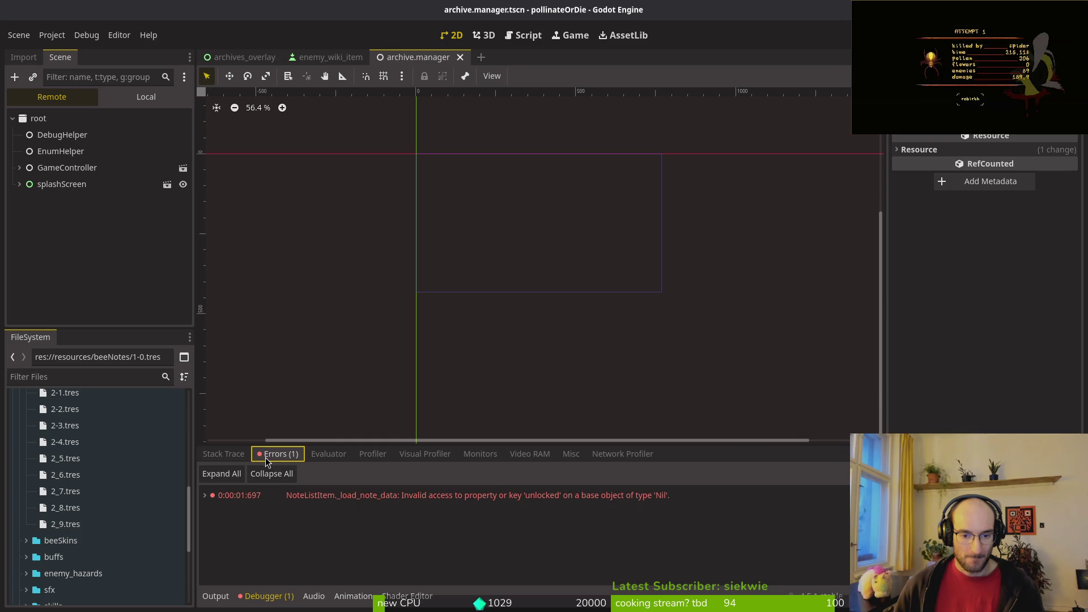
left_click(227, 452)
key("F8")
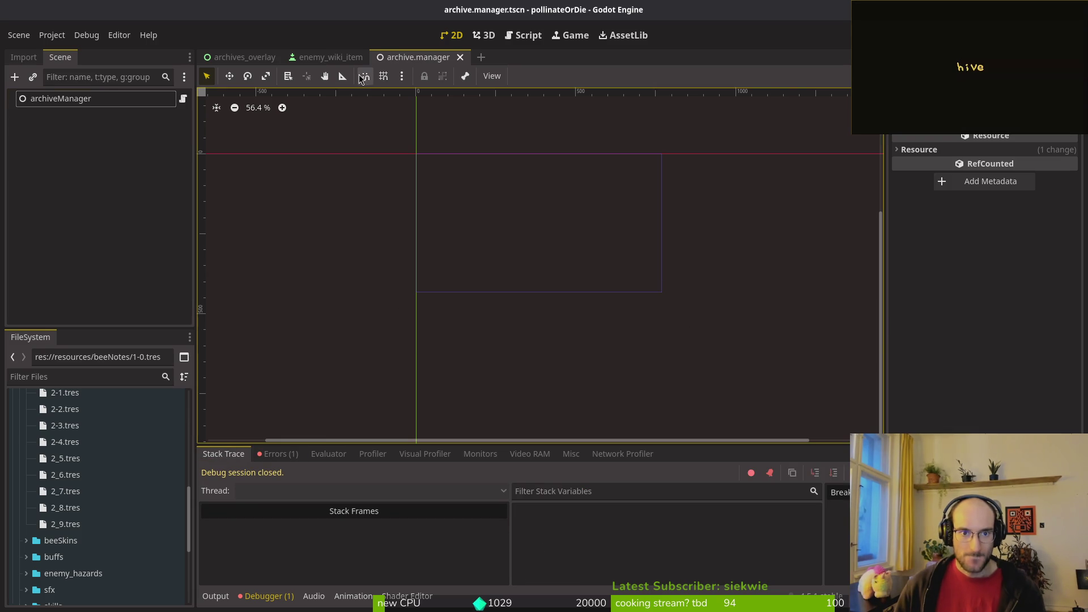
Set note 2_9.tres's Level Enum to L 2 9 and save
left_click(82, 523)
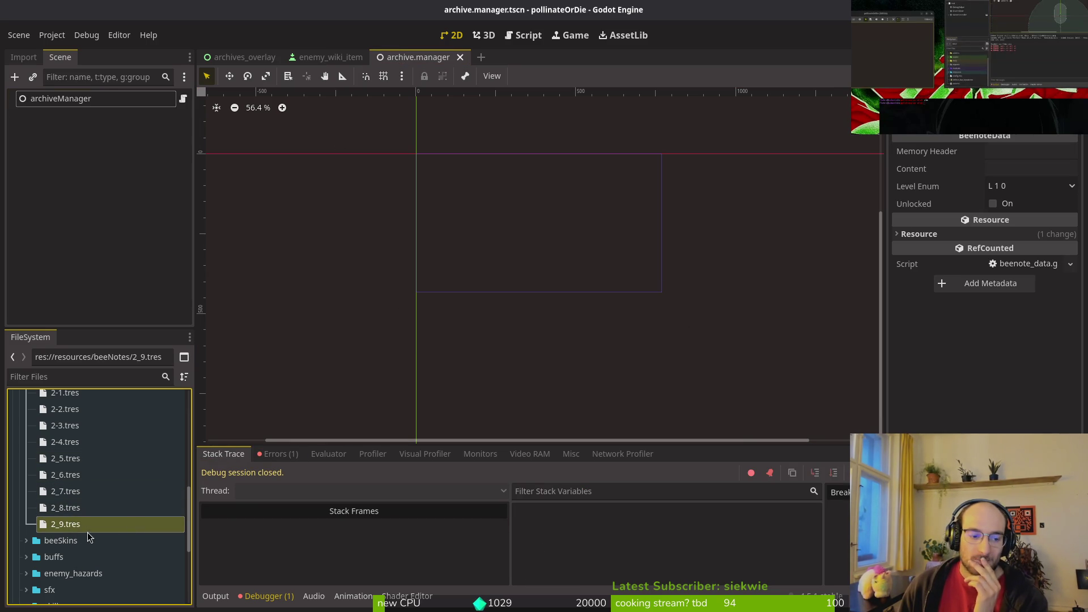
left_click(1030, 188)
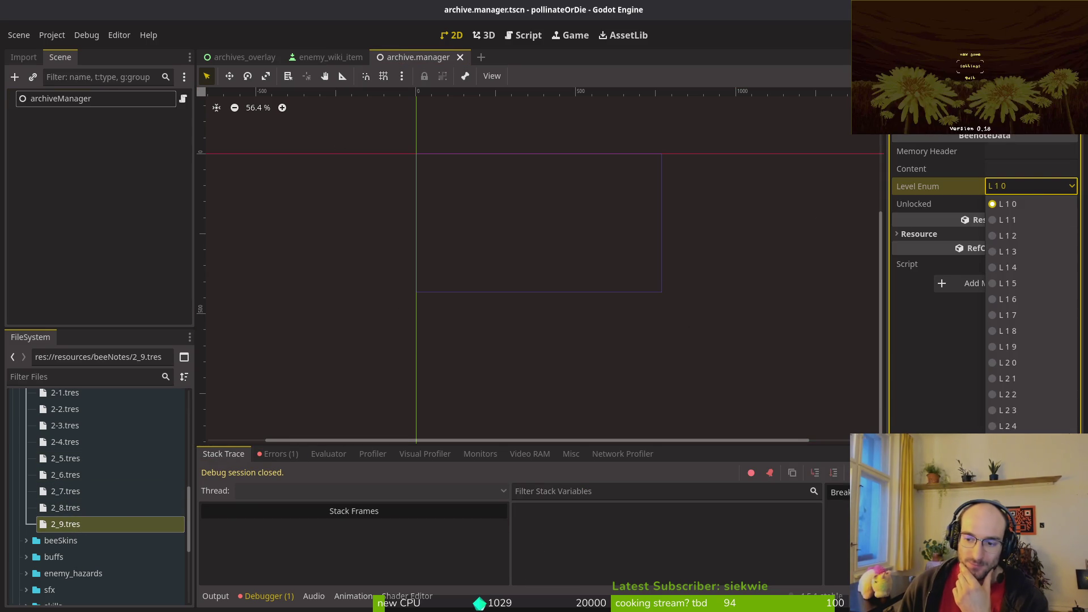
left_click(1022, 425)
key("ctrl+s")
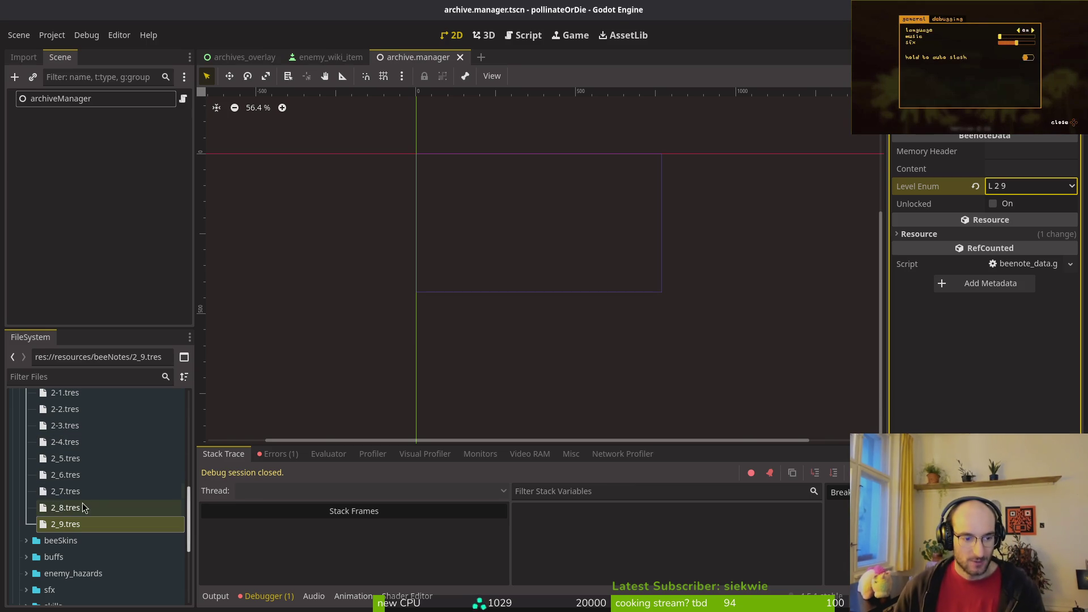
Enter 2_0 as the note's Memory Header, then switch to LibreOffice Calc
left_click(999, 150)
type("2")
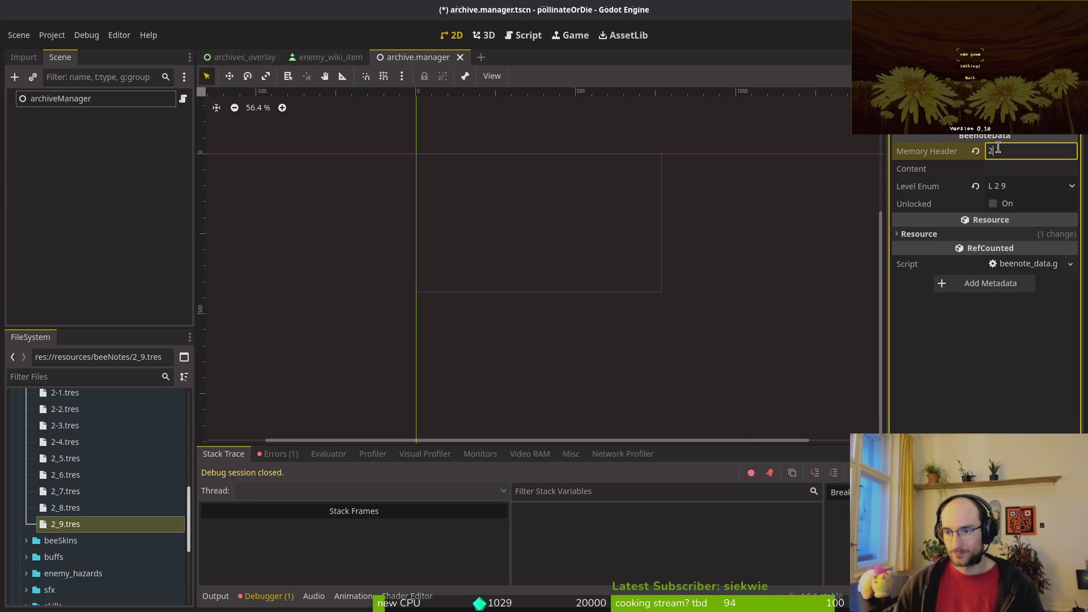
type("_")
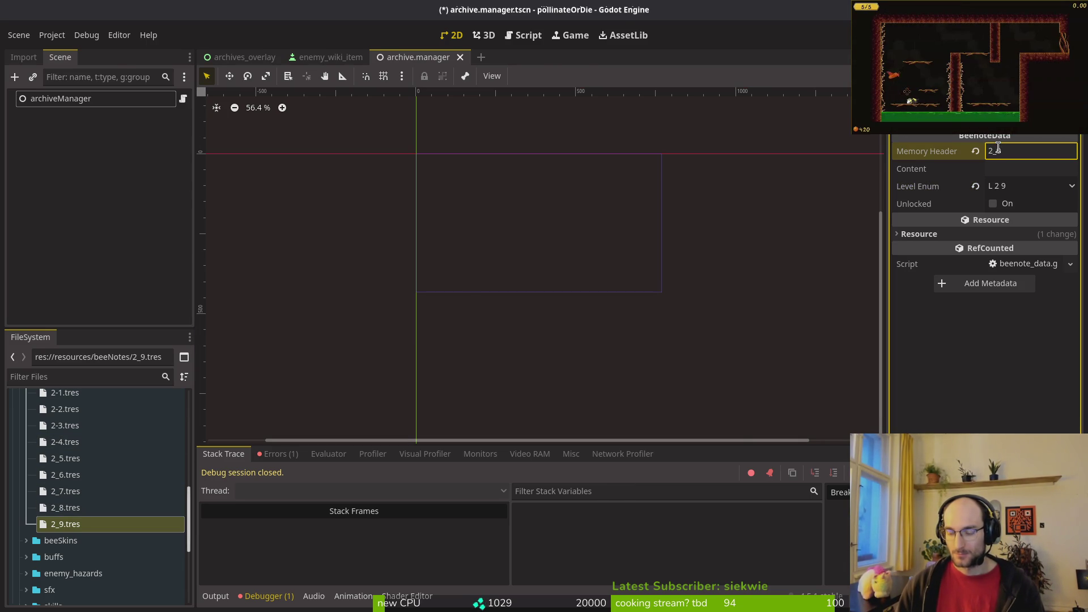
key("super")
key("super")
type("0")
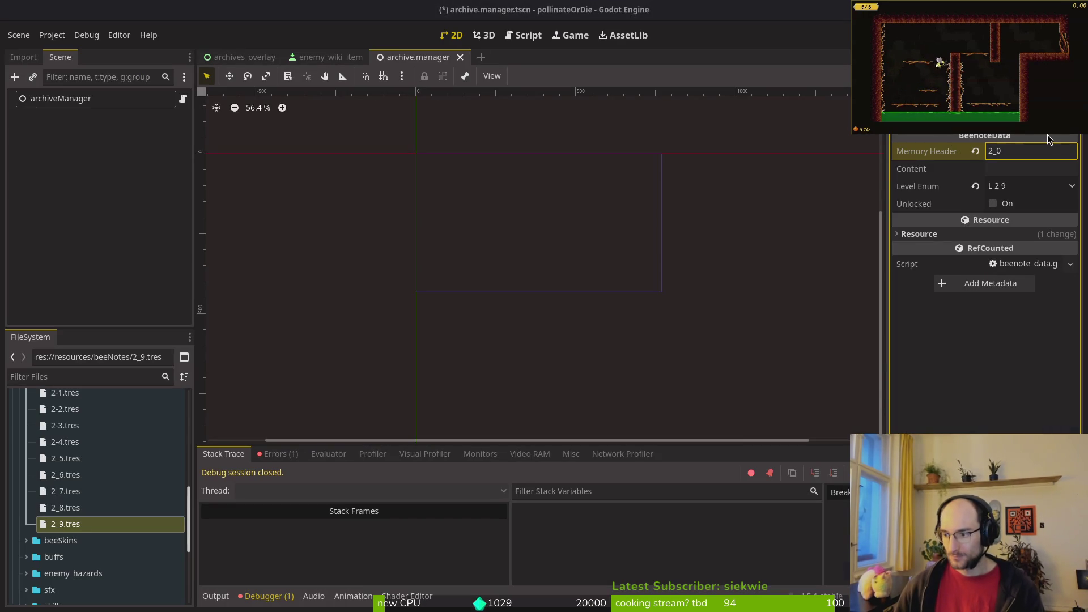
left_click(1014, 172)
key("alt+Tab")
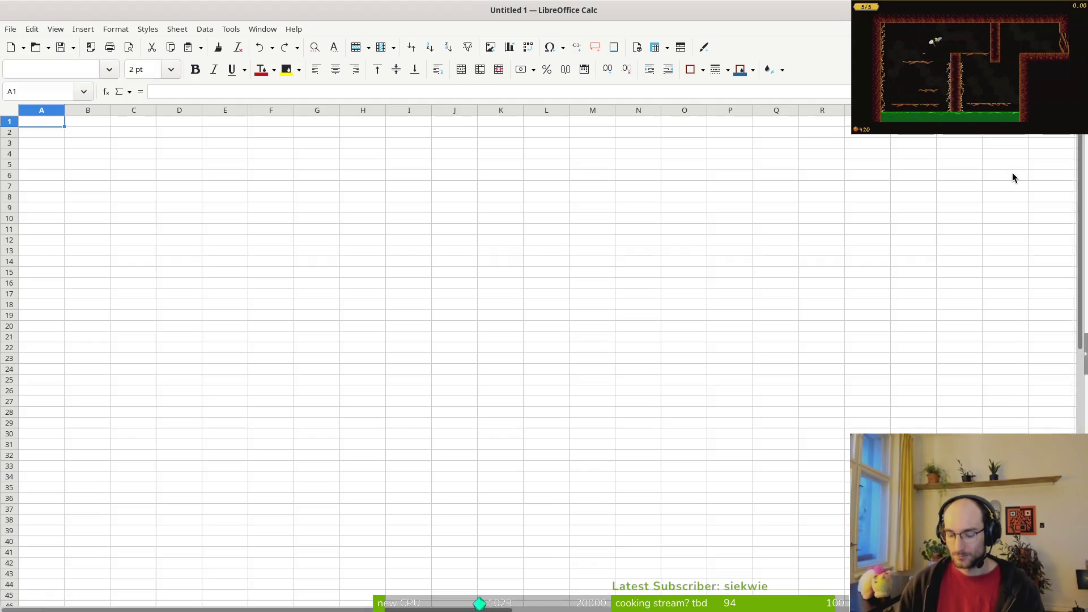
Alt+Tab from the blank Calc sheet back to Godot's inspector for note 2_9.tres
key("alt+Tab")
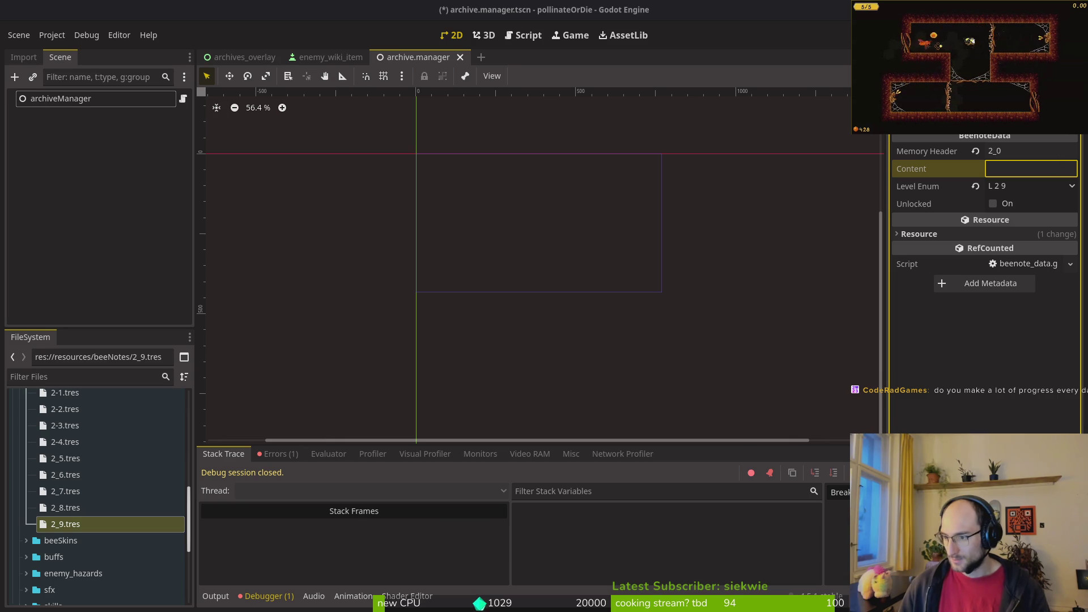
Fix note 2_9's Memory Header, remove the DESC suffix from its Content, and save
left_click(1046, 148)
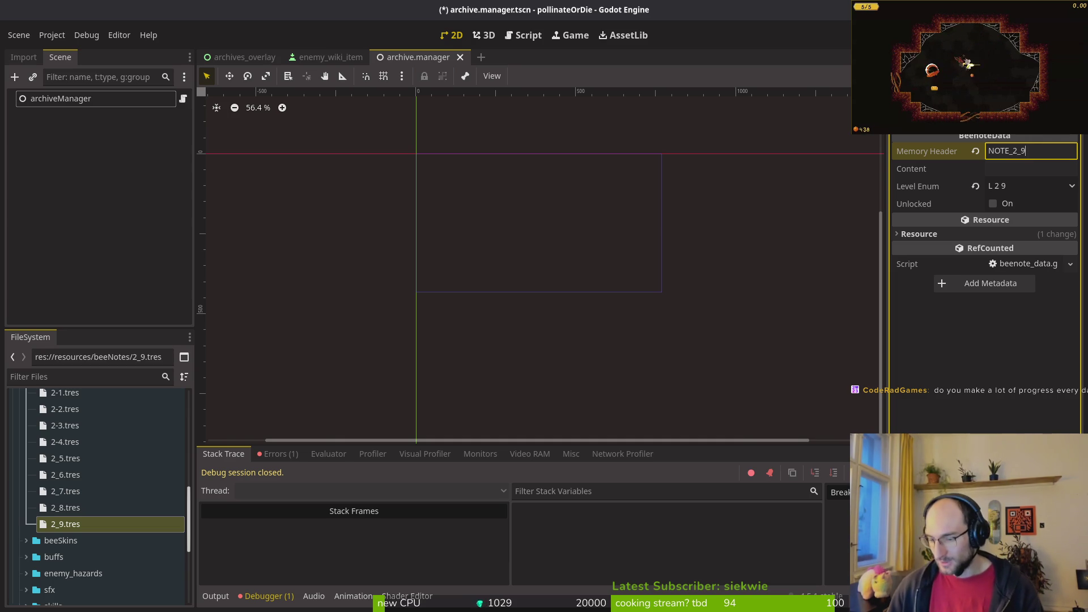
left_click(1041, 170)
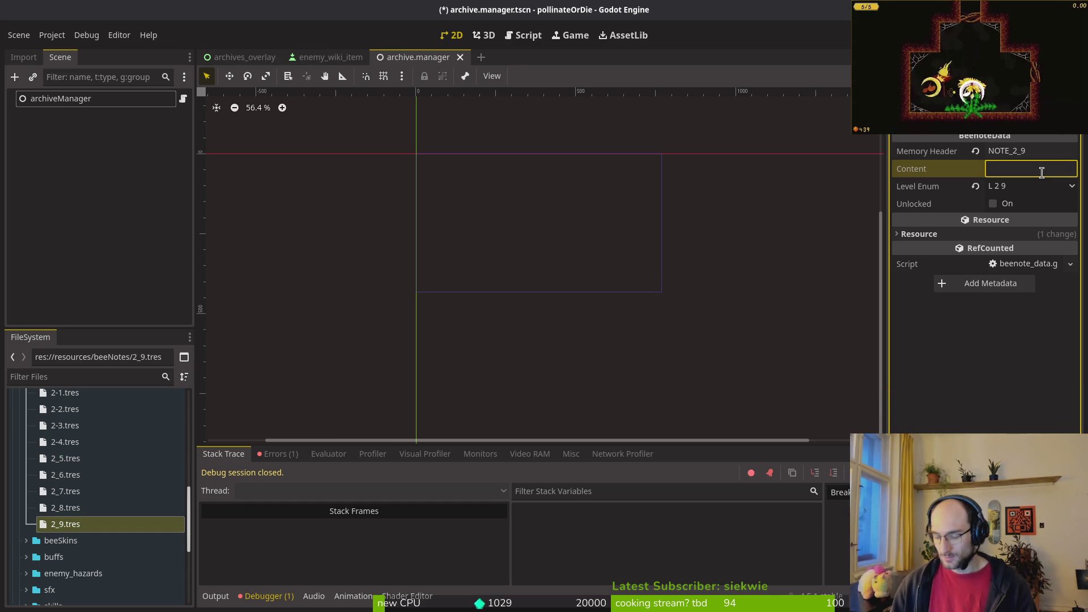
left_click(1064, 147)
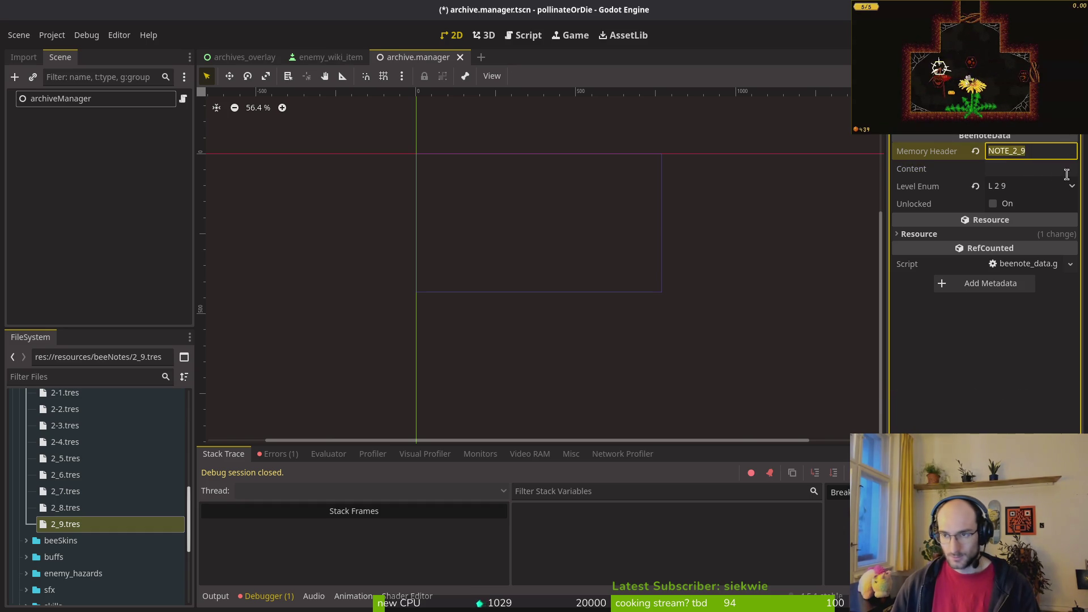
left_click(1023, 170)
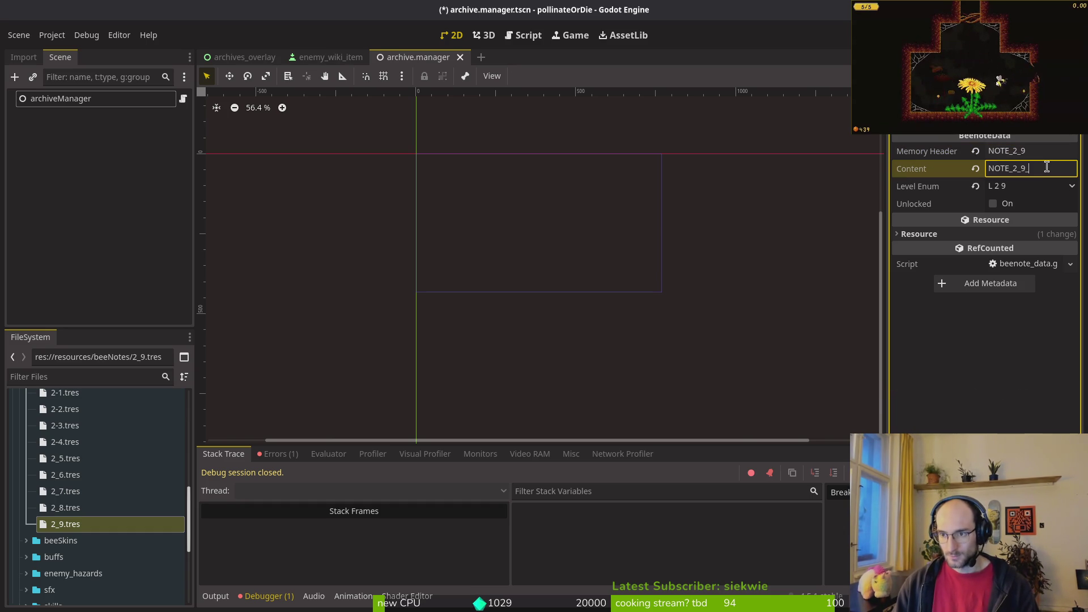
key("BackSpace")
type("DESC")
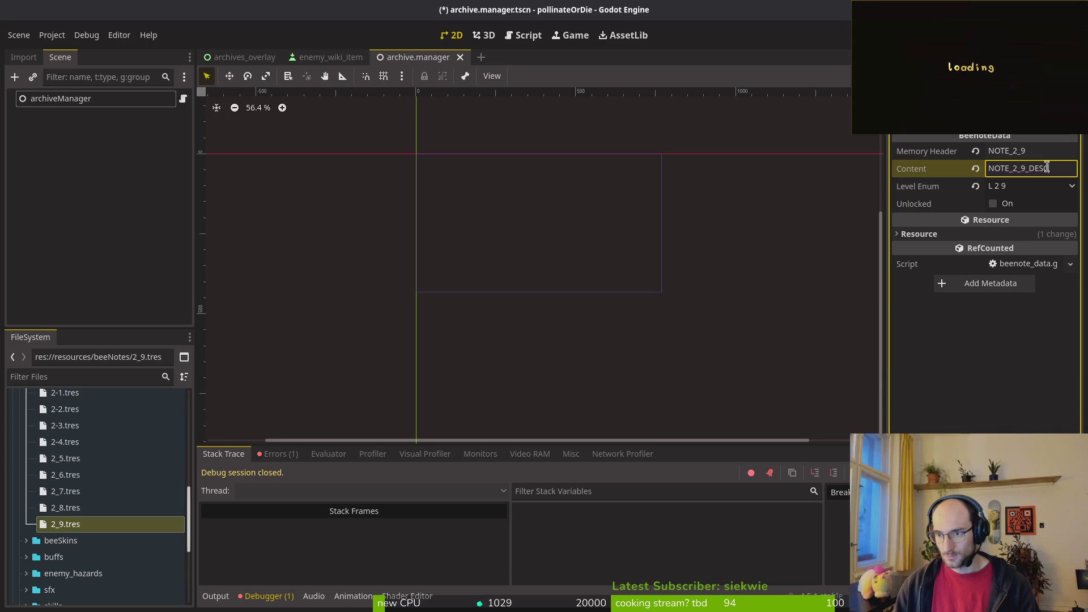
key("BackSpace")
key("BackSpace")
key("BackSpace")
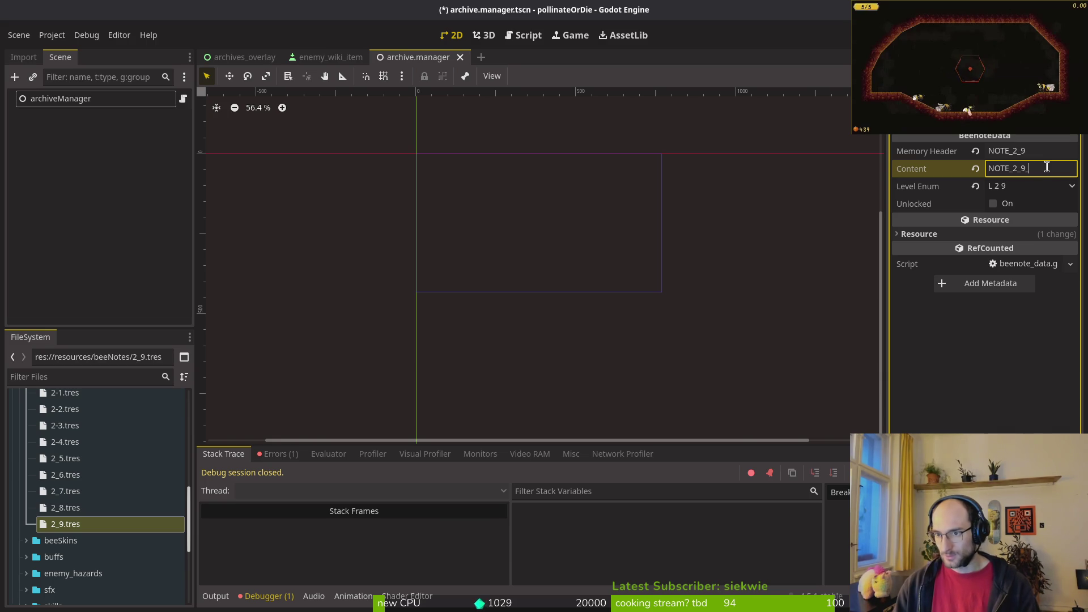
key("ctrl+s")
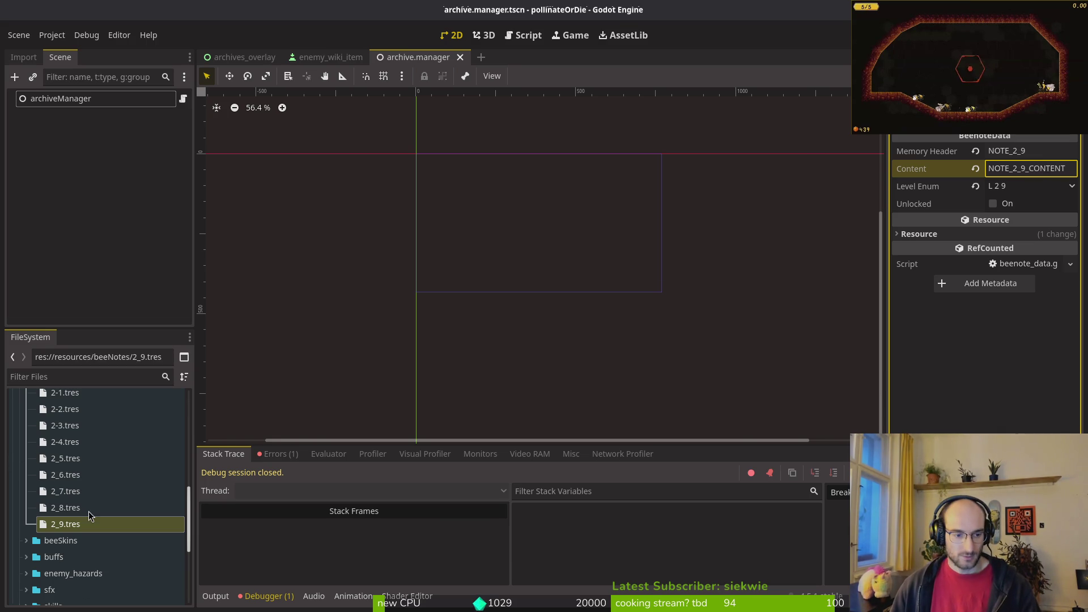
Correct note 1-0's Memory Header to NOTE_1_0 and save
scroll(80, 499, "up", 5)
left_click(65, 452)
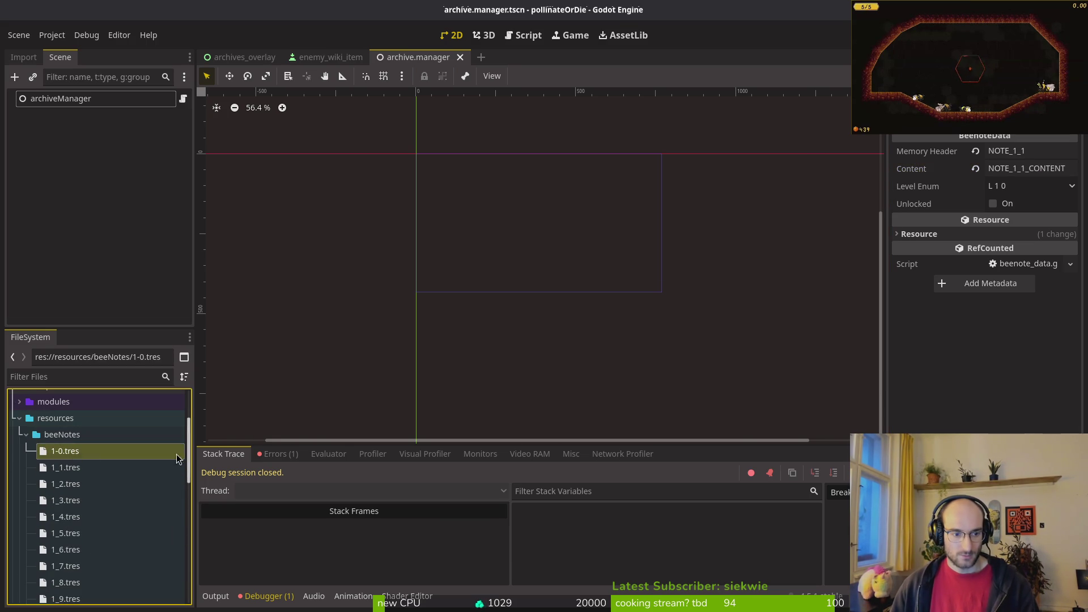
left_click(1041, 153)
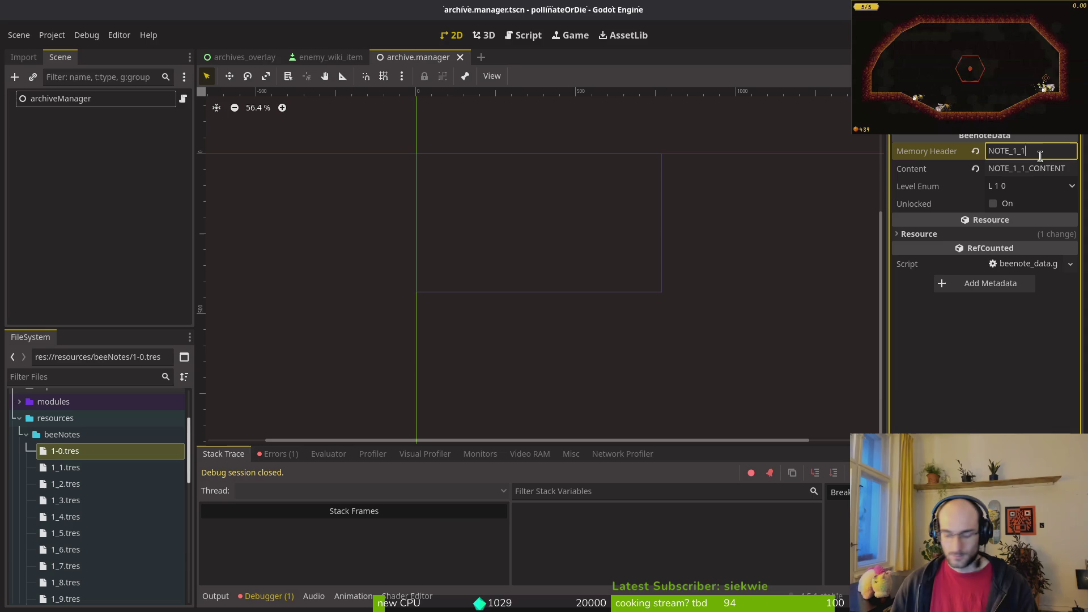
key("BackSpace")
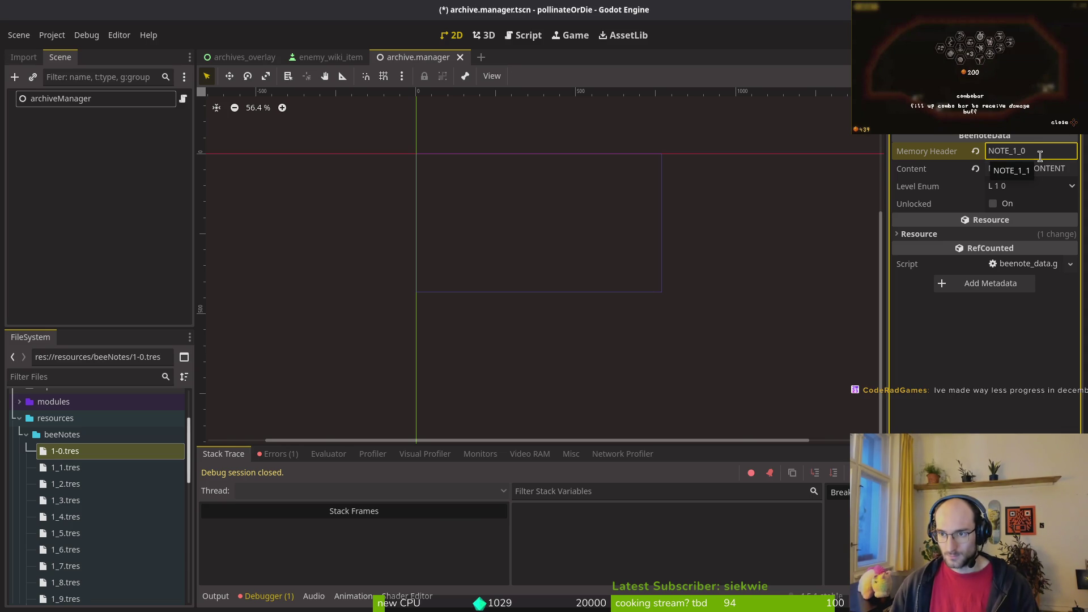
left_click(1024, 174)
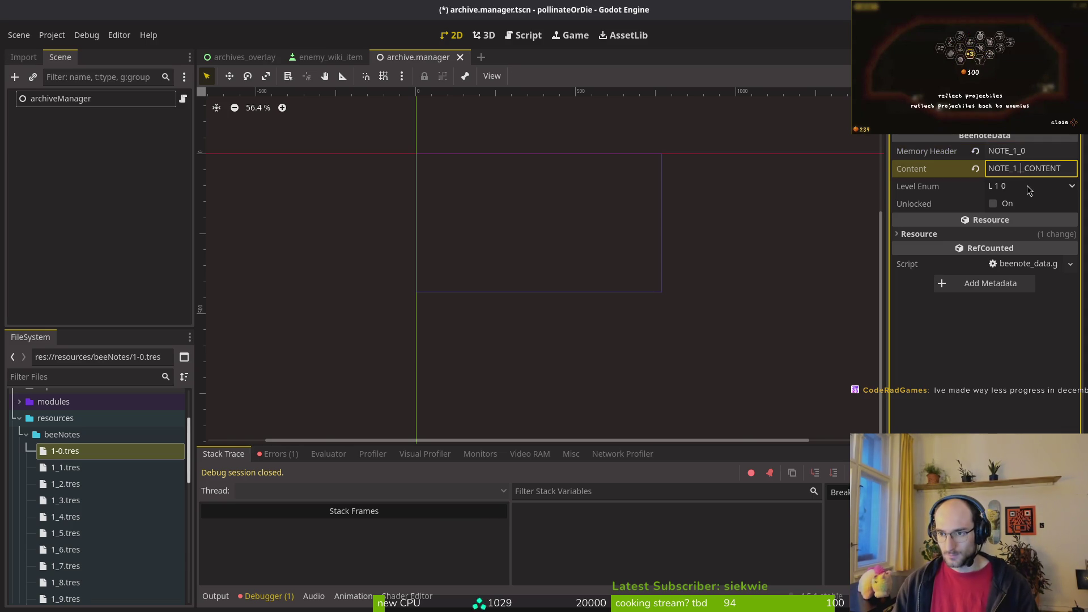
key("ctrl+s")
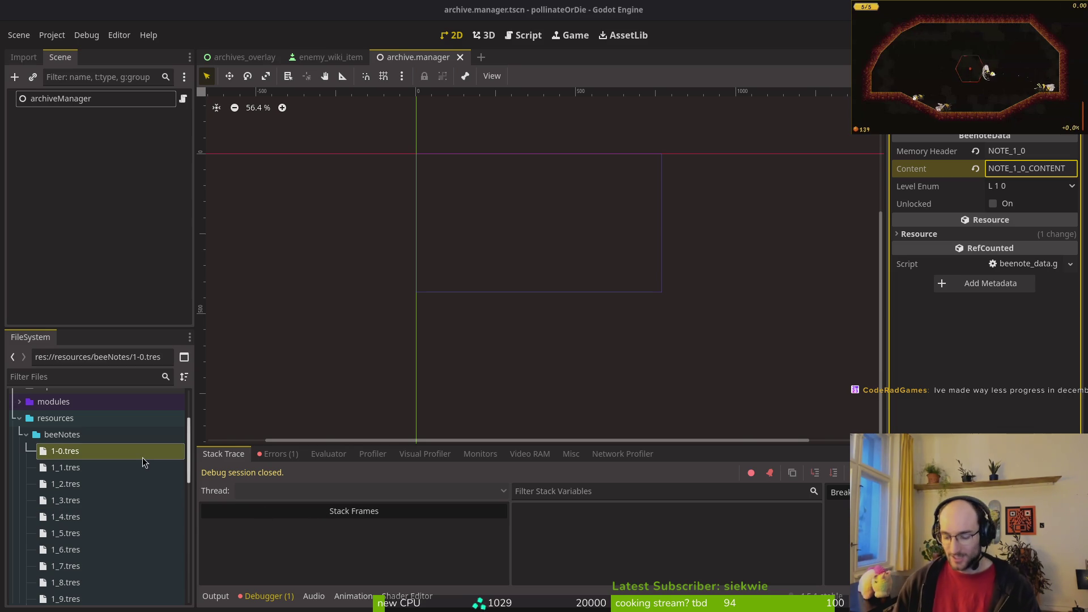
Set note 1_1's Memory Header to NOTE_1_1 and save
left_click(67, 467)
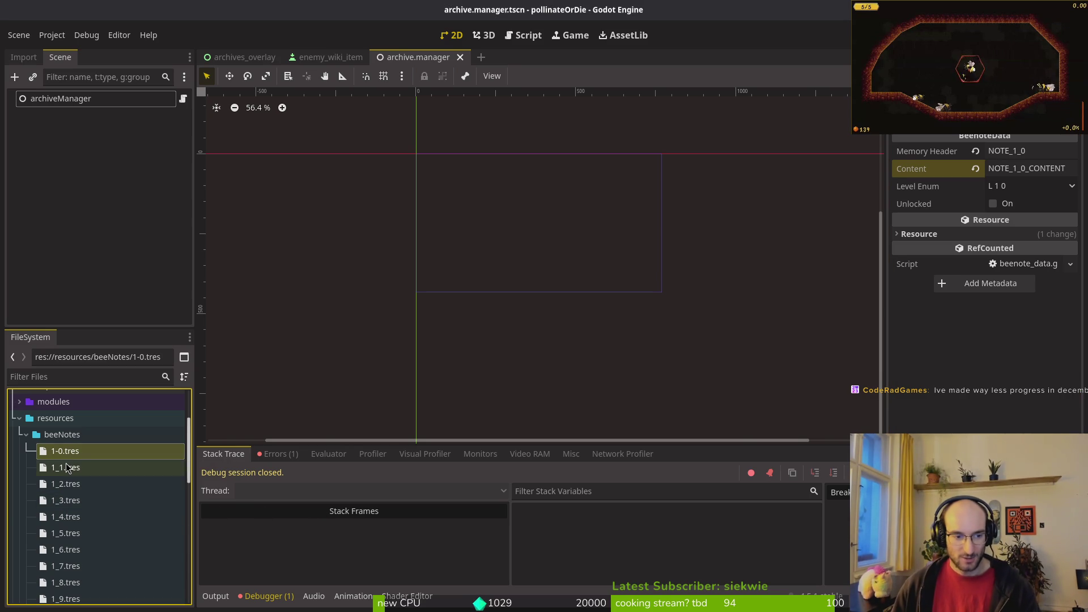
left_click(66, 468)
left_click(1048, 151)
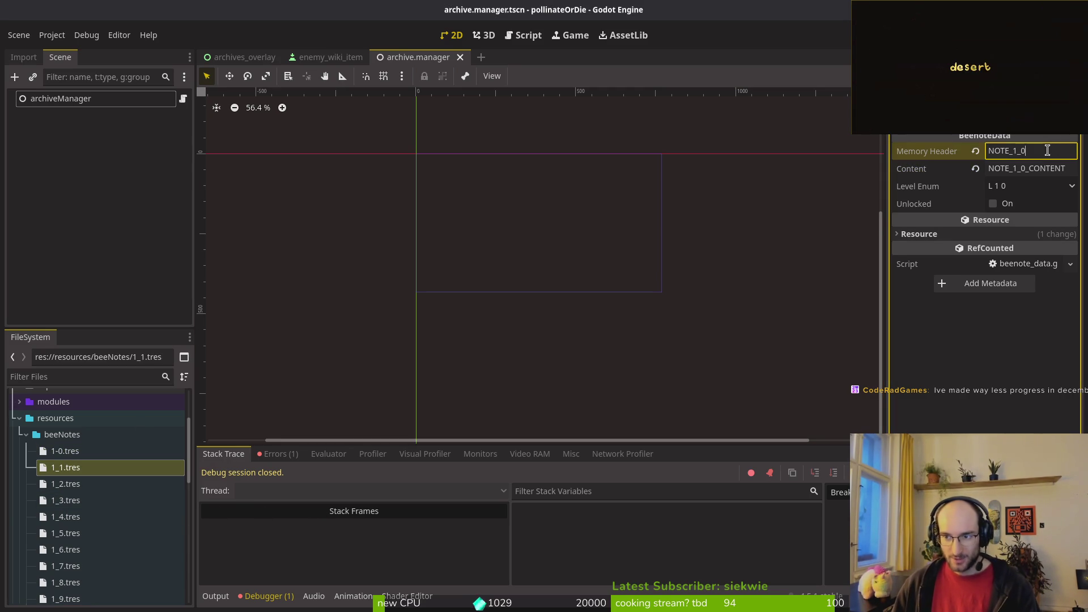
key("BackSpace")
key("BackSpace")
type("1")
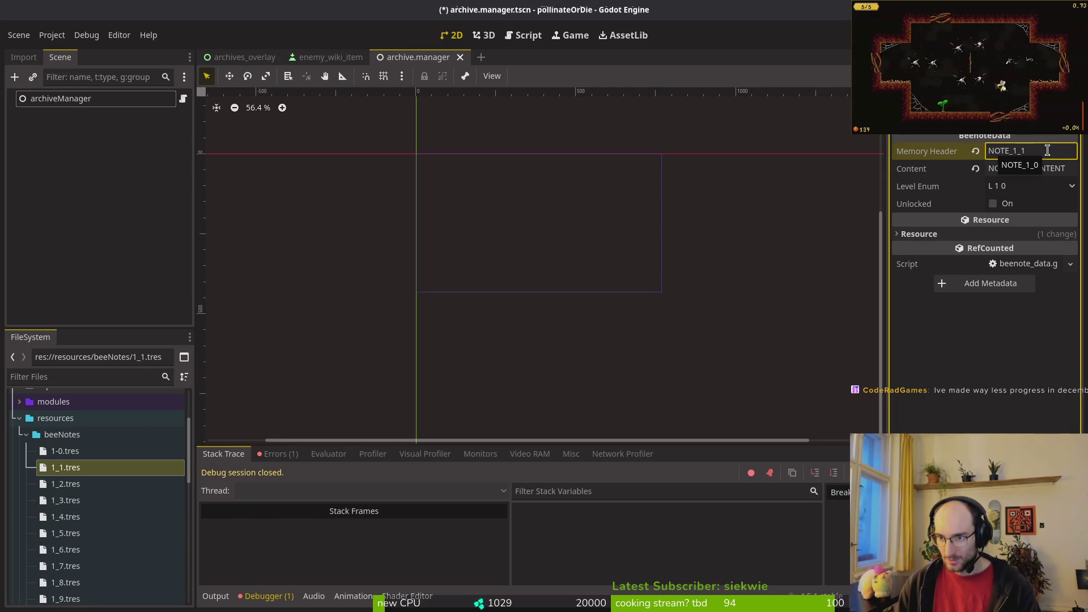
key("ctrl+s")
Set note 1_1's Content to NOTE_1_1_CONTENT and its level to L 1 1, saving
left_click(1025, 171)
key("BackSpace")
type("1")
key("ctrl+s")
left_click(1021, 186)
left_click(1001, 228)
key("ctrl+s")
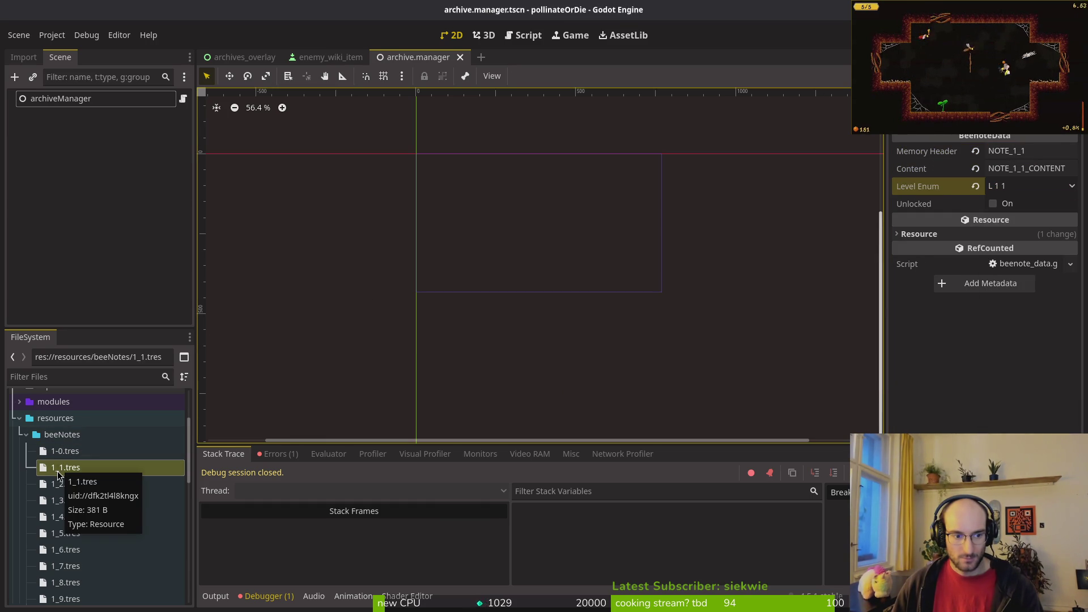
key("ctrl+z")
key("ctrl+z")
key("ctrl+z")
key("ctrl+s")
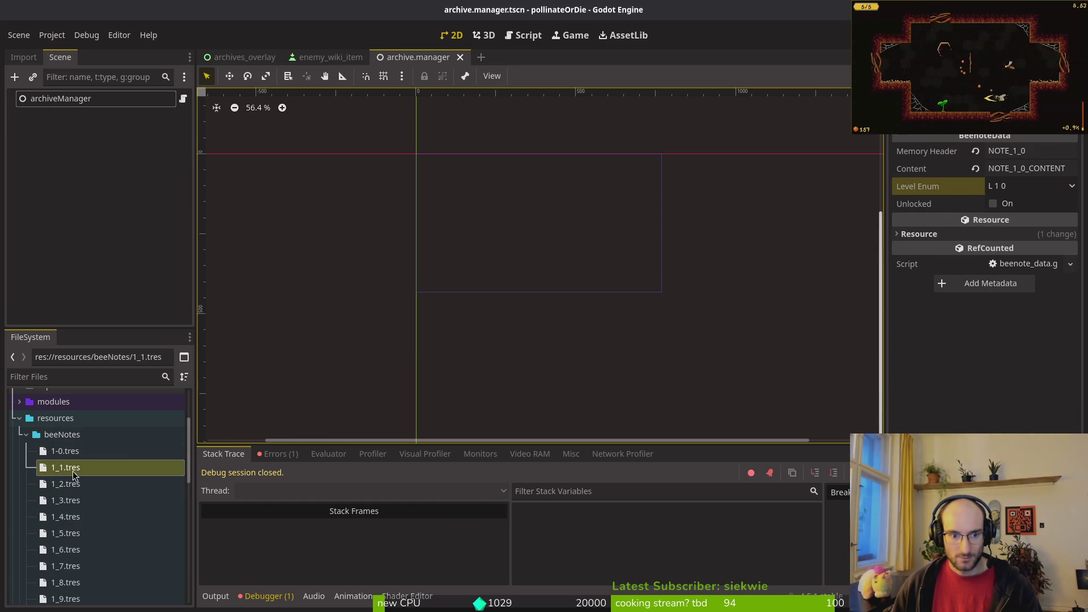
Fix the wrong last digit in the current note's header and content, then save
left_click(1054, 149)
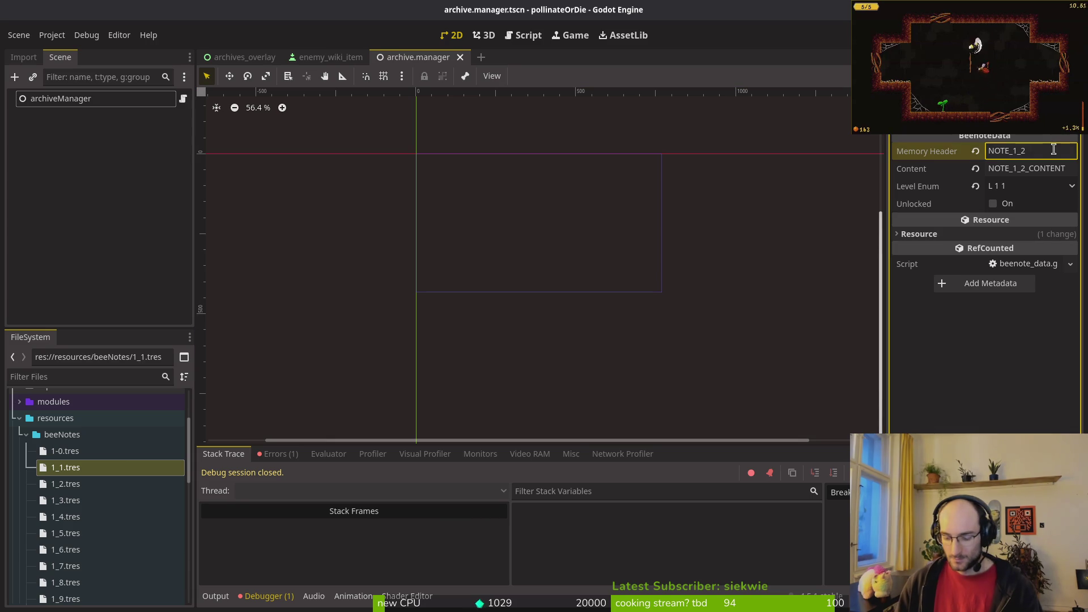
key("BackSpace")
type("1")
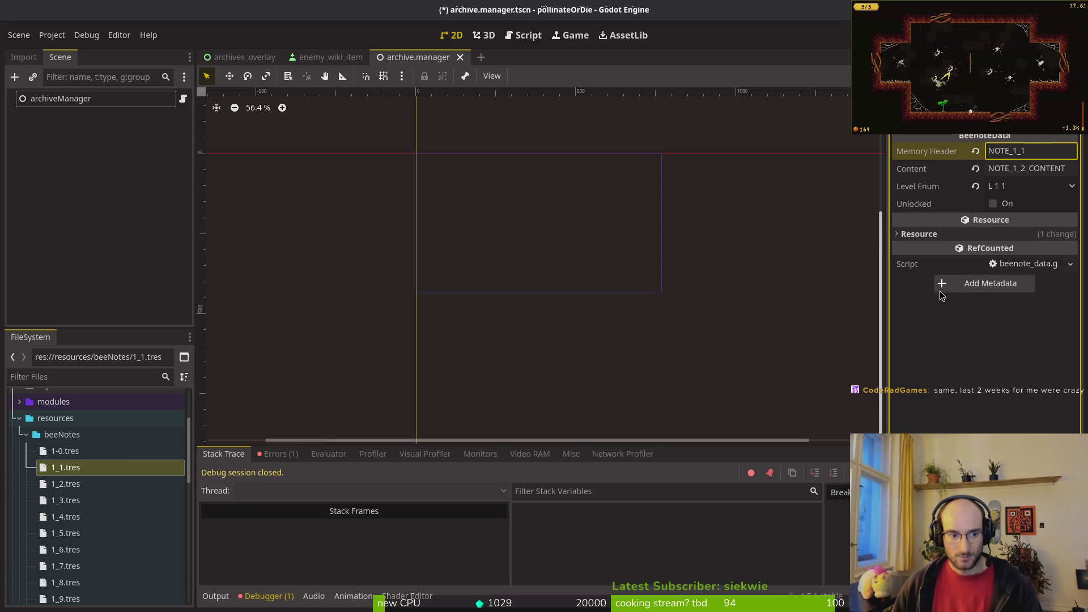
left_click(1029, 168)
key("BackSpace")
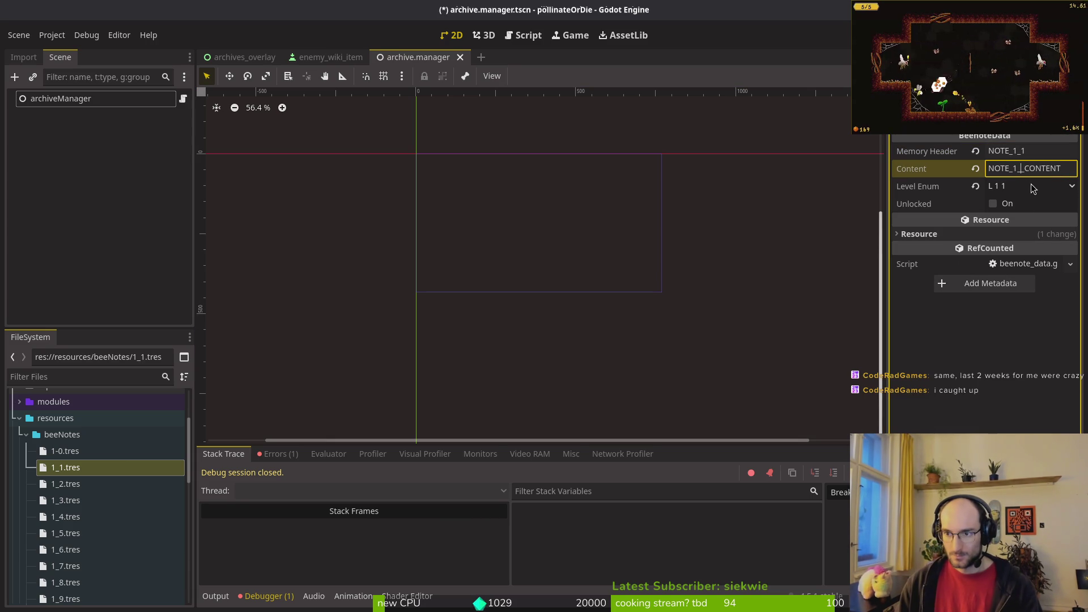
key("ctrl+s")
Correct note 1_2 to header NOTE_1_2 and content NOTE_1_2_CONTENT, and save
left_click(88, 451)
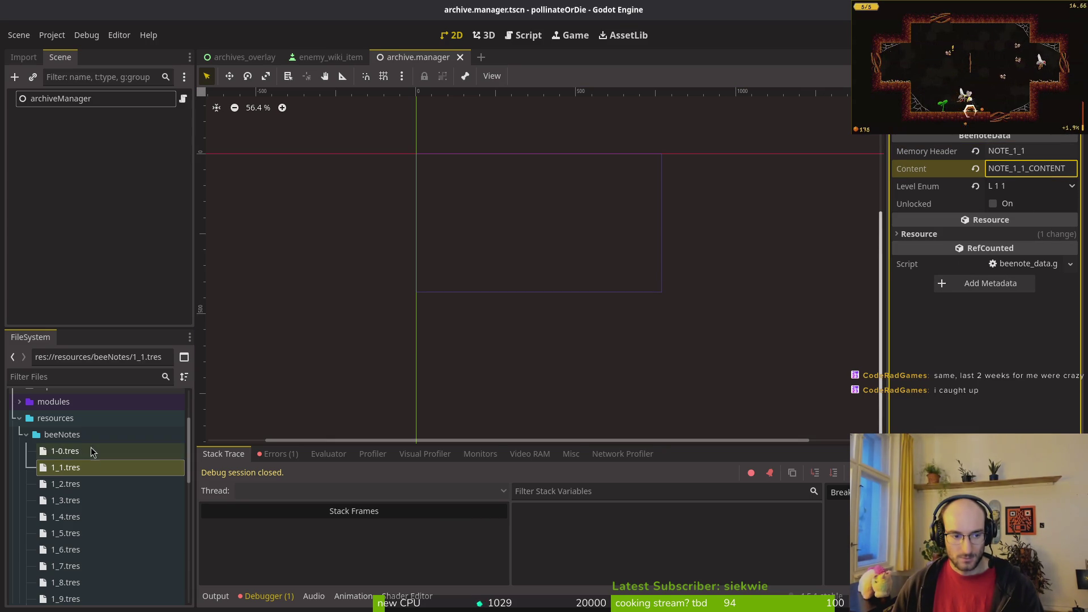
left_click(67, 468)
key("Down")
key("ctrl+s")
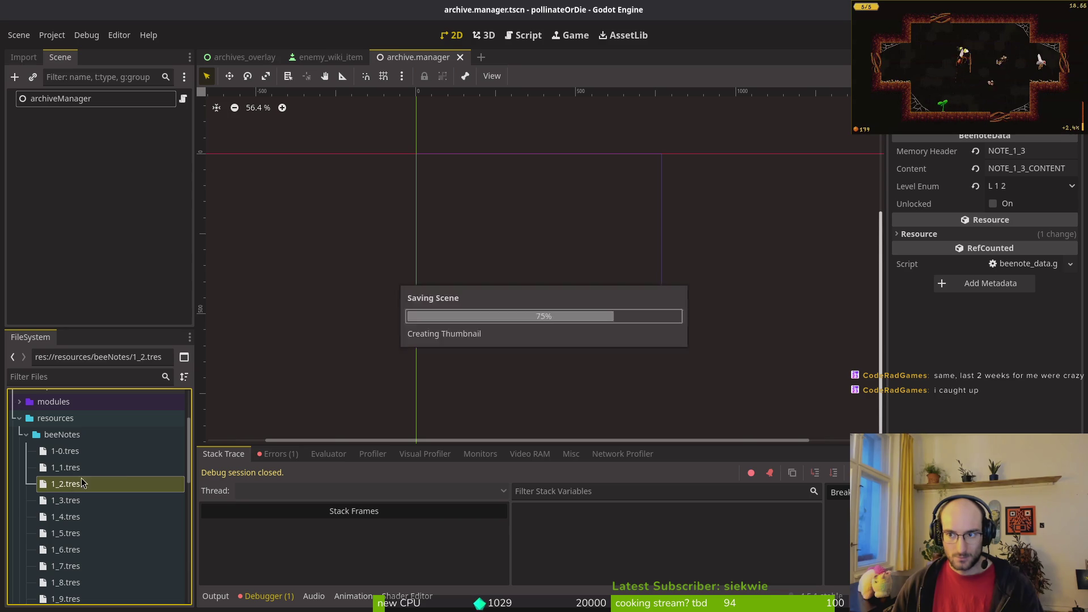
left_click(1052, 152)
key("BackSpace")
type("2")
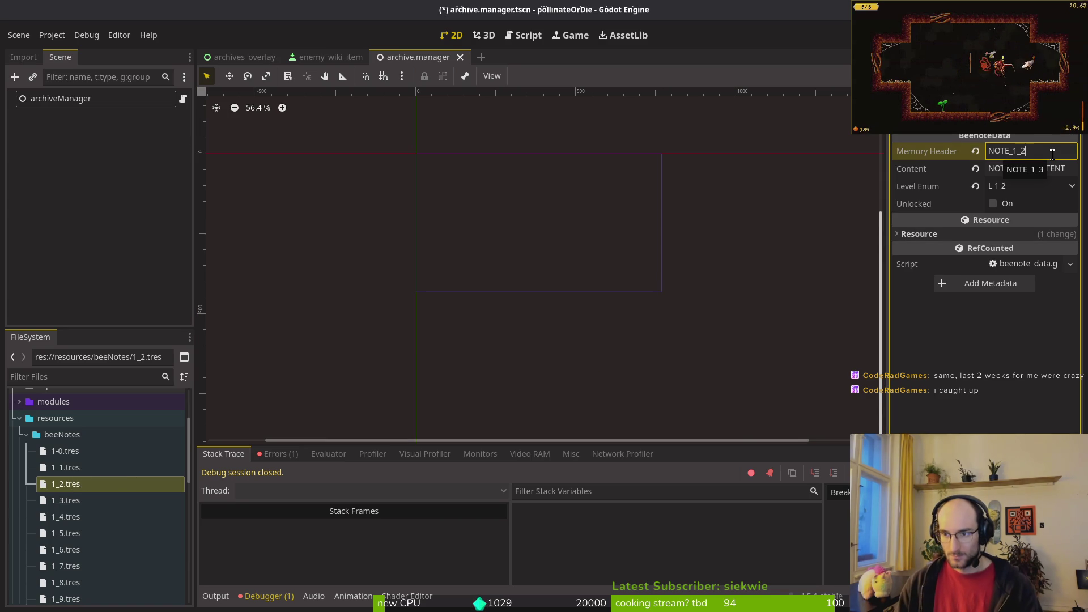
key("Tab")
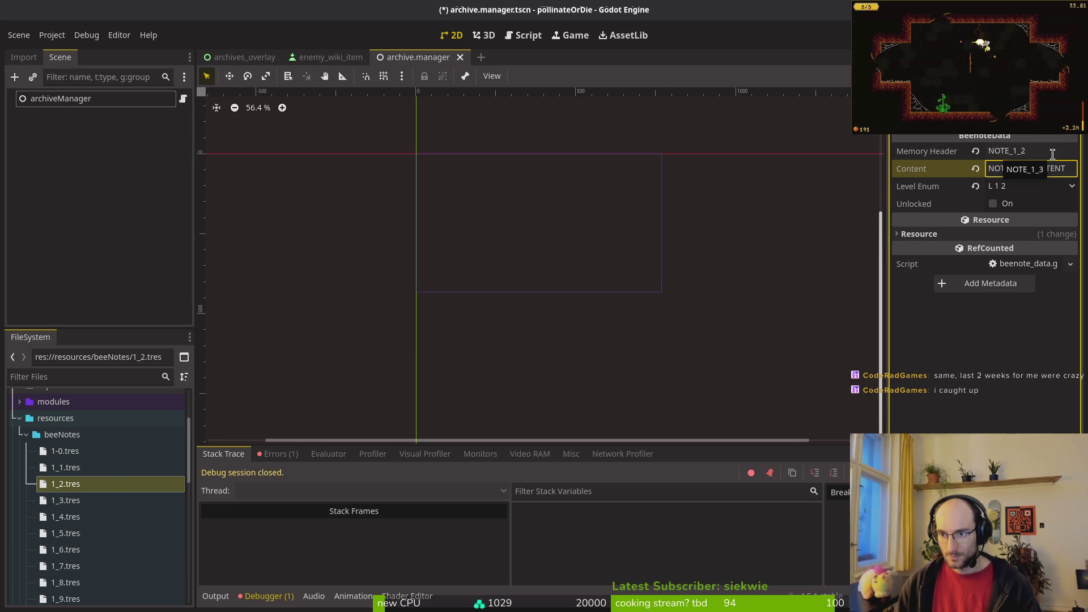
left_click(1015, 168)
key("Delete")
type("2")
key("ctrl+s")
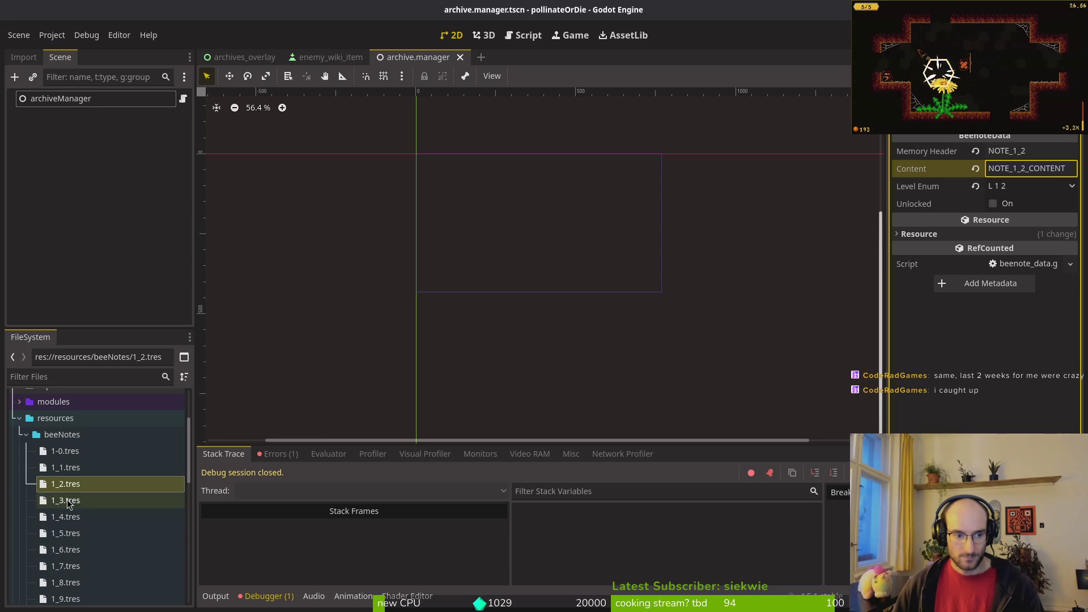
Correct note 1_3 to header NOTE_1_3 and content NOTE_1_3_CONTENT, and save
left_click(65, 500)
left_click(1063, 151)
key("BackSpace")
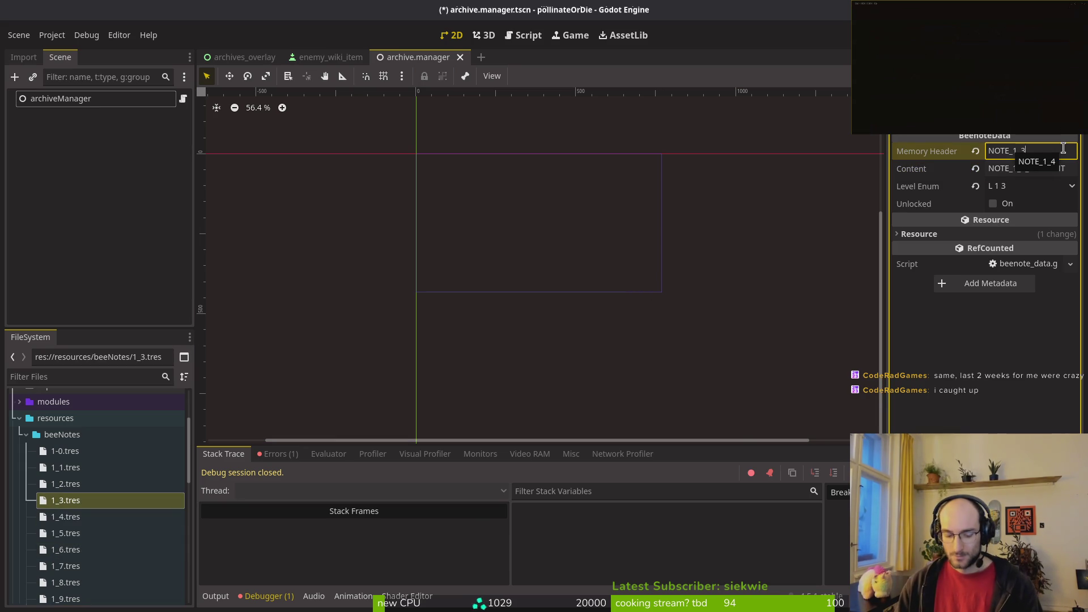
type("3")
left_click(1031, 167)
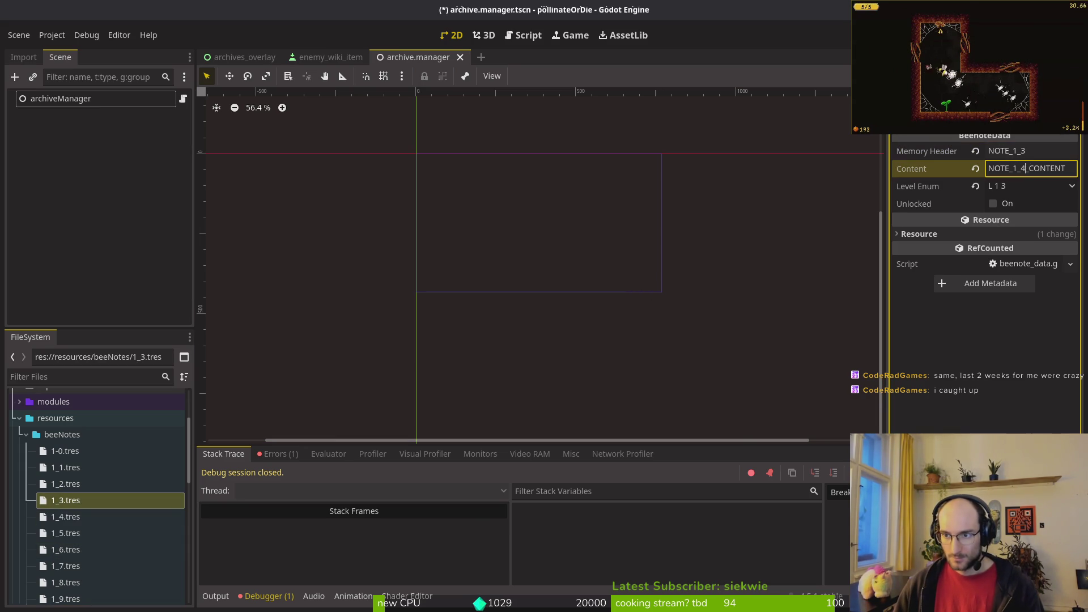
key("BackSpace")
type("3")
key("ctrl+s")
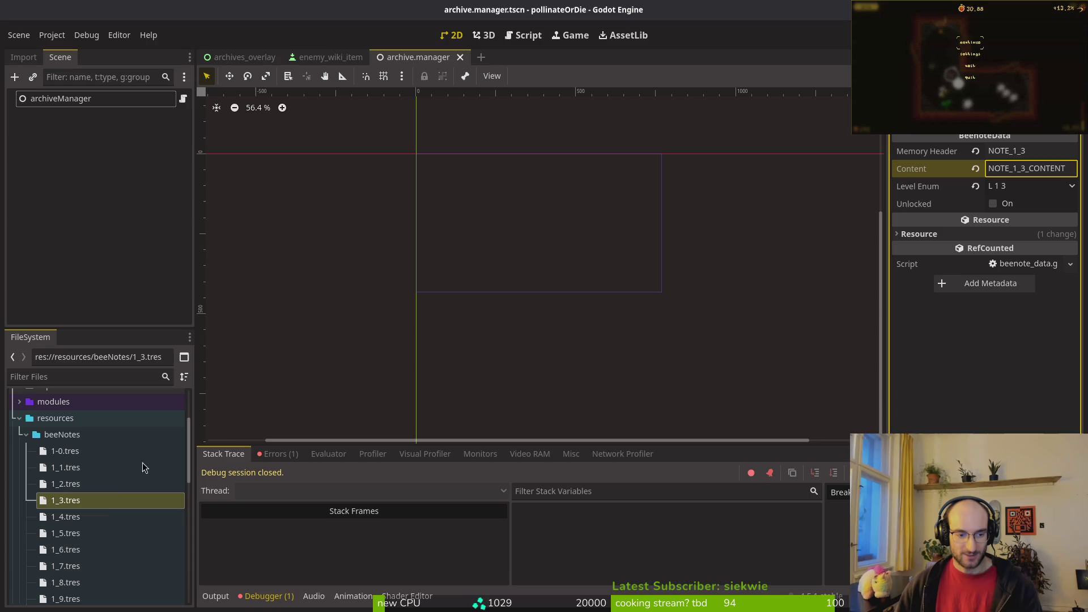
left_click(79, 518)
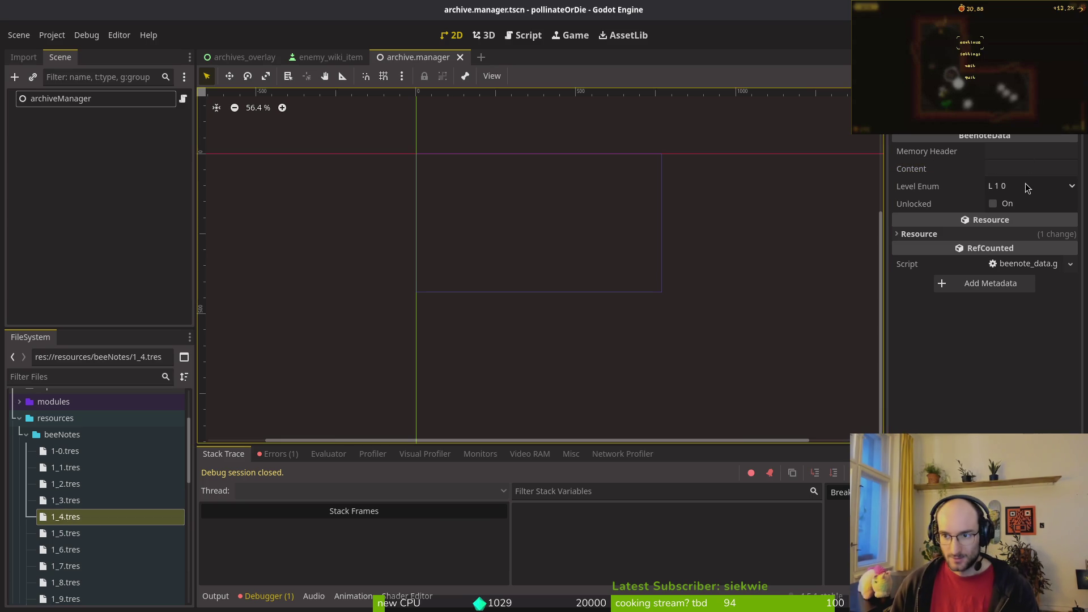
Give note 1_4 header NOTE_1_4, paste it into Content, set level L 1 4, and save
left_click(1019, 148)
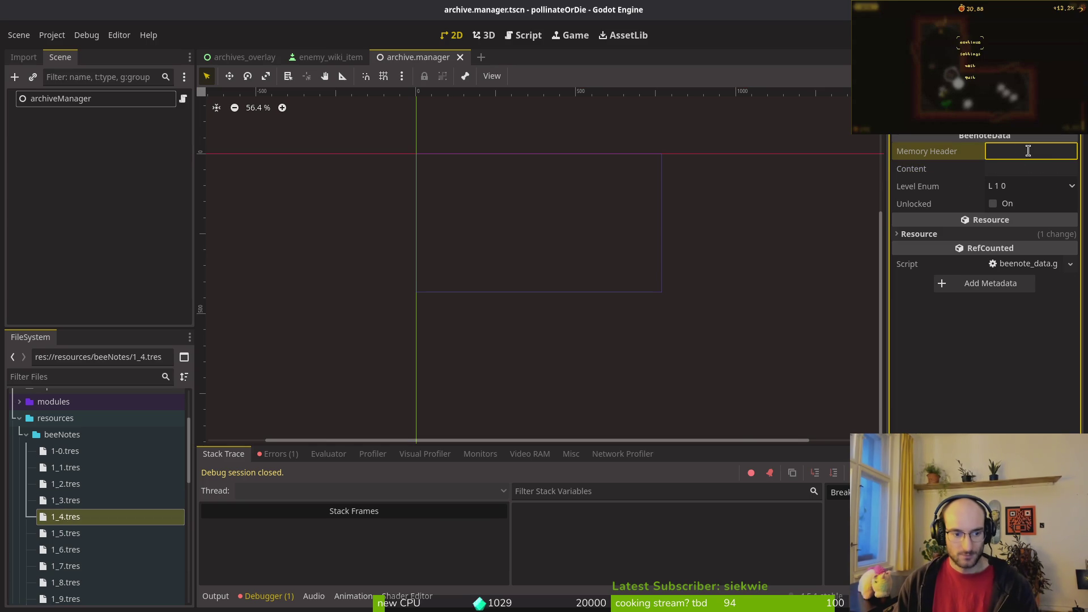
type("NOTE_1_4")
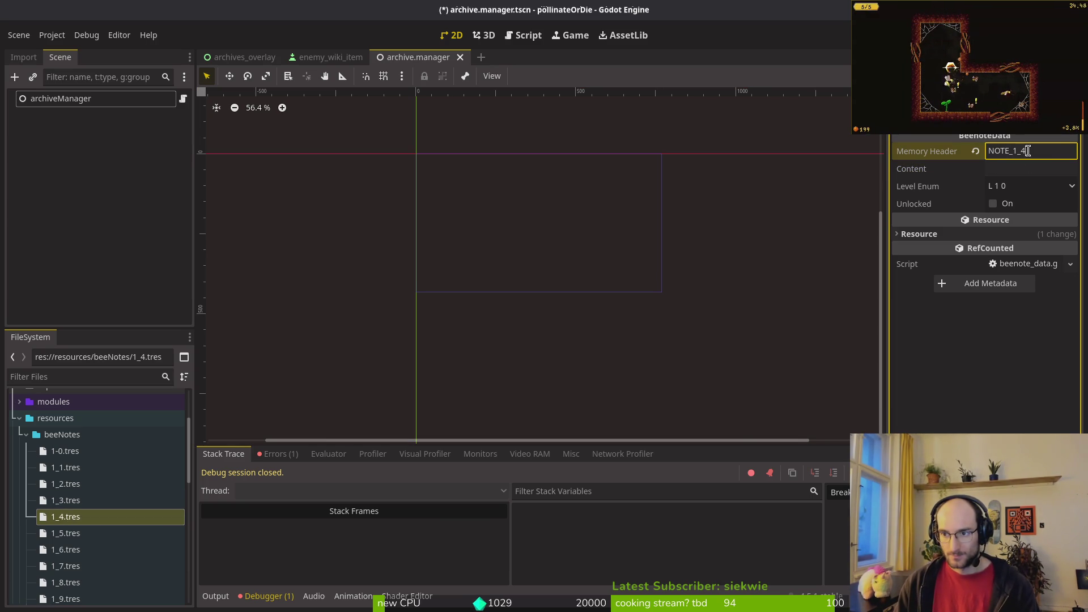
key("Tab")
double_click(1029, 151)
key("ctrl+s")
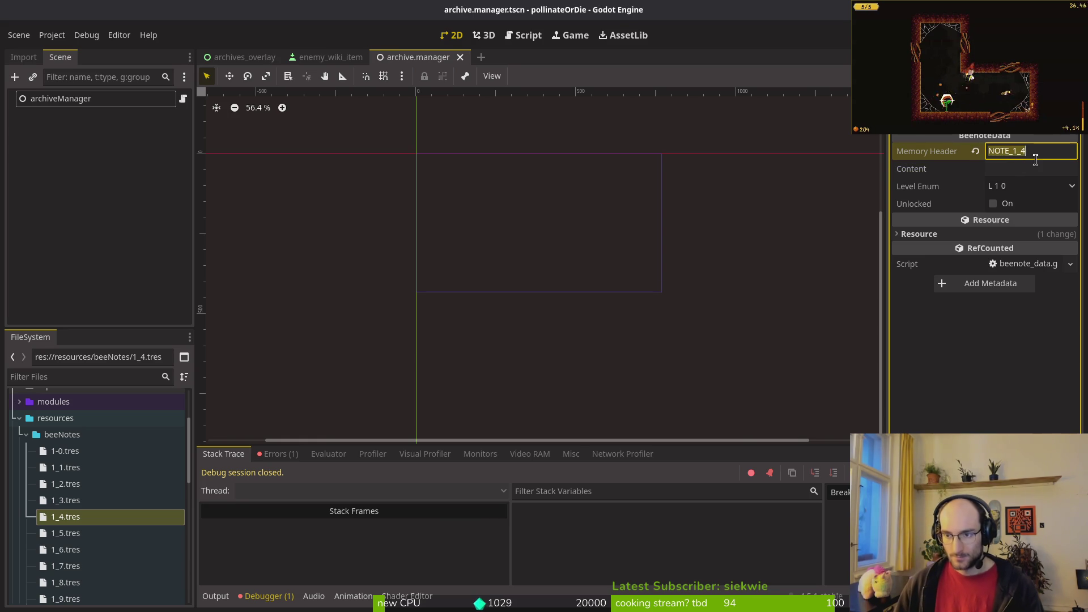
key("ctrl+c")
left_click(1043, 169)
key("ctrl+v")
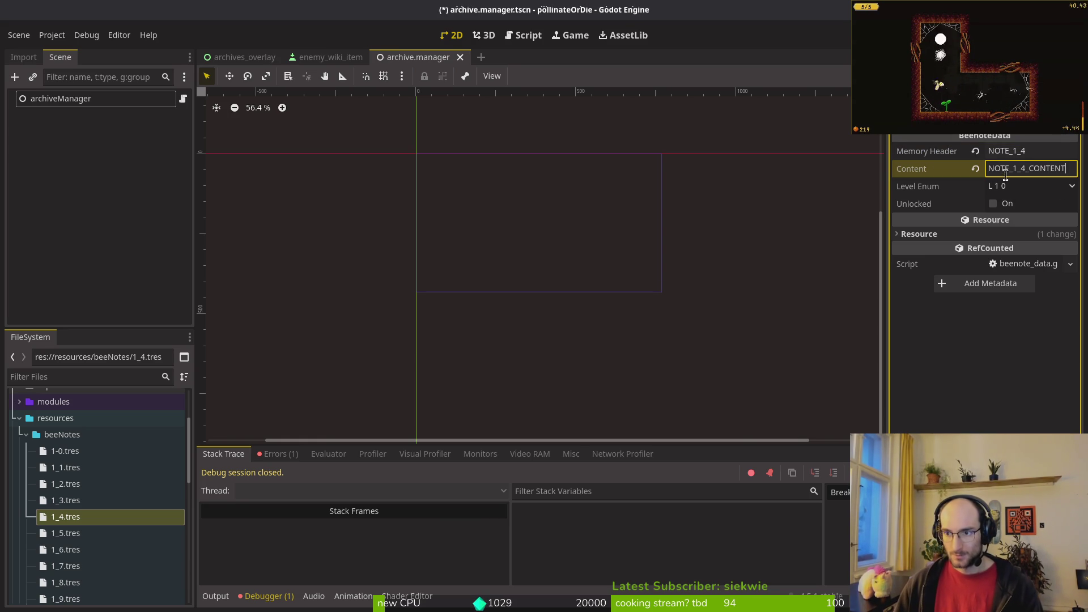
left_click(1032, 187)
left_click(1021, 267)
key("ctrl+s")
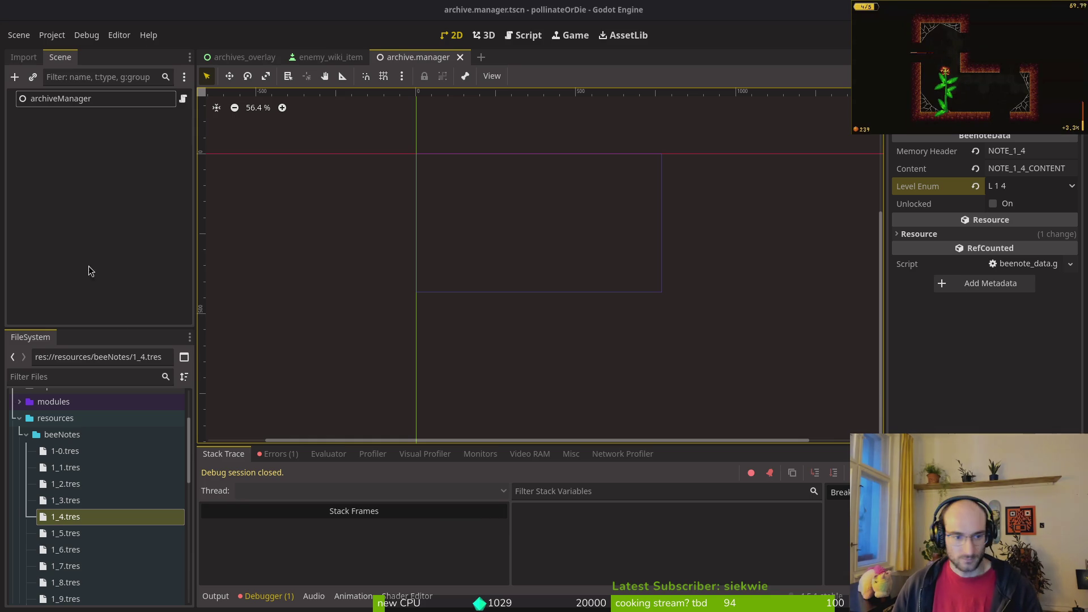
Fill note 1_5 with header NOTE_1_5, content NOTE_1_5_CONTENT and level L 1 5
left_click(65, 535)
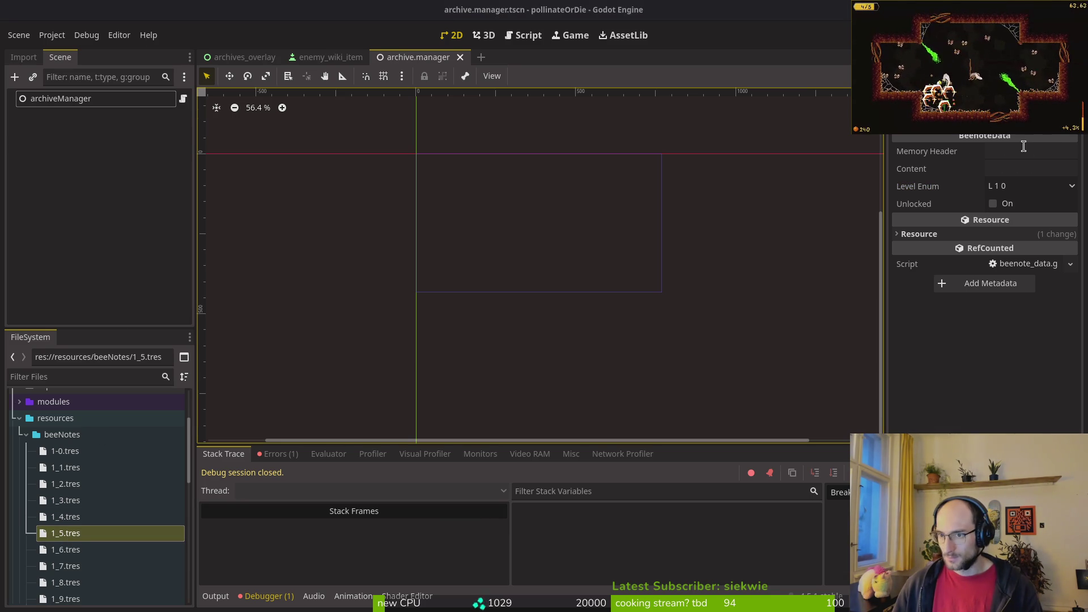
left_click(1024, 150)
key("ctrl+v")
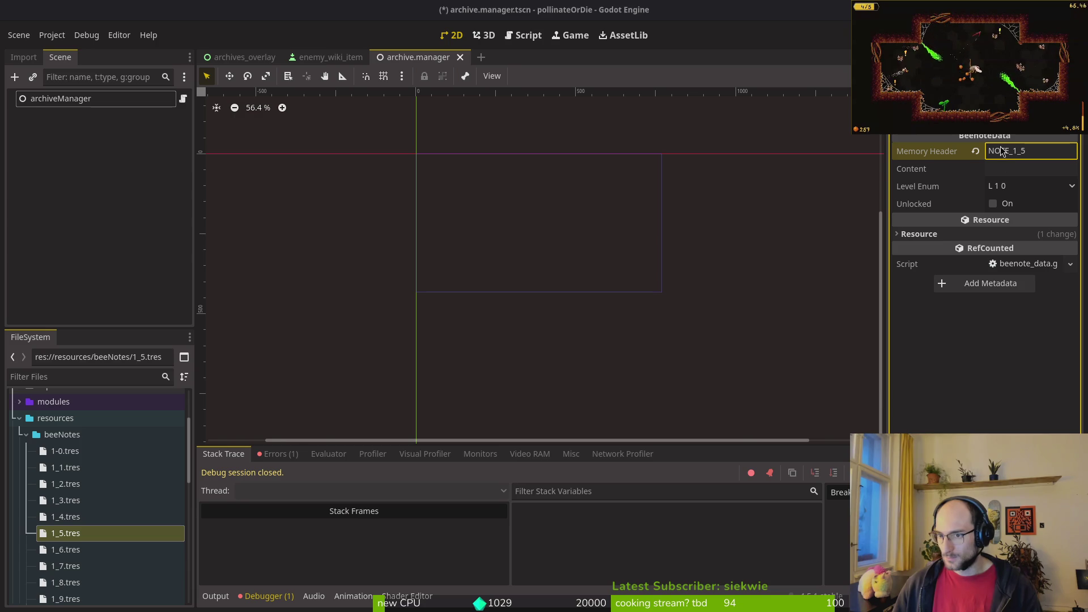
left_click(1024, 168)
key("ctrl+v")
left_click(1020, 186)
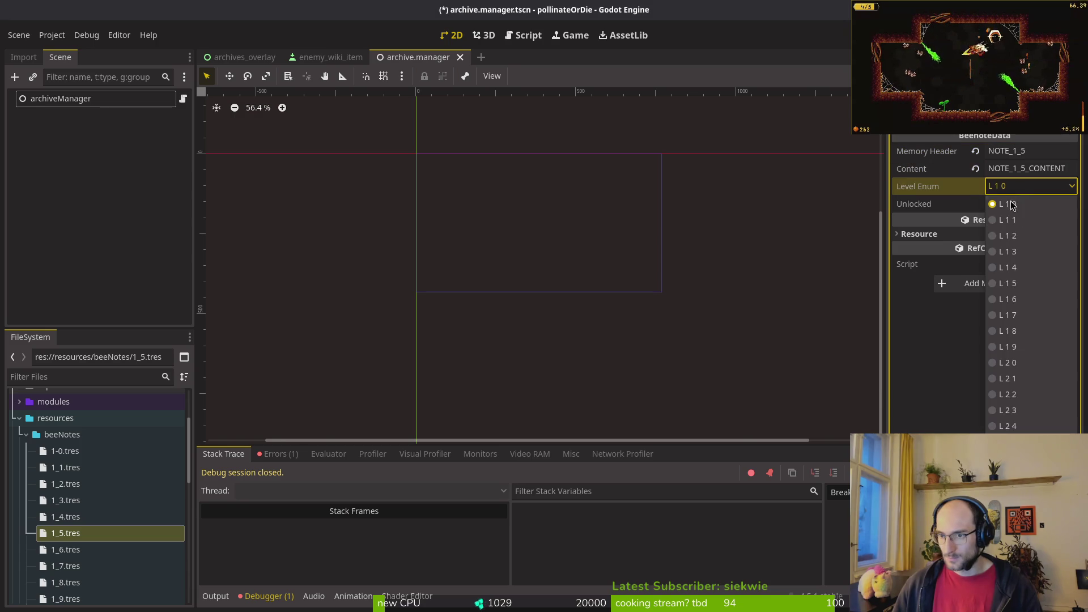
left_click(1020, 283)
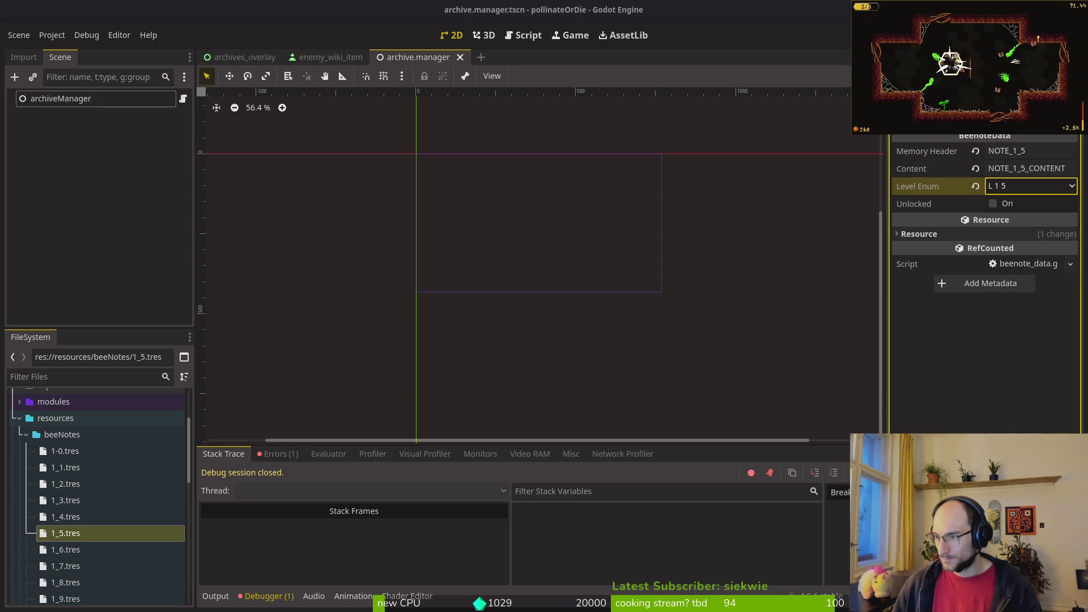
left_click(1031, 186)
left_click(1019, 280)
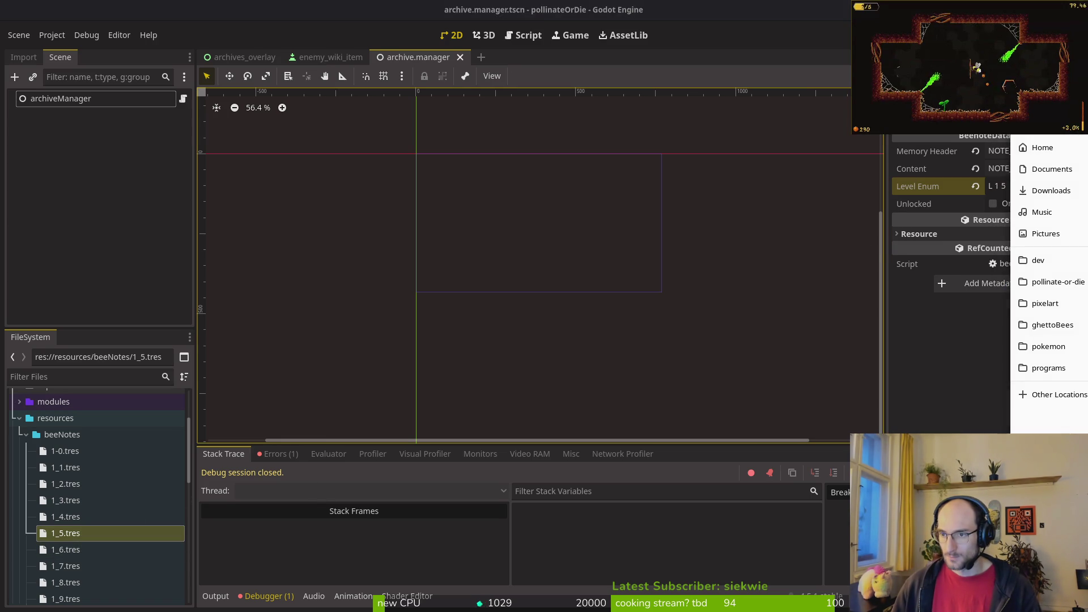
Fill note 1_6 with header NOTE_1_6, content NOTE_1_6_CONTENT and level L 1 6, then save
left_click(80, 537)
left_click(57, 554)
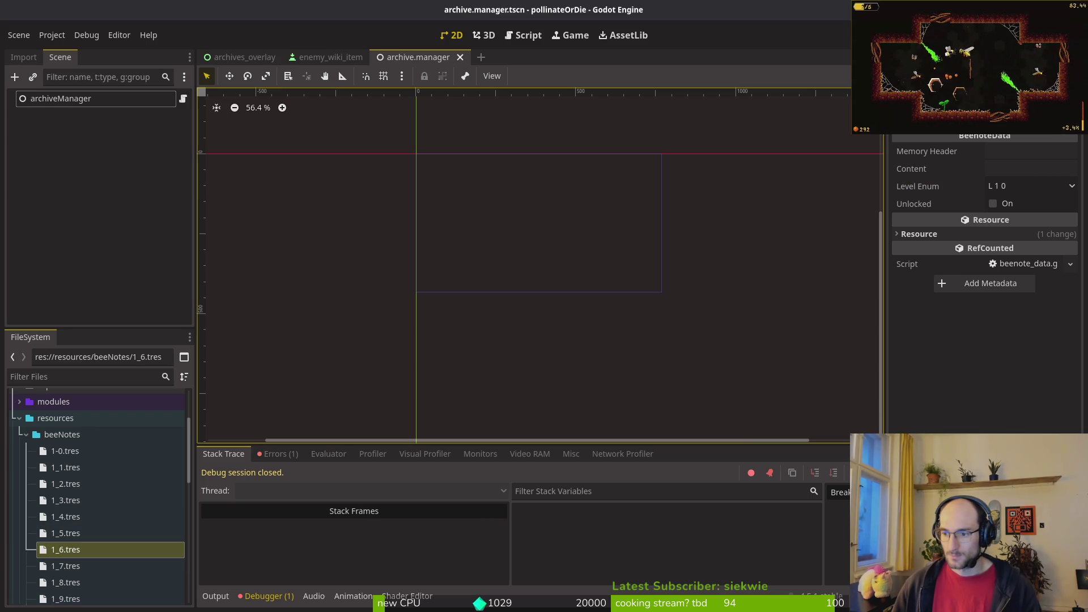
left_click(998, 152)
type("NOTE_1_6")
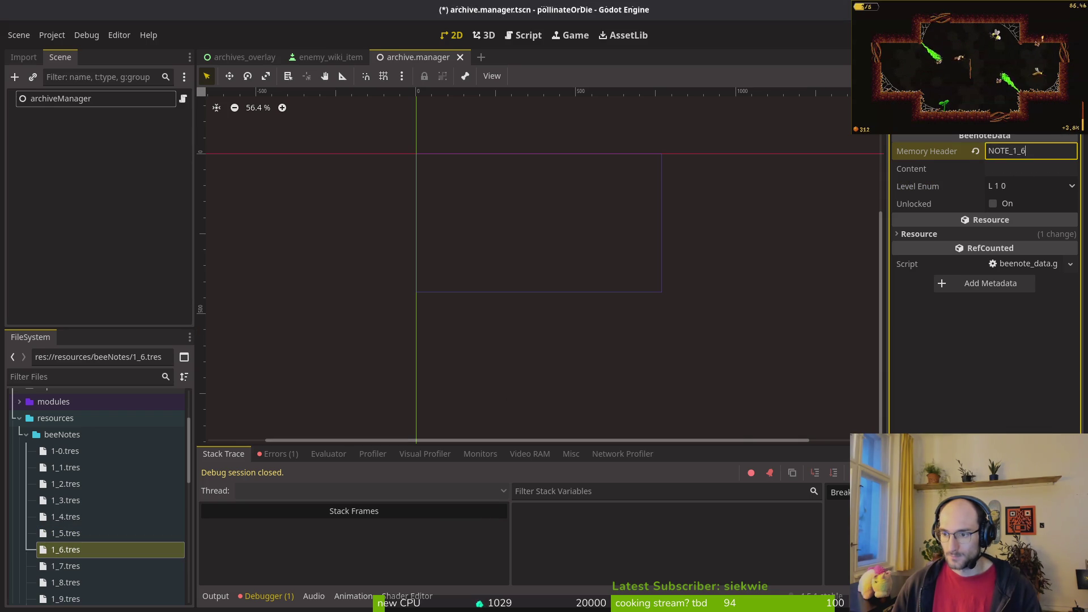
left_click(1014, 168)
type("NOTE_1_6_CONTENT")
left_click(1005, 185)
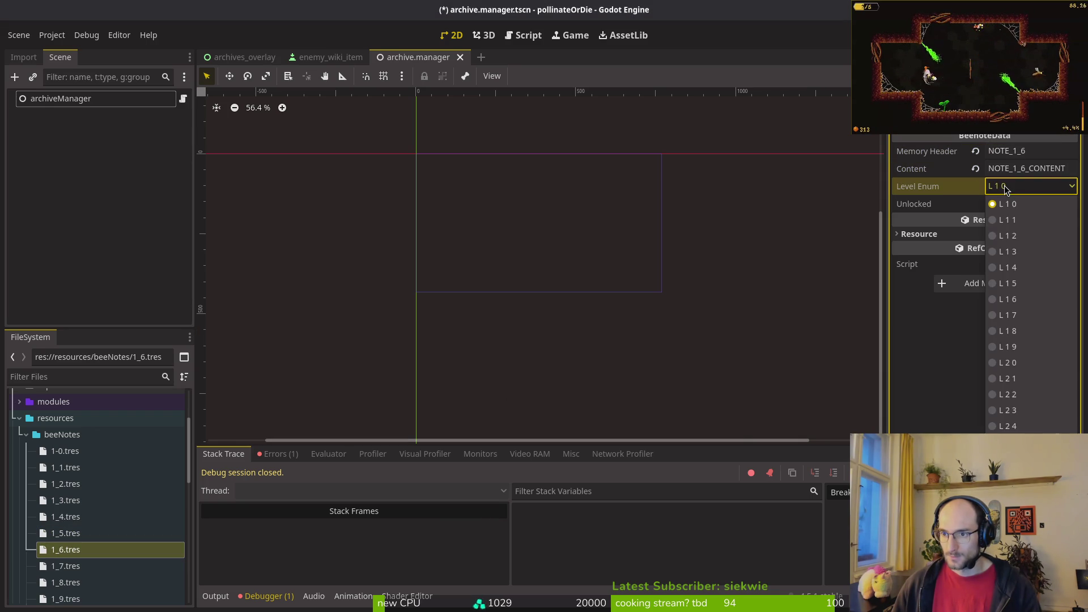
left_click(1030, 300)
key("ctrl+s")
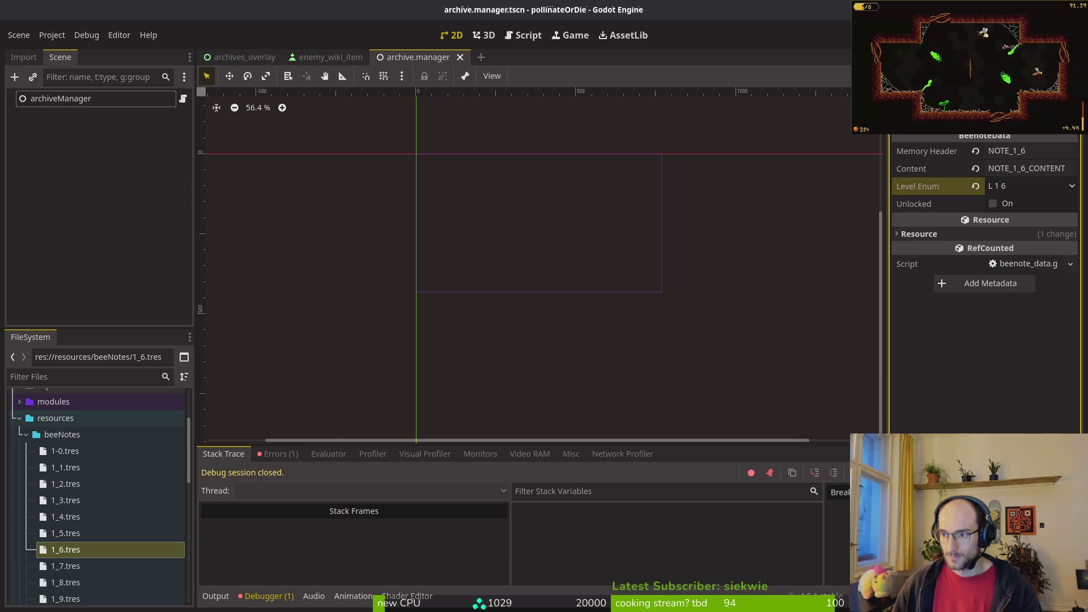
Give note 1_7 the header NOTE_1_7 and level L 1 7, then save
left_click(70, 565)
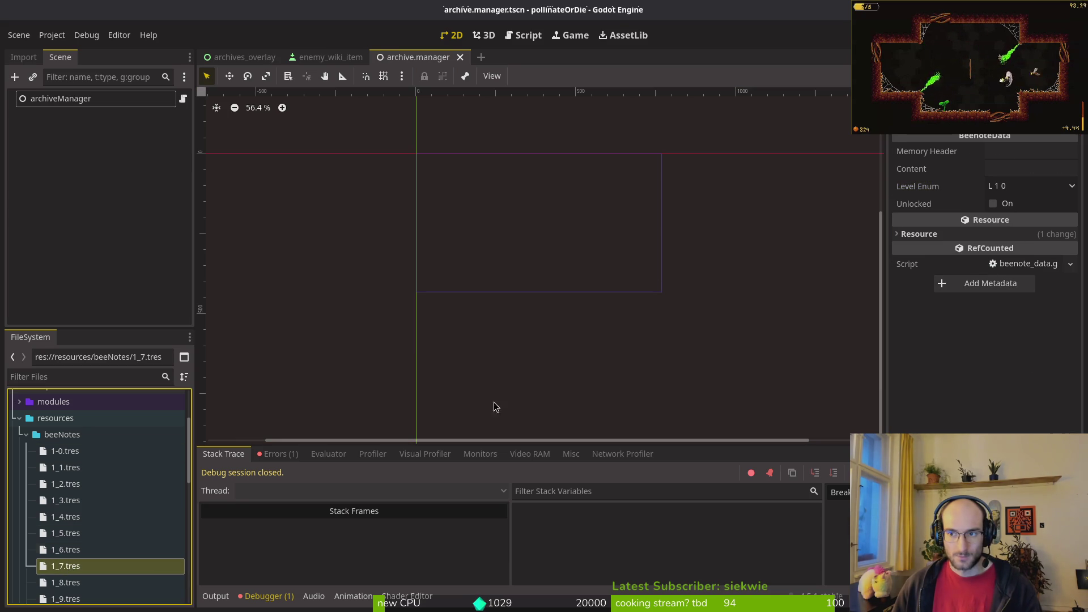
left_click(998, 149)
type("NOTE_1_7")
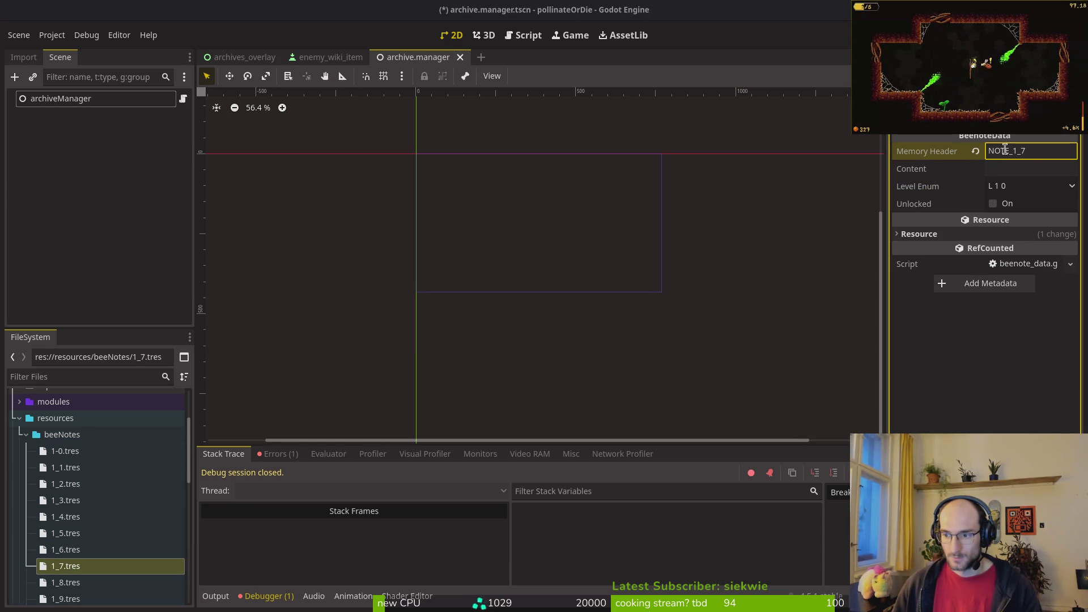
left_click(1025, 187)
left_click(1029, 315)
key("ctrl+s")
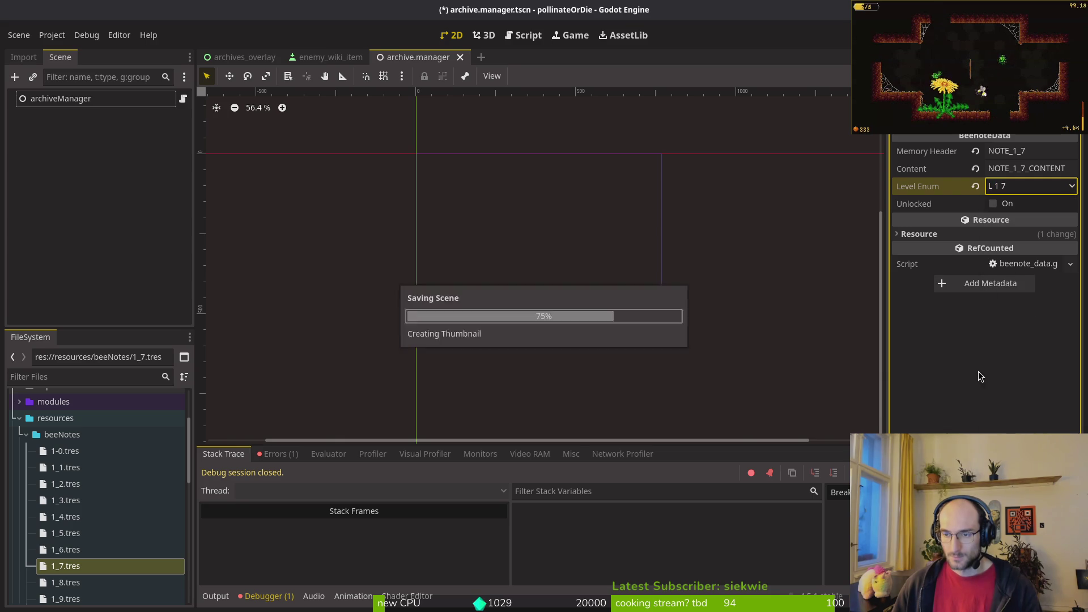
Give note 1_8 the header NOTE_1_8 and level L 1 8
scroll(120, 509, "down", 3)
left_click(74, 480)
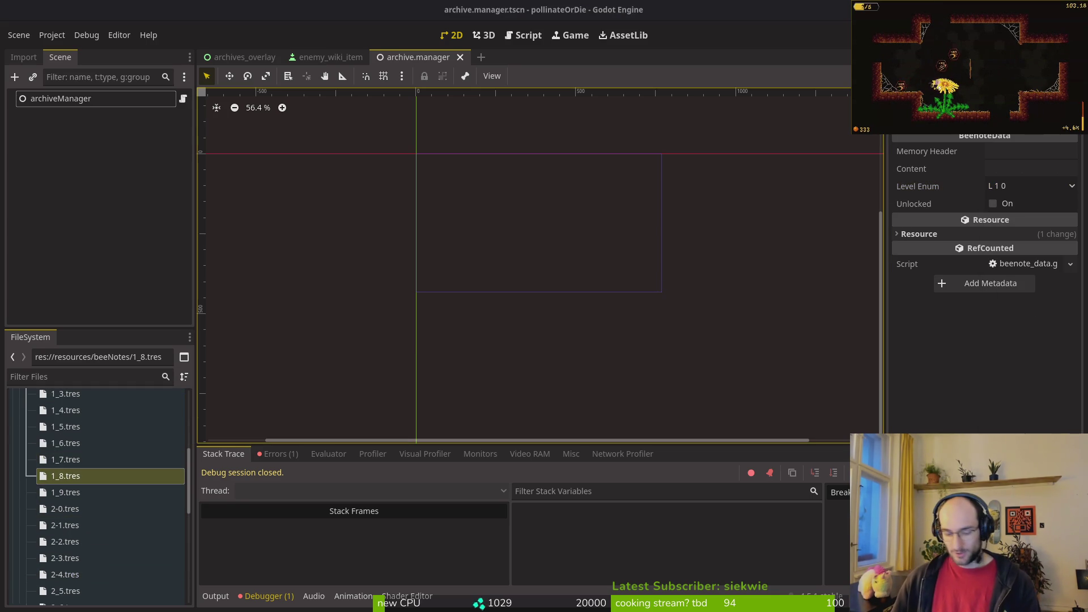
left_click(1031, 151)
type("NOTE_1_8")
key("alt+Tab")
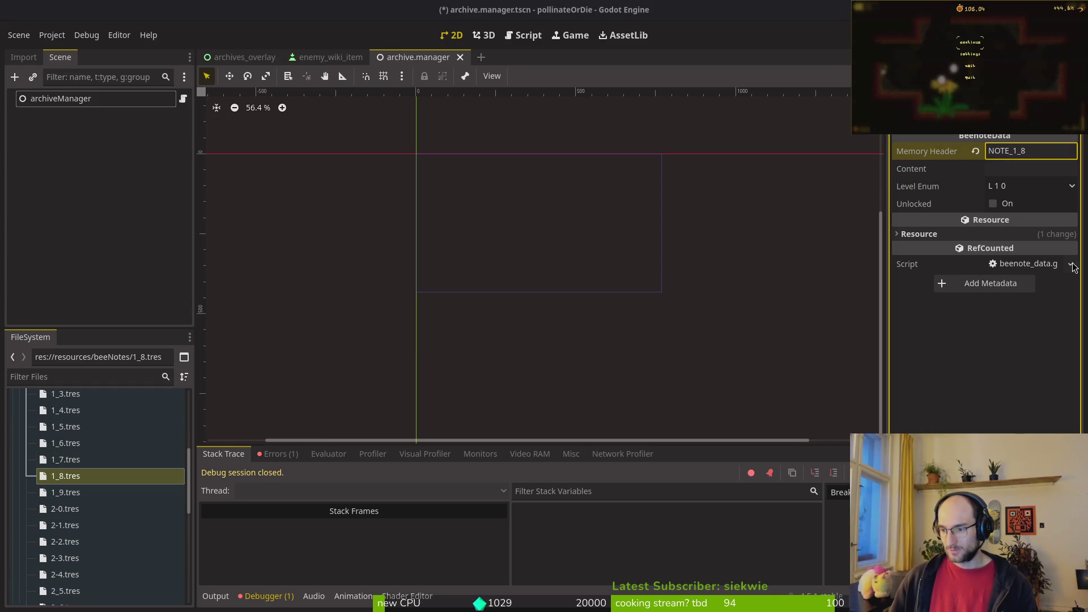
left_click(1023, 187)
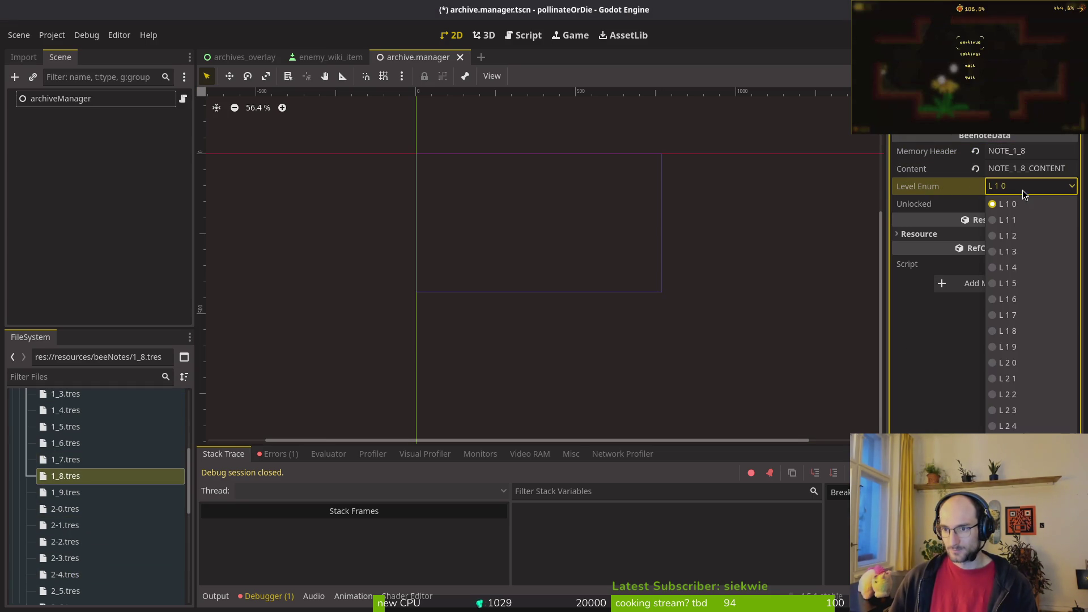
left_click(1015, 331)
Fill note 1_9 with header NOTE_1_9, pasted content NOTE_1_9_CONTENT and level L 1 9, then save
left_click(85, 493)
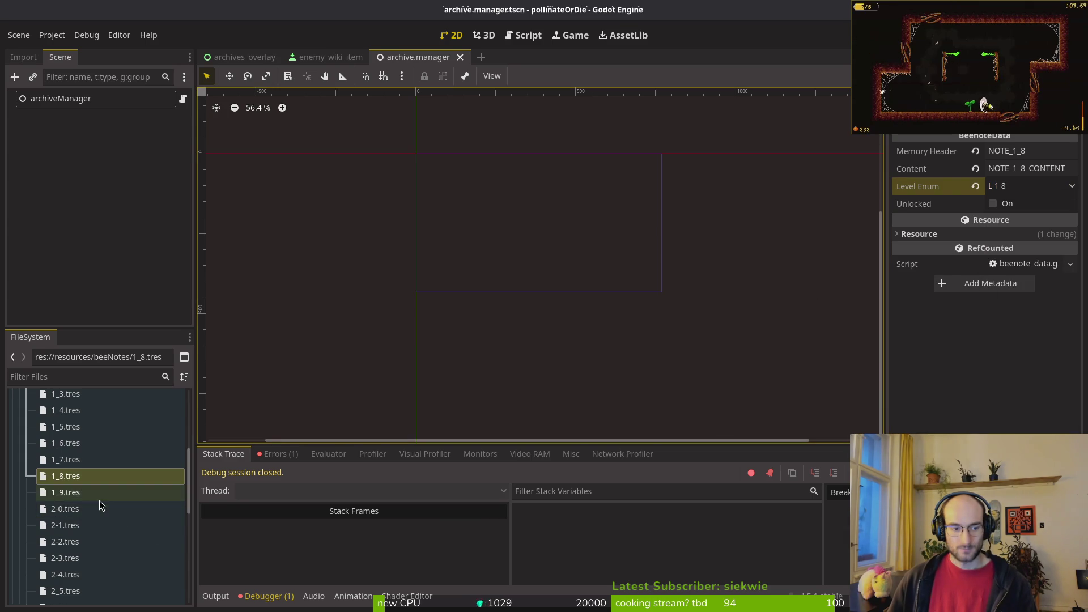
left_click(80, 492)
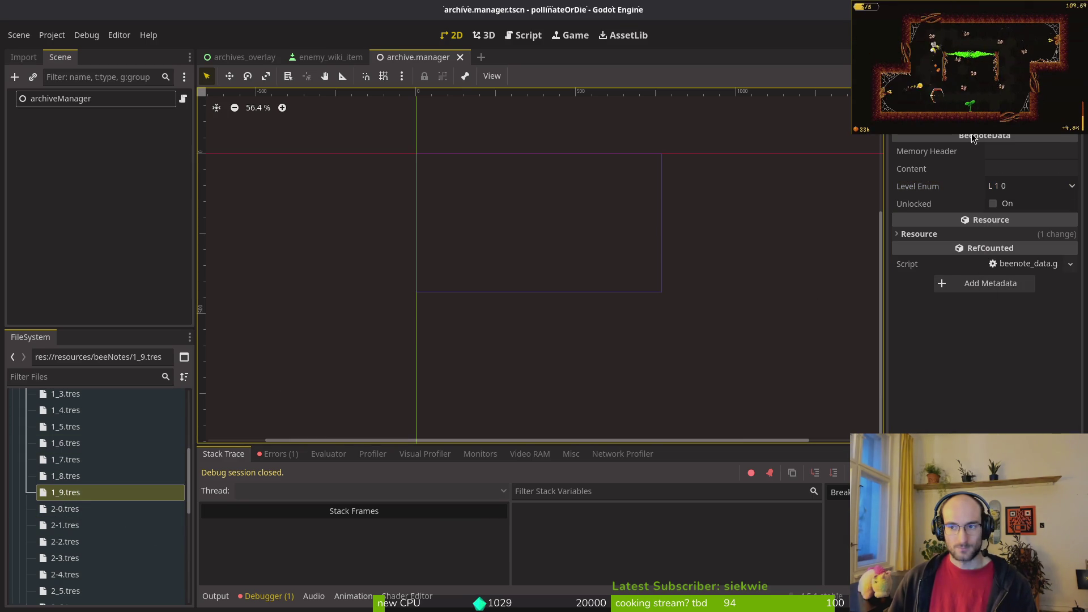
left_click(1009, 152)
type("NOTE_1_9")
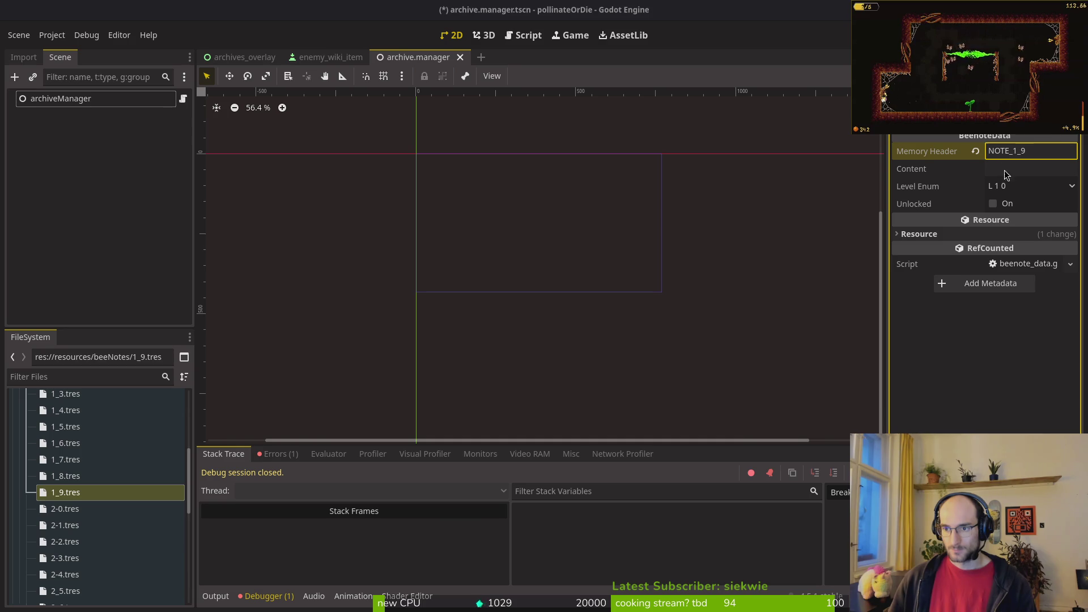
left_click(1000, 168)
type("NOTE_1_9_CONTENT")
left_click(1022, 186)
left_click(1032, 349)
key("ctrl+s")
Correct note 2-0's header and content to end in 0, set level L 2 0, and save
left_click(78, 509)
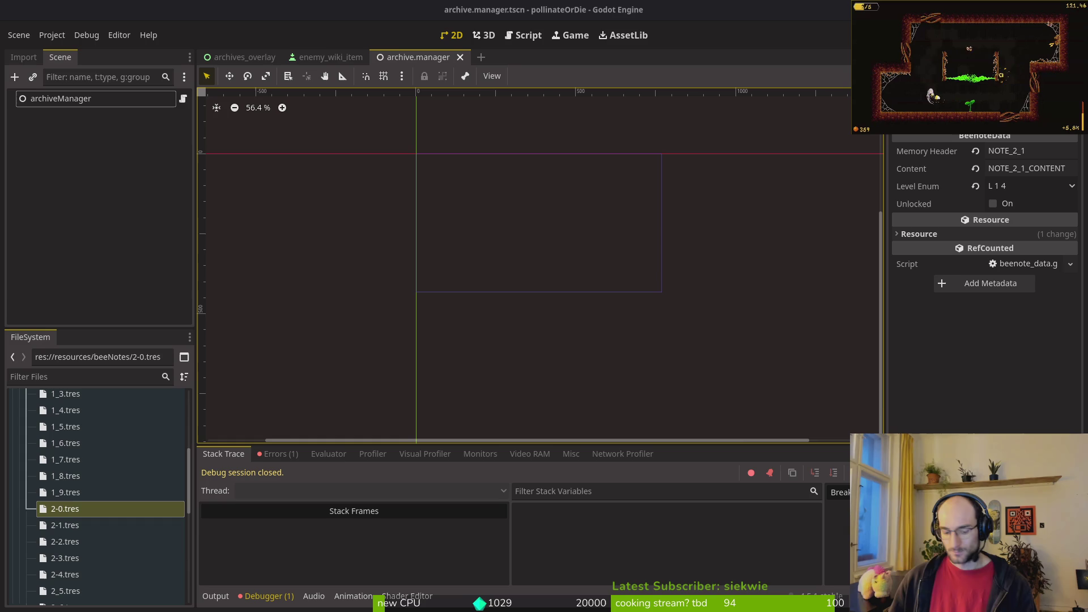
left_click(1030, 151)
key("BackSpace")
type("0")
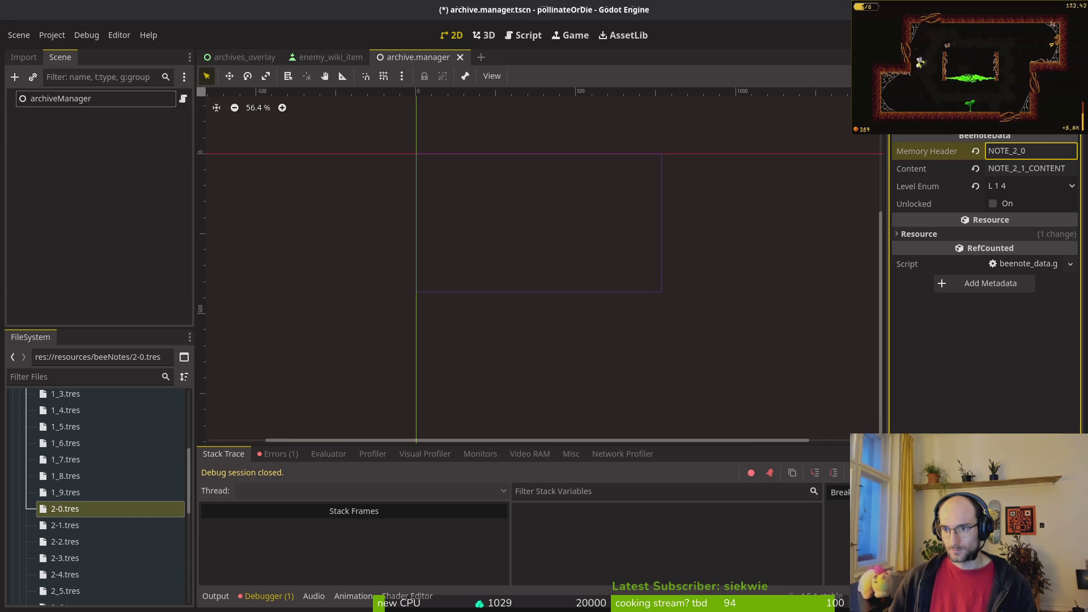
left_click(1025, 169)
key("BackSpace")
type("0")
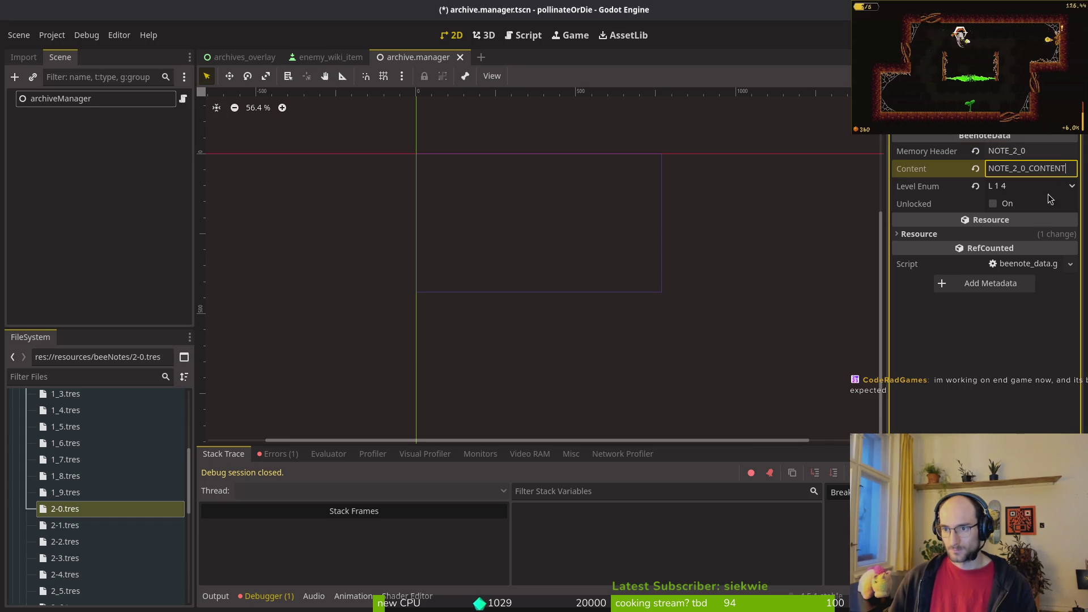
left_click(1031, 186)
left_click(1038, 362)
key("ctrl+s")
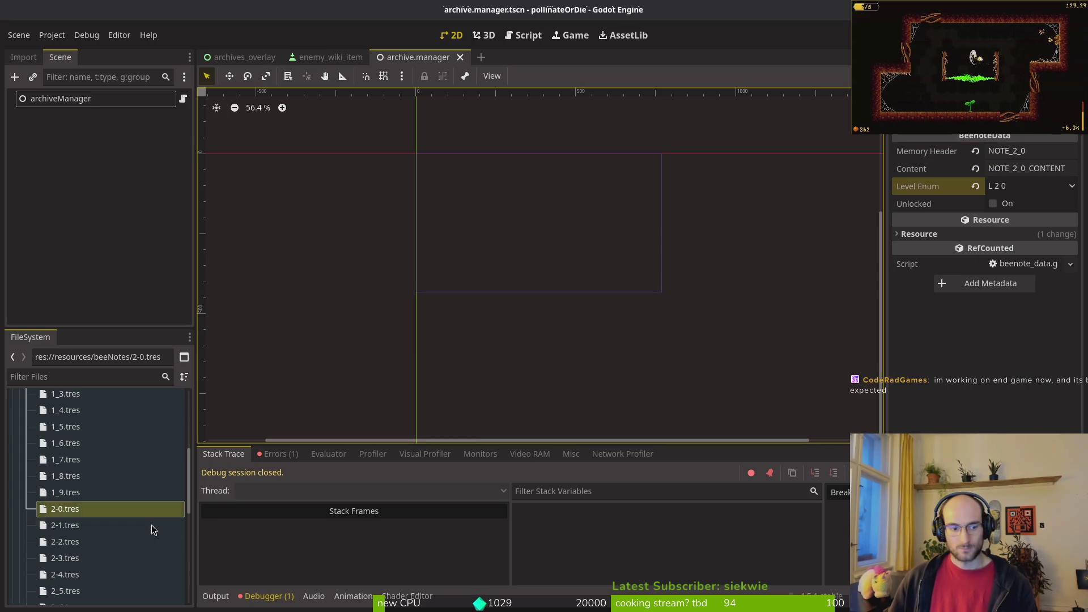
Correct note 2-1's header digit to 1, content to NOTE_2_1_CONTENT, level L 2 1, and save
left_click(99, 527)
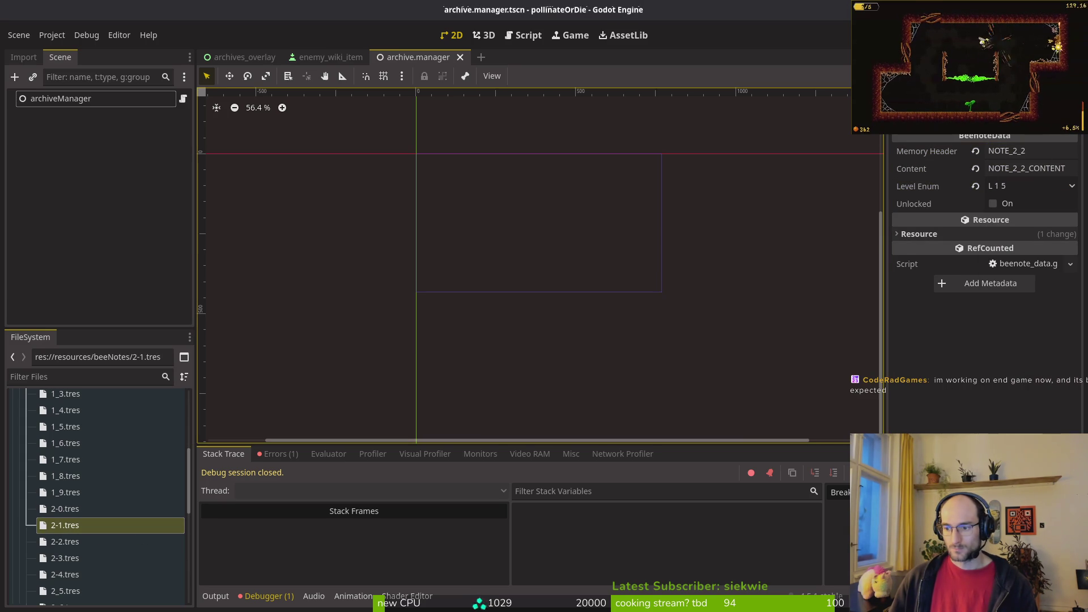
left_click(1050, 152)
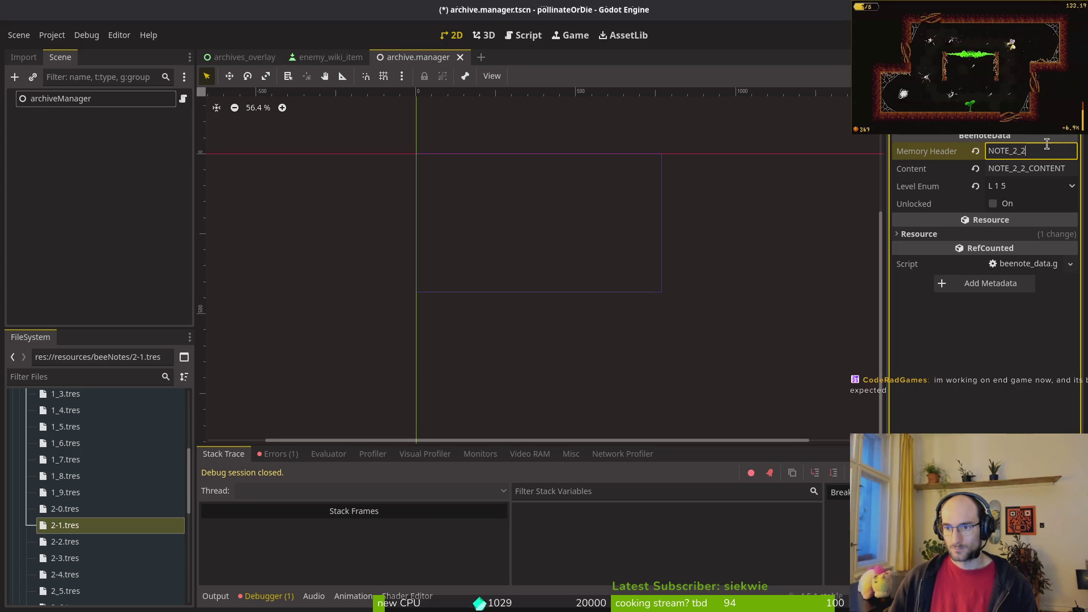
key("BackSpace")
type("1")
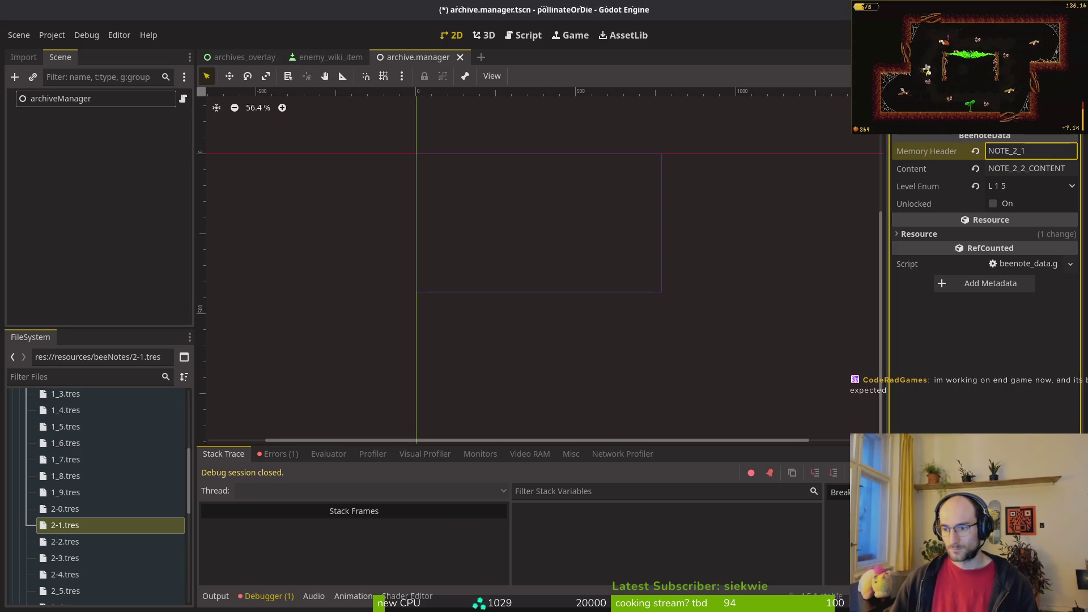
left_click(1063, 167)
key("ctrl+a")
type("NOTE_2_1_CONTENT")
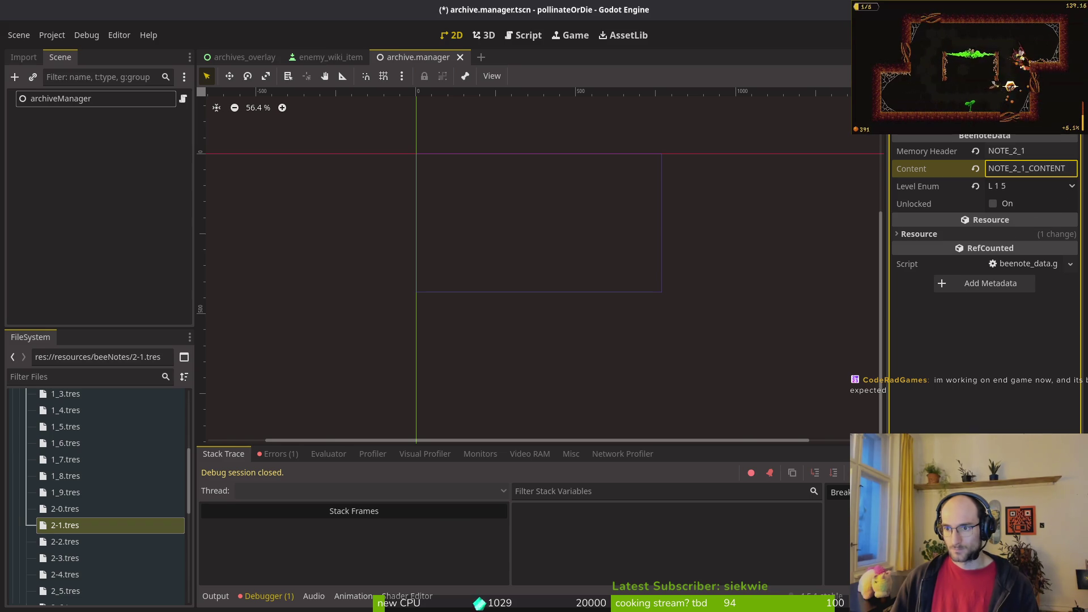
left_click(1069, 187)
left_click(1031, 383)
key("ctrl+s")
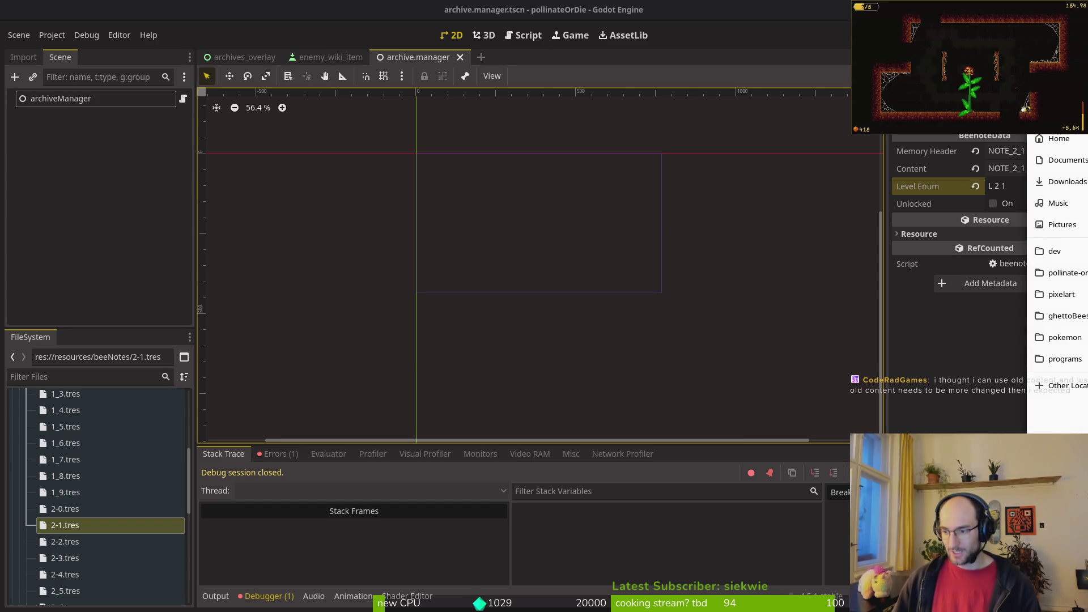
Select note 2-2 and begin fixing the wrong digit in its Memory Header
left_click(65, 541)
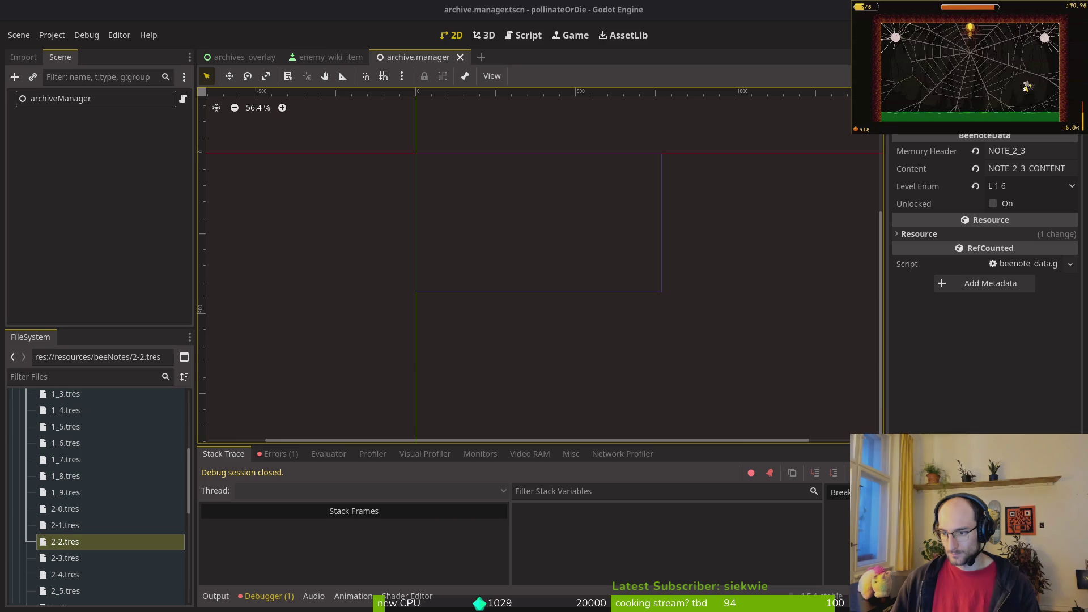
left_click(1039, 150)
key("BackSpace")
Finish note 2-2 with header and content digit 2, level L 2 2, and save
type("2")
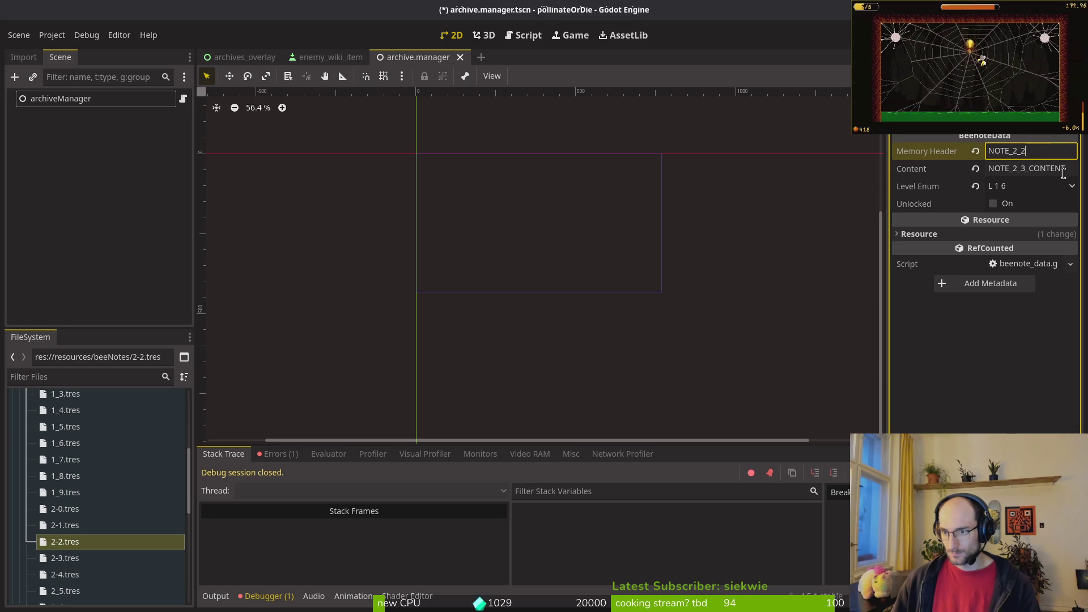
double_click(1014, 169)
type("2")
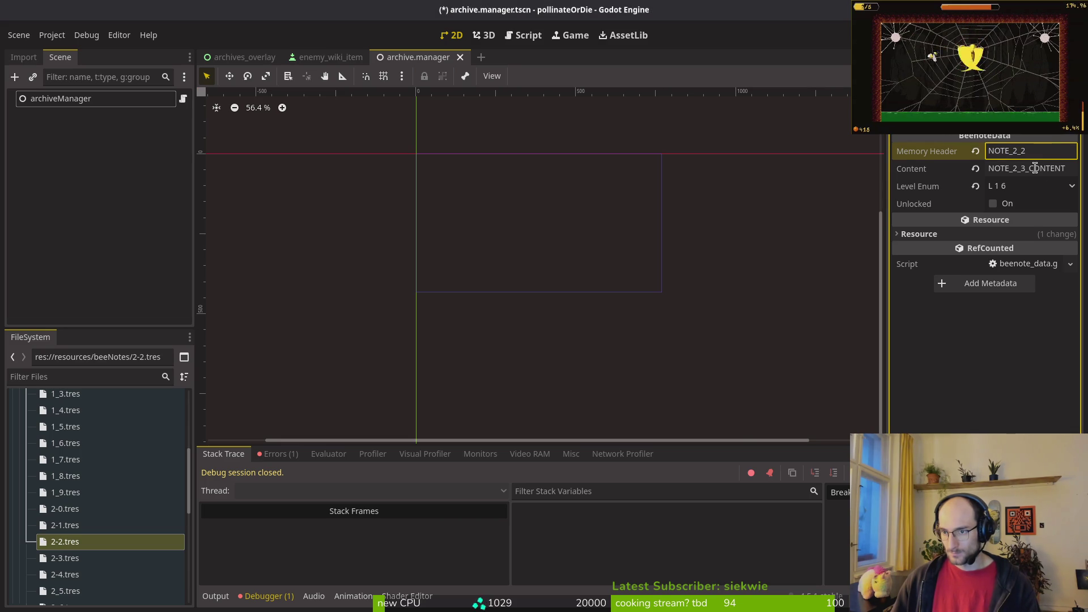
left_click(1051, 187)
left_click(1009, 395)
key("ctrl+s")
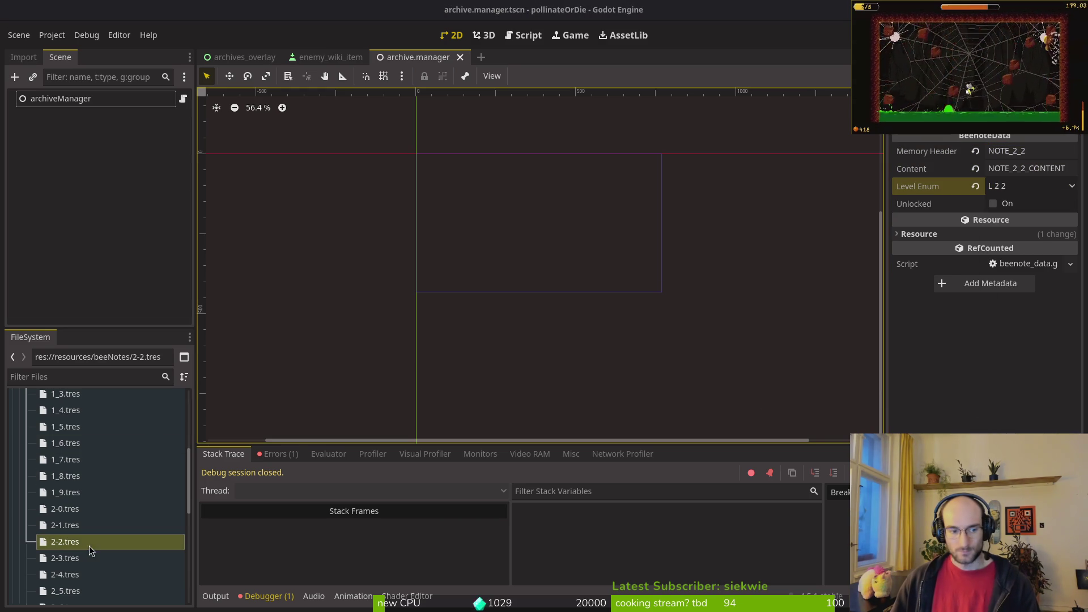
Correct note 2-3's header and content digit to 3, set level L 2 3, and save
left_click(65, 558)
left_click(1046, 151)
key("BackSpace")
type("3")
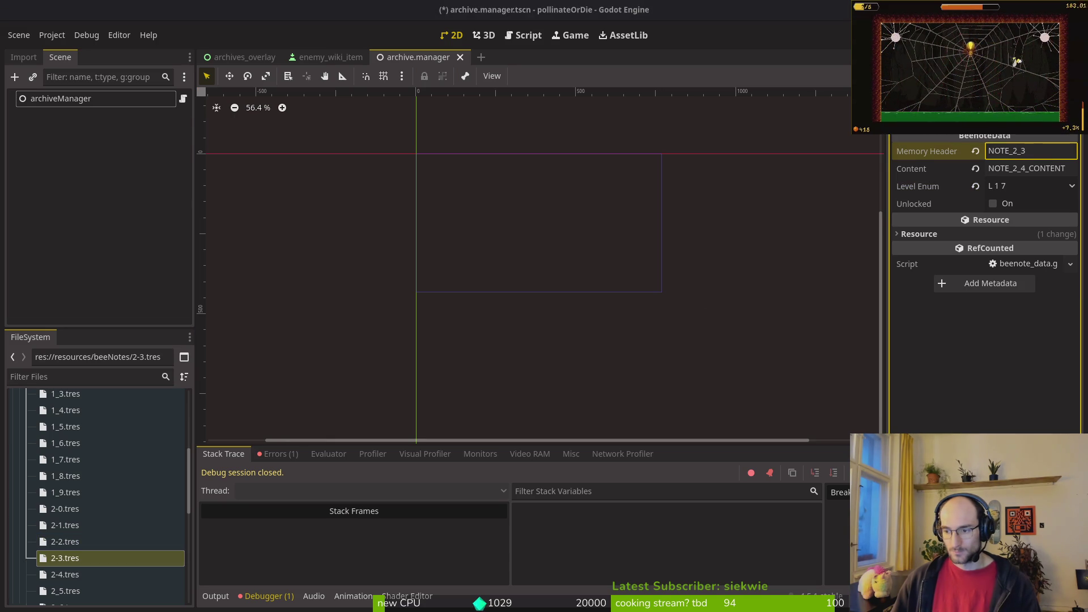
left_click(1025, 168)
key("BackSpace")
type("3")
left_click(1031, 186)
left_click(1019, 413)
key("ctrl+s")
Correct note 2-4's header and content digit to 4, set level L 2 4, and save
left_click(65, 574)
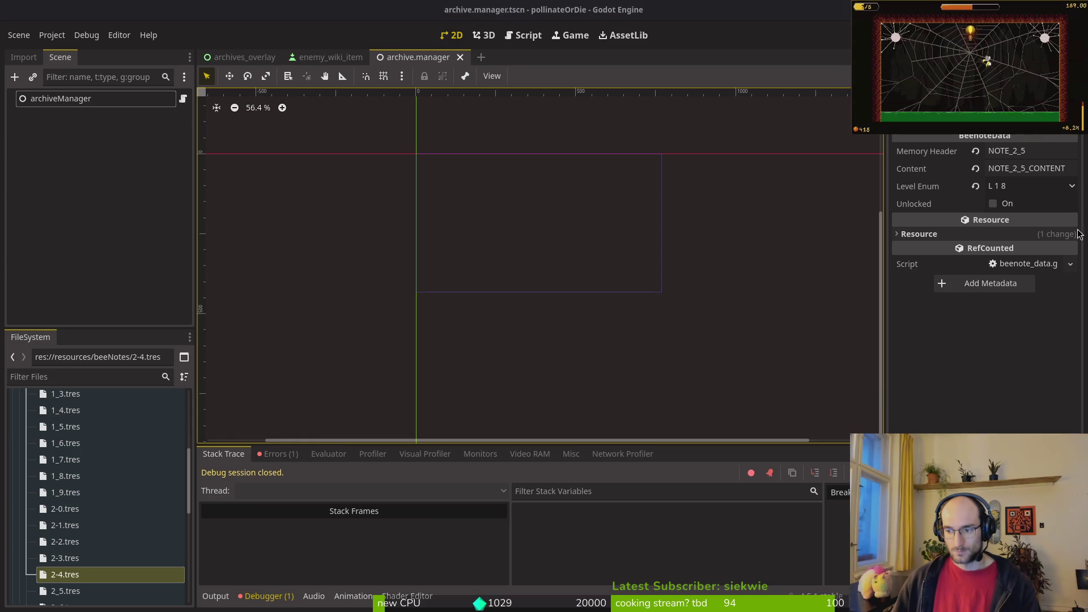
left_click(1043, 150)
key("BackSpace")
type("4")
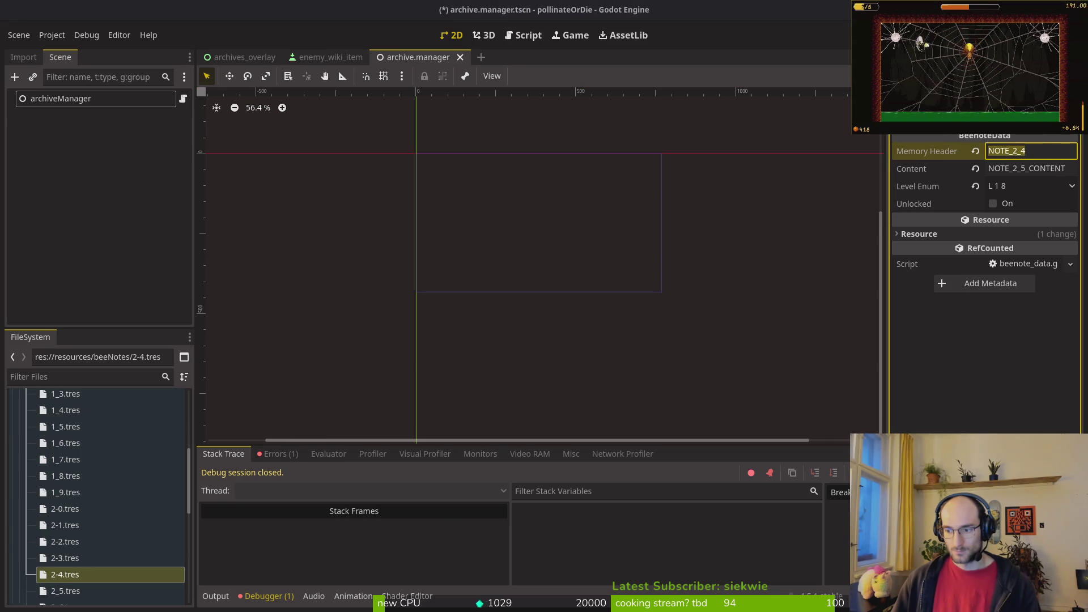
left_click(1026, 168)
key("BackSpace")
type("4")
key("ctrl+s")
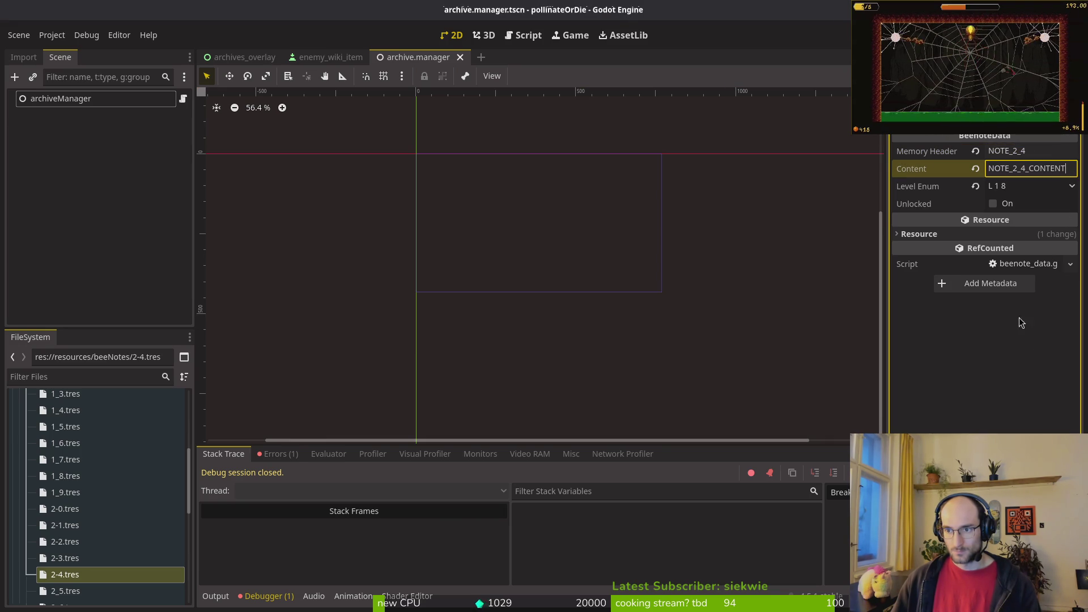
left_click(1022, 185)
left_click(1036, 425)
key("ctrl+s")
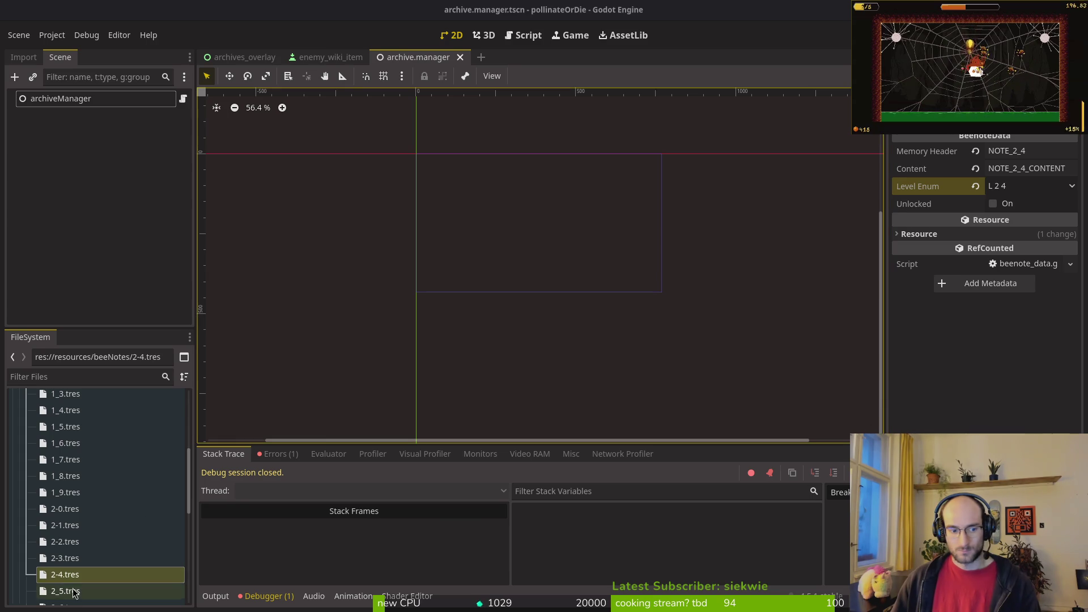
Fill note 2_5 with NOTE_2_5, NOTE_2_5_CONTENT and level L 2 5, save, then select 2_6.tres
left_click(65, 591)
left_click(1015, 151)
type("NOTE_2_5")
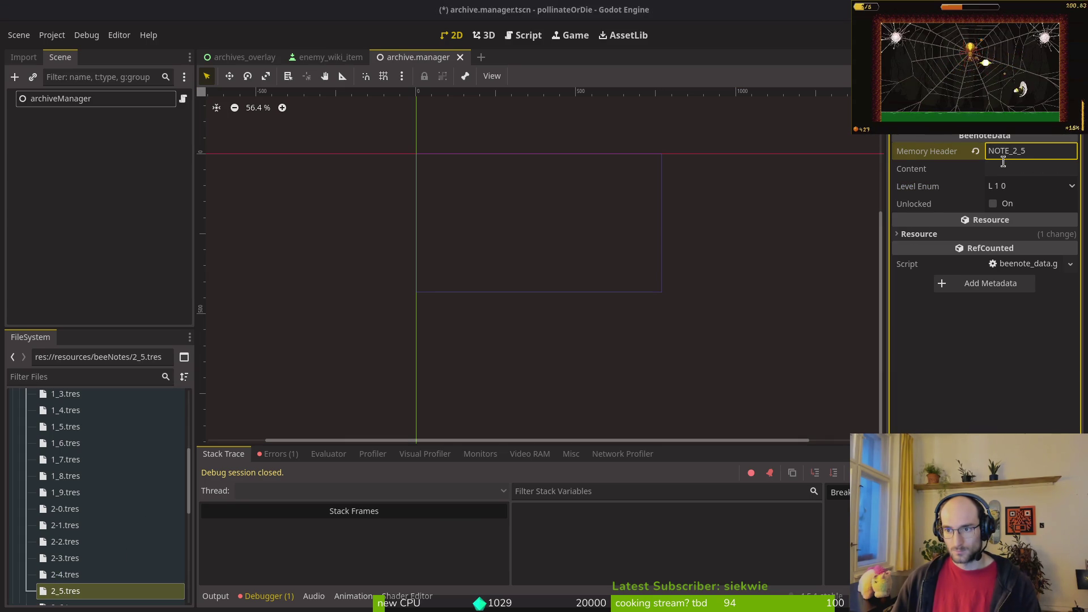
left_click(1015, 169)
type("NOTE_2_5_CONTENT")
left_click(1031, 186)
left_click(1020, 363)
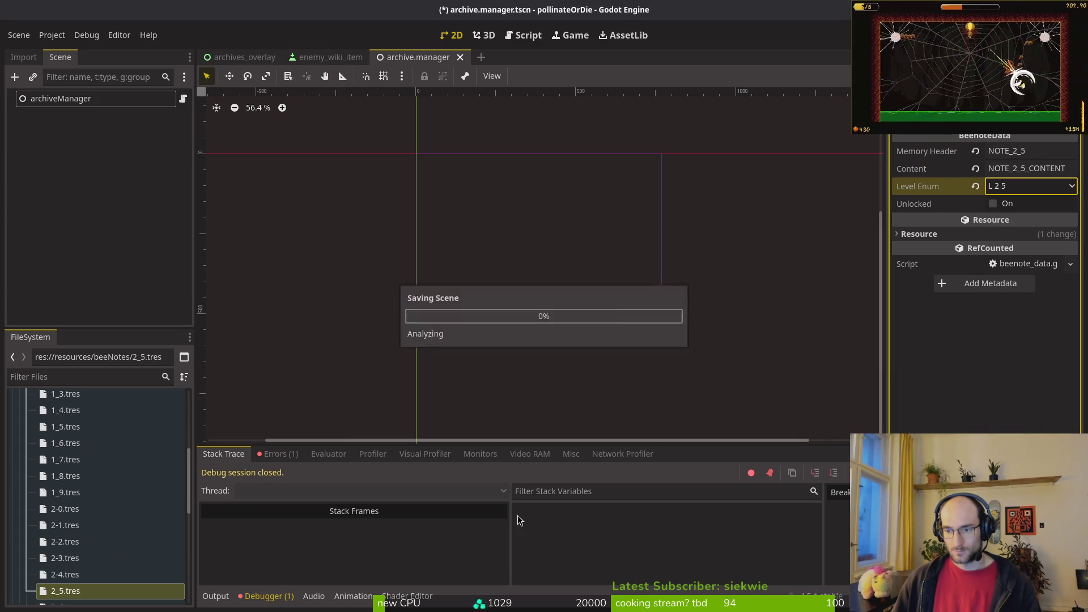
key("ctrl+s")
scroll(90, 533, "down", 5)
left_click(80, 473)
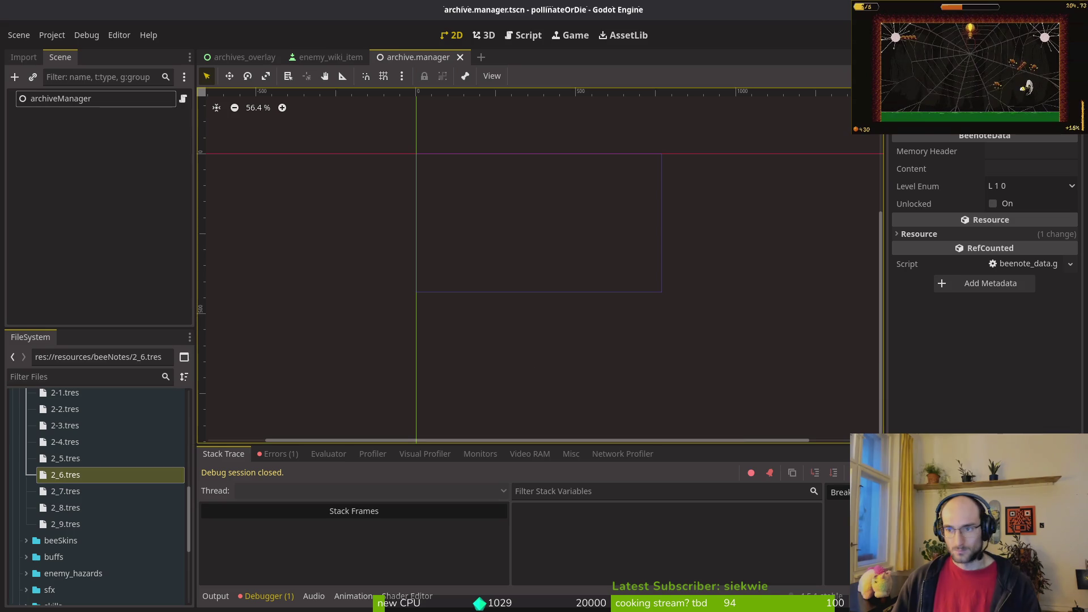
Enter header NOTE_2_6 for note 2_6 and save
left_click(1013, 144)
type("NOTE_2_6")
key("Return")
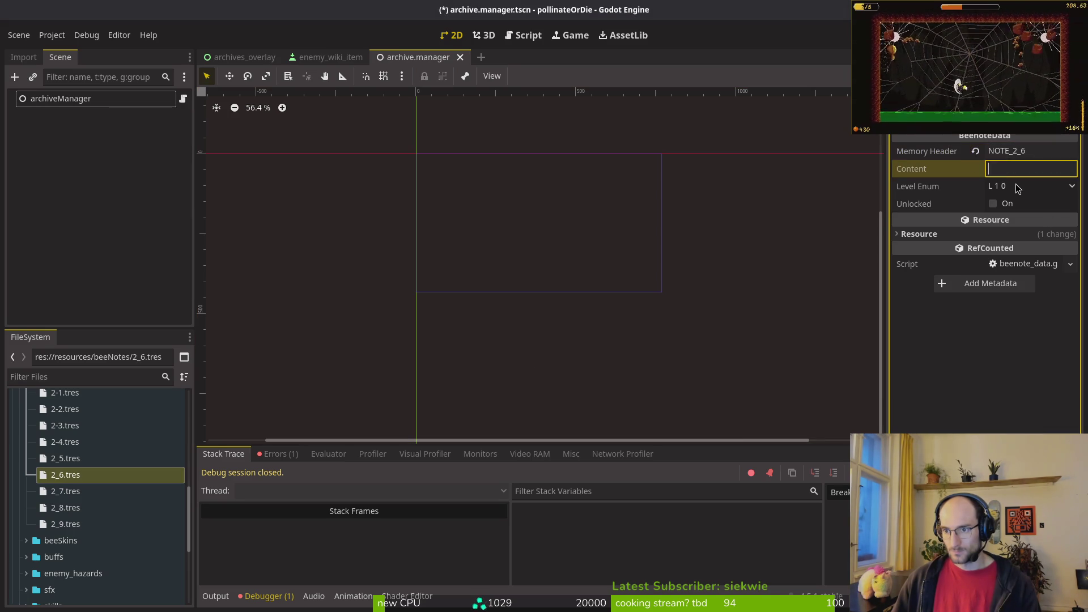
left_click(1020, 186)
key("ctrl+s")
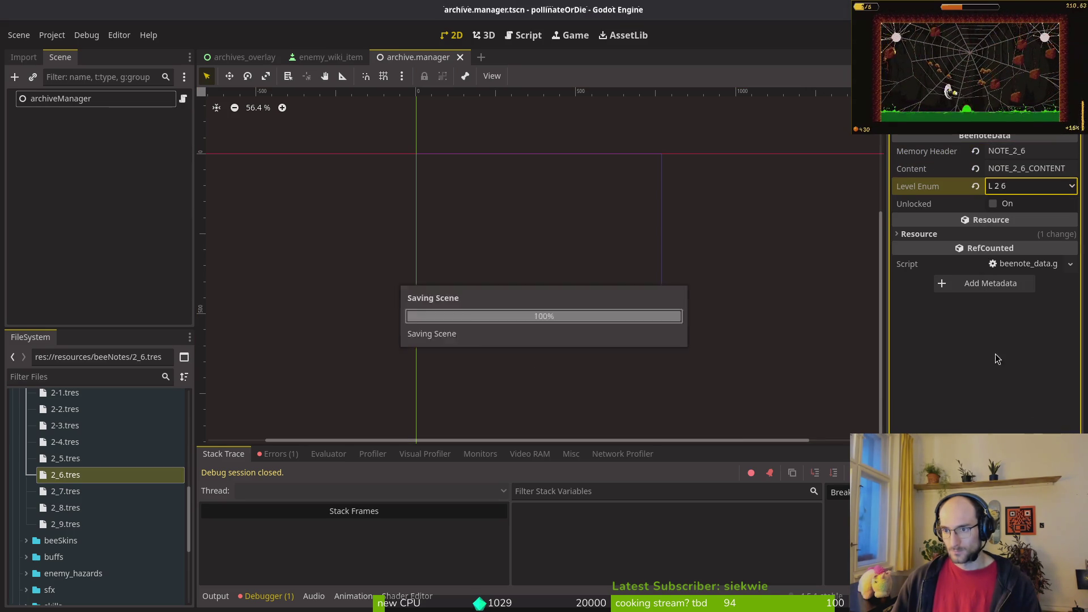
Fill note 2_7 with NOTE_2_7, NOTE_2_7_CONTENT and level L 2 7
left_click(65, 491)
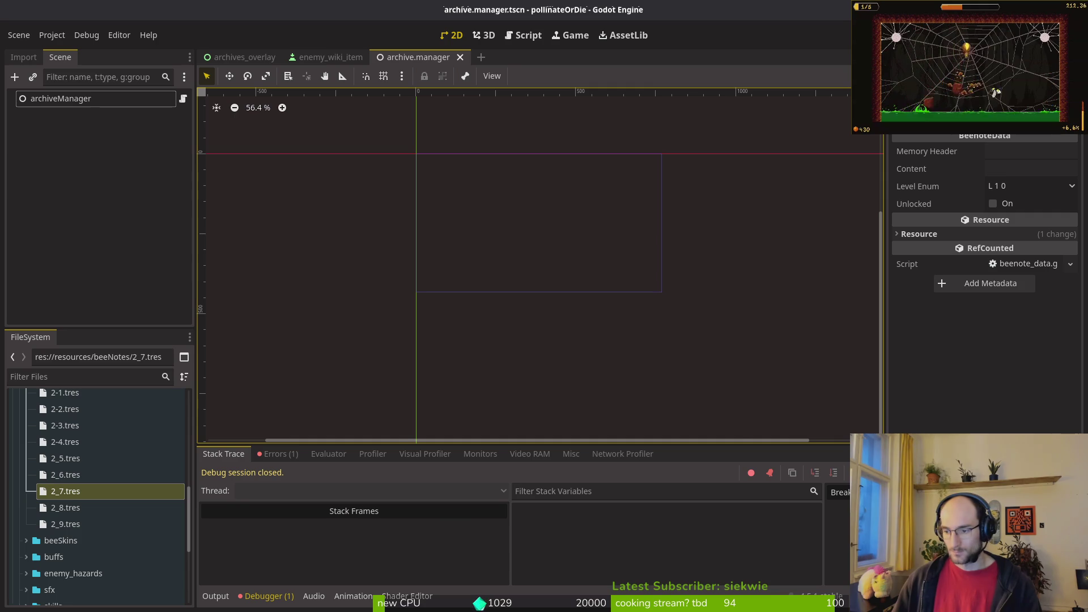
left_click(1026, 151)
type("NOTE_2_7")
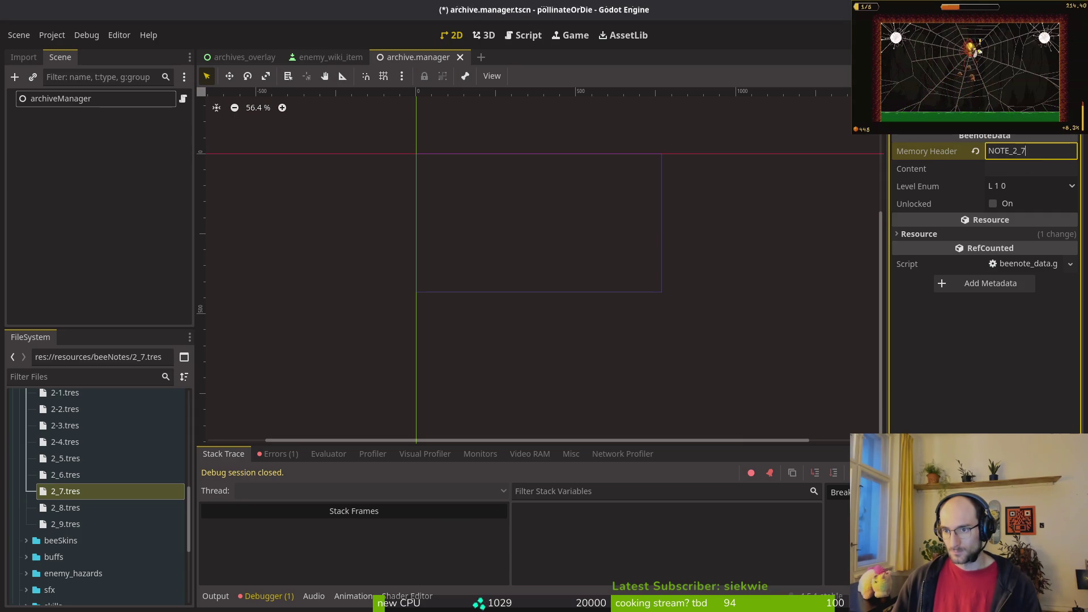
left_click(1005, 168)
type("NOTE_2_7_CONTENT")
left_click(1031, 186)
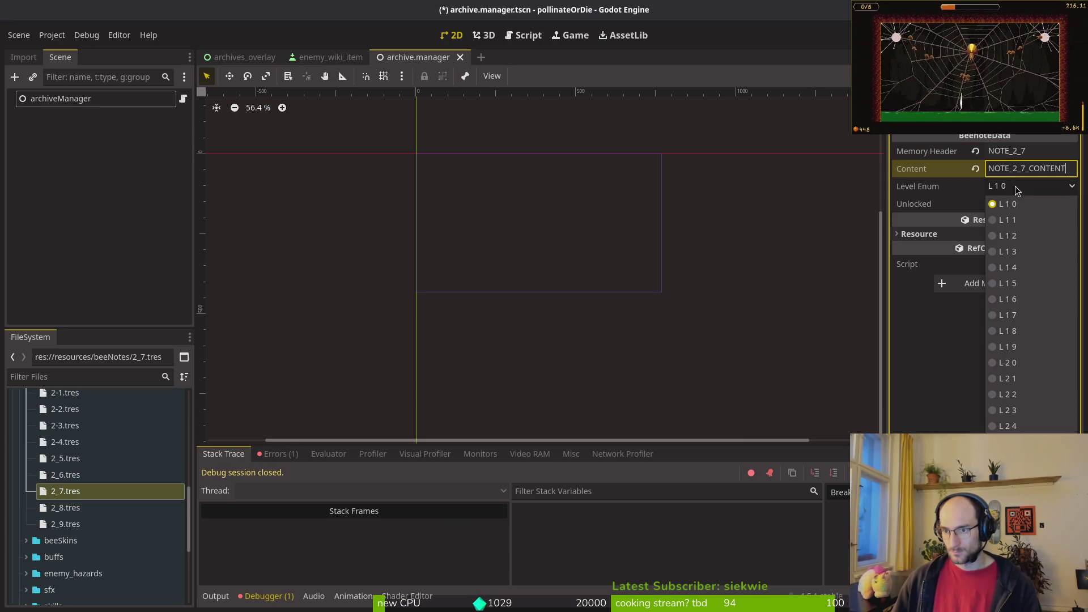
left_click(1029, 411)
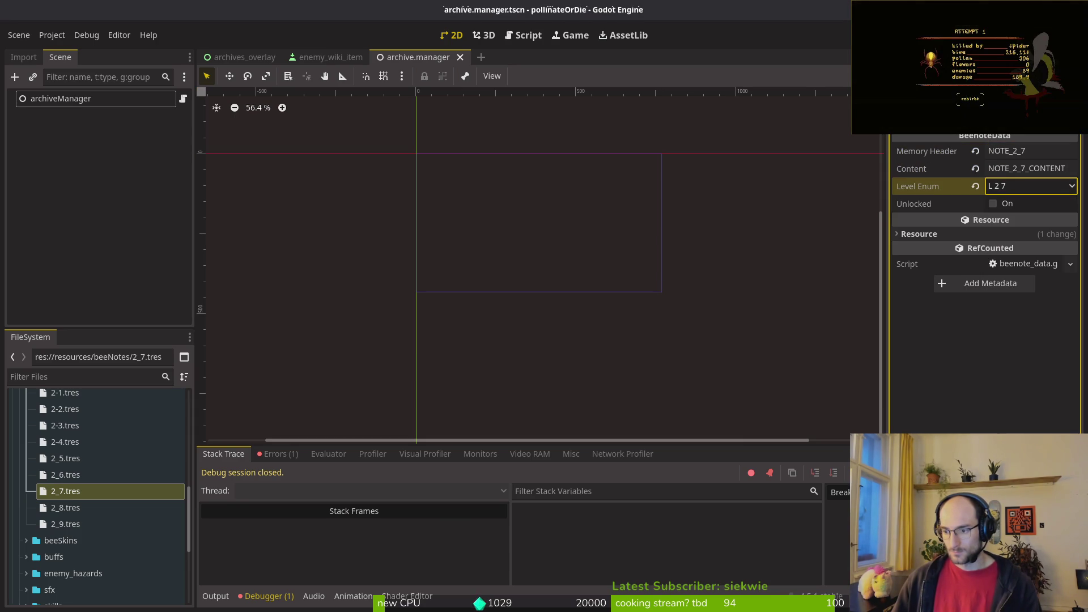
Fill note 2_8 with content NOTE_2_8_CONTENT and level L 2 8
left_click(65, 508)
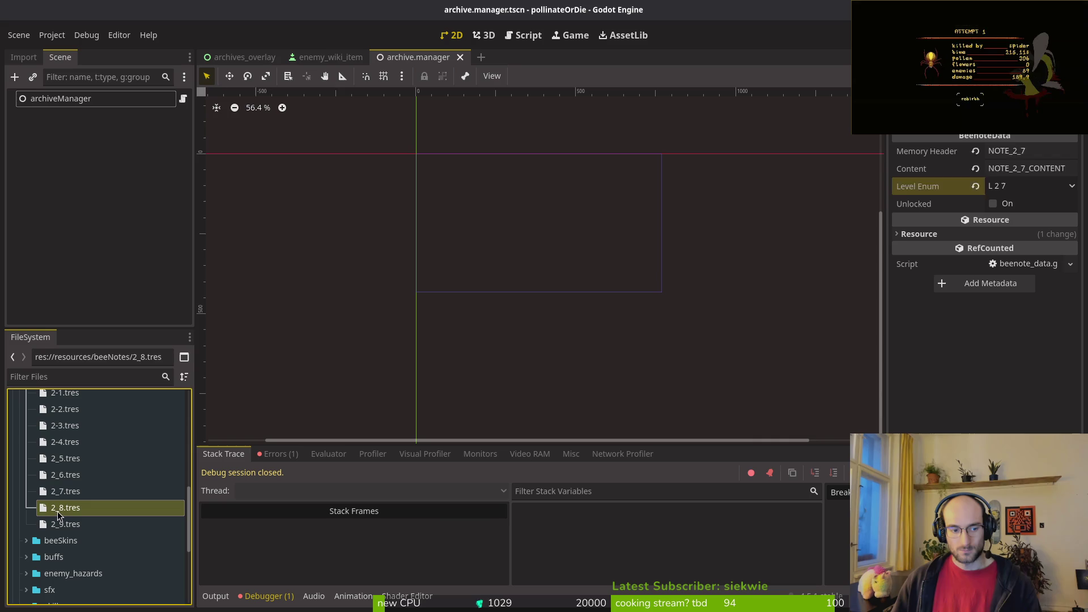
left_click(1014, 151)
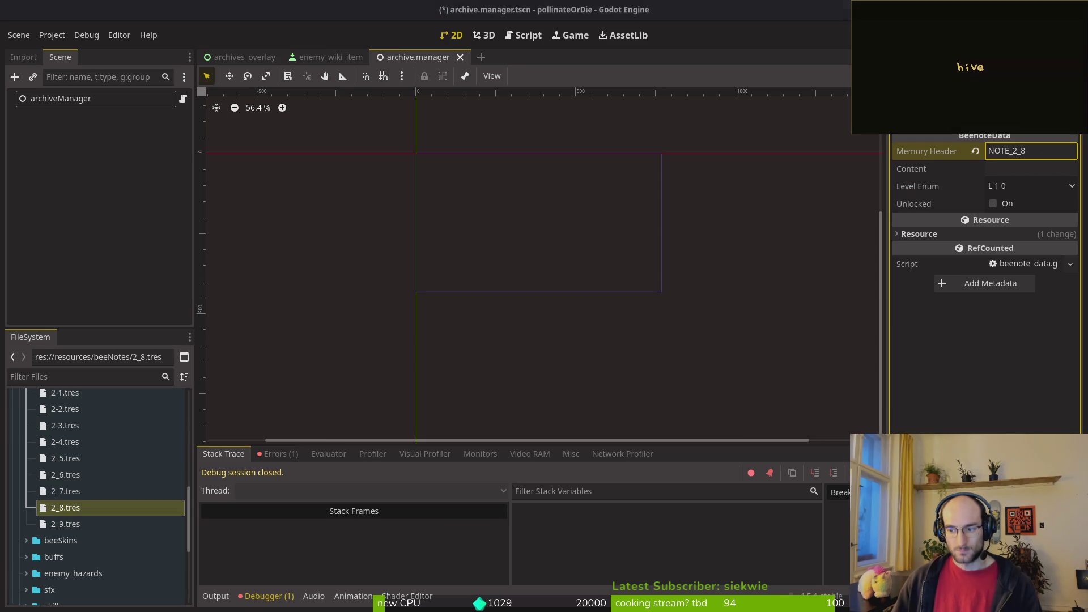
left_click(1005, 169)
type("NOTE_2_8_CONTENT")
left_click(1013, 187)
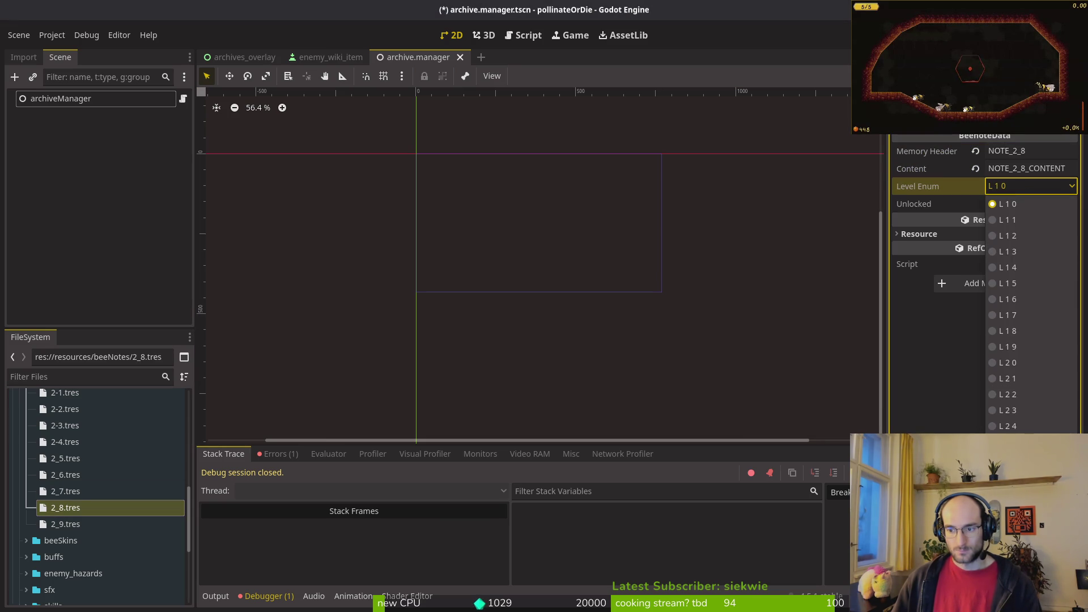
left_click(1008, 490)
key("F5")
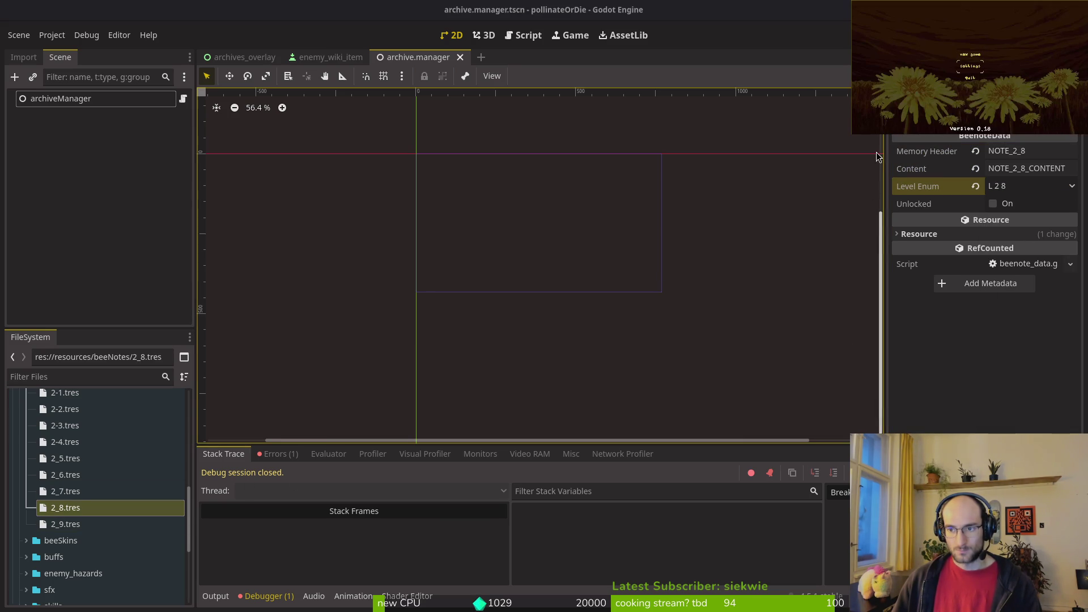
Check that note 2_9 already reads NOTE_2_9 at level L 2 9
left_click(79, 525)
left_click(1031, 151)
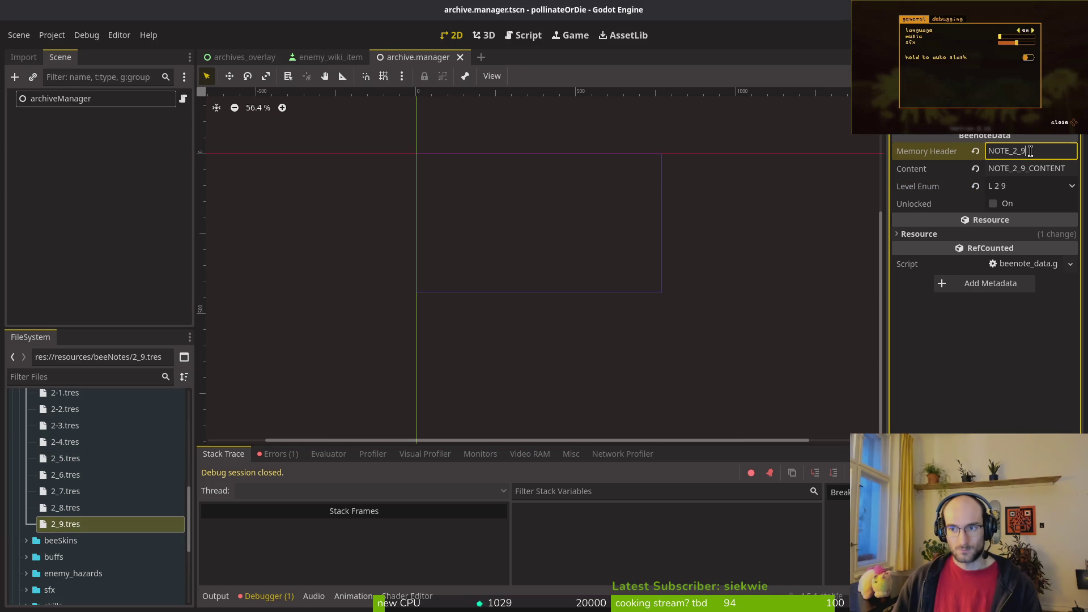
left_click(1071, 121)
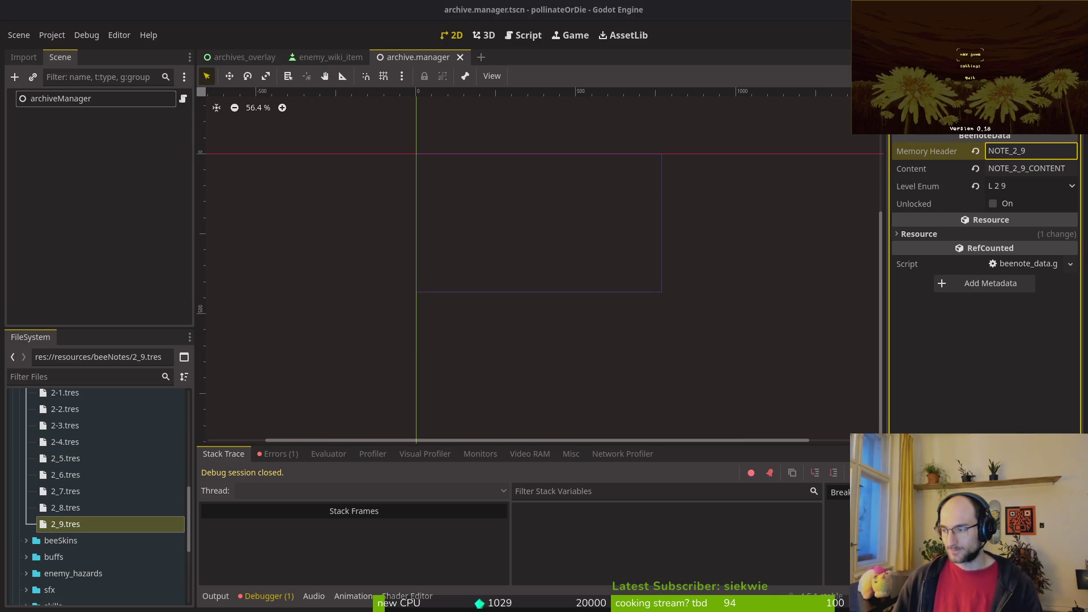
key("Return")
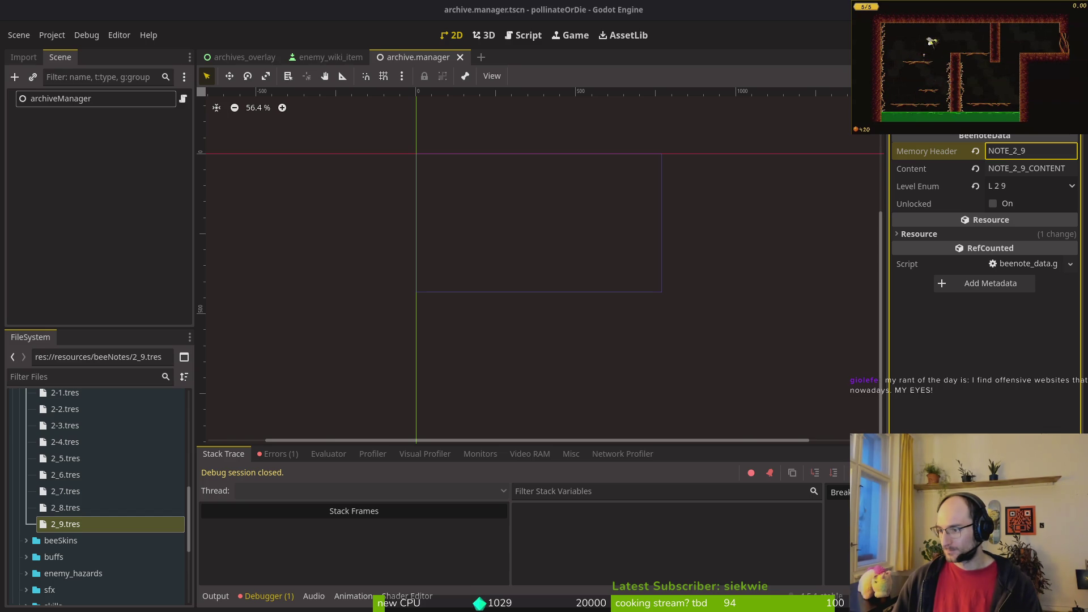
Collapse beeNotes and run the game, hitting the 'unlocked' on Nil error at note_list_item.gd line 31
left_click(1026, 151)
key("alt+Tab")
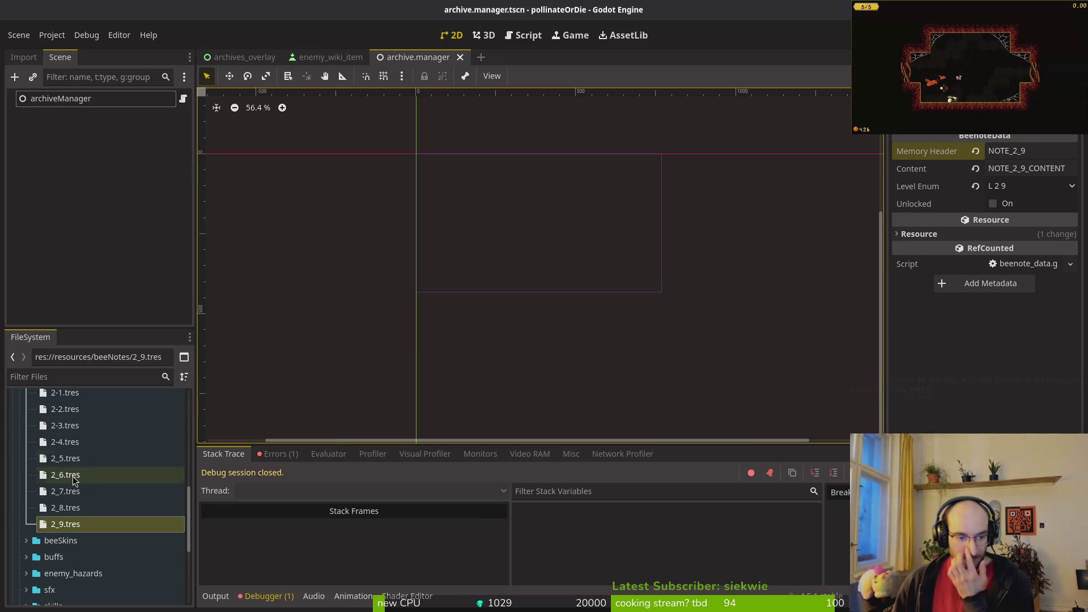
scroll(65, 483, "up", 4)
scroll(150, 455, "up", 3)
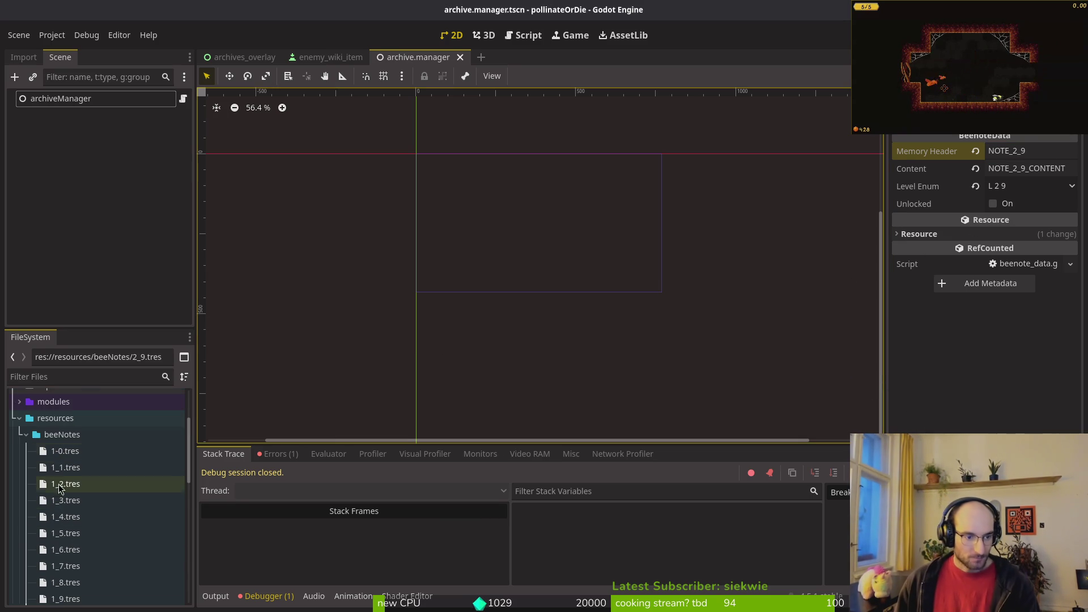
left_click(26, 434)
key("F5")
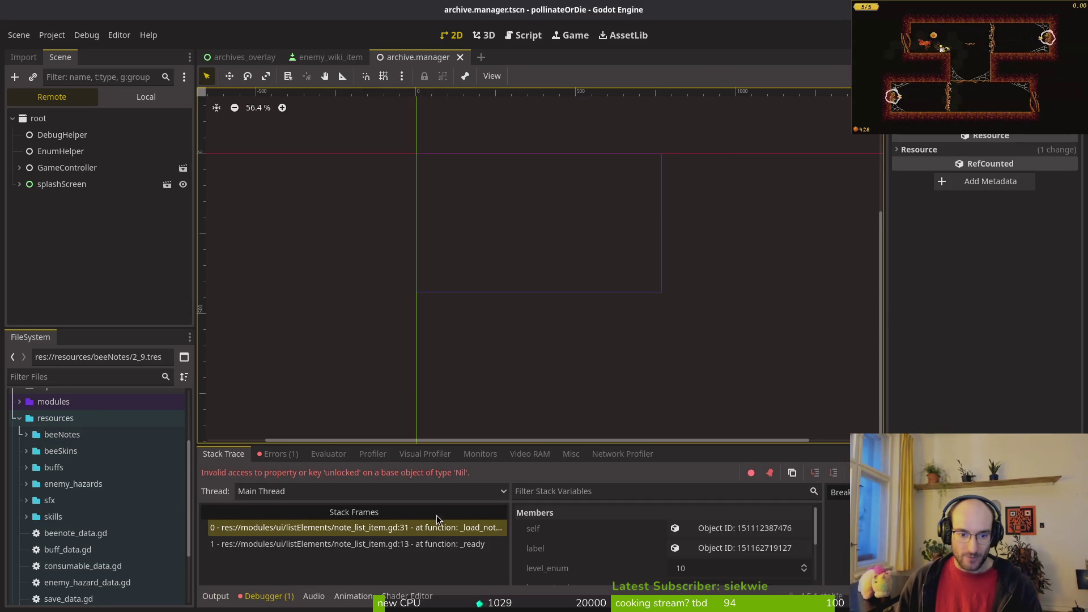
left_click(258, 58)
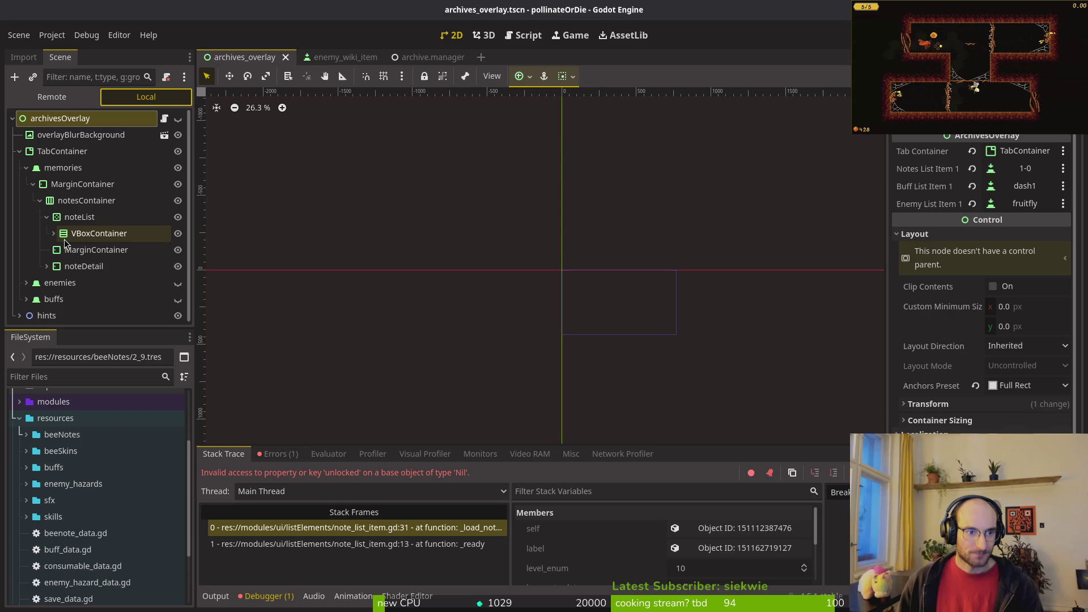
Inspect the archives_overlay note list items from 1-0 through 2-9, then save the scene
left_click(54, 234)
left_click(84, 250)
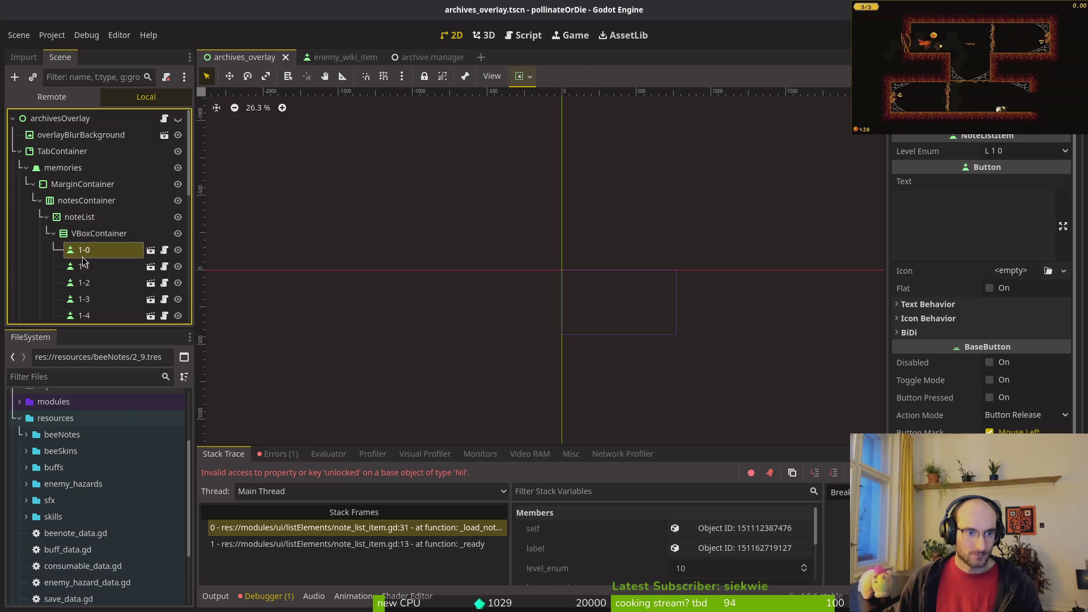
left_click(87, 267)
key("Down")
key("Down")
key("Down")
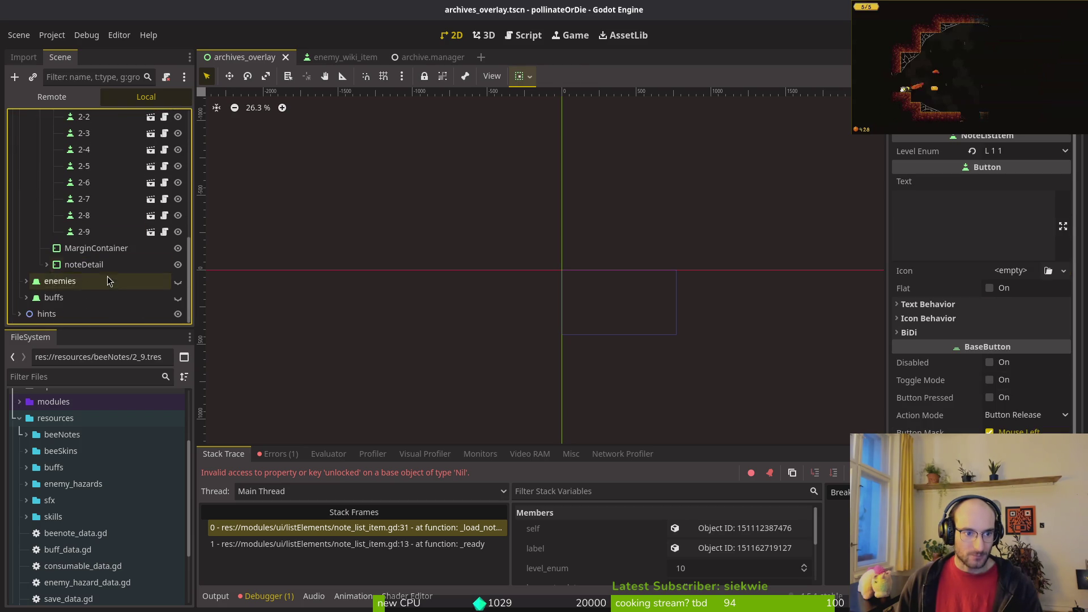
left_click(92, 216)
left_click(102, 200)
left_click(108, 183)
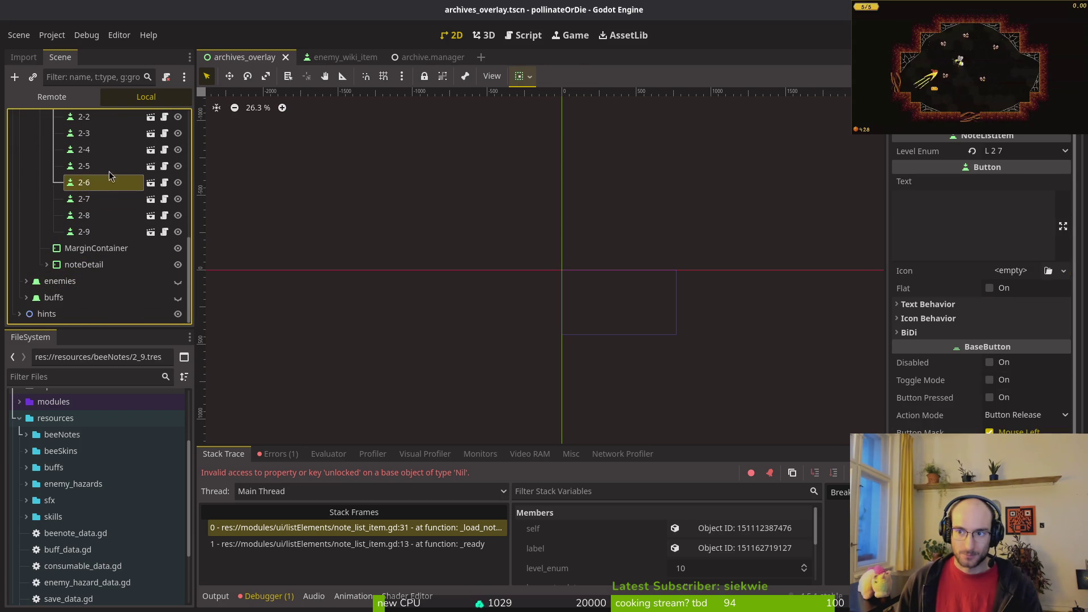
scroll(109, 184, "up", 3)
left_click(103, 247)
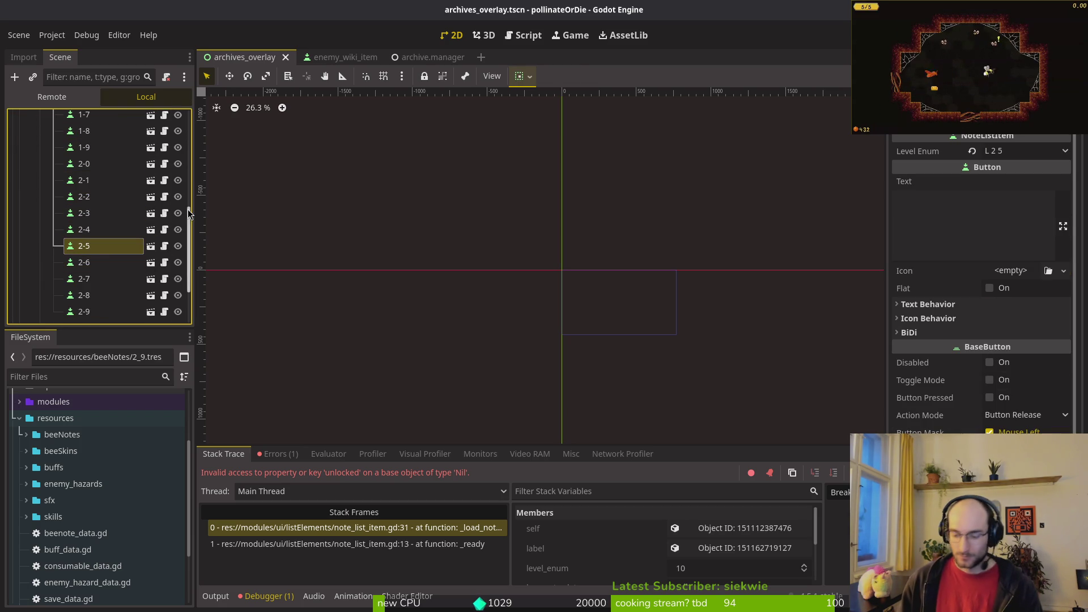
key("Up")
key("Up")
key("Up")
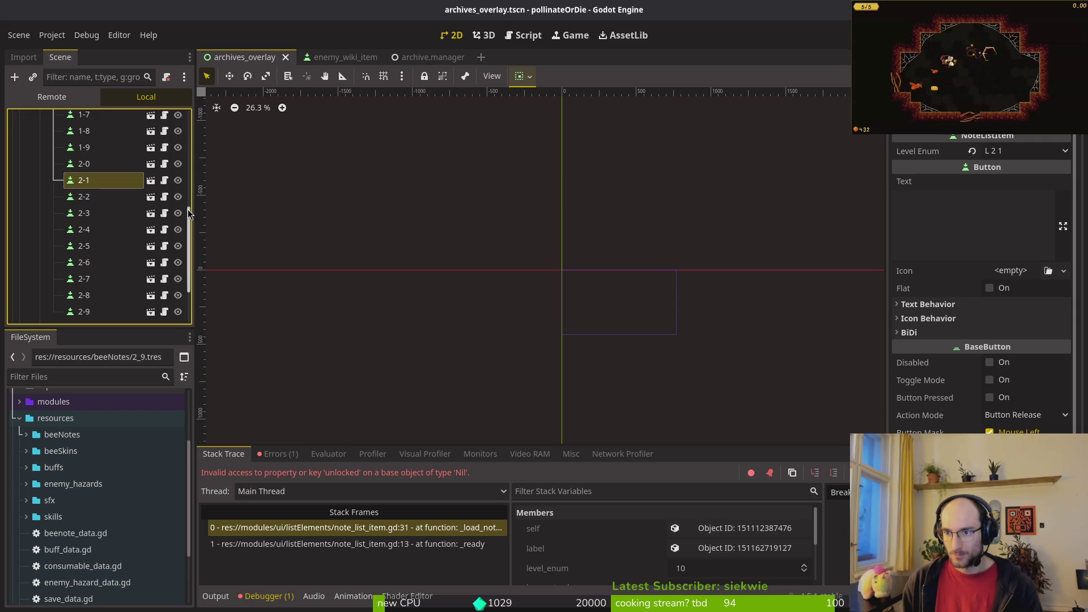
key("Up")
key("Up")
key("Up")
key("Up")
key("Up")
key("ctrl+s")
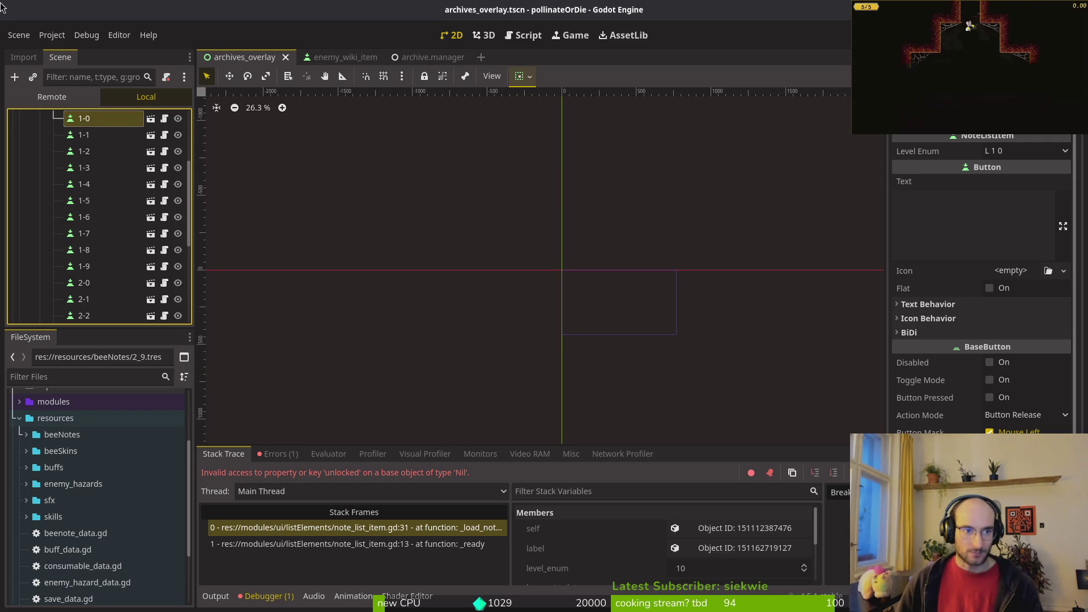
Quick-open game.controller.tscn by searching 'gamecontro'
key("shift+alt+o")
type("gamecontro")
key("Down")
key("Return")
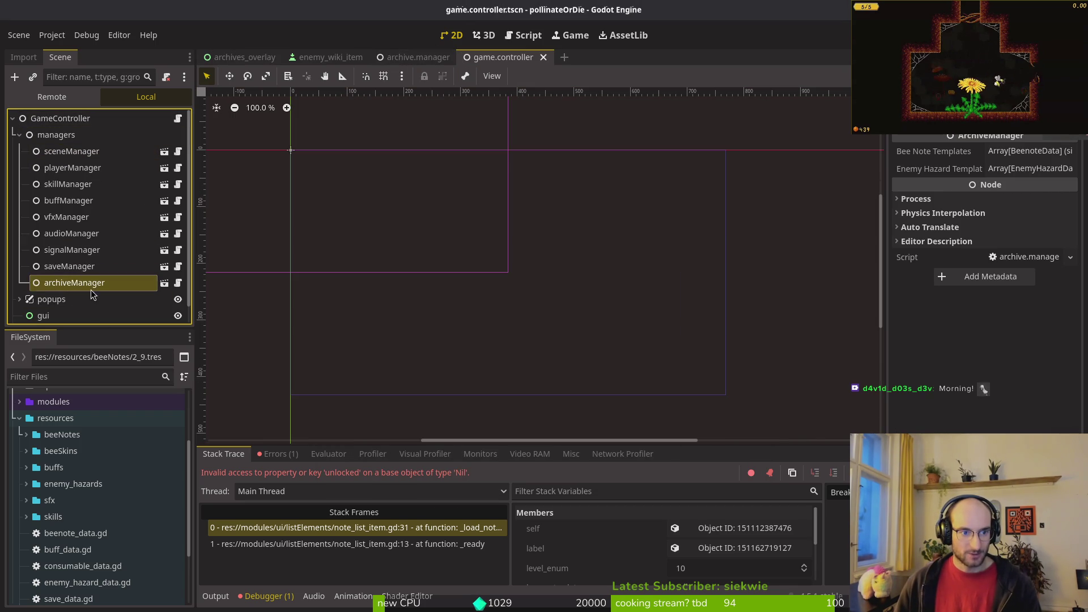
Toggle the Bee Note Templates list and inspect the save, signal, audio and vfx manager nodes
left_click(1029, 157)
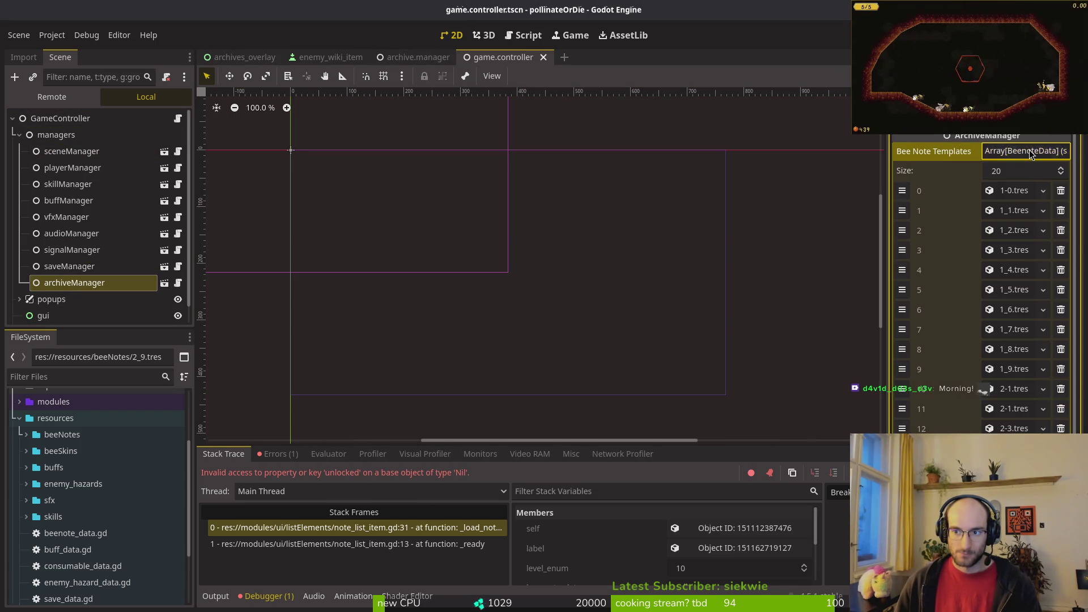
left_click(1029, 157)
left_click(67, 270)
left_click(70, 252)
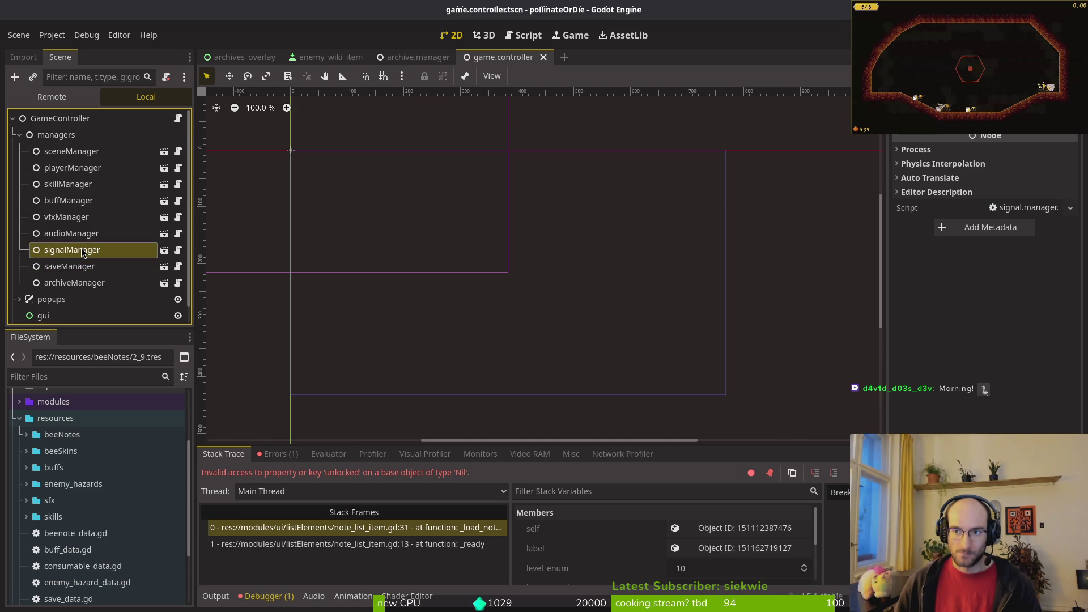
double_click(84, 233)
left_click(67, 218)
scroll(133, 539, "down", 3)
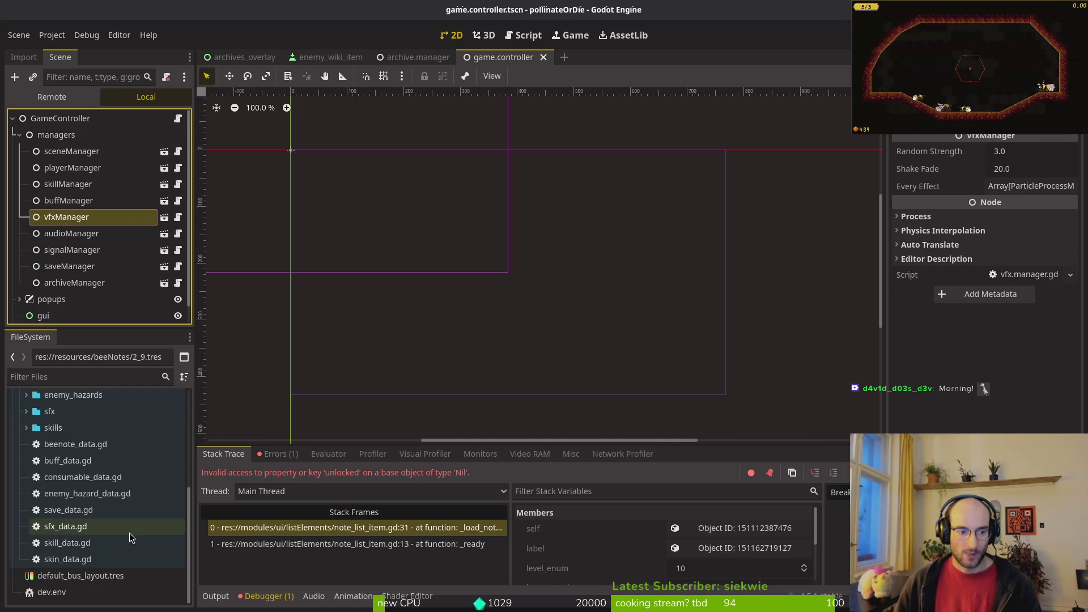
left_click(26, 428)
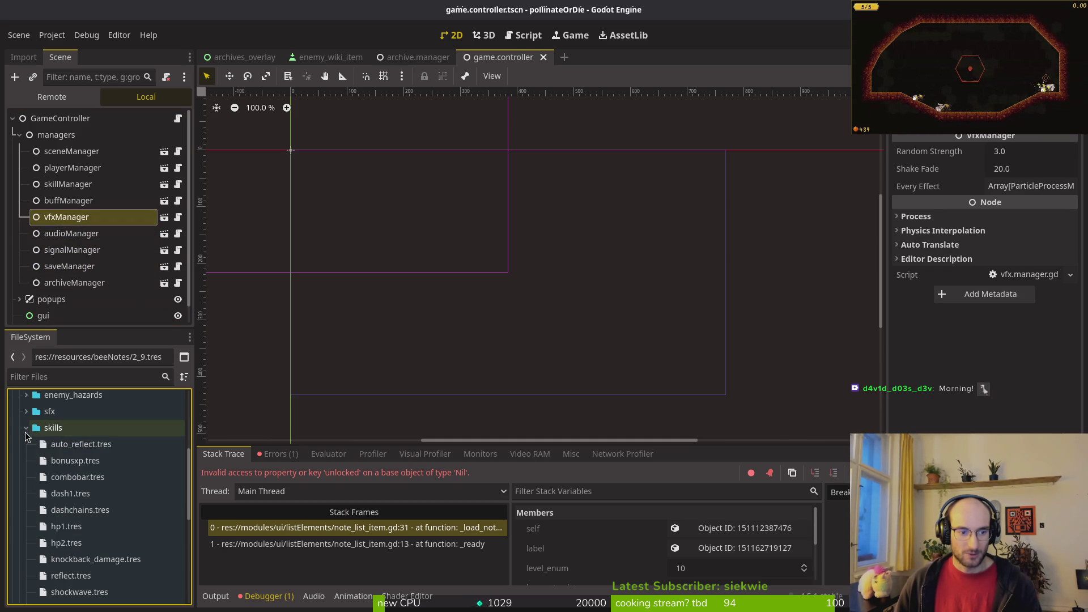
left_click(26, 429)
scroll(56, 482, "up", 10)
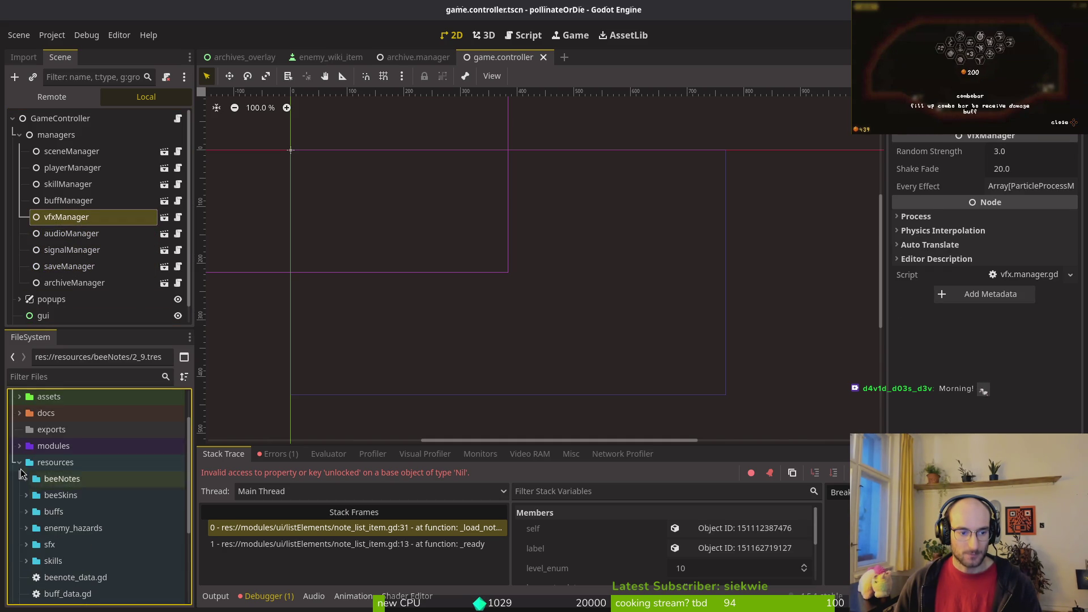
left_click(20, 513)
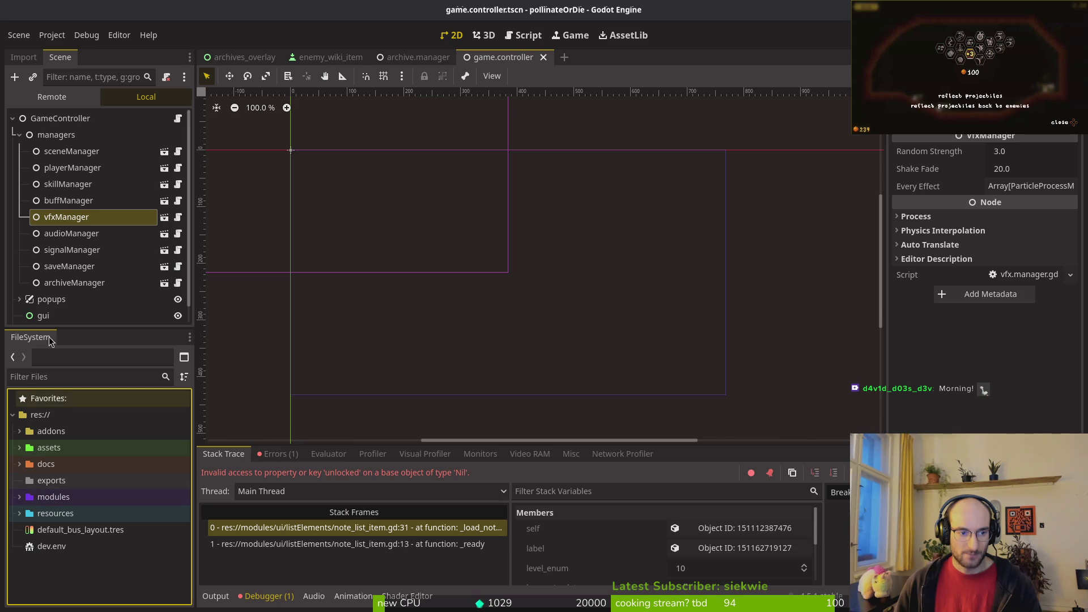
Check the debugger's Errors list, go back to the stack trace, and rerun the game with F5
left_click(280, 458)
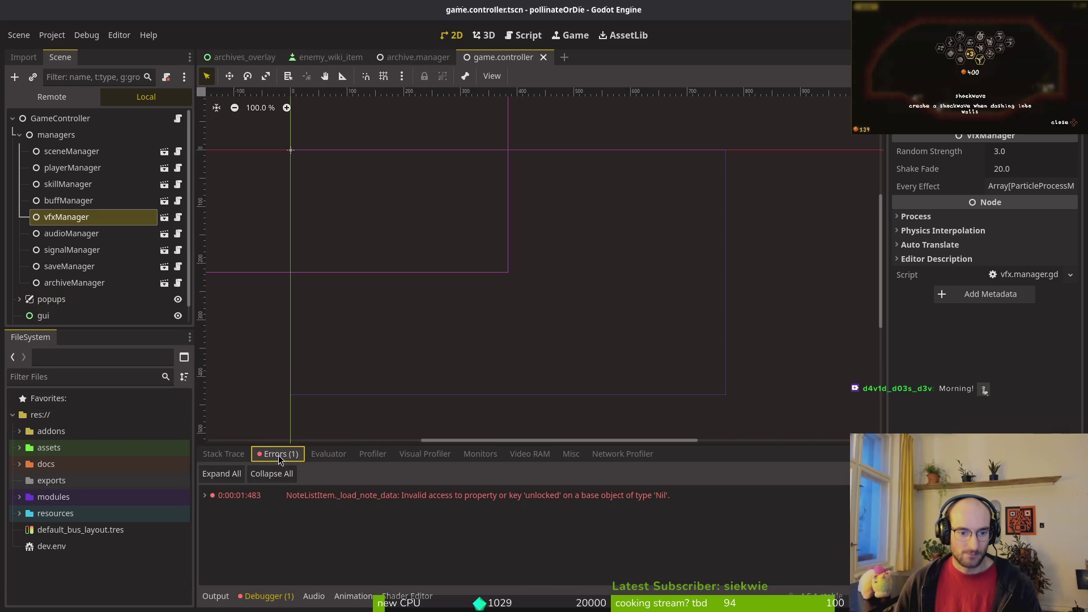
left_click(223, 454)
key("F5")
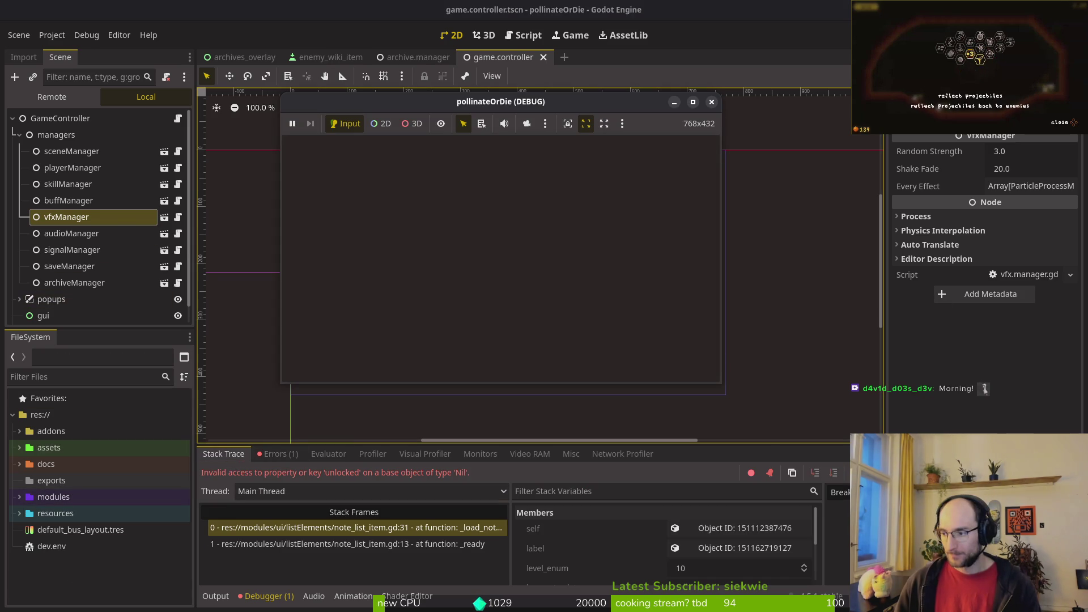
Save note_list_item.gd in Neovim with :w
key("alt+Tab")
type(":w")
key("Return")
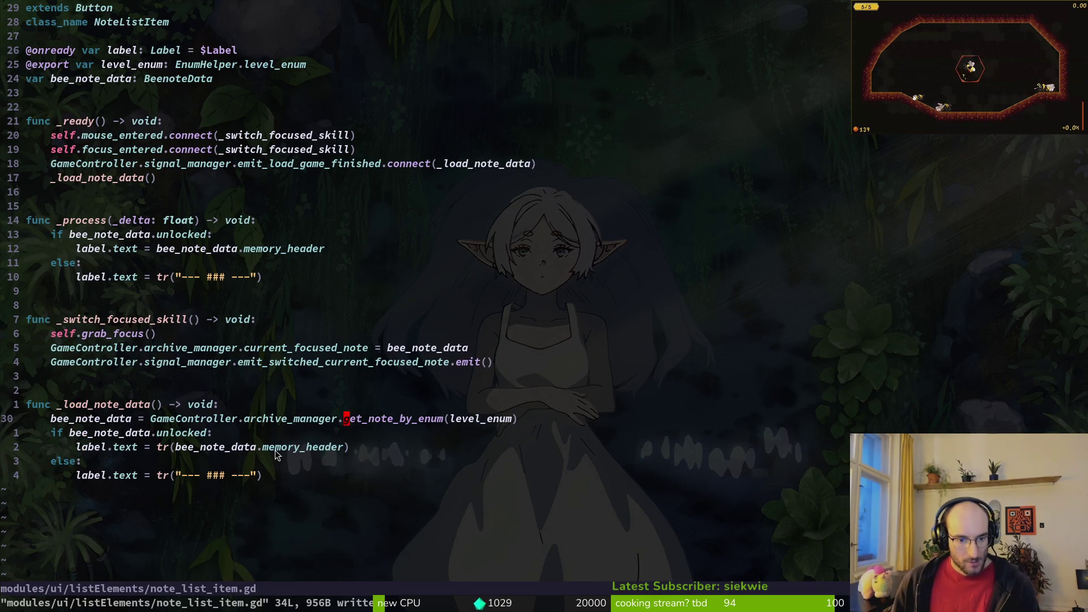
key("j")
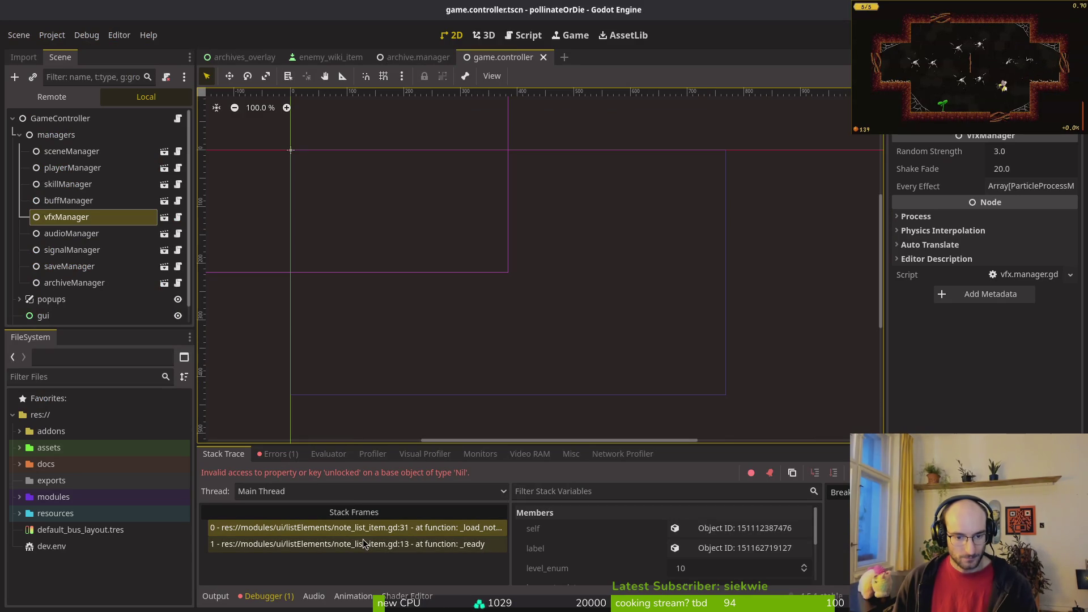
key("alt+Tab")
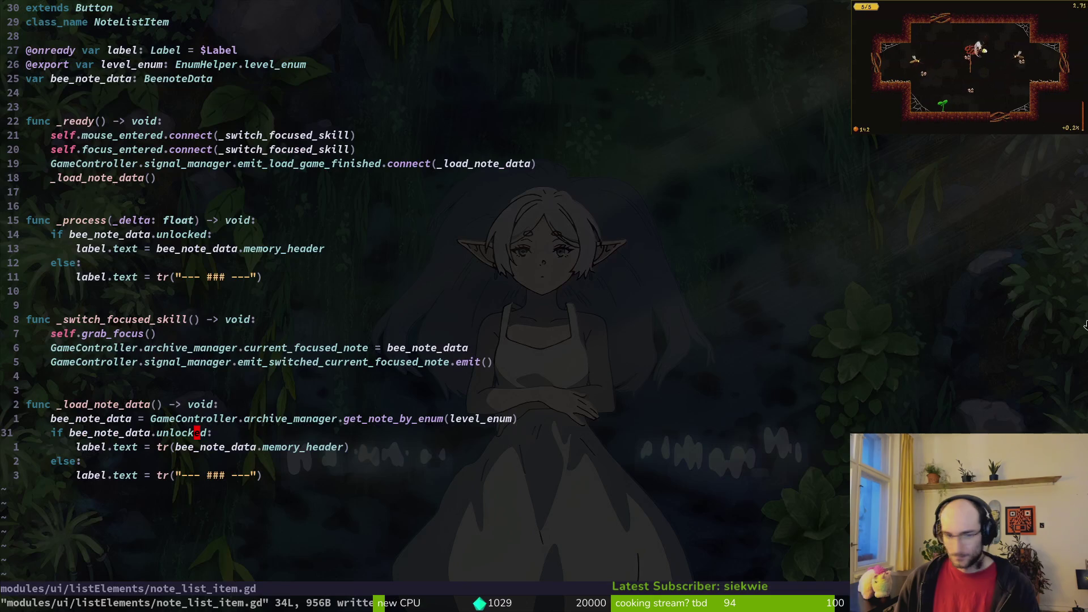
Follow _load_note_data to get_note_by_enum and grep the project for it, selecting the archive.manager.gd match
left_click(240, 169)
left_click(105, 179)
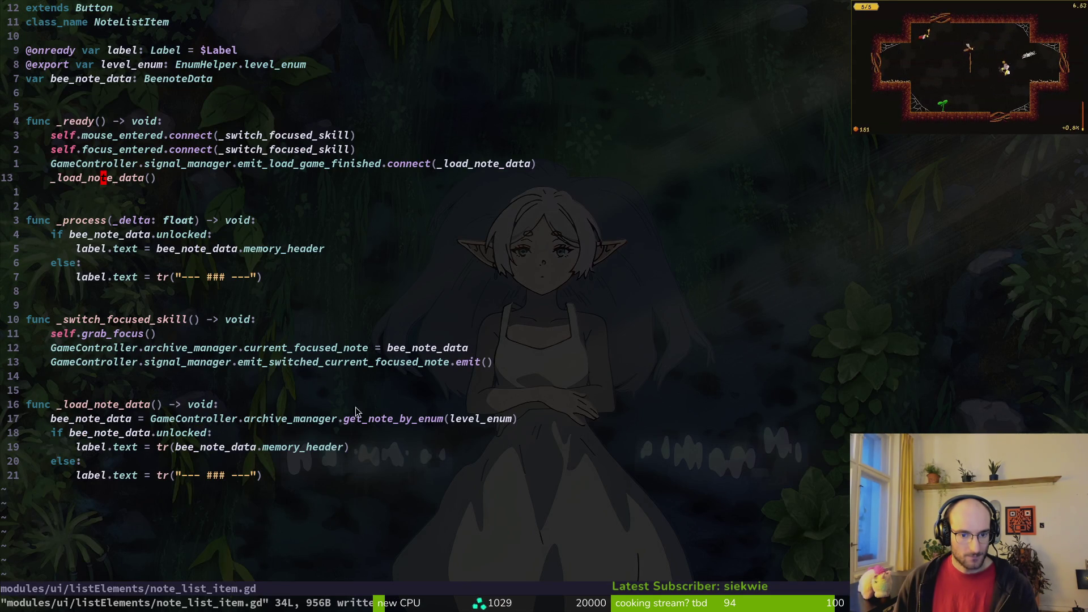
left_click(248, 407)
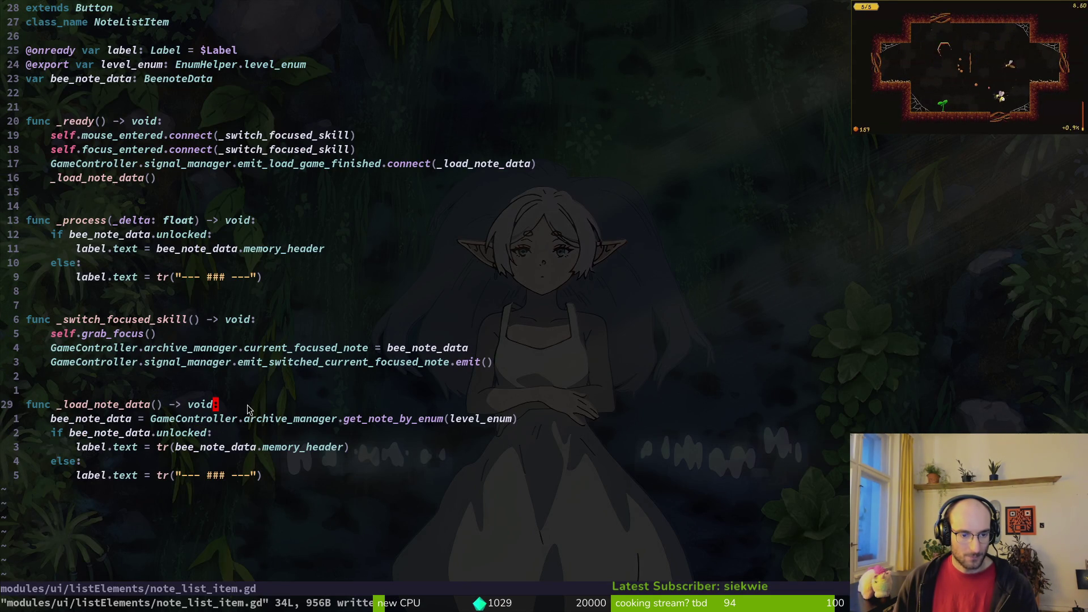
left_click(368, 419)
key("space")
key("s")
key("w")
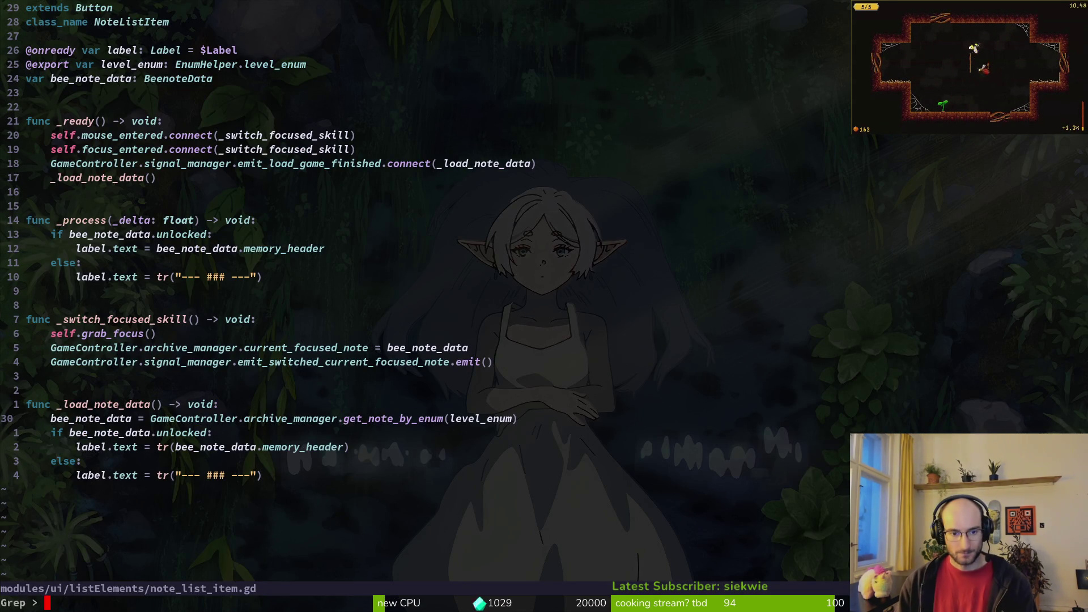
key("Up")
key("Up")
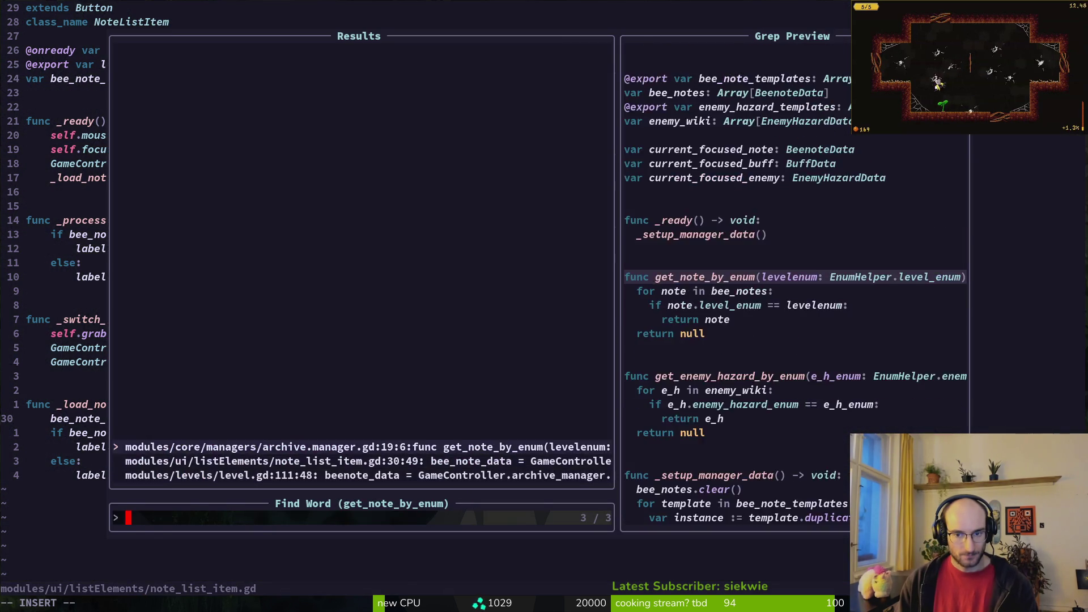
Open get_note_by_enum in archive.manager.gd and read through its bee_notes and template loops
key("Return")
key("j")
key("k")
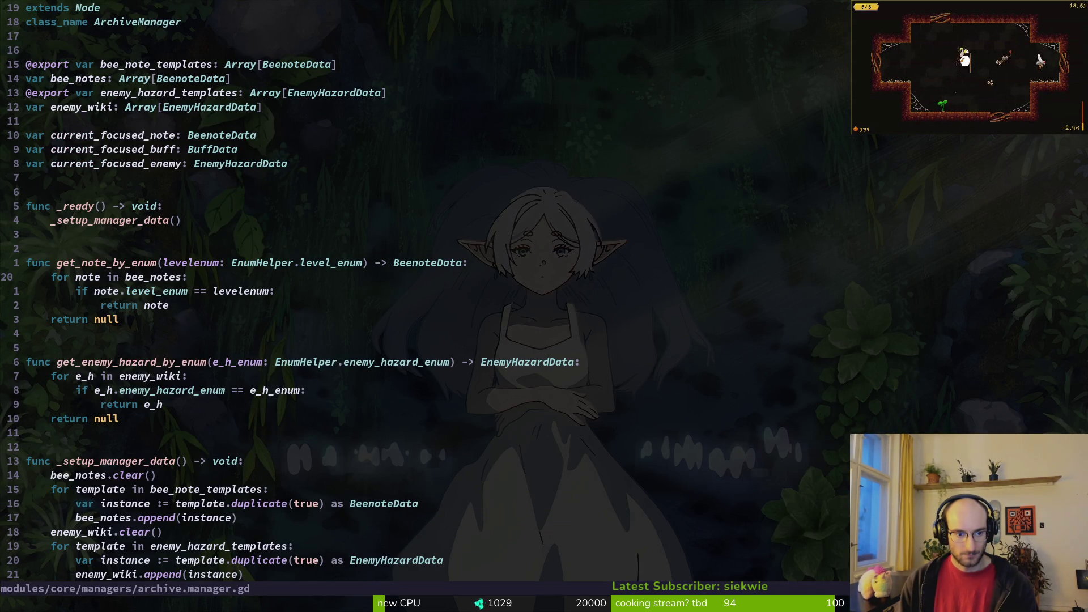
key("}")
key("}")
key("}")
key("j")
key("j")
key("j")
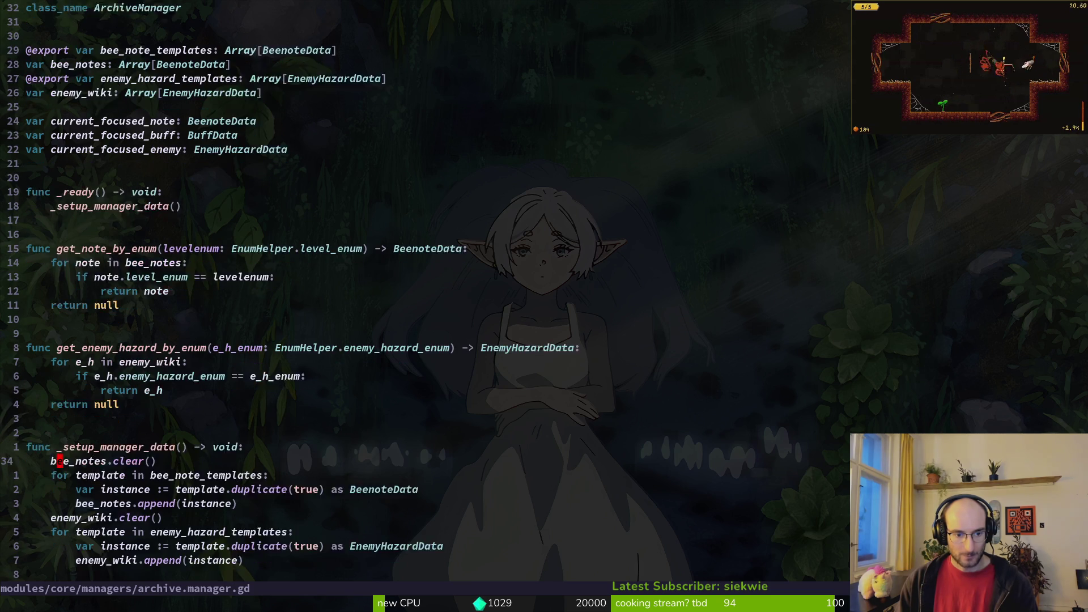
key("j")
key("j")
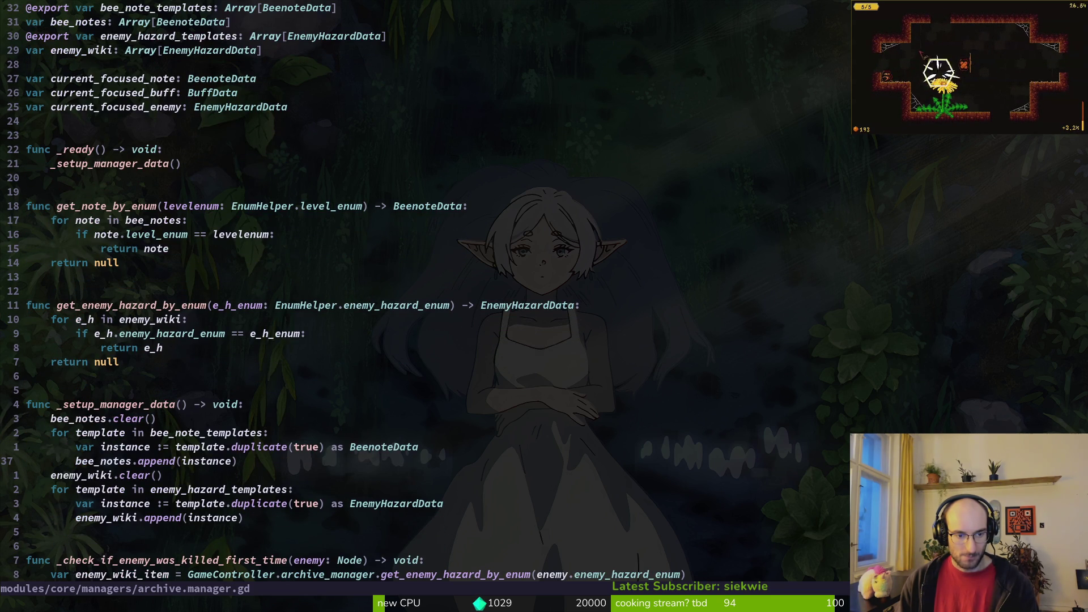
key("8")
key("k")
key("1")
key("1")
key("k")
key("w")
key("w")
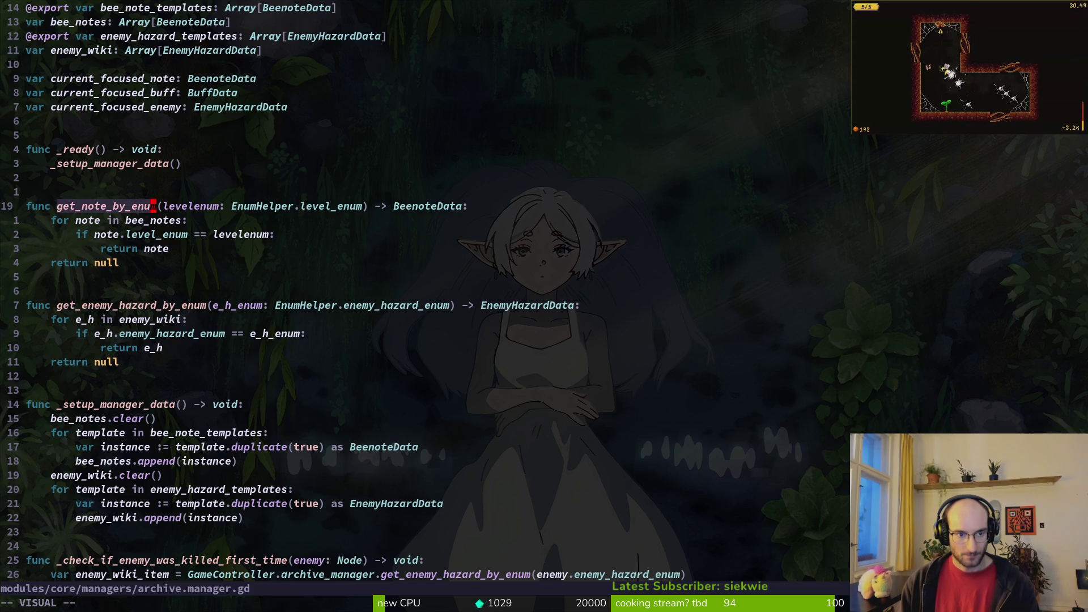
Add a print_debug line at the start of _setup_manager_data
key("}")
key("}")
key("j")
key("j")
type("opri")
key("Return")
type("stt")
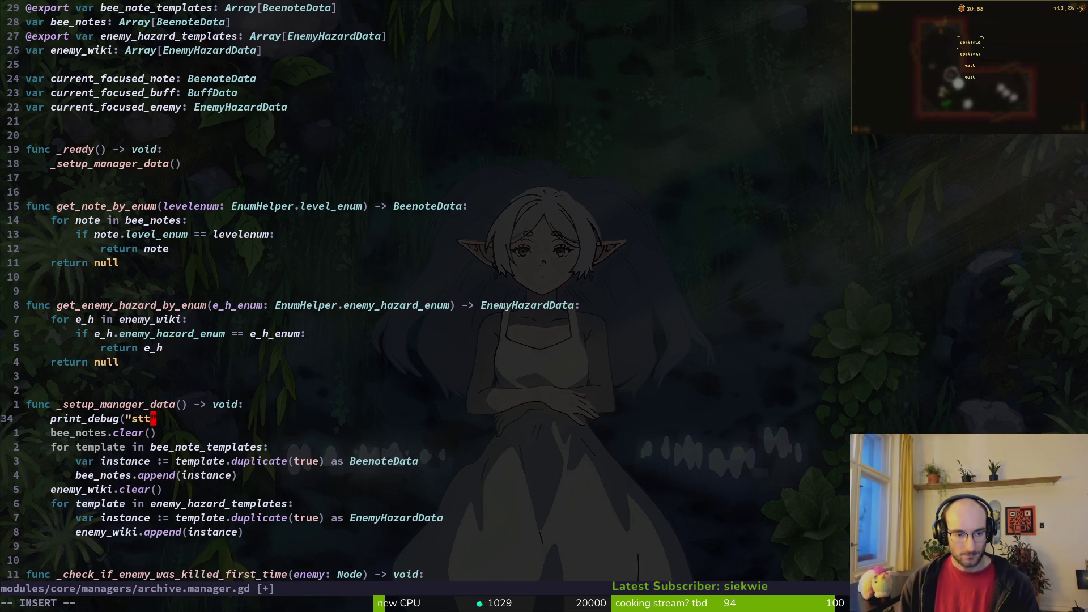
type(")")
key("Escape")
Paste a print_debug into get_note_by_enum and change its message to a loading-notes label
key("k")
key("k")
key("k")
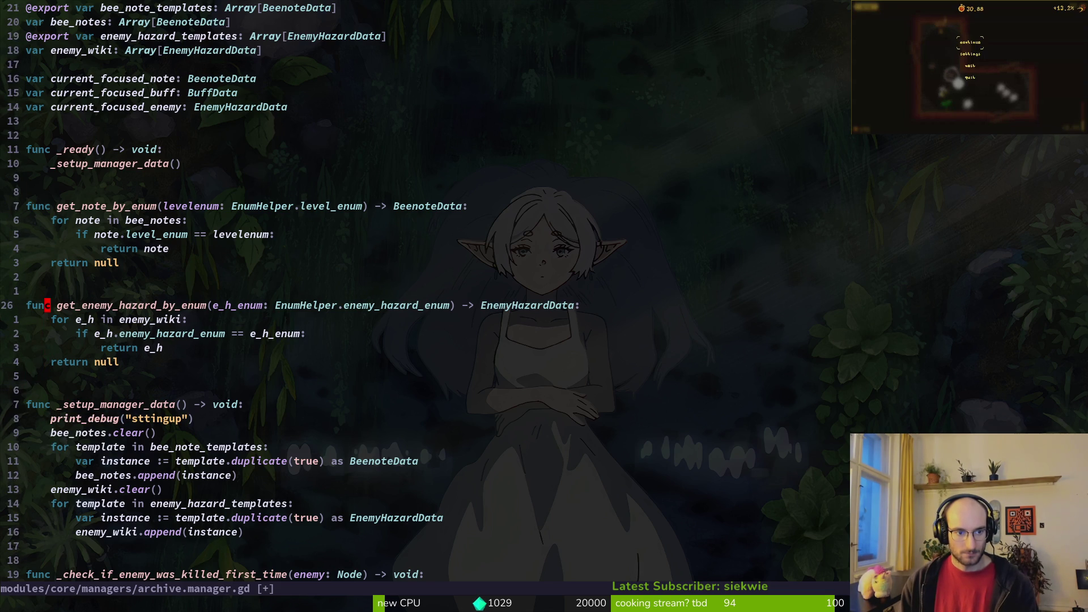
key("k")
key("k")
key("k")
key("k")
key("k")
key("k")
key("k")
key("p")
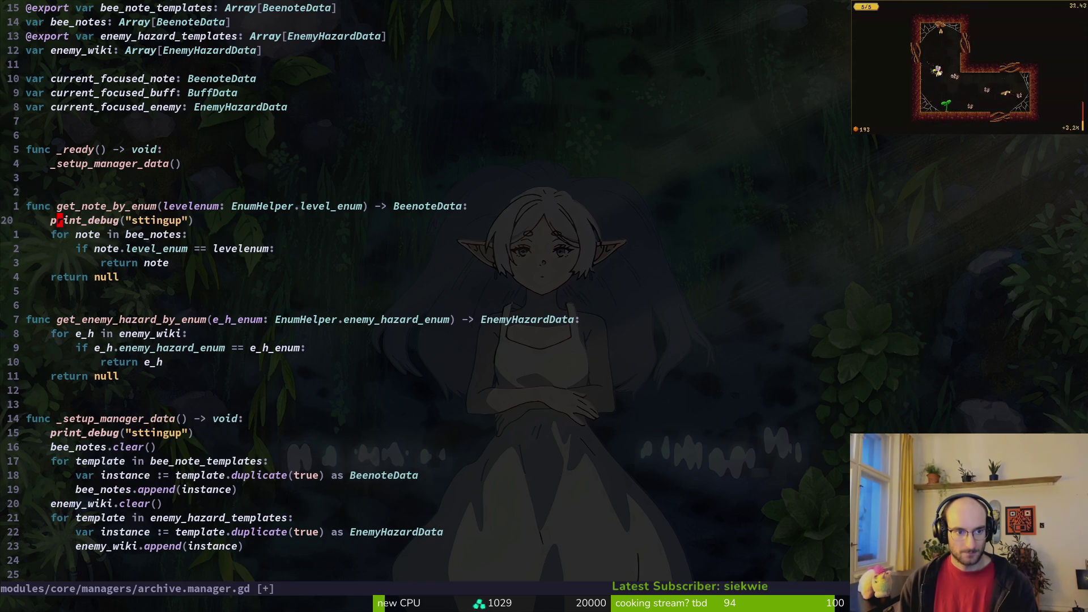
type("ci\"lading")
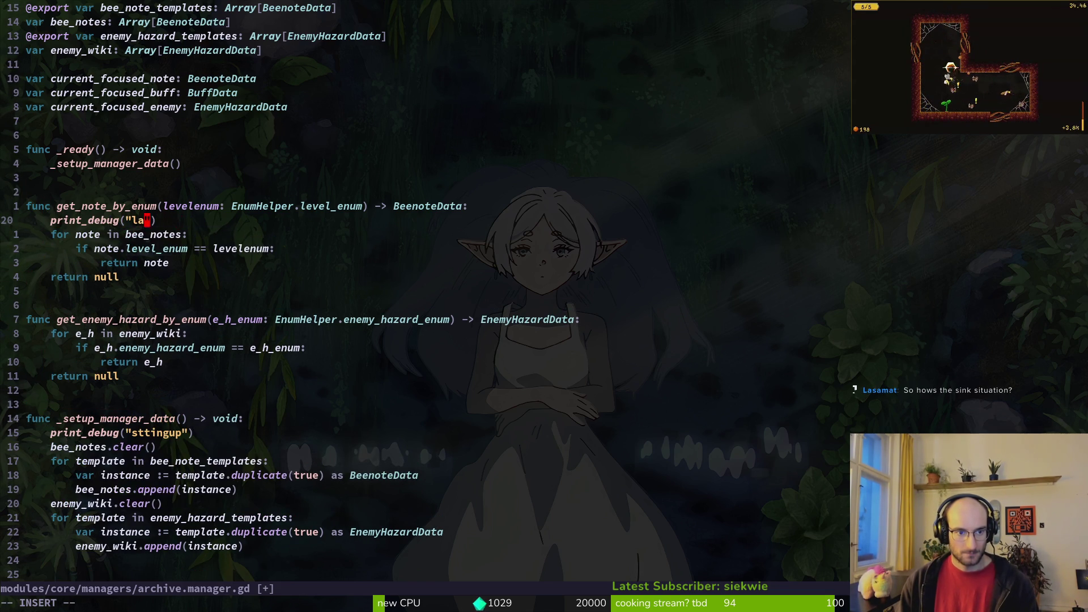
key("alt+Tab")
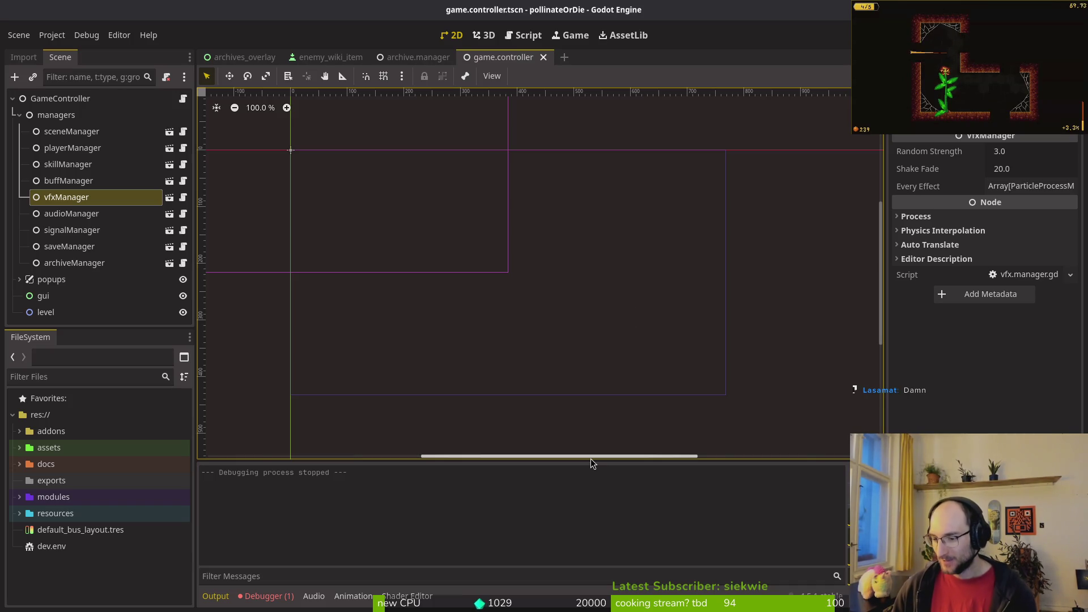
Review the NoteListItem error in the debugger and stop the running game with F8
left_click(262, 596)
left_click(276, 456)
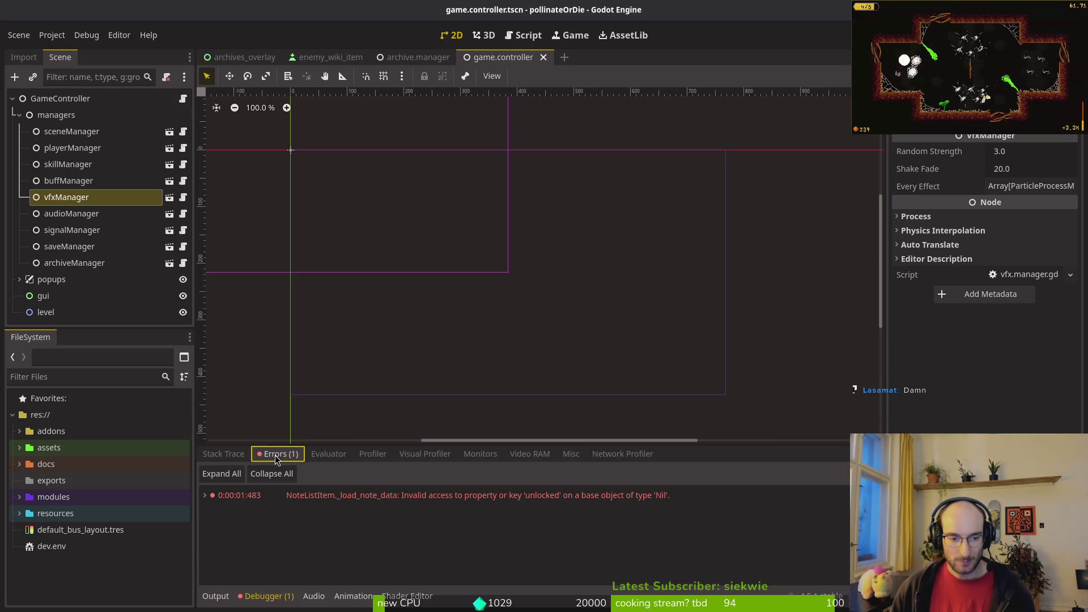
key("F8")
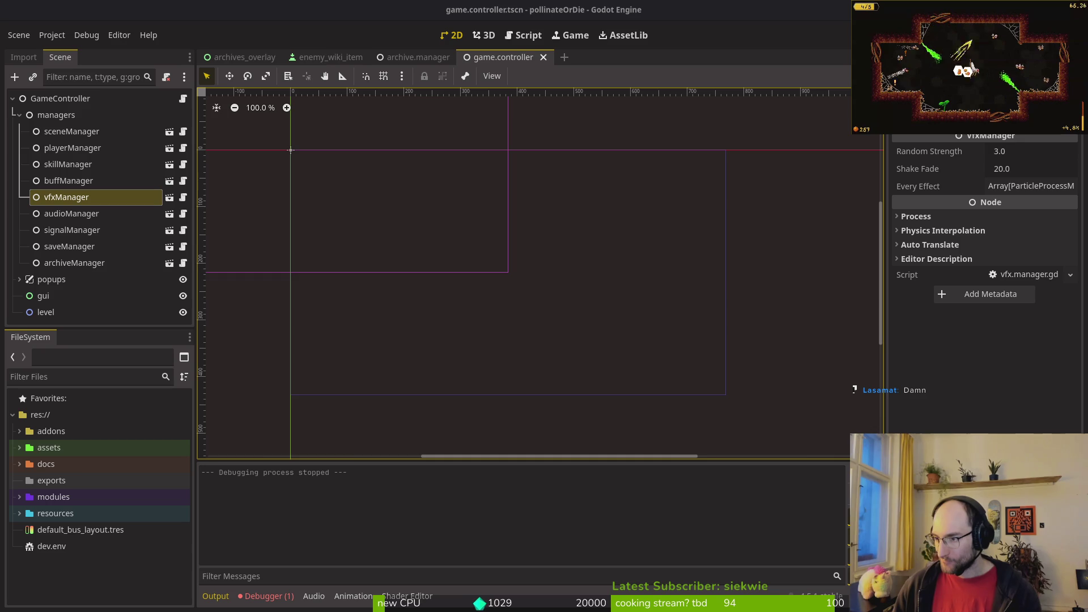
key("alt+Tab")
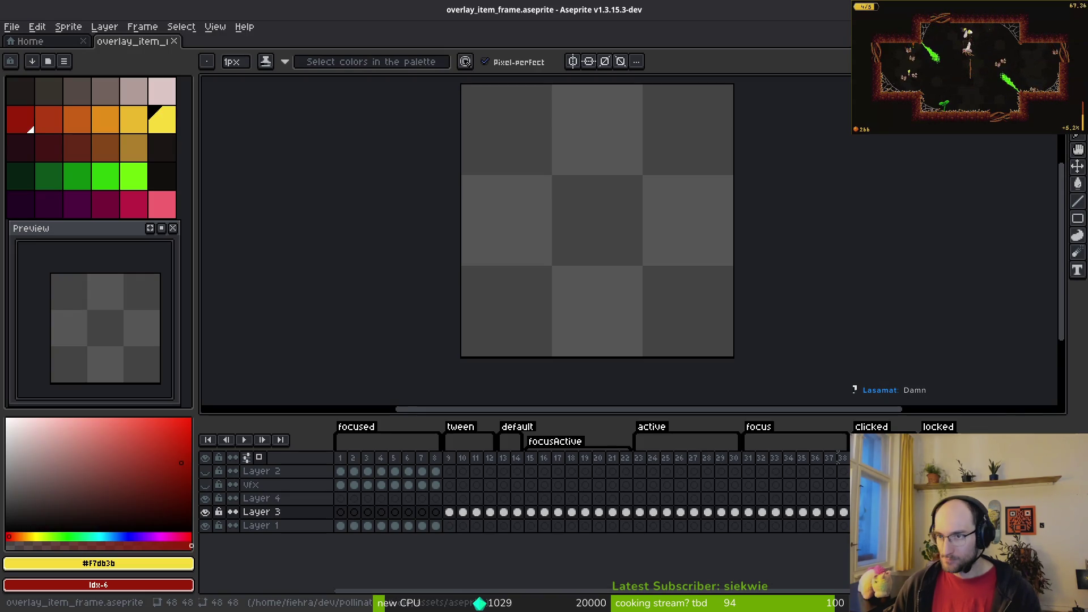
key("alt+Tab")
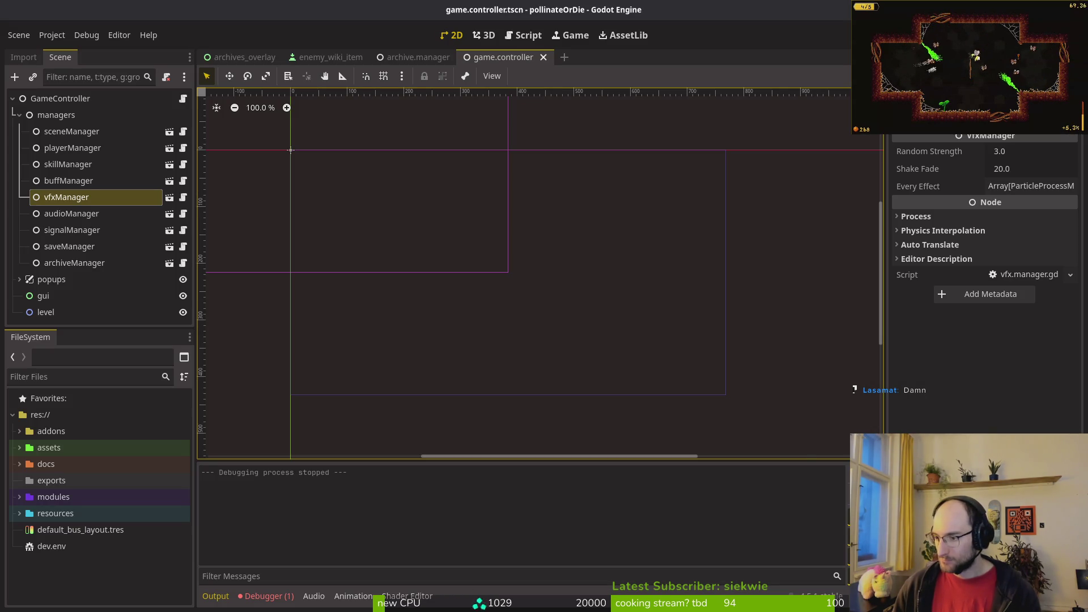
left_click(271, 596)
left_click(269, 455)
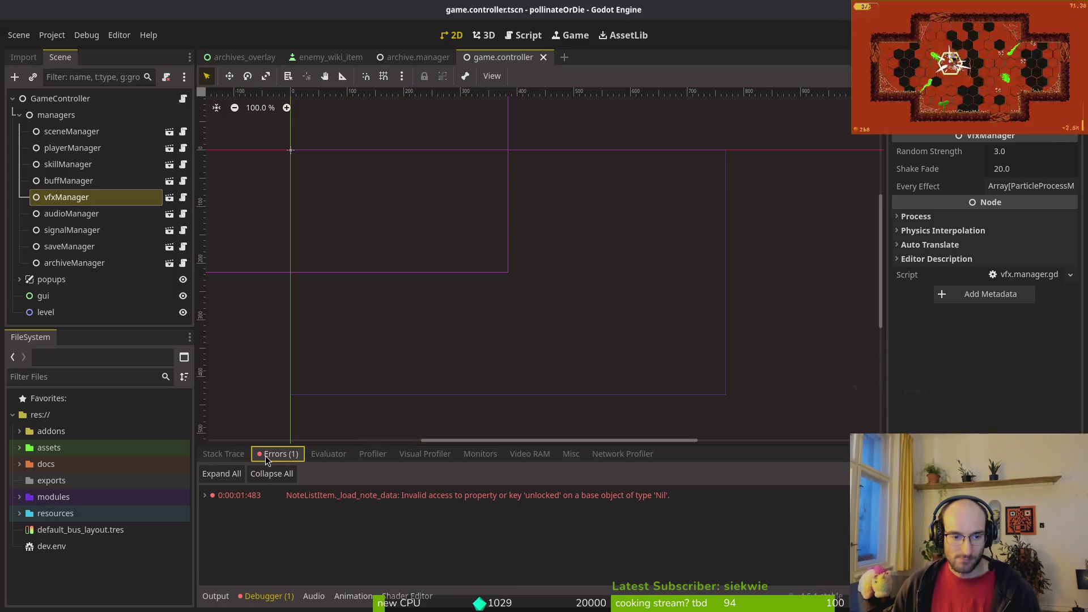
left_click(216, 596)
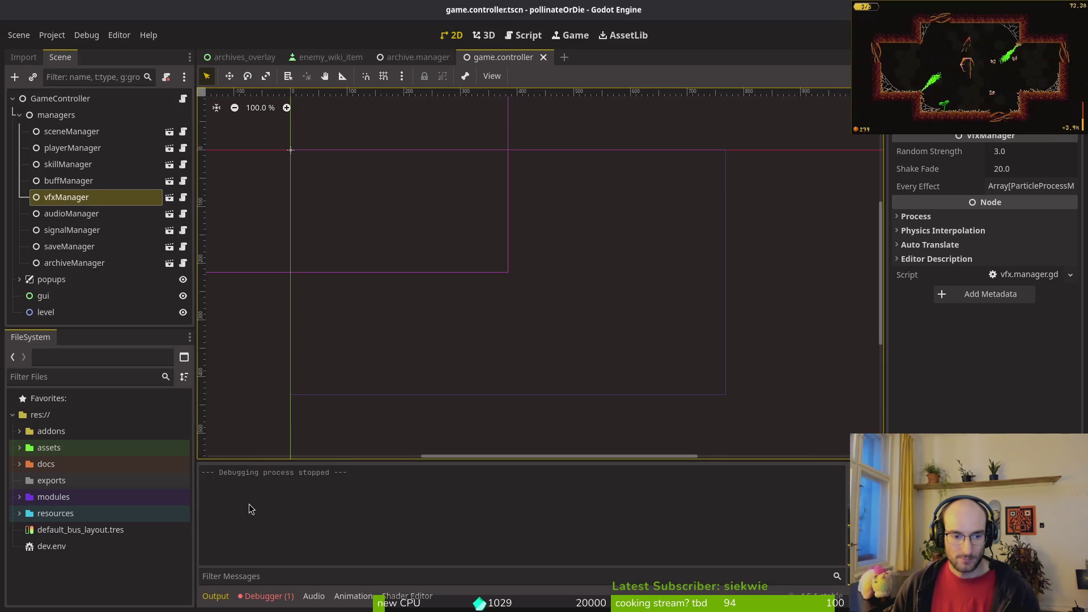
Rerun with F5 and read the loadingnotes output, error list and stack trace of the new failure
key("F5")
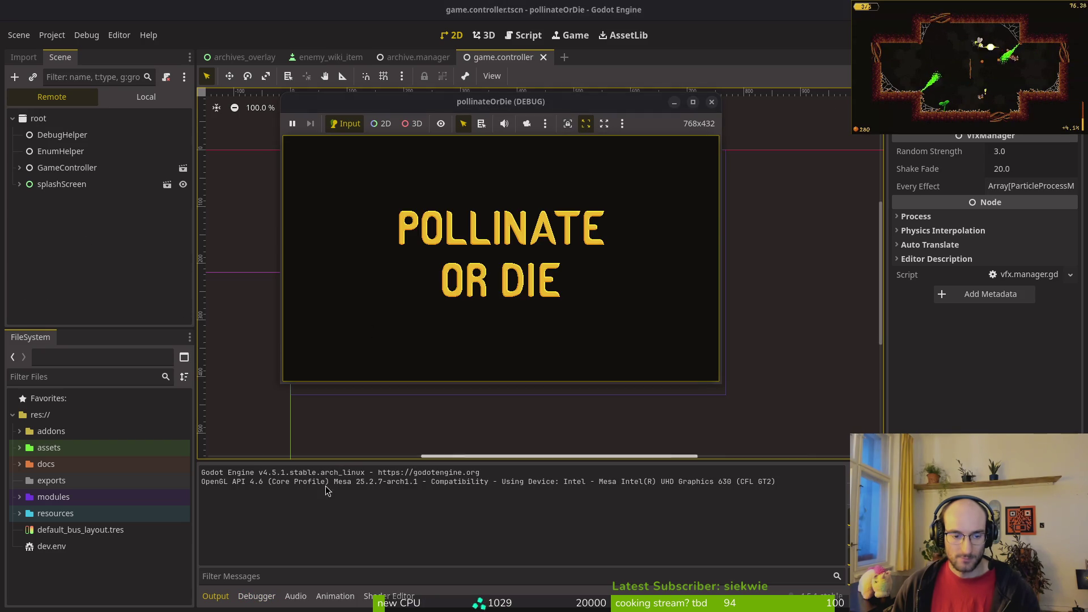
left_click(215, 596)
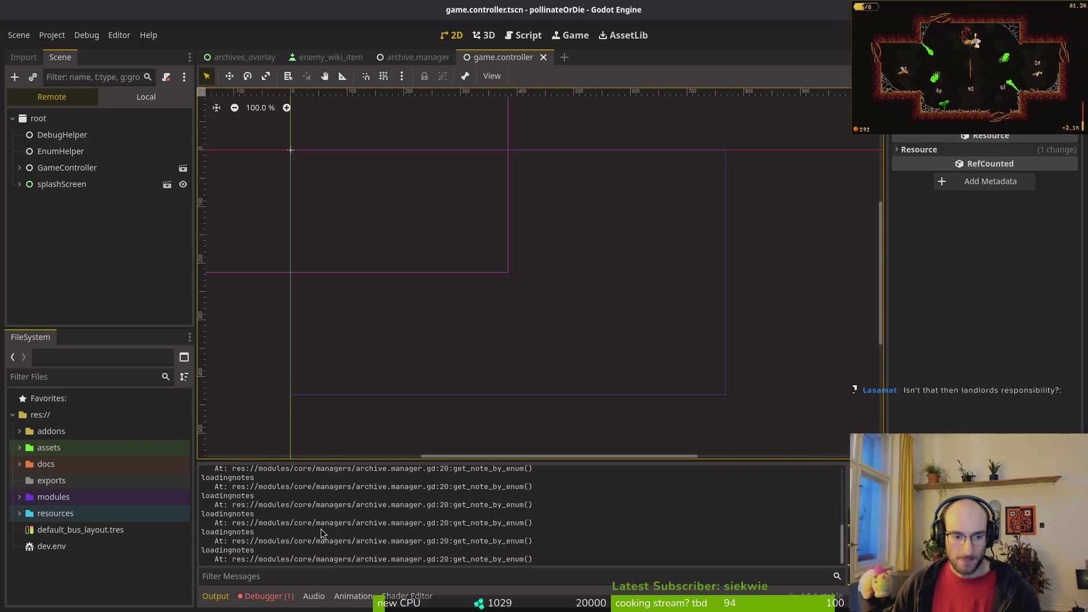
scroll(287, 537, "up", 2)
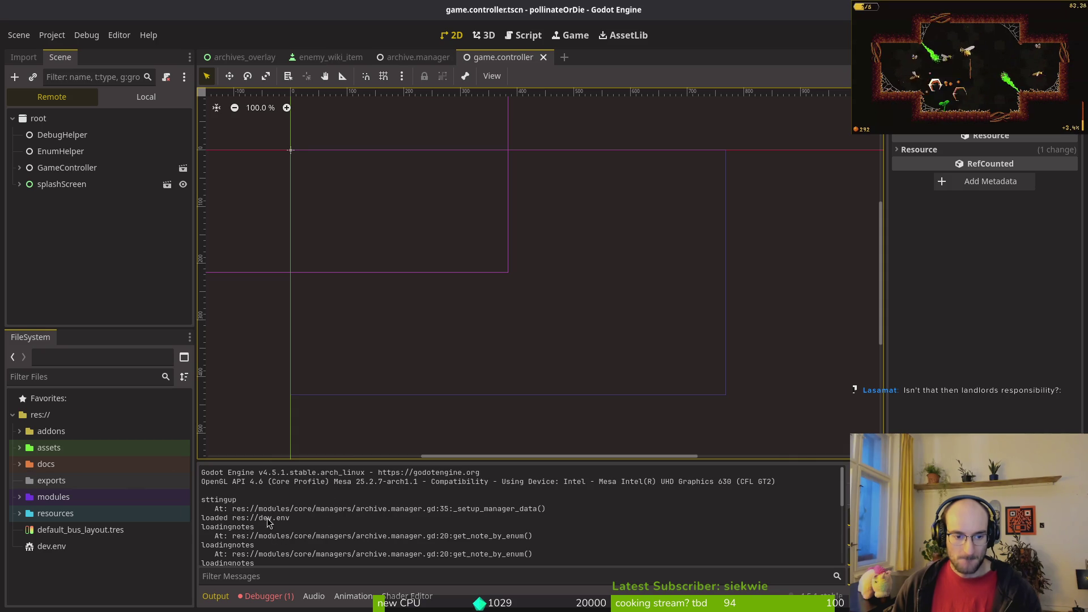
left_click(268, 597)
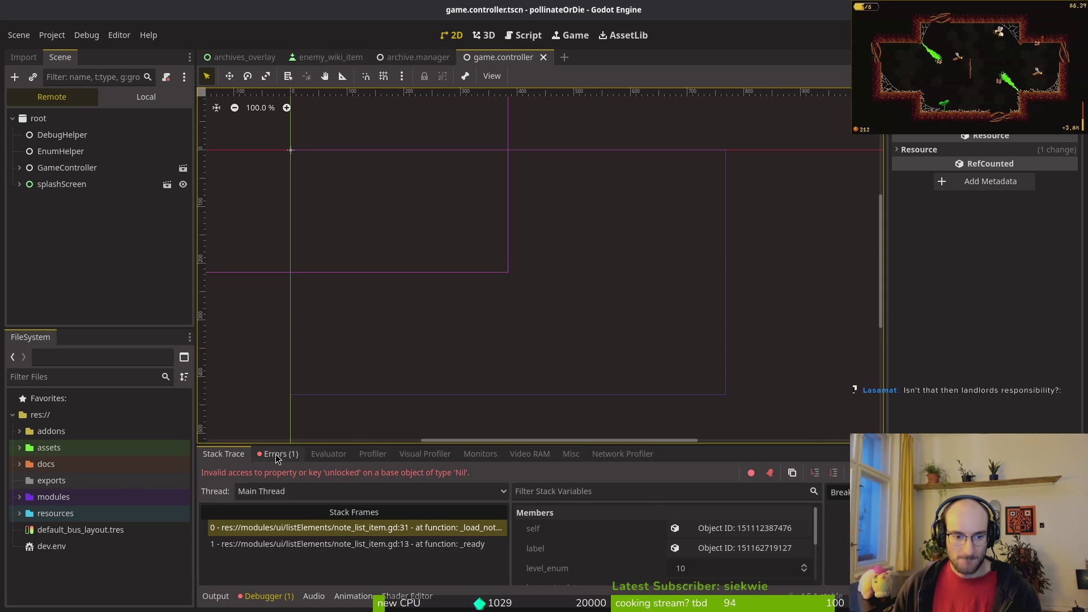
left_click(277, 454)
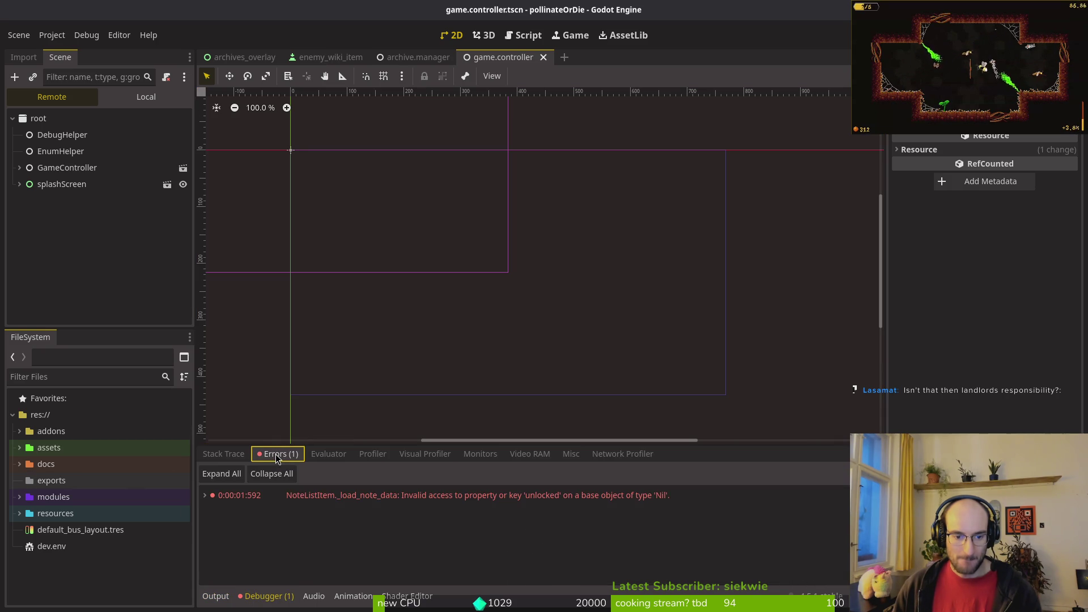
left_click(237, 459)
key("alt+Tab")
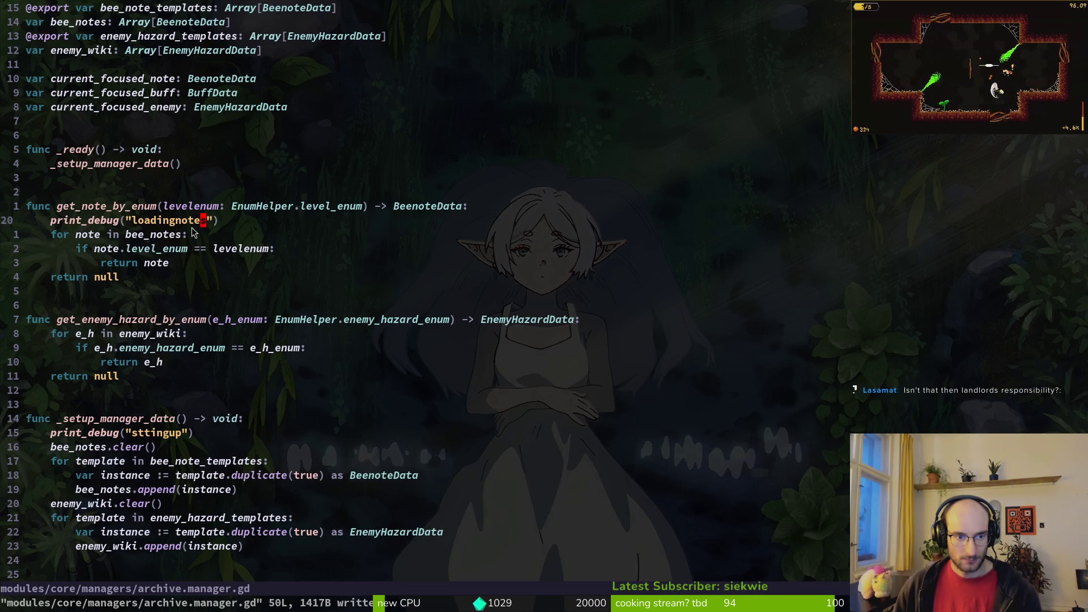
Jump back to note_list_item.gd and save it with :w
key("ctrl+o")
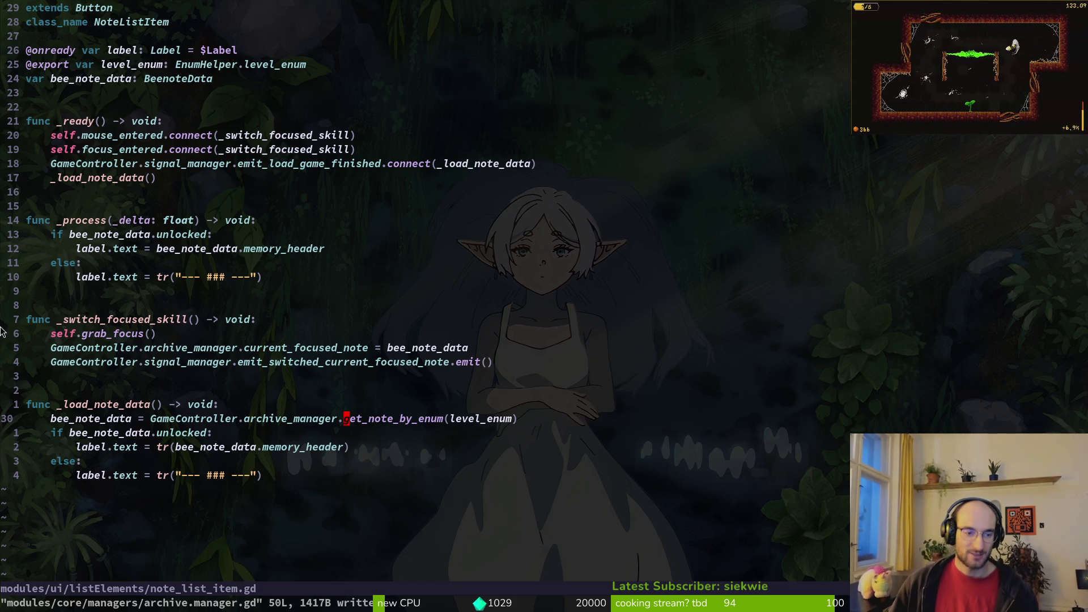
key("1")
key("1")
type("k:w")
key("Return")
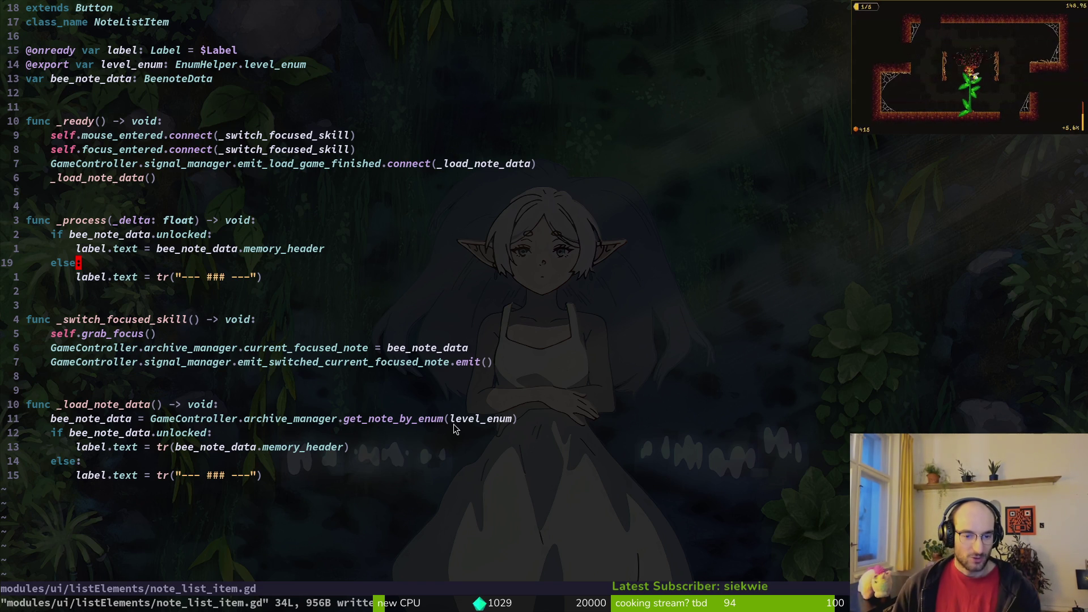
Inspect the unlocked check and the get_note_by_enum level_enum lookup, then bring up Godot's error
left_click(120, 433)
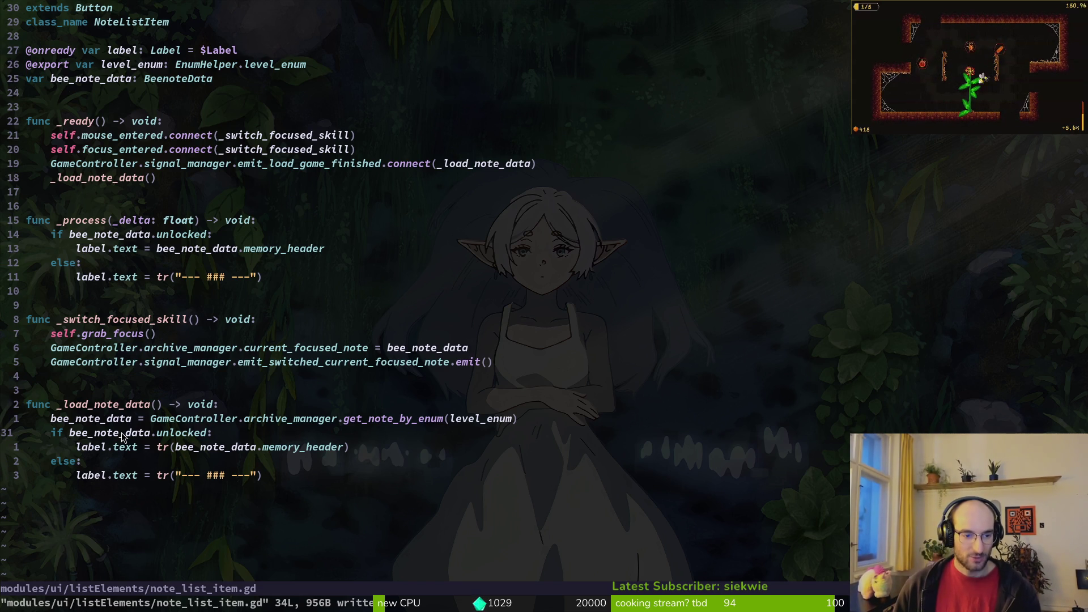
key("k")
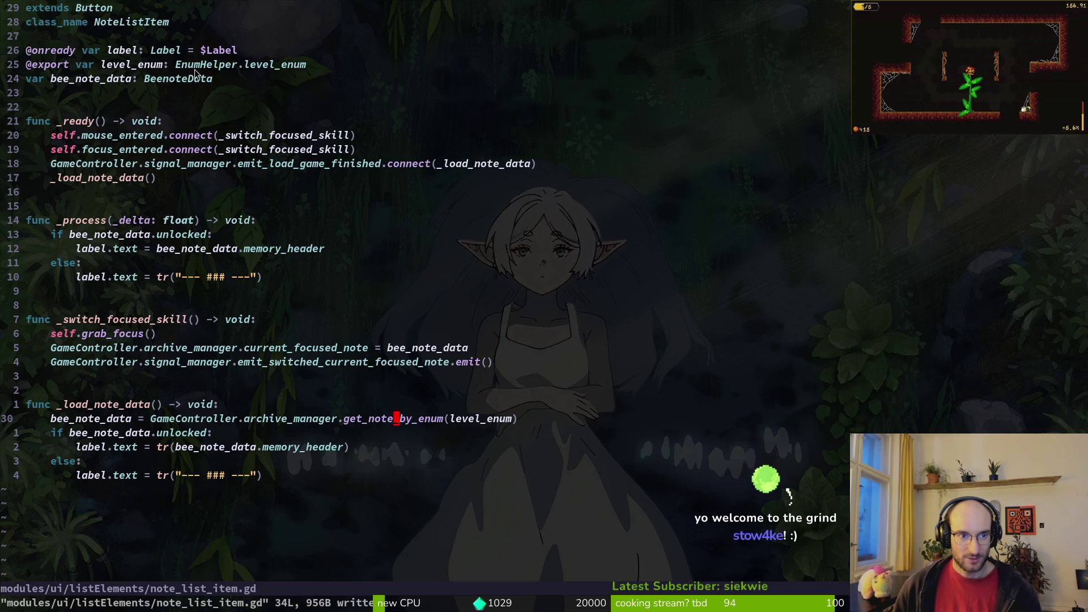
left_click(122, 64)
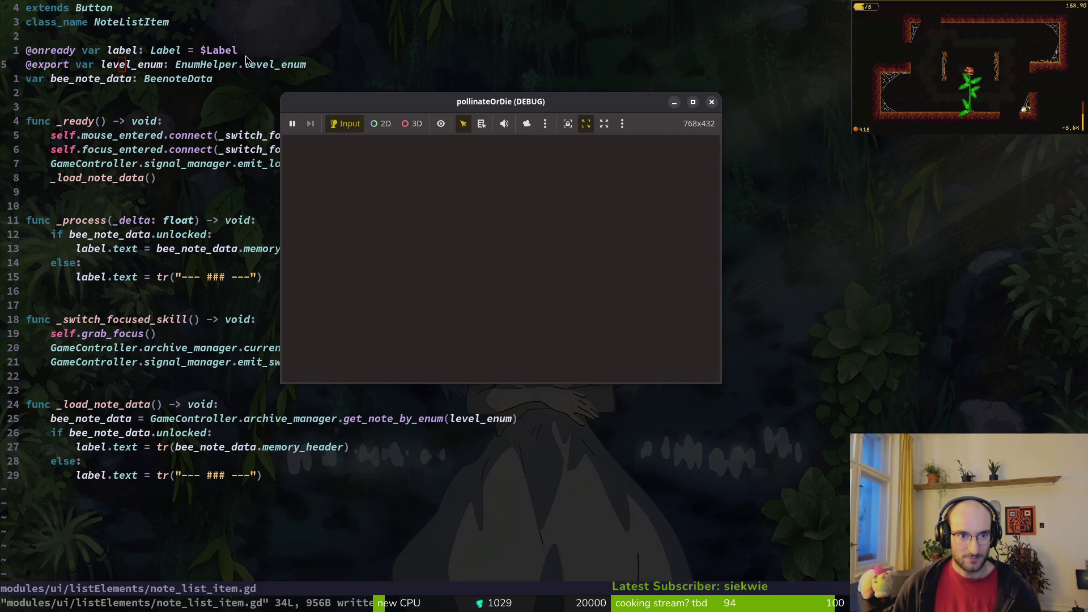
left_click(142, 66)
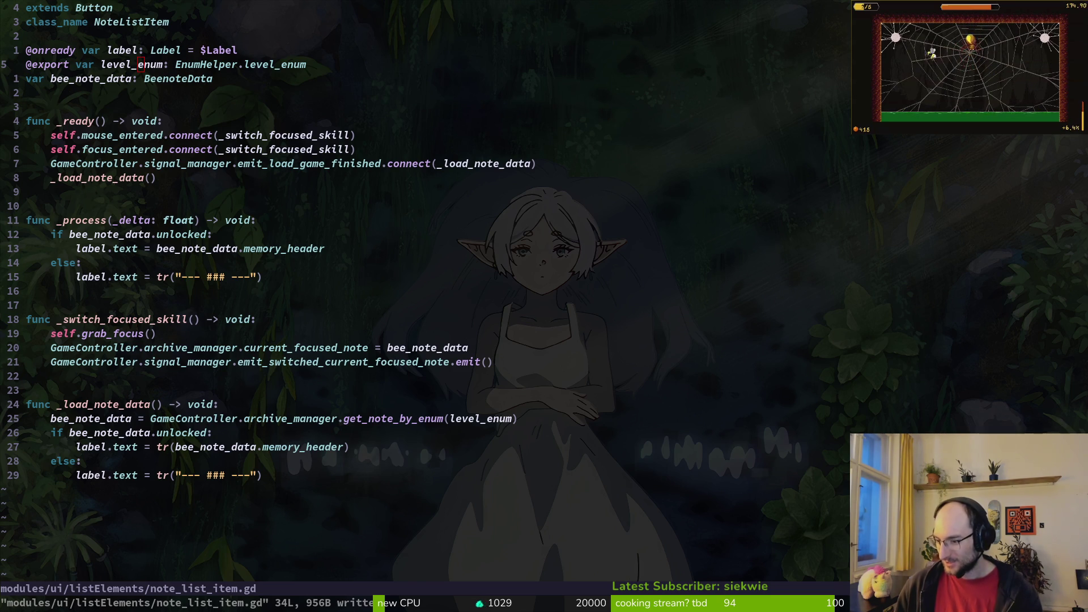
key("alt+Tab")
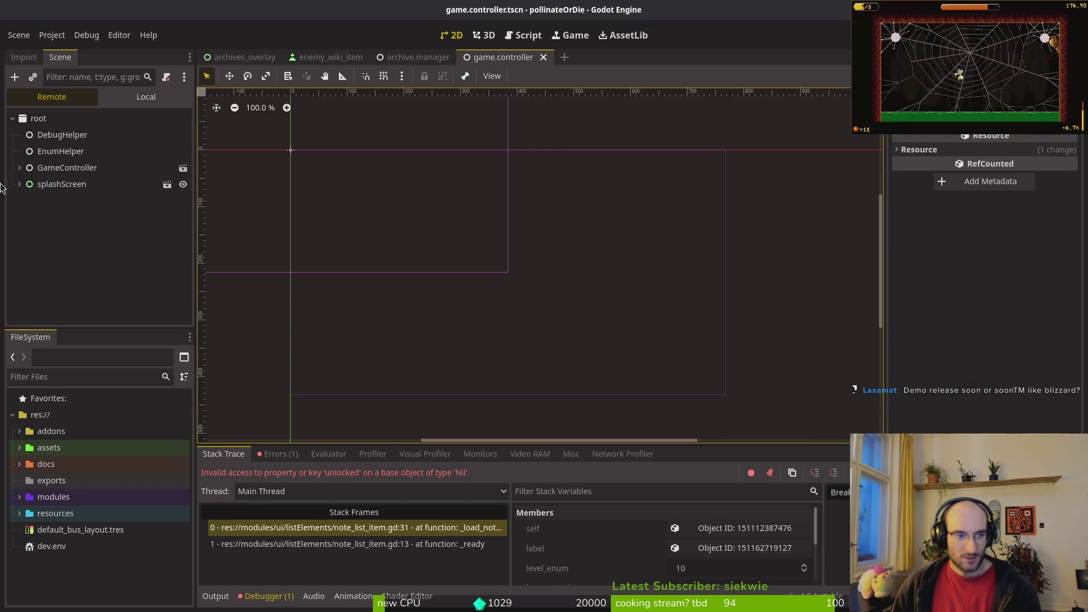
Step through archives_overlay note items from 1-1 to 2-5, checking each Level Enum
left_click(145, 97)
key("ctrl+shift+Tab")
key("ctrl+shift+Tab")
key("ctrl+shift+Tab")
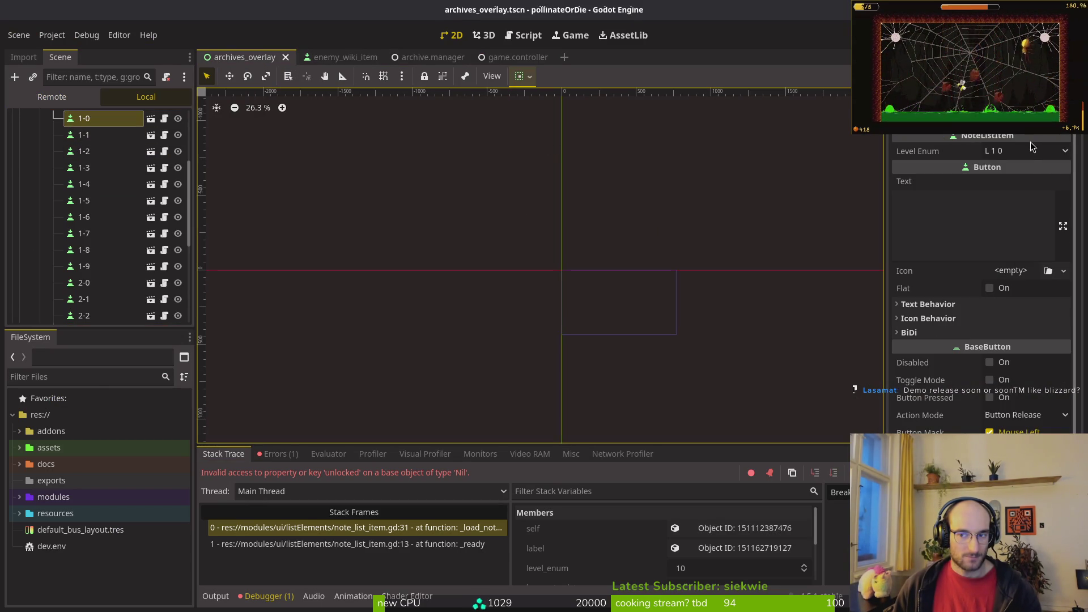
left_click(115, 135)
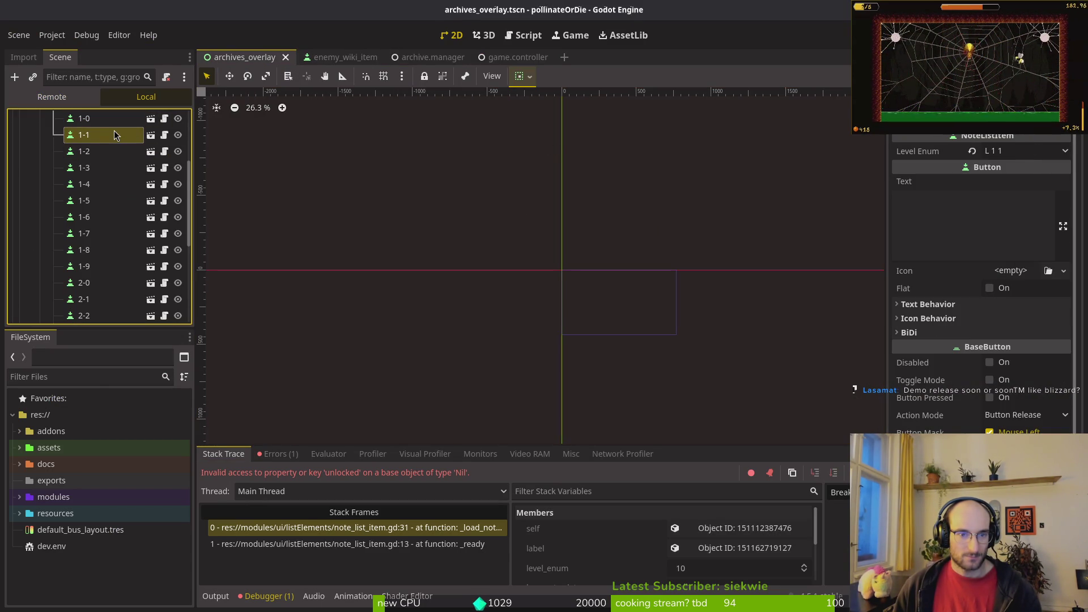
key("Down")
key("Down")
key("Down")
key("Down")
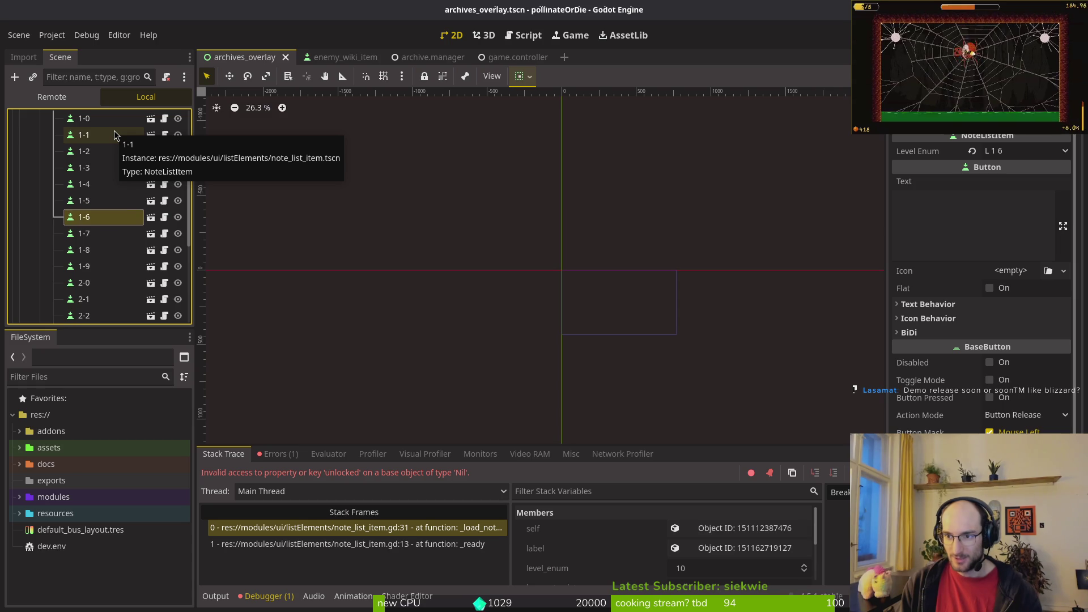
key("Down")
key("Down")
key("Down")
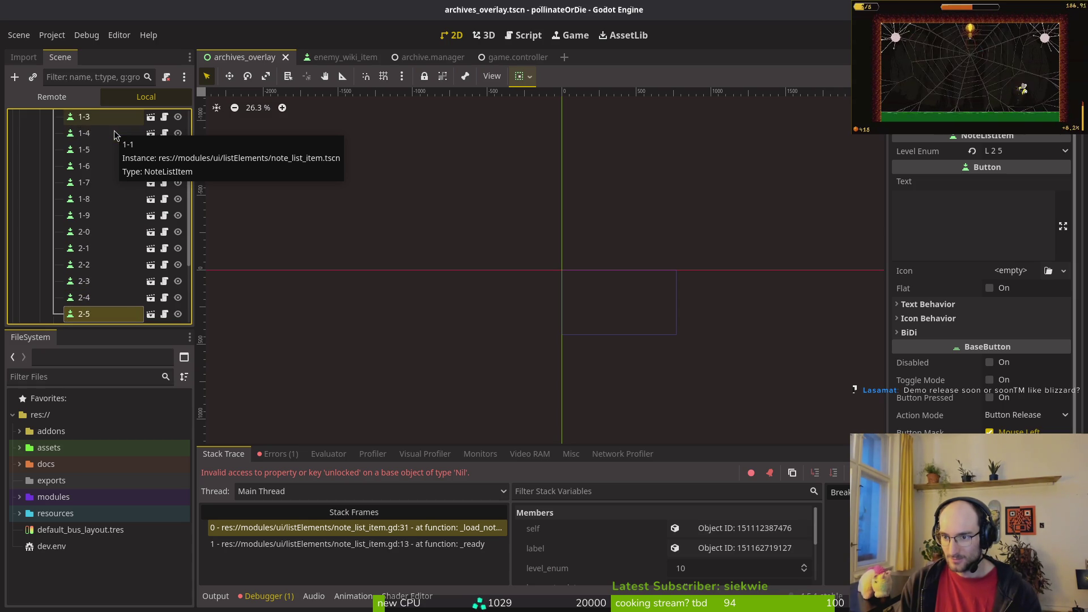
key("Down")
Open and close the archive.manager scene, collapse the managers branch, and return to note_list_item.gd's unlocked check
left_click(441, 61)
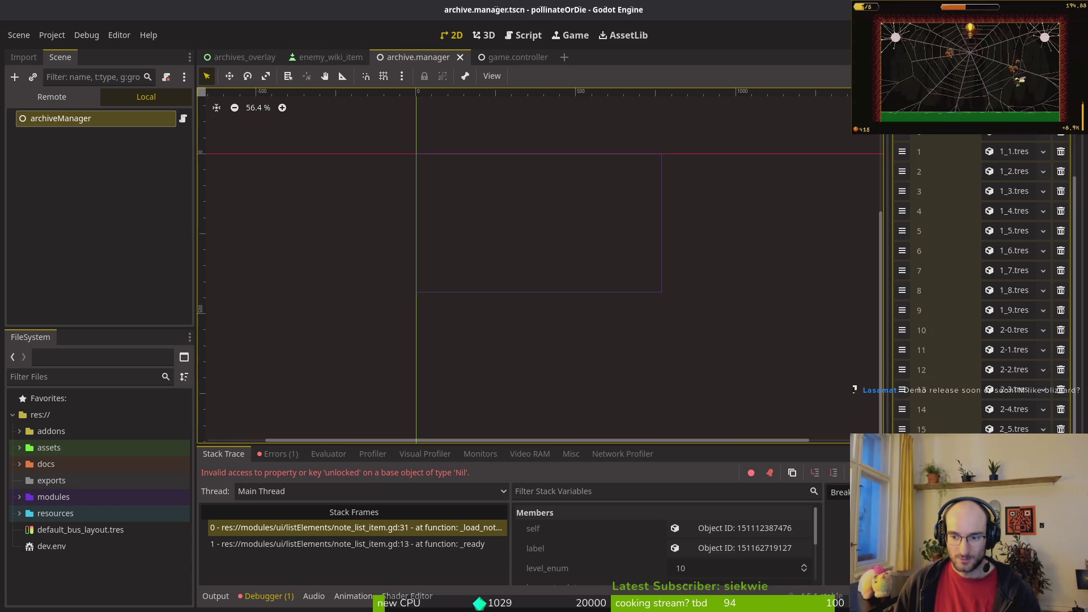
middle_click(426, 64)
left_click(409, 60)
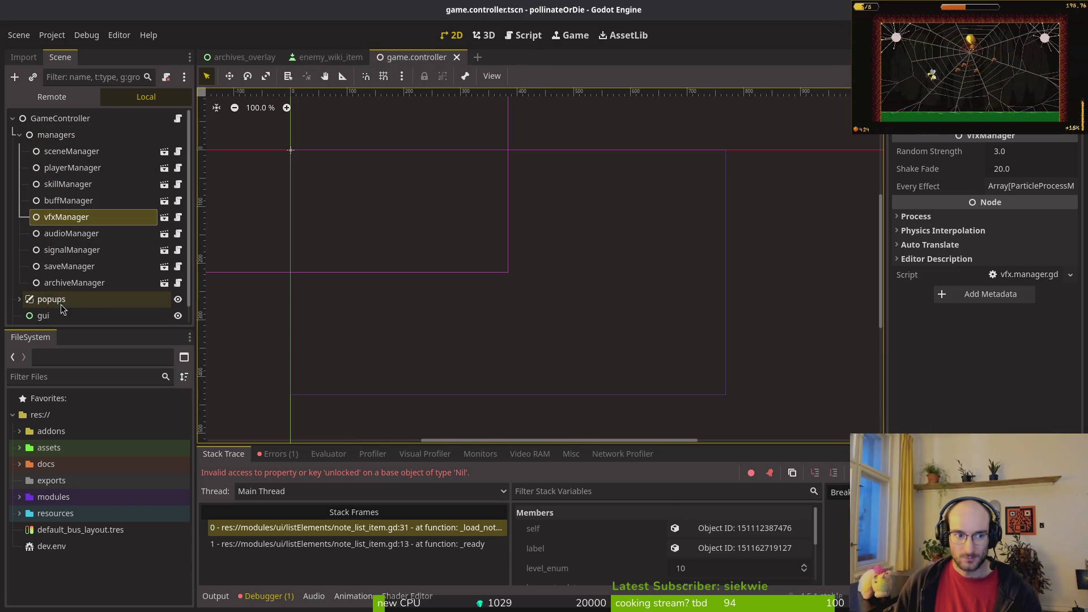
double_click(95, 134)
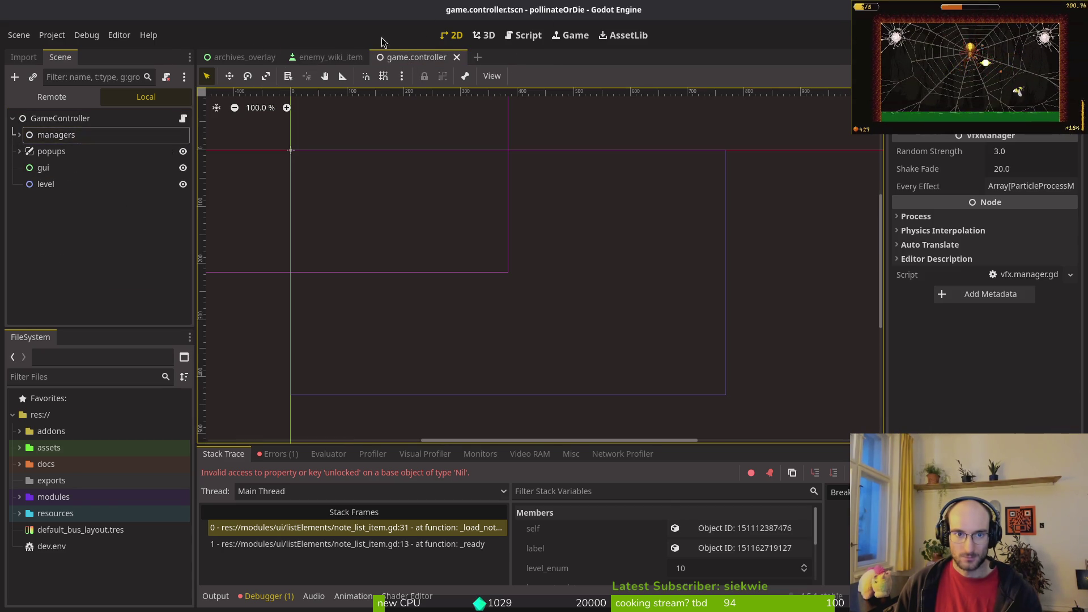
left_click(332, 58)
left_click(238, 61)
key("alt+Tab")
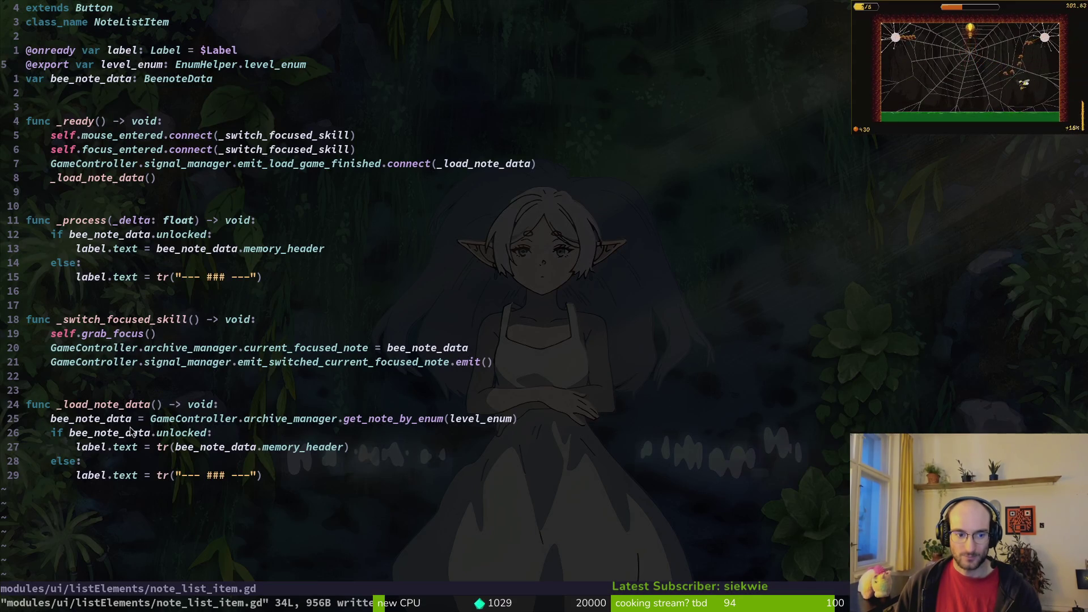
left_click(54, 438)
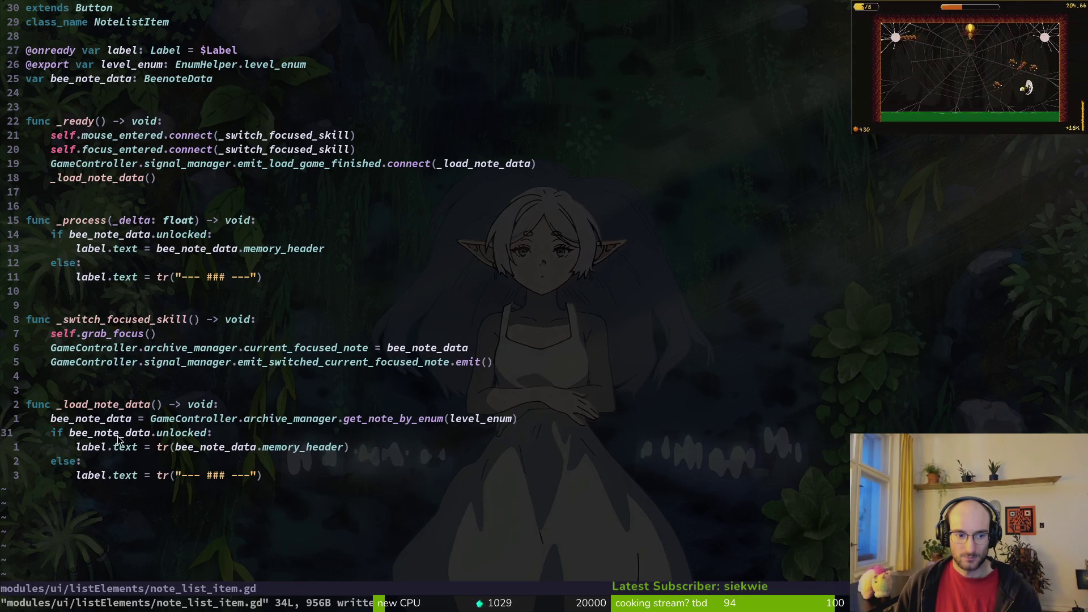
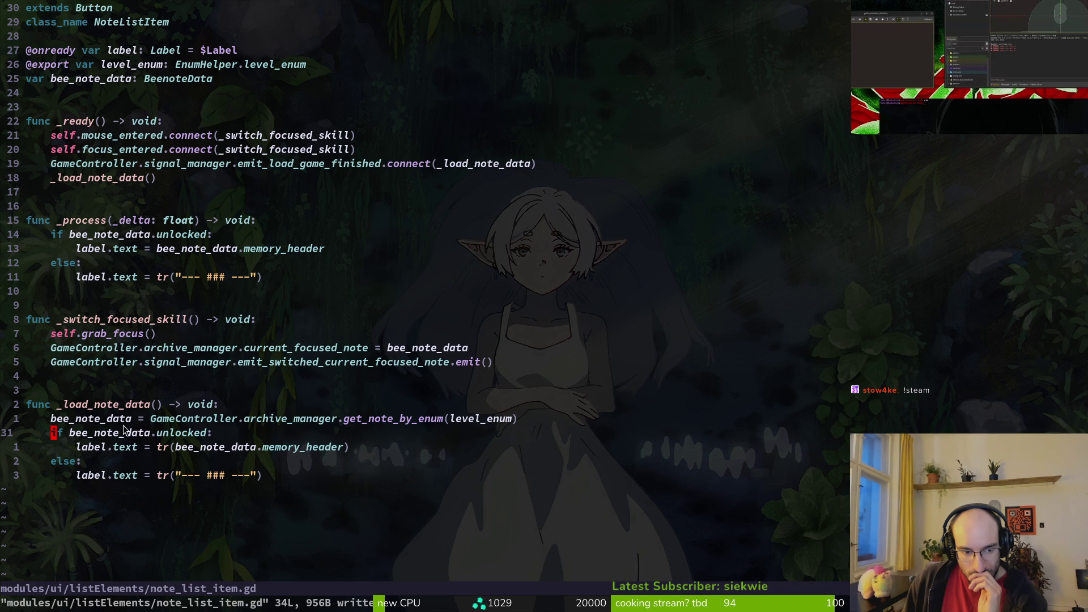
At the top of _load_note_data, add print_debug(GameController.archive_manager.bee_notes) and save the script
left_click(72, 448)
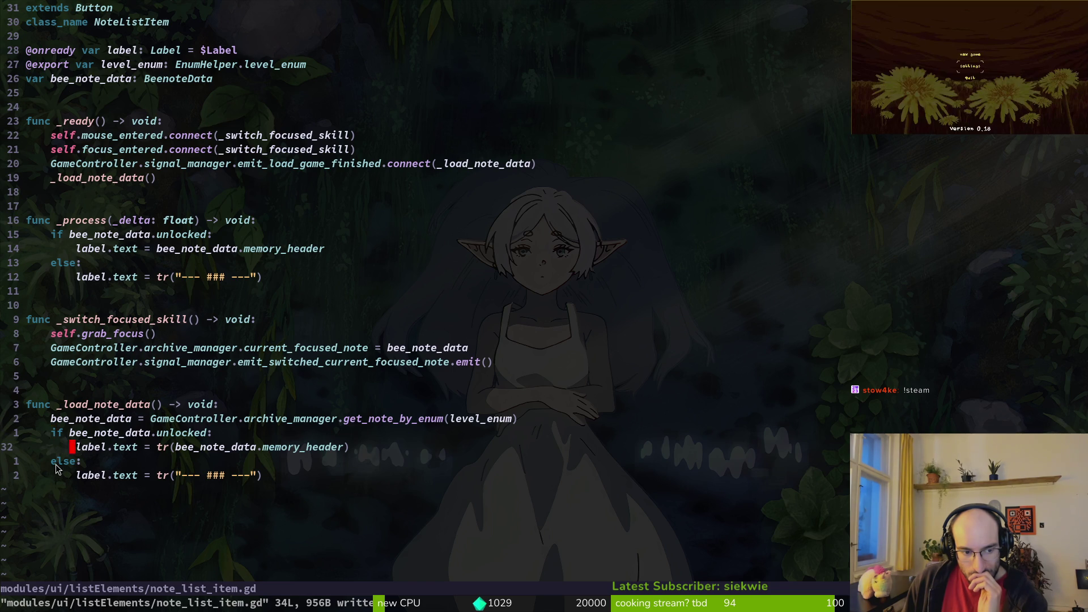
left_click(55, 462)
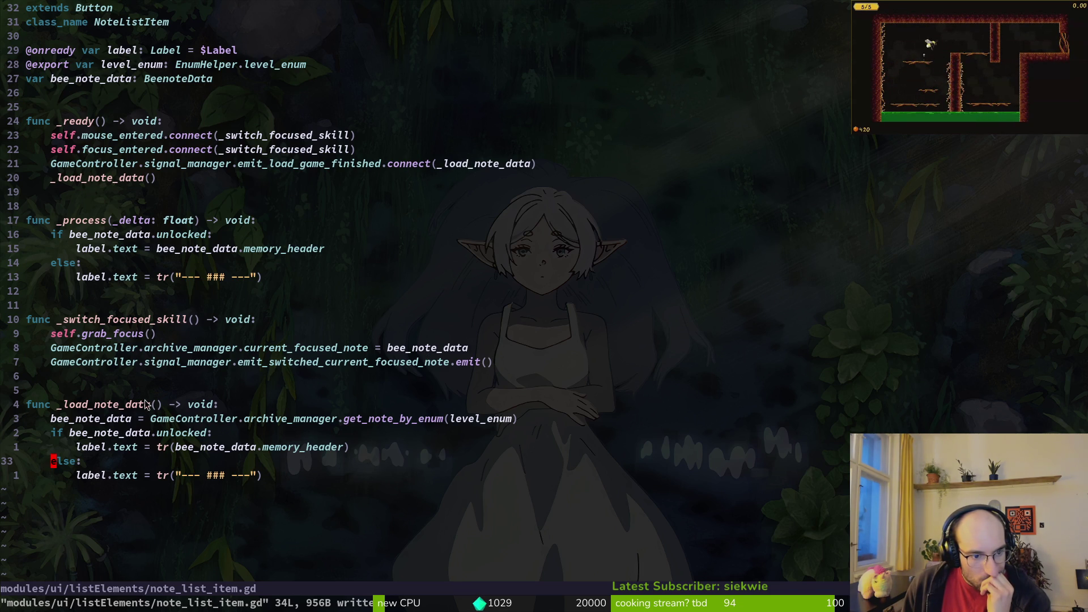
left_click(244, 406)
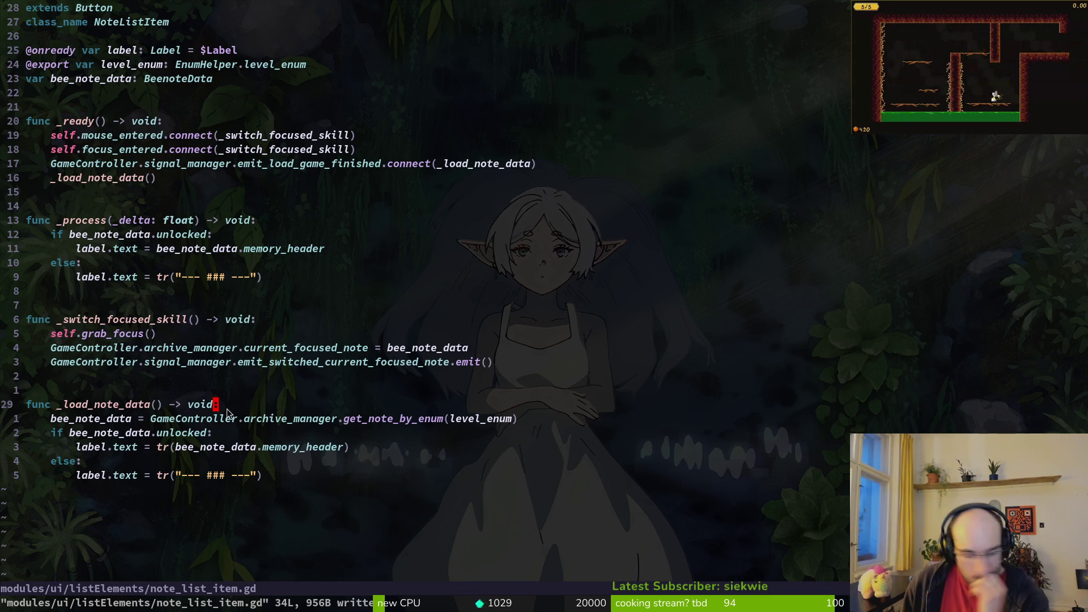
type("oprde")
key("Return")
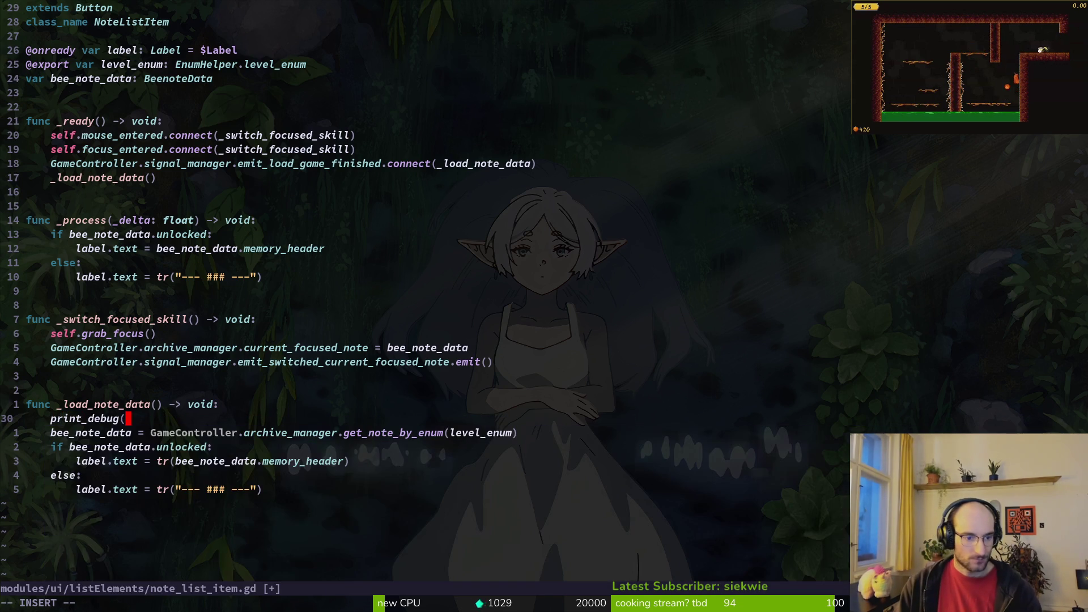
type("Ga")
key("Return")
type(".arch")
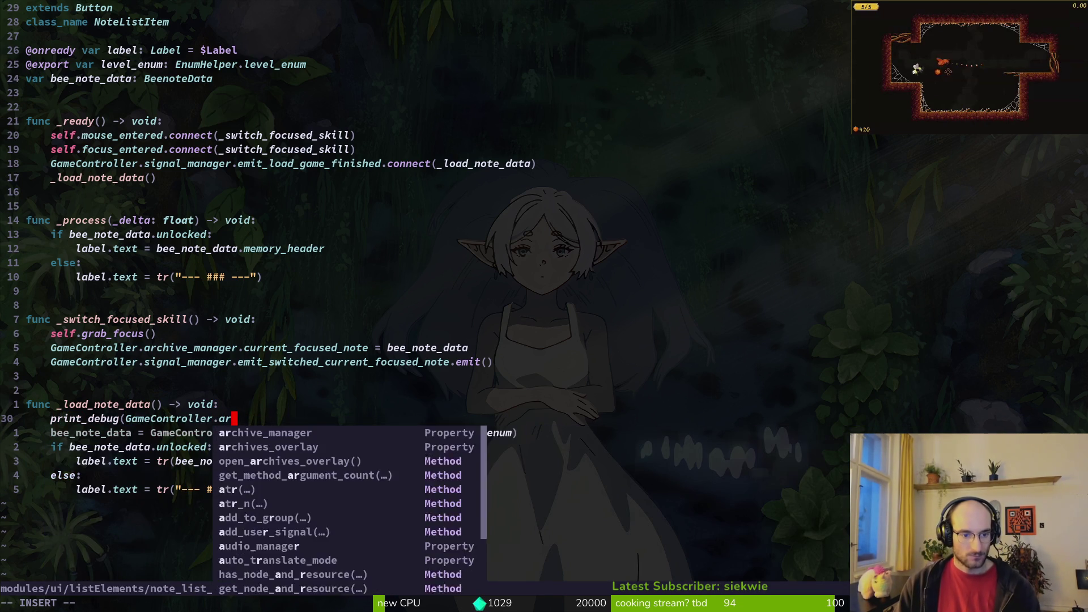
key("Return")
type(".")
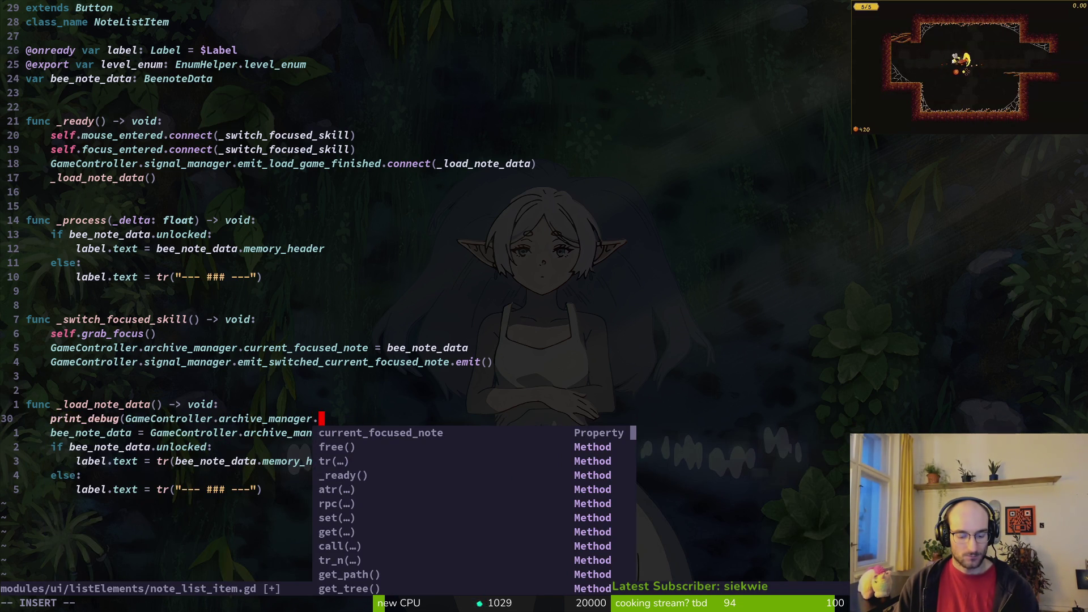
type("bee")
key("Return")
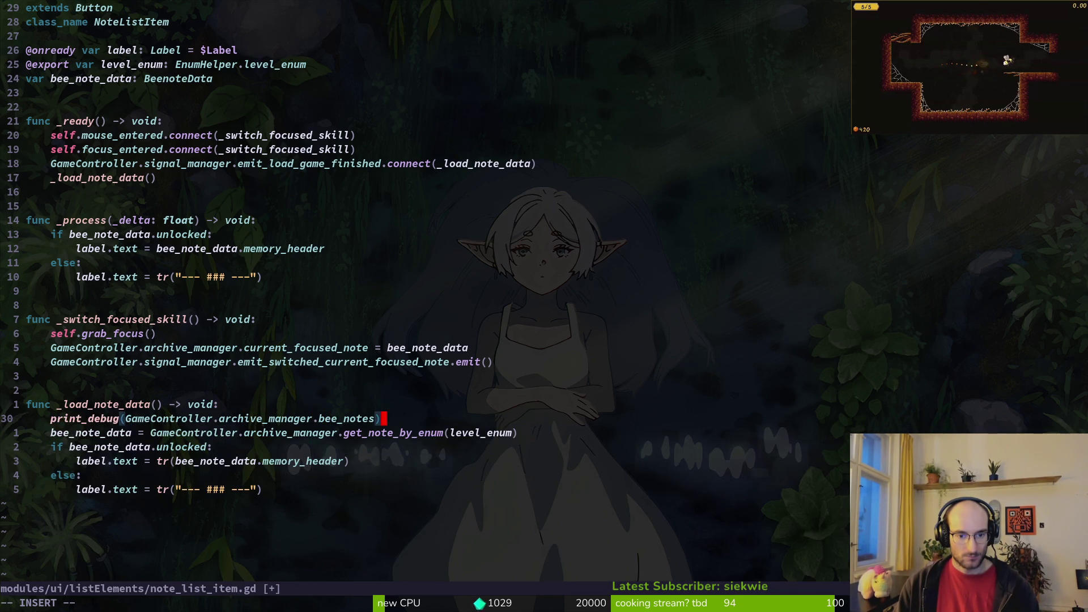
key("Escape")
type(":w")
key("Return")
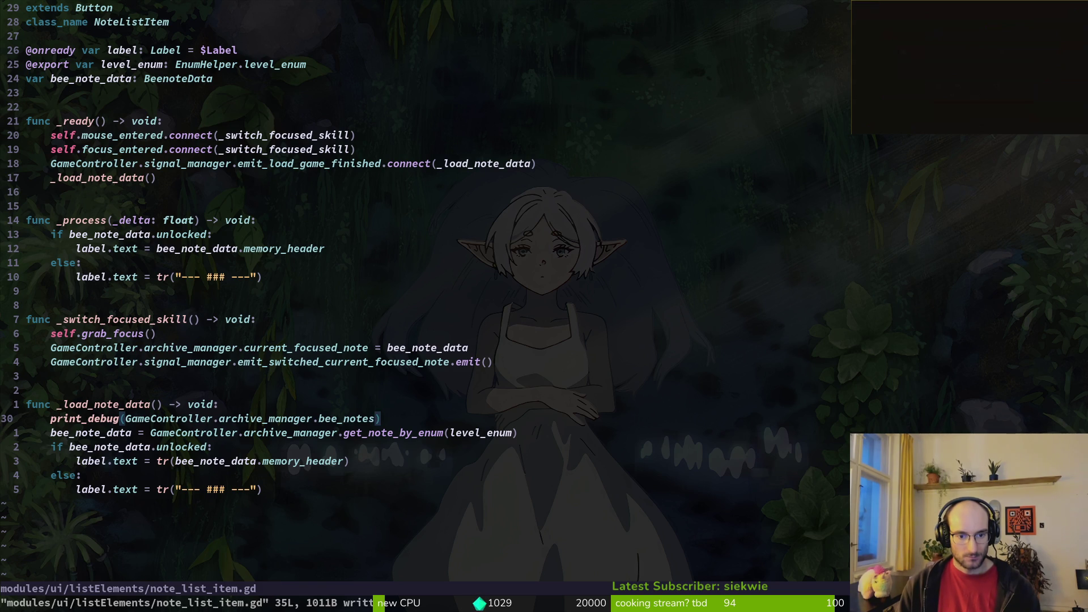
Add a second print_debug line for bee_notes.size(), save, and run the game in Godot
type("i.si")
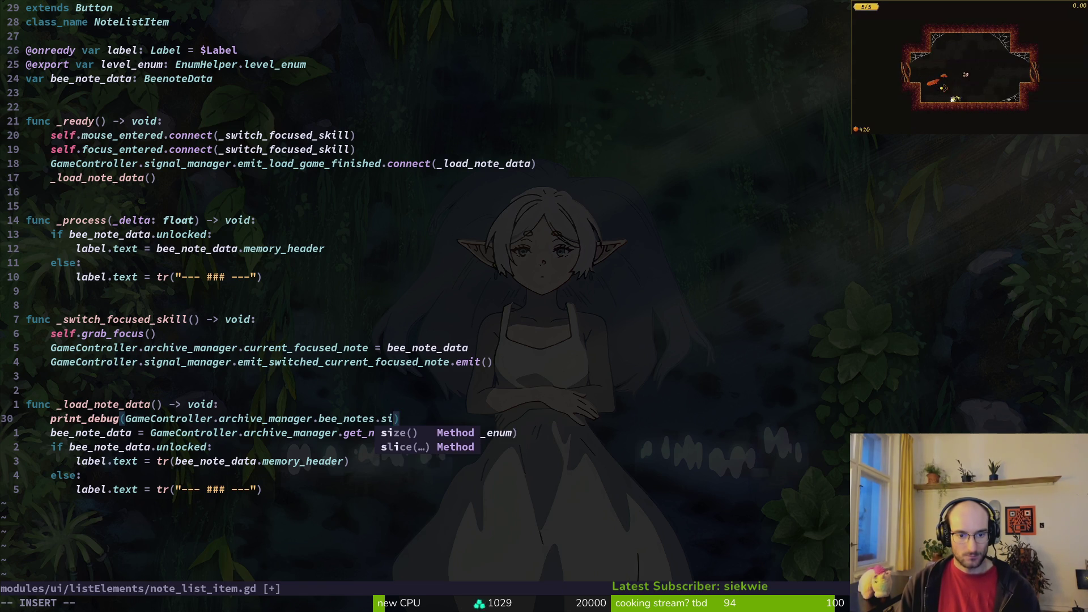
key("Return")
key("Escape")
type("yyP")
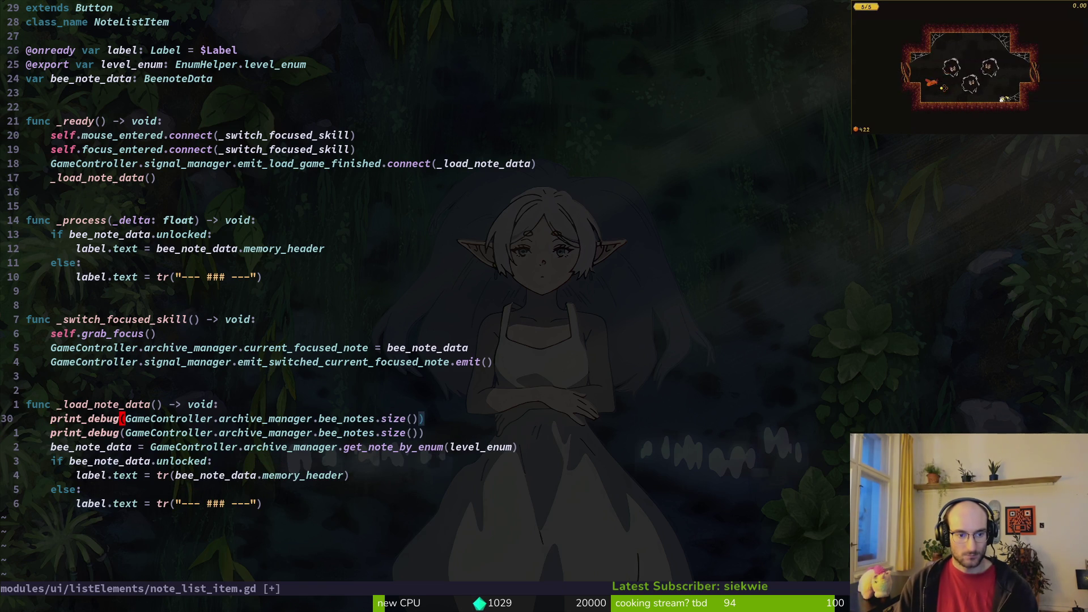
key("h")
key("h")
key("h")
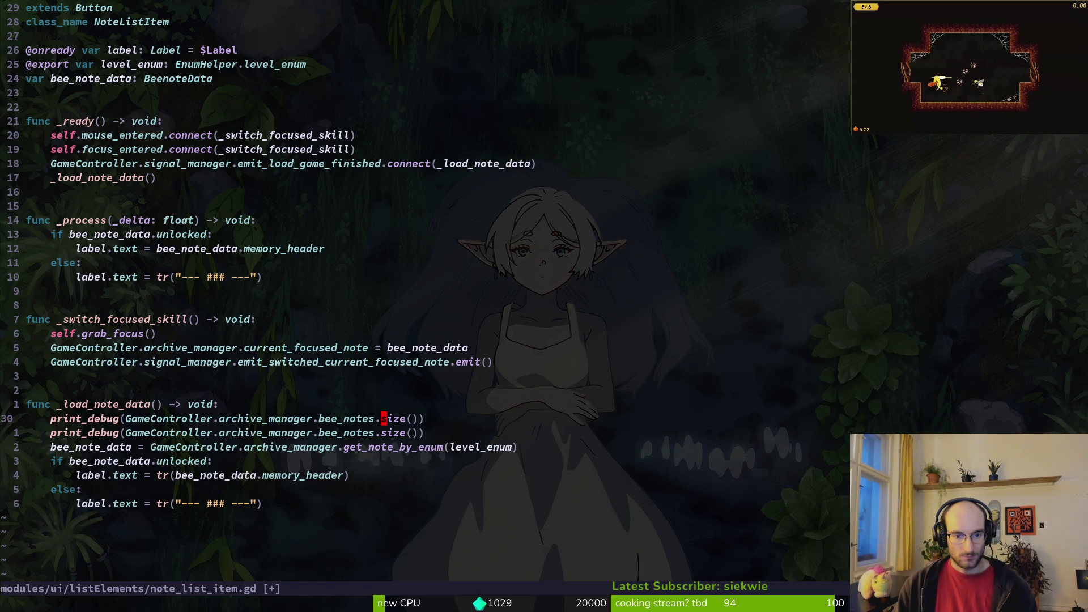
key("d")
key("w")
key("x")
key("x")
type("hx:w")
key("Return")
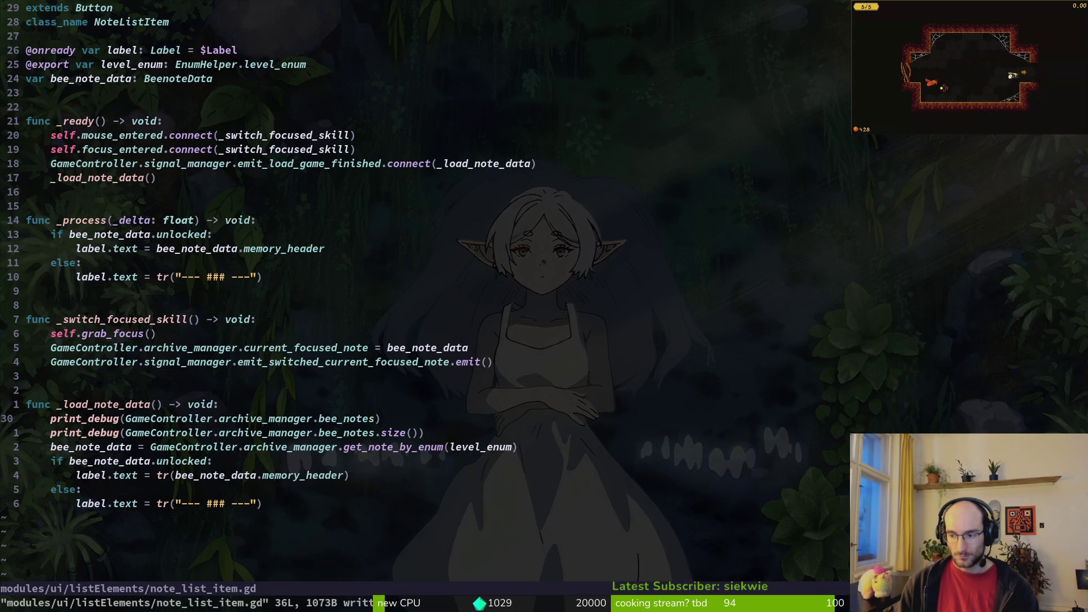
key("alt+Tab")
key("F5")
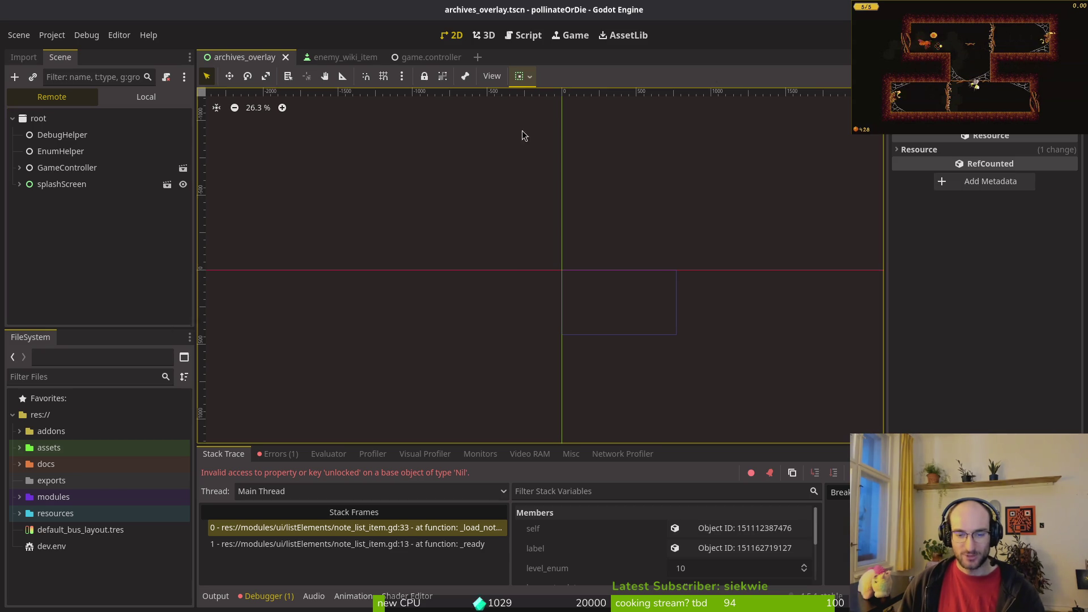
Rerun the game and inspect the debugger's error list and failing stack frame
key("F5")
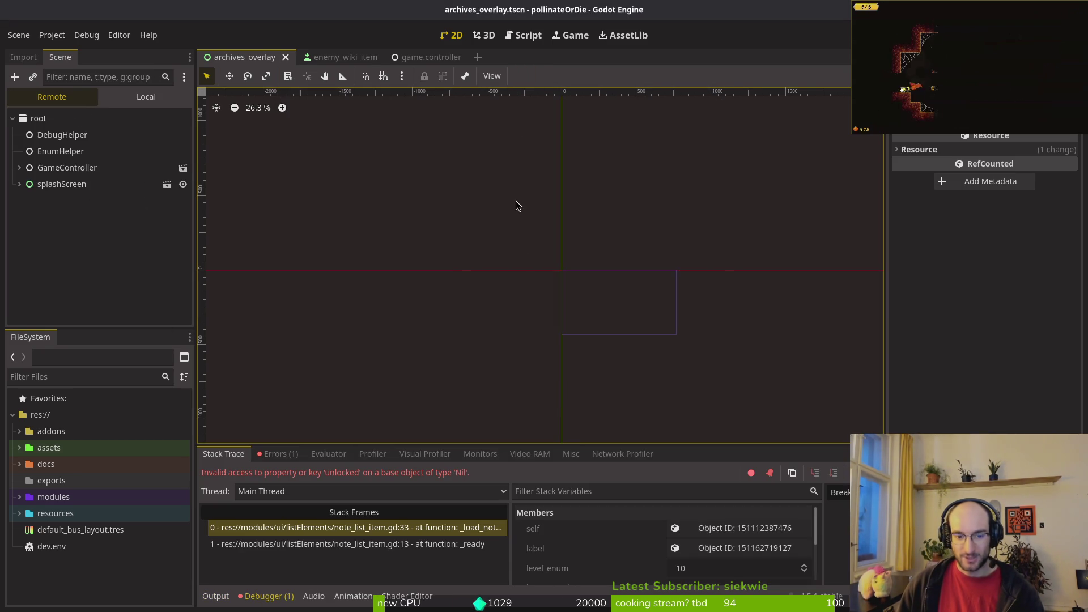
left_click(279, 453)
left_click(223, 453)
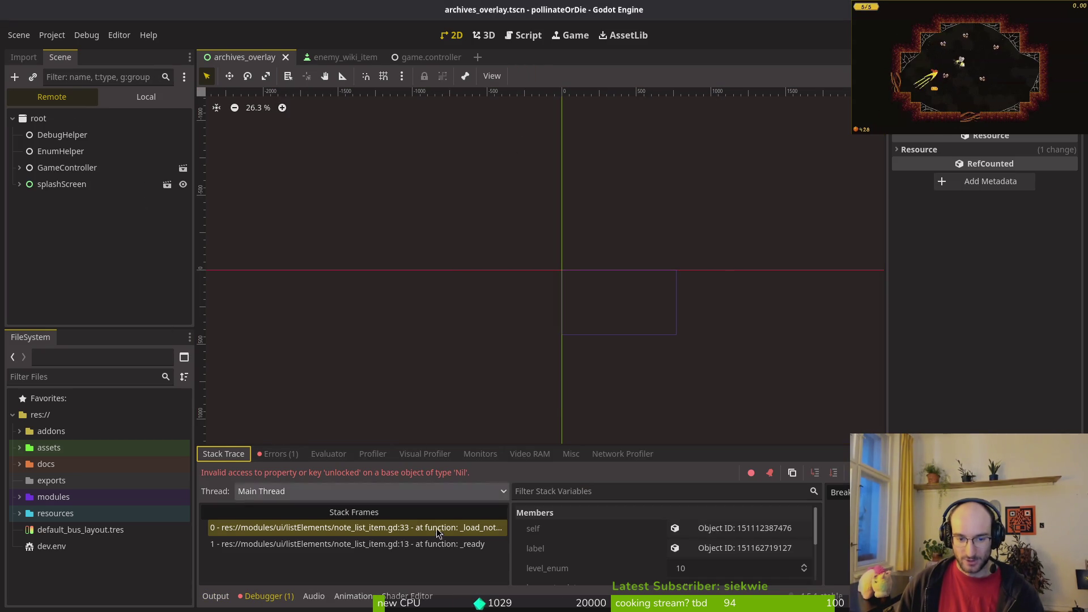
left_click(353, 543)
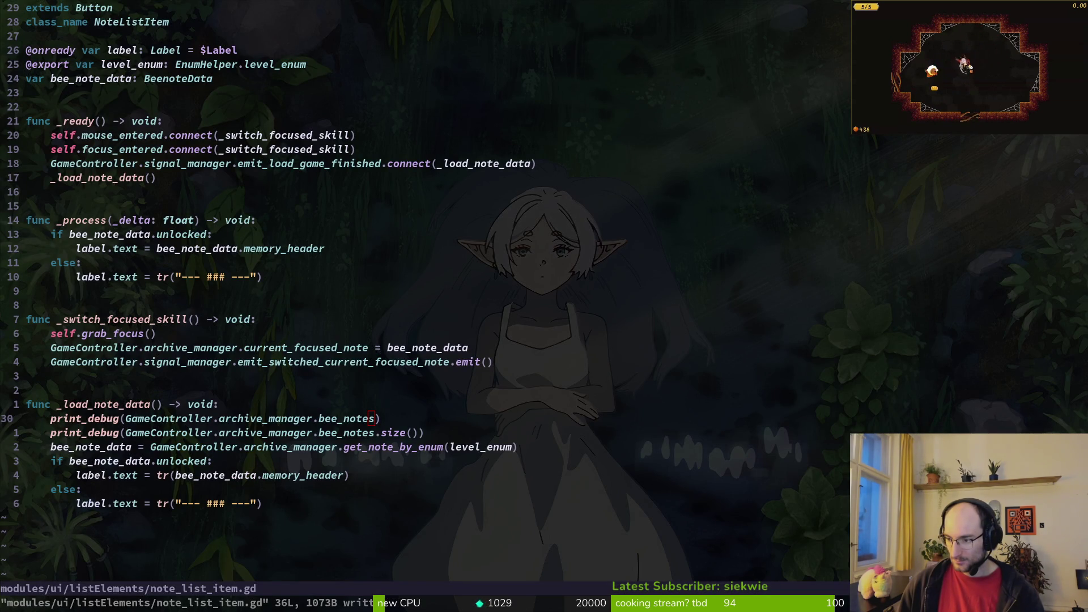
key("super+f")
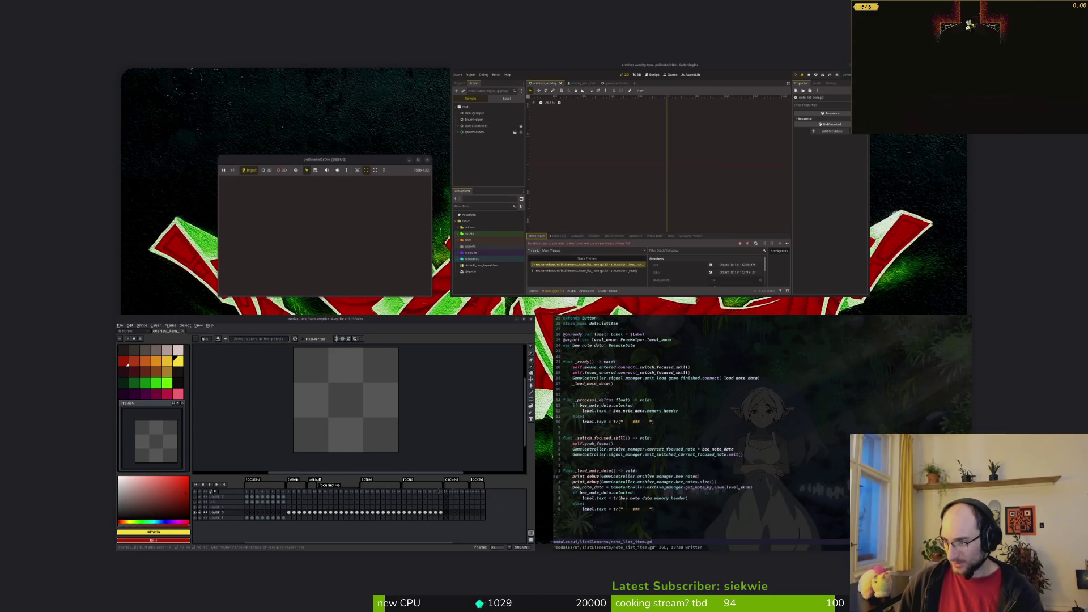
key("super+f")
Launch the game again and read the printed 20-entry bee_notes array in the Output log
key("F5")
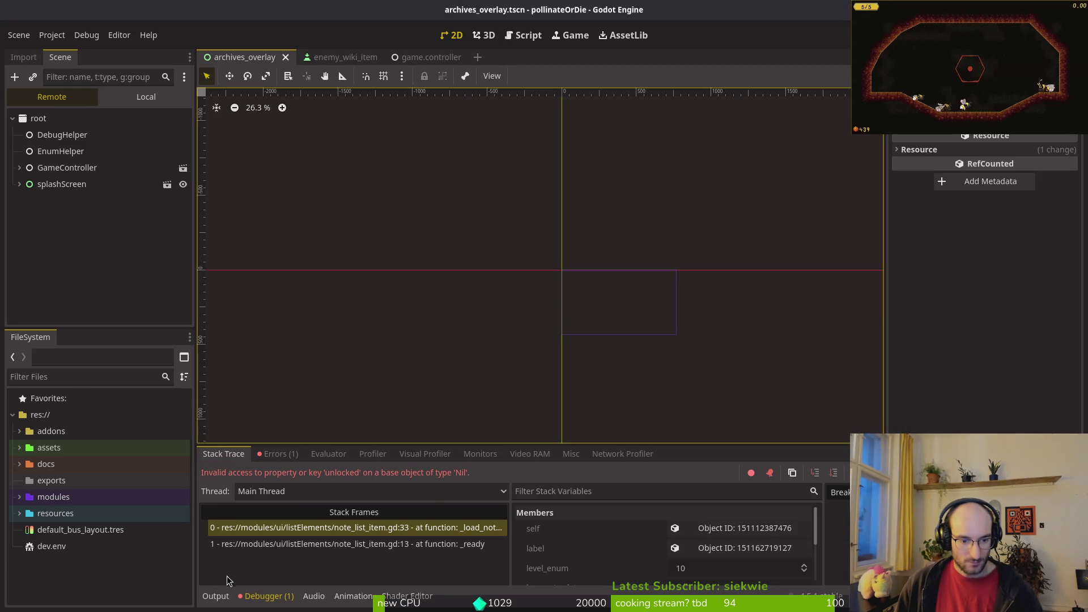
left_click(216, 596)
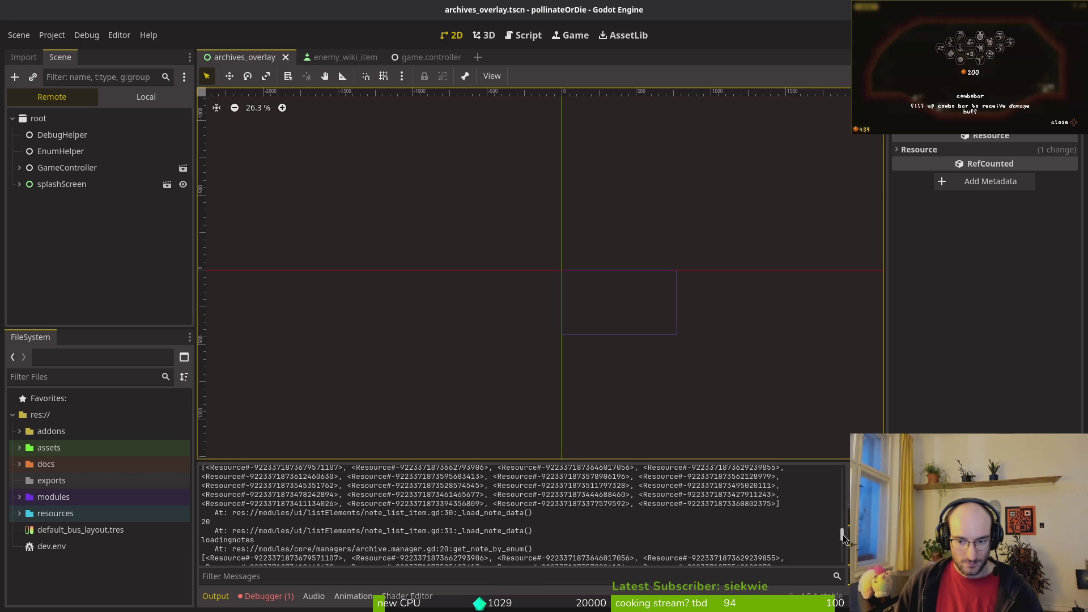
left_click_drag(843, 535, 826, 451)
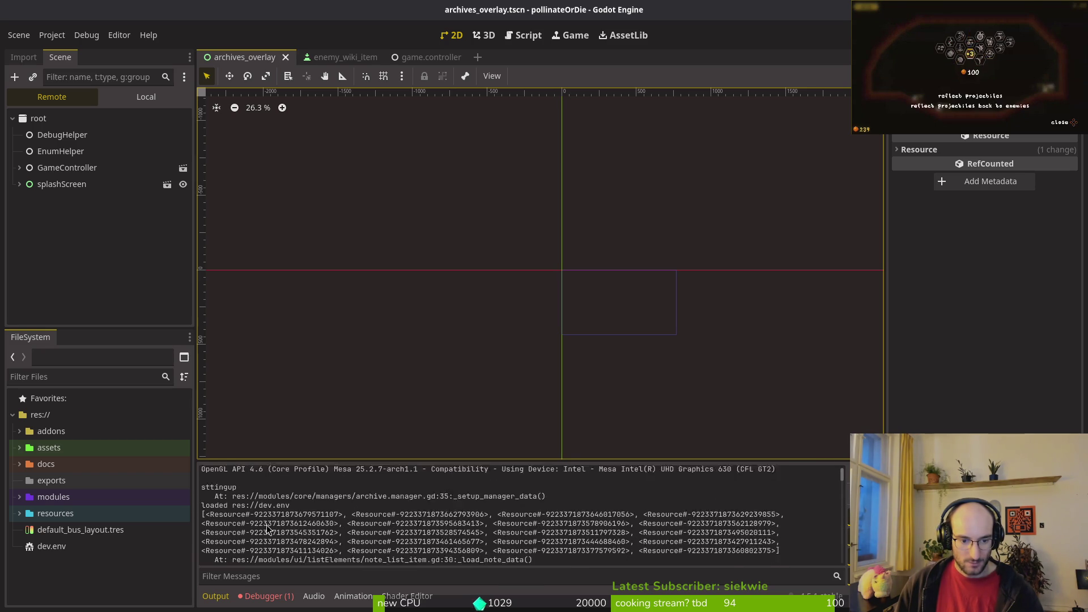
scroll(232, 502, "down", 2)
scroll(241, 516, "down", 2)
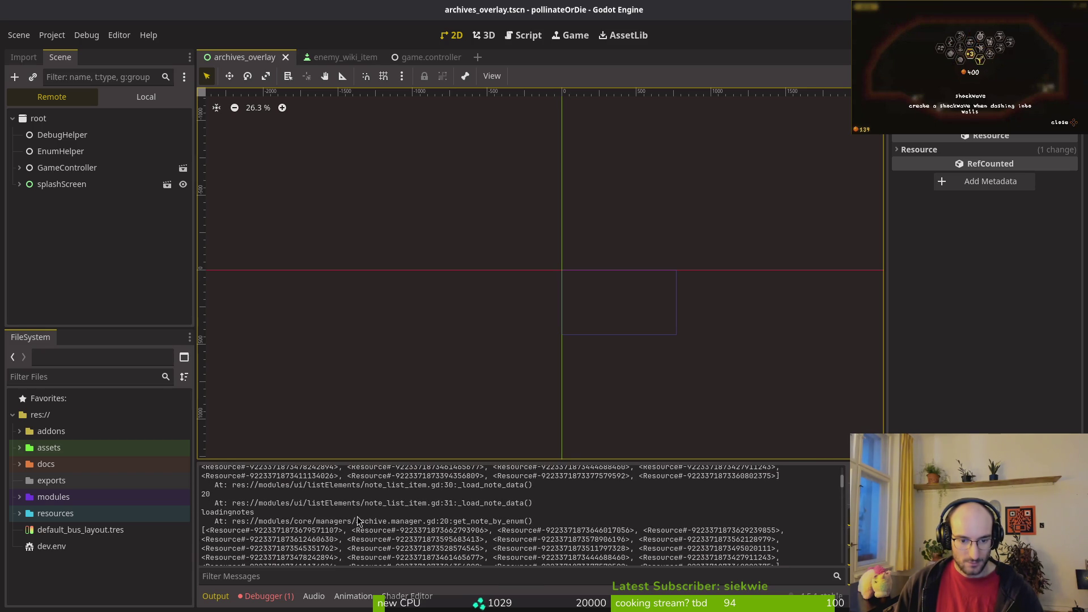
key("alt+Tab")
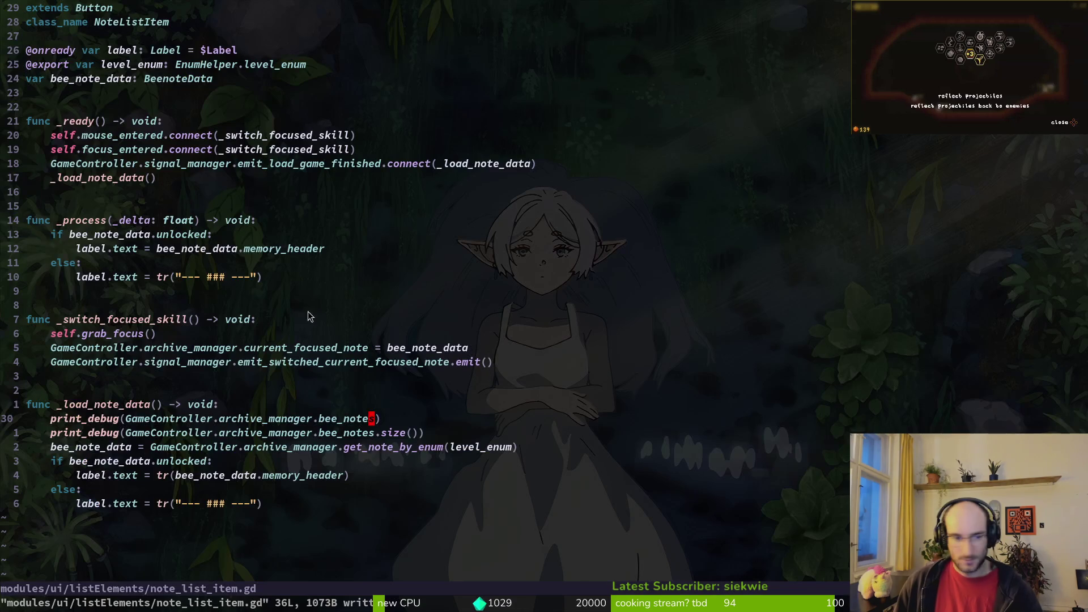
Delete both print_debug lines from _load_note_data and save note_list_item.gd
key("d")
key("d")
key("d")
type(":w")
key("Return")
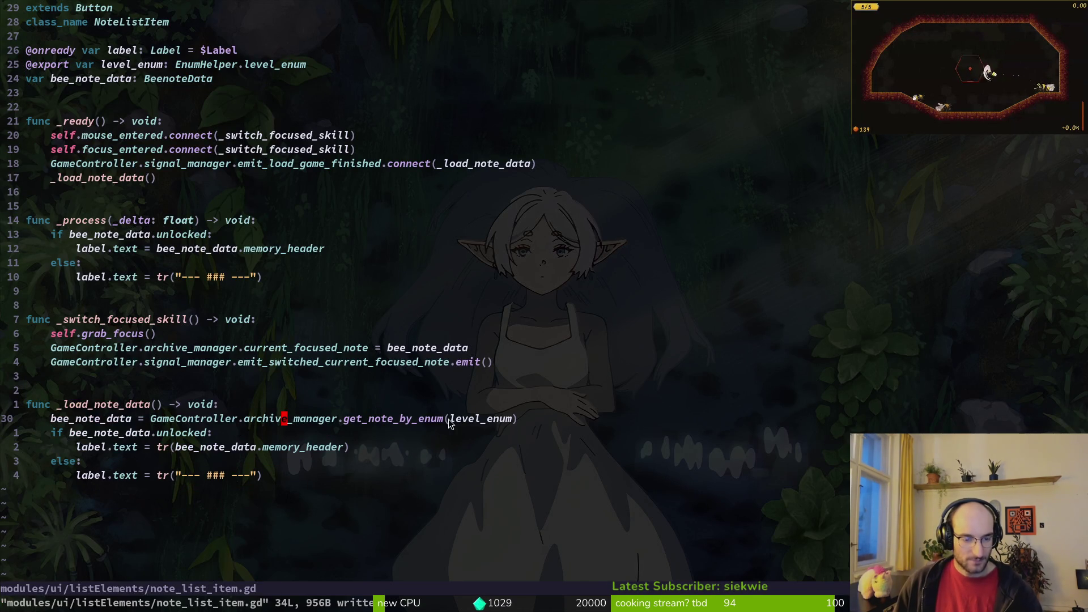
key("j")
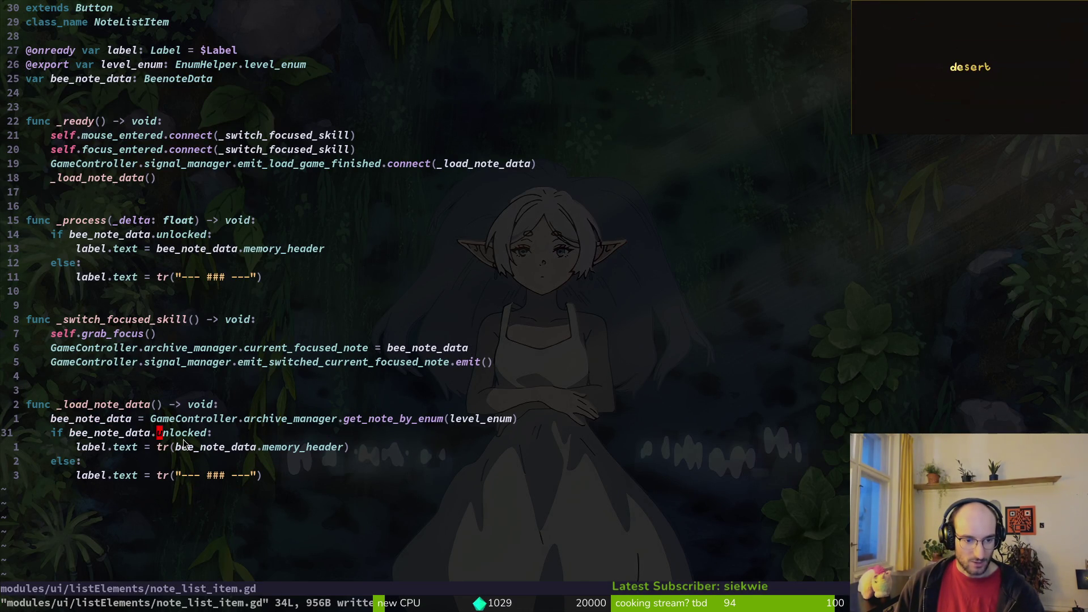
key("alt+Tab")
left_click(20, 463)
Expand the beeNotes folder and inspect resources 1-0 through 1_3
scroll(67, 528, "down", 3)
scroll(57, 510, "up", 5)
left_click(26, 505)
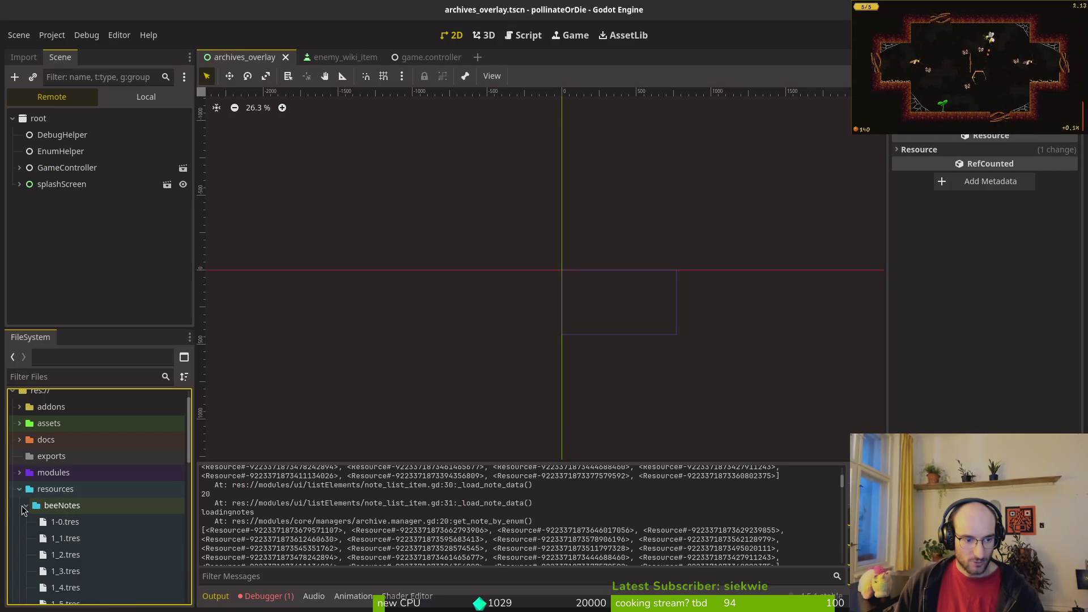
left_click(51, 522)
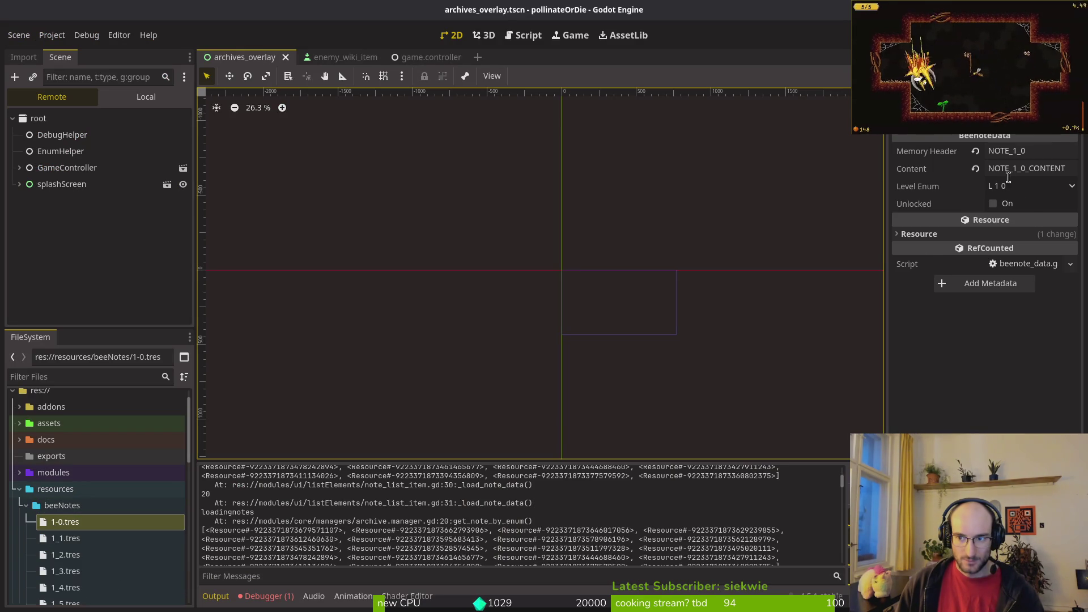
left_click(64, 538)
left_click(62, 556)
left_click(63, 572)
Inspect bee note resources from 2_7 back up through 2-1 to 1_7
scroll(65, 545, "down", 5)
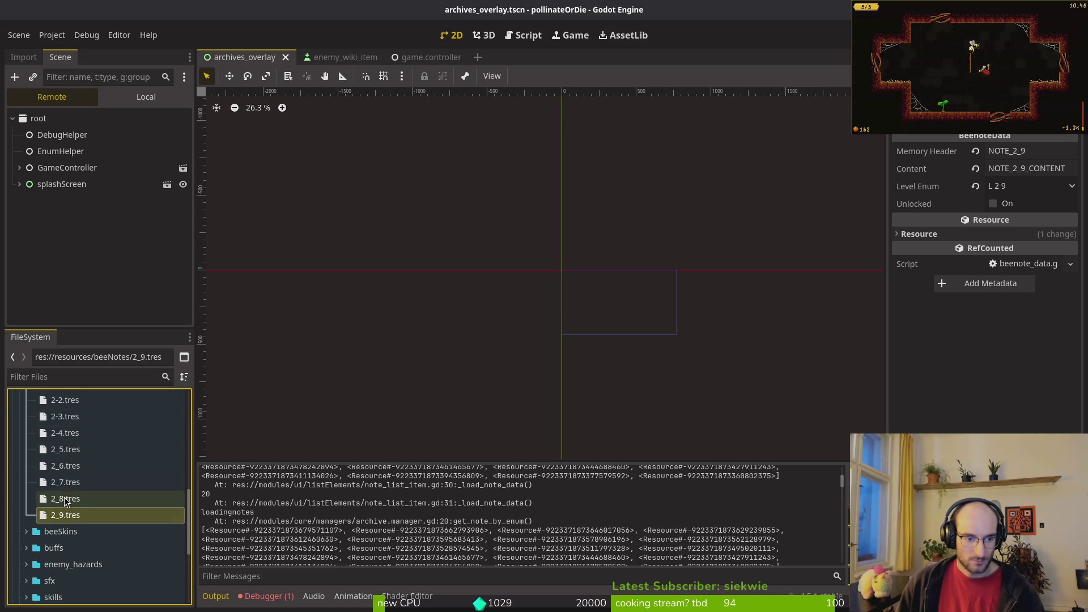
left_click(63, 483)
left_click(70, 468)
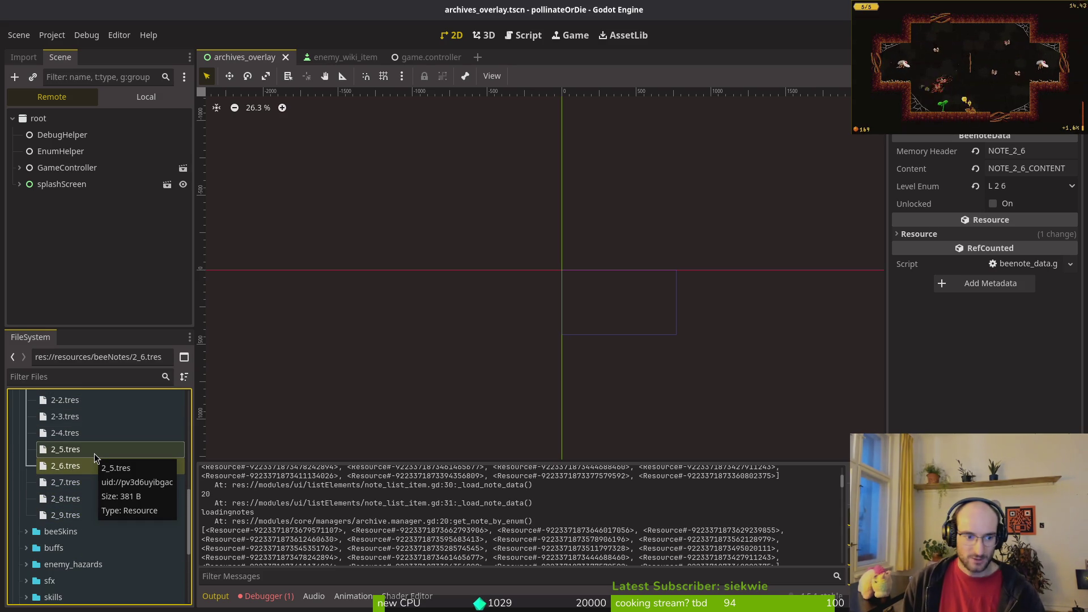
left_click(69, 449)
left_click(66, 433)
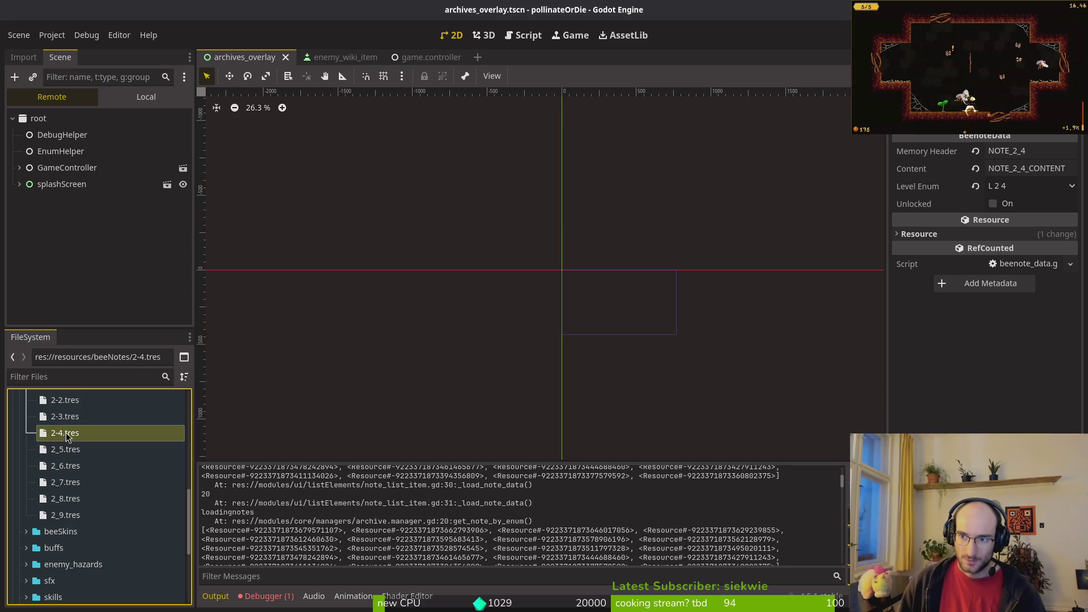
left_click(65, 417)
scroll(71, 510, "up", 3)
left_click(71, 508)
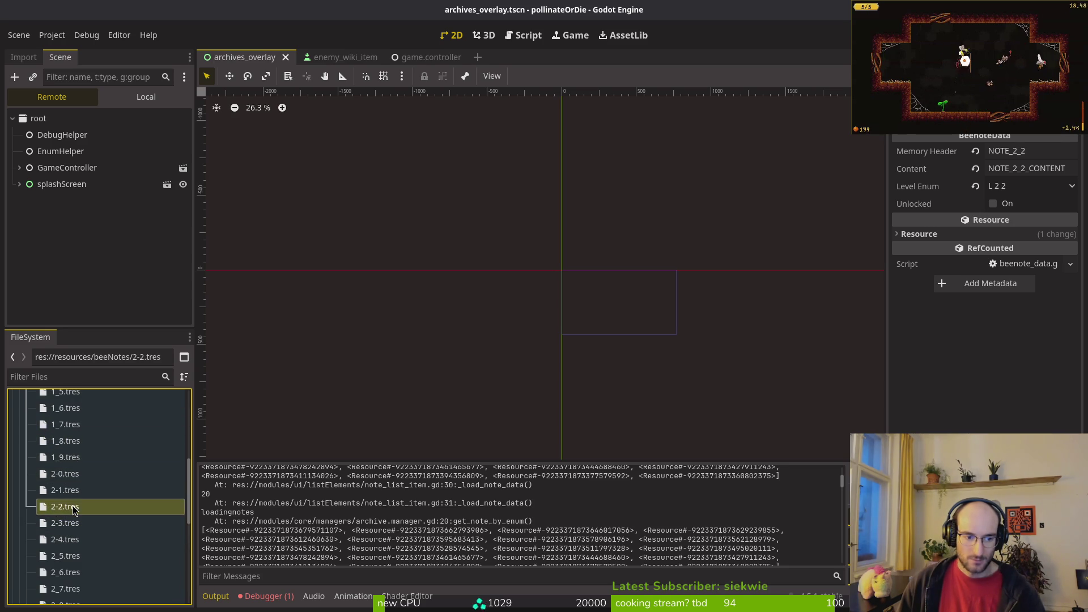
left_click(74, 491)
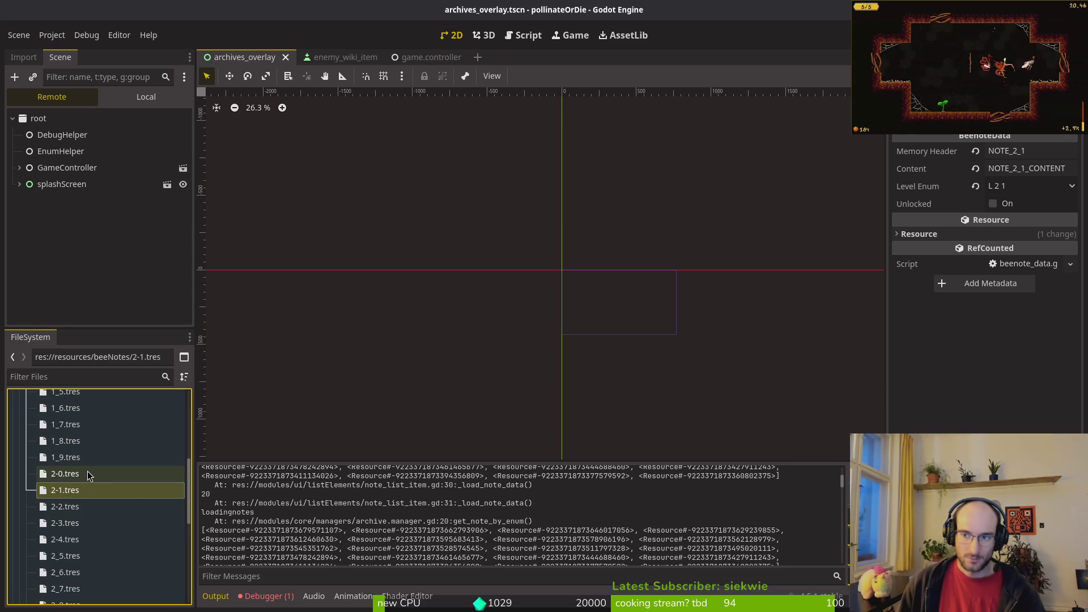
left_click(89, 474)
left_click(87, 457)
left_click(88, 441)
left_click(87, 425)
Step through the level 1 notes up to 1-0.tres, showing NOTE_1_0 with Level Enum L 1 0
scroll(87, 487, "up", 3)
left_click(86, 514)
left_click(87, 497)
left_click(89, 481)
left_click(91, 465)
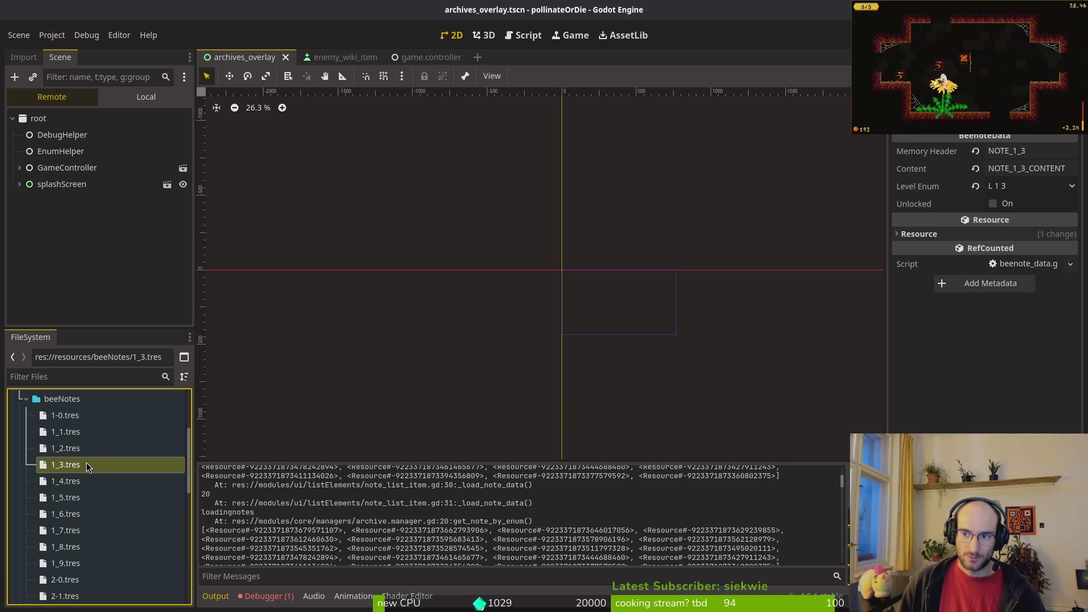
left_click(91, 496)
left_click(92, 481)
left_click(94, 462)
left_click(80, 432)
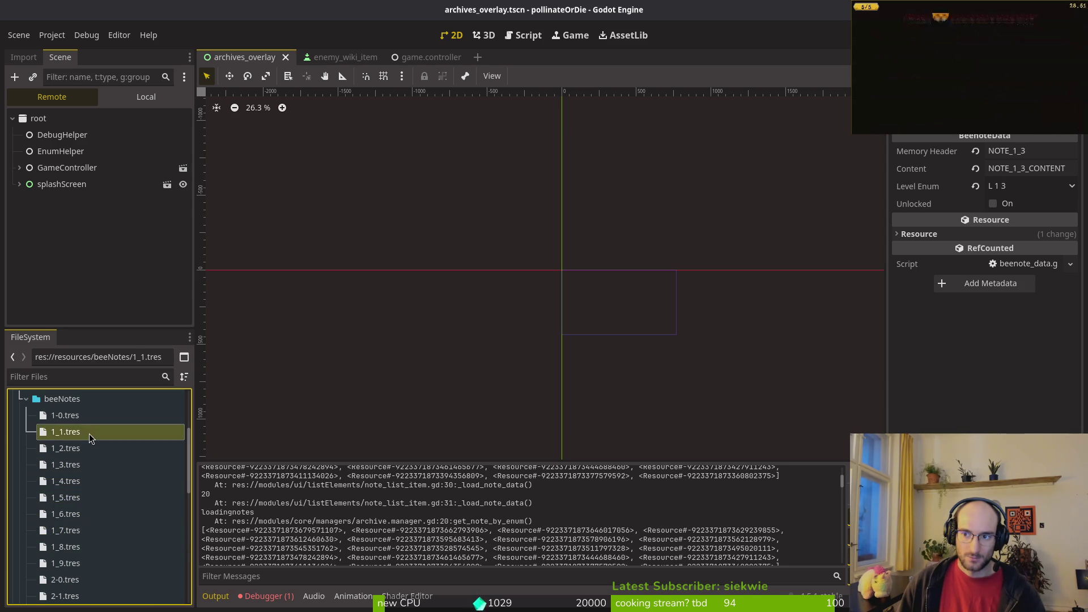
left_click(80, 448)
left_click(79, 416)
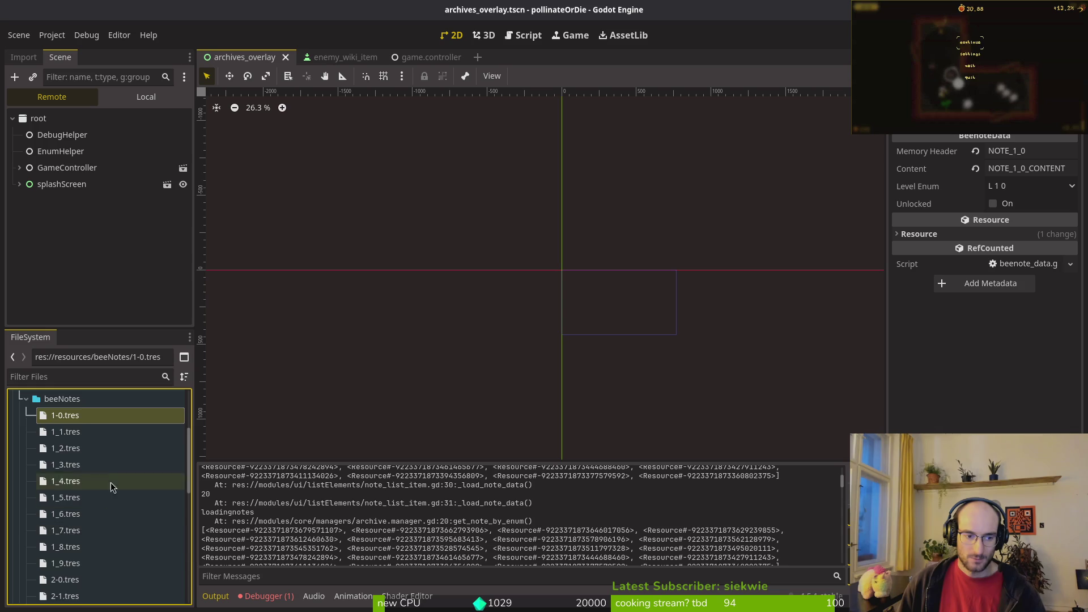
Check the unlocked error's stack trace in the Debugger, then return to the Output log
scroll(109, 488, "down", 5)
left_click(267, 596)
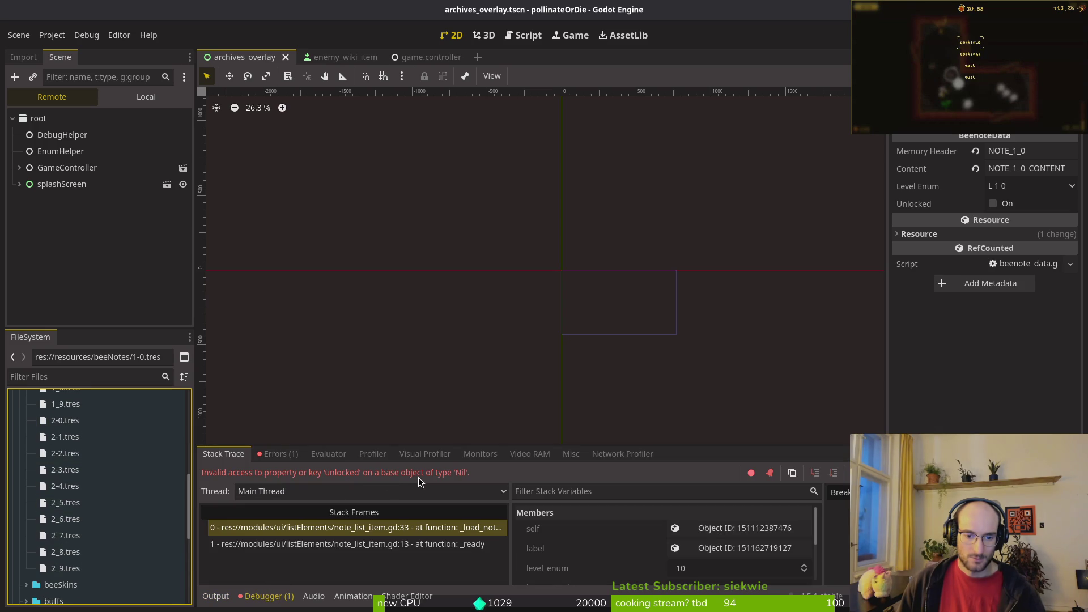
left_click(216, 596)
scroll(108, 567, "up", 5)
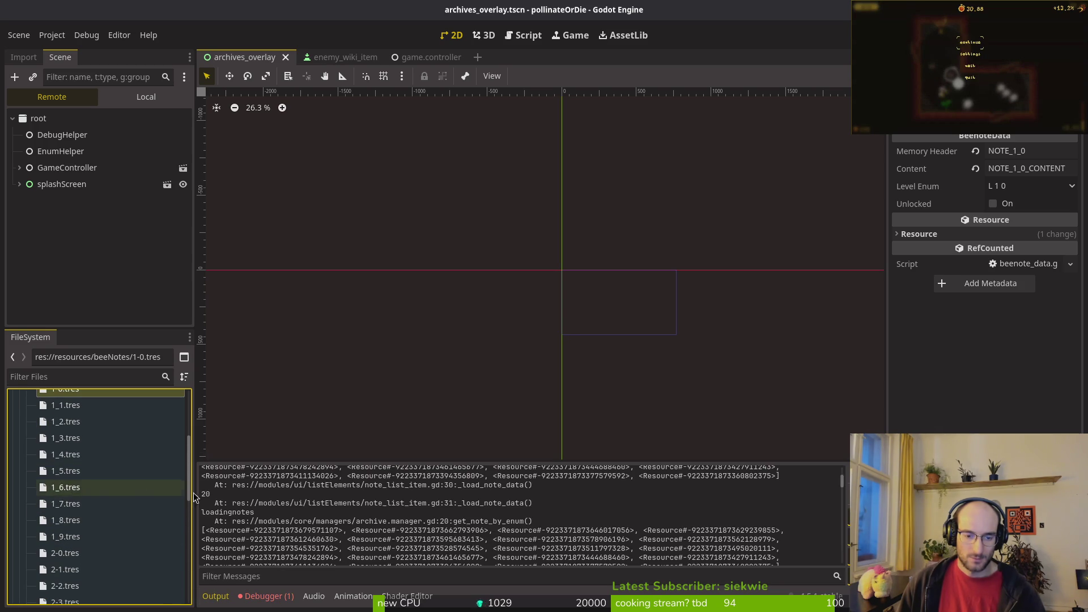
Open beenote_data.gd via Find Files, check its level_enum field, then save and quit Neovim
key("alt+Tab")
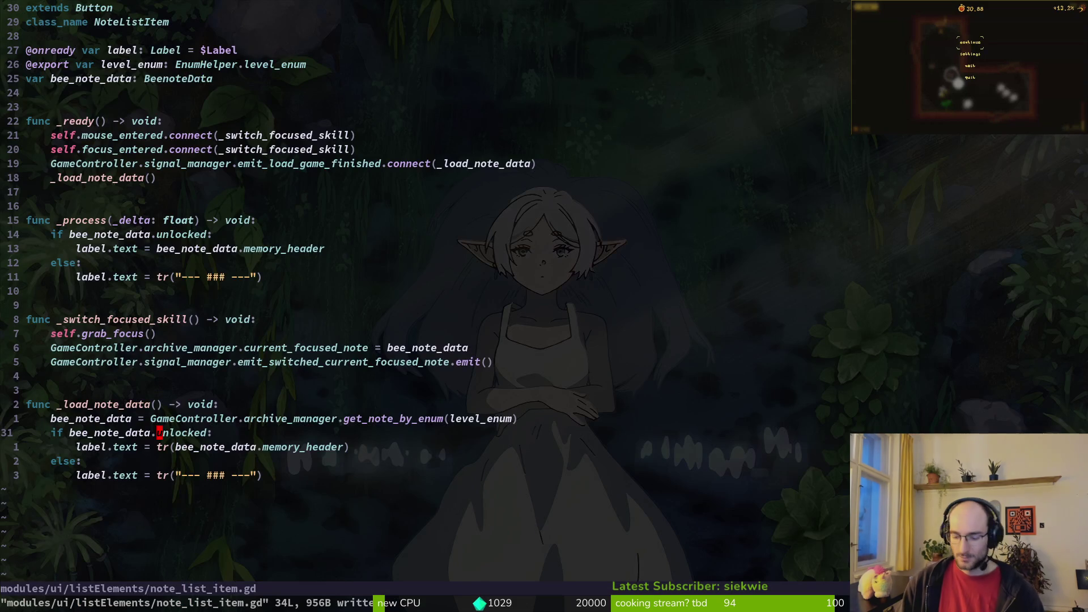
key("space")
key("f")
key("f")
type("beenote_")
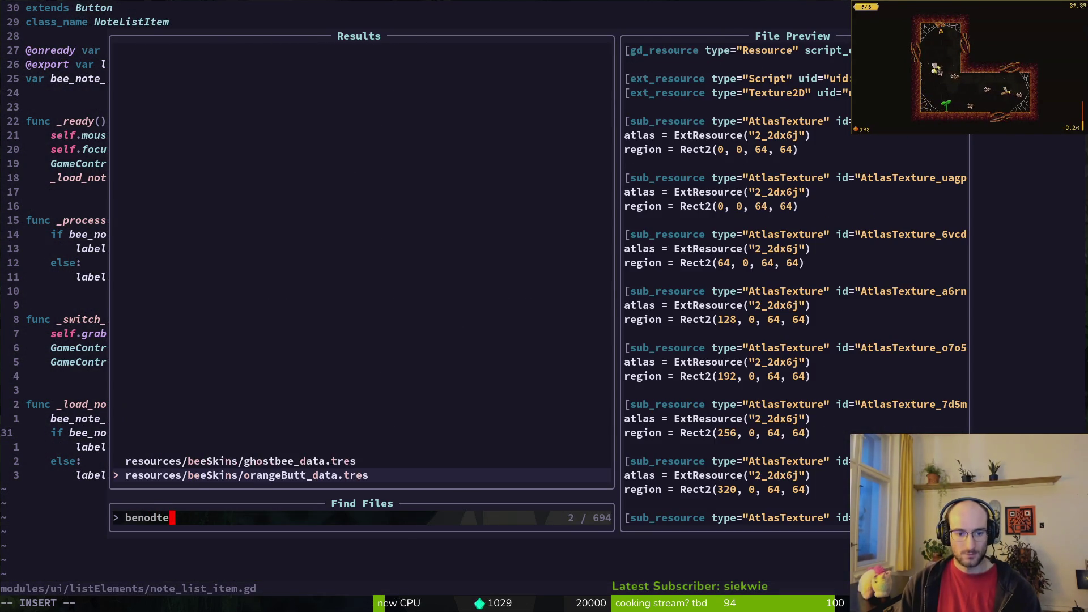
type("data")
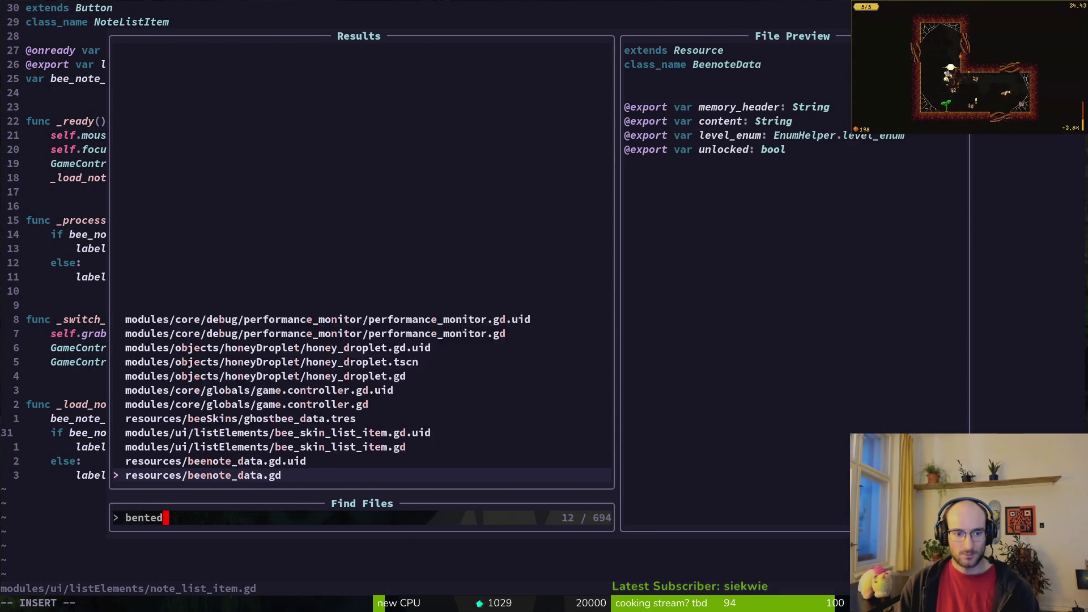
key("Return")
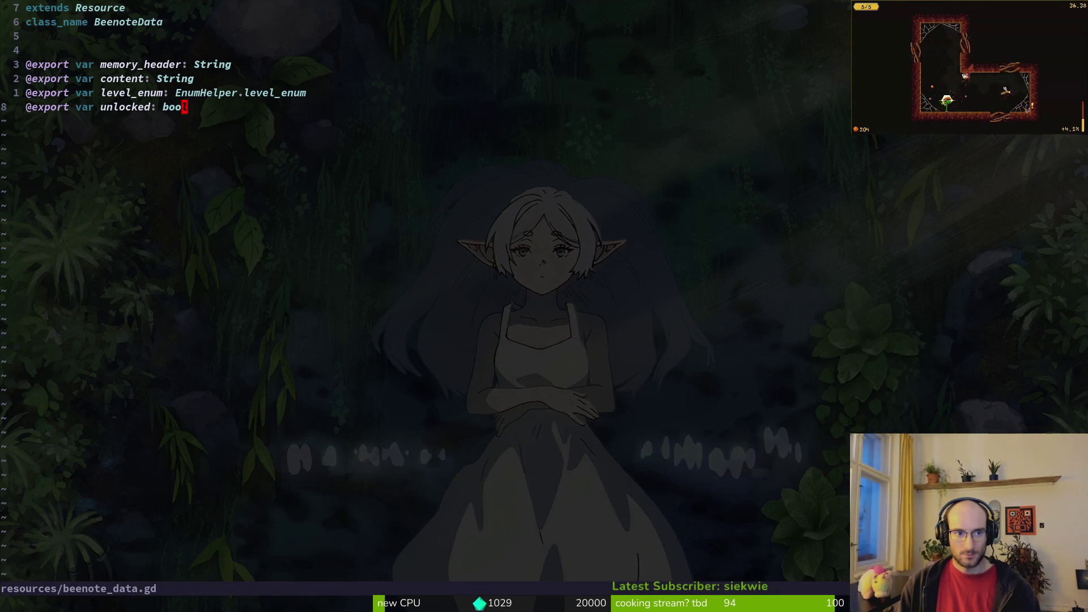
key("k")
key("k")
key("k")
type(":w")
key("Return")
type(":q")
key("Return")
key("alt+Tab")
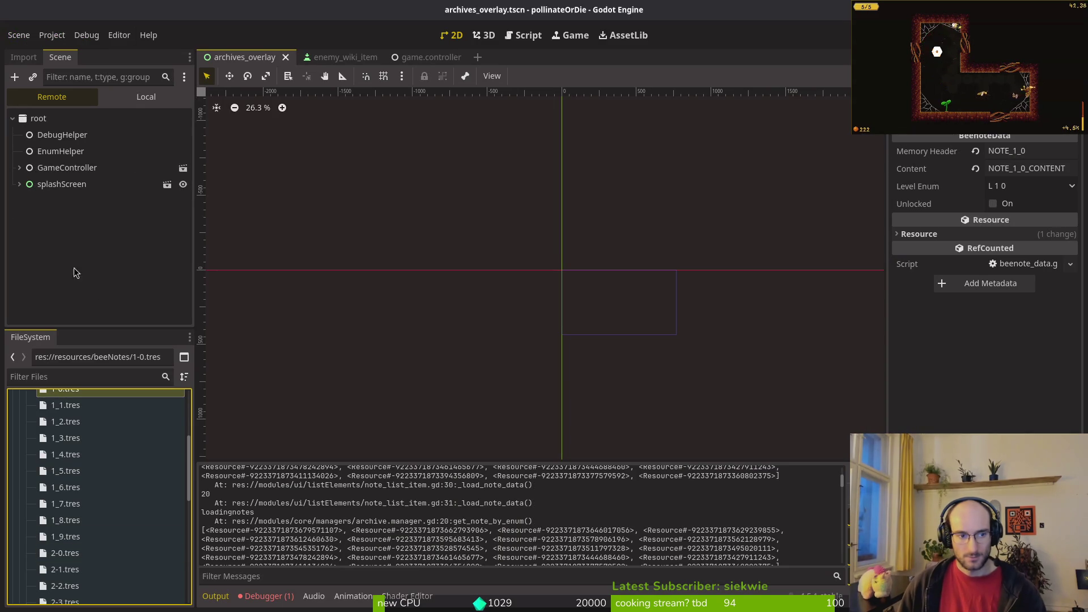
Focus the archives_overlay scene and scroll through the resources folder in the FileSystem dock
left_click(275, 59)
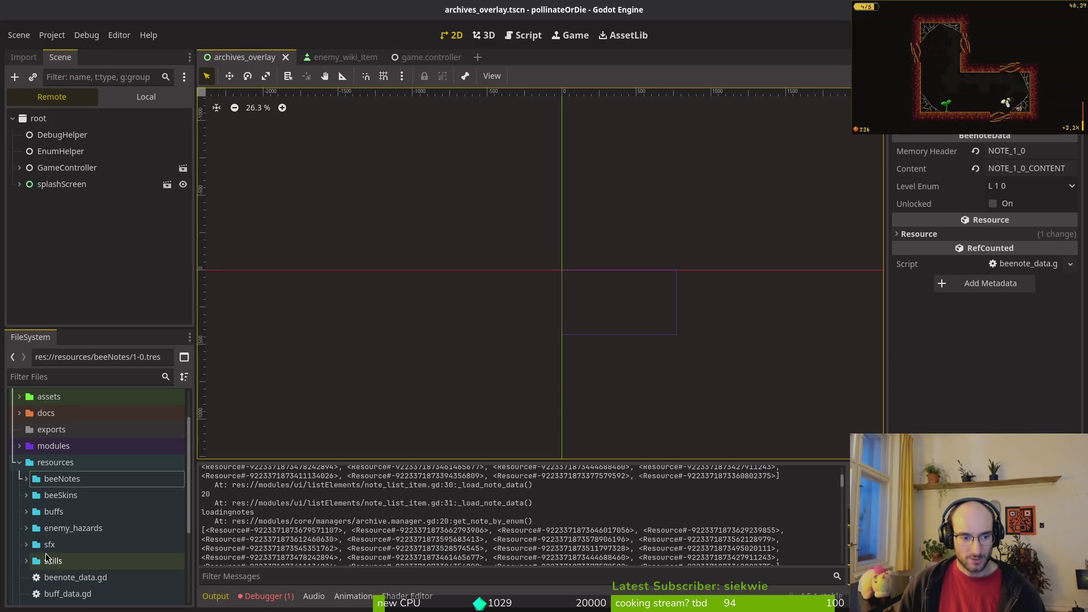
scroll(70, 561, "down", 3)
scroll(39, 505, "up", 3)
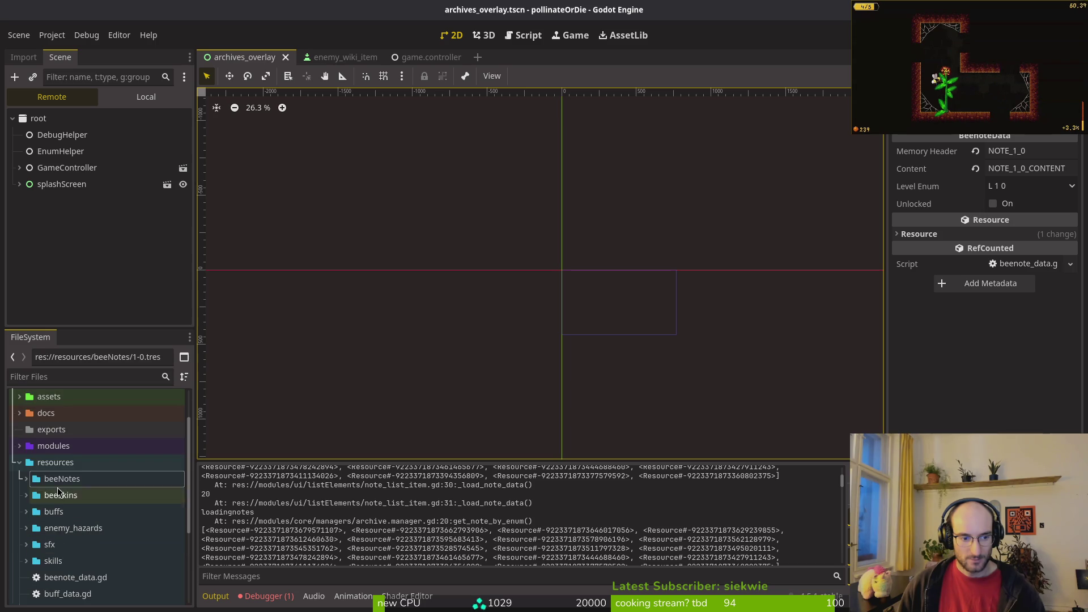
scroll(68, 499, "down", 3)
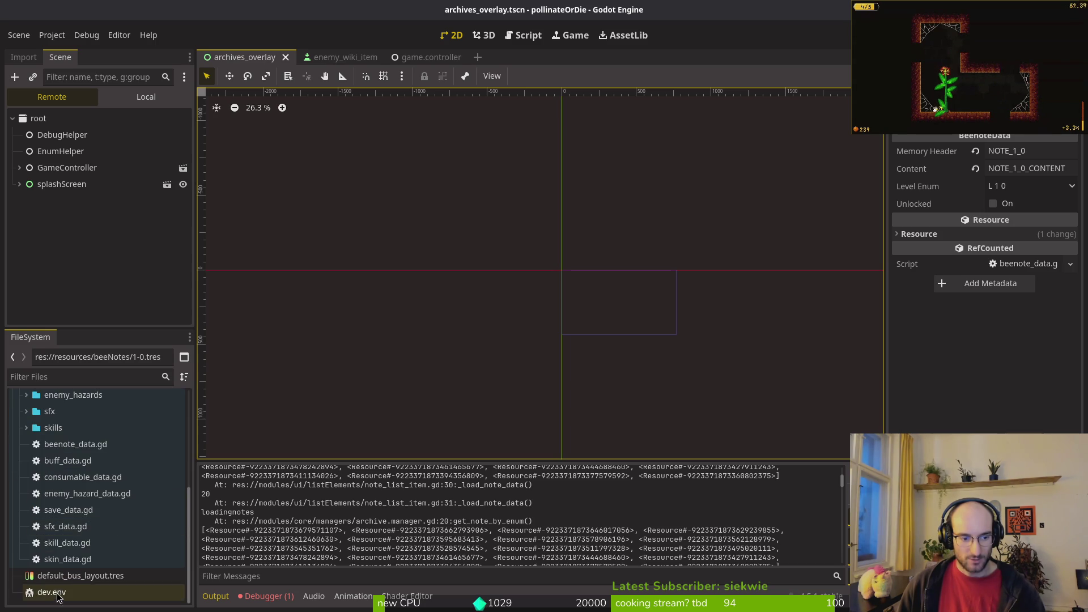
scroll(108, 555, "up", 3)
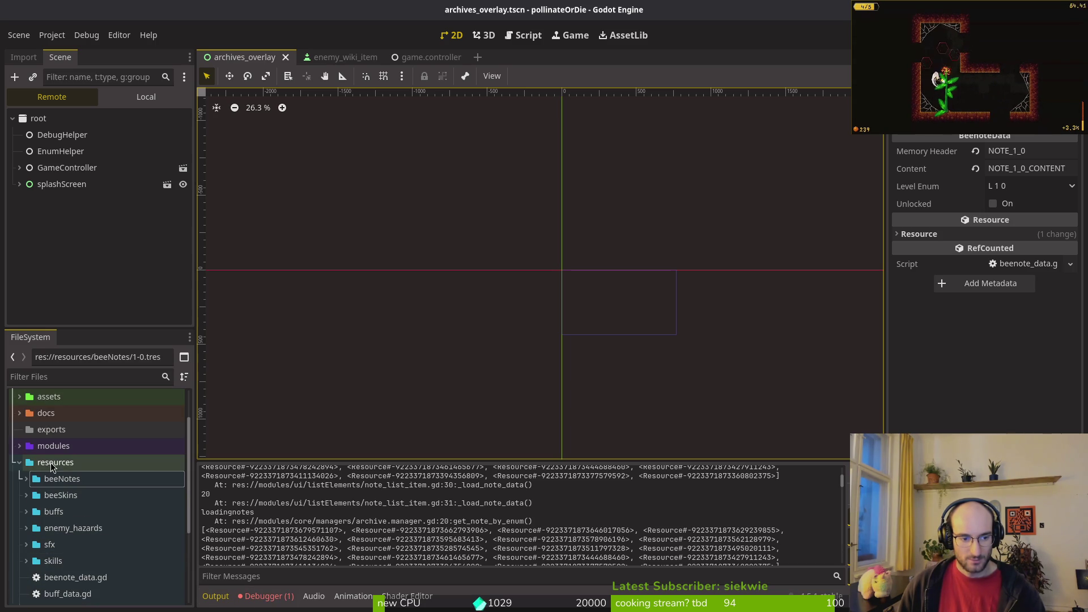
Launch vim in the terminal and open save.manager.gd from Find Files
key("super+2")
type("vim")
key("Return")
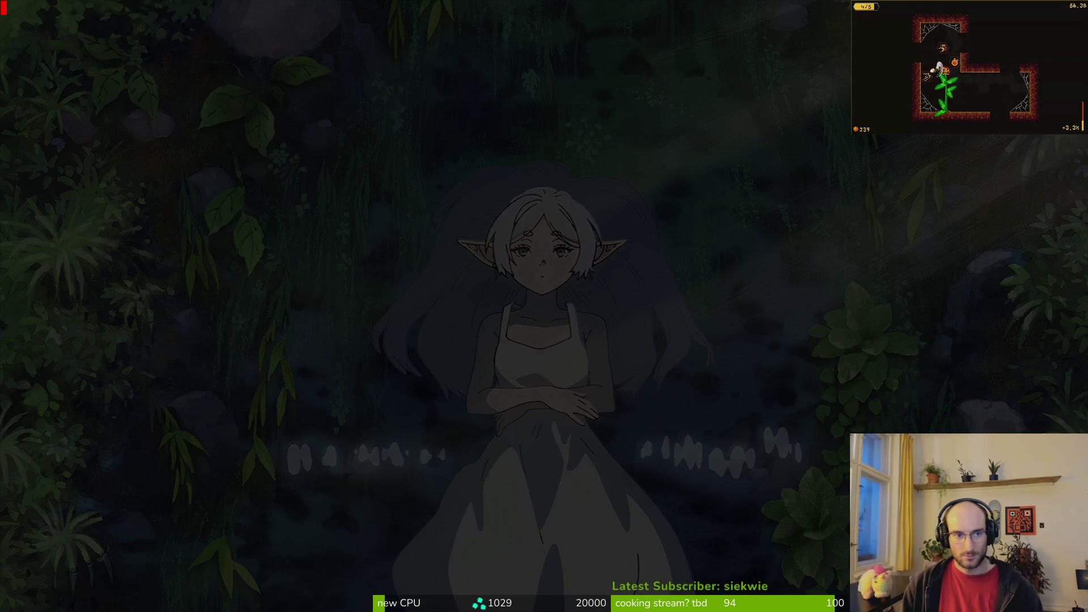
type("save.")
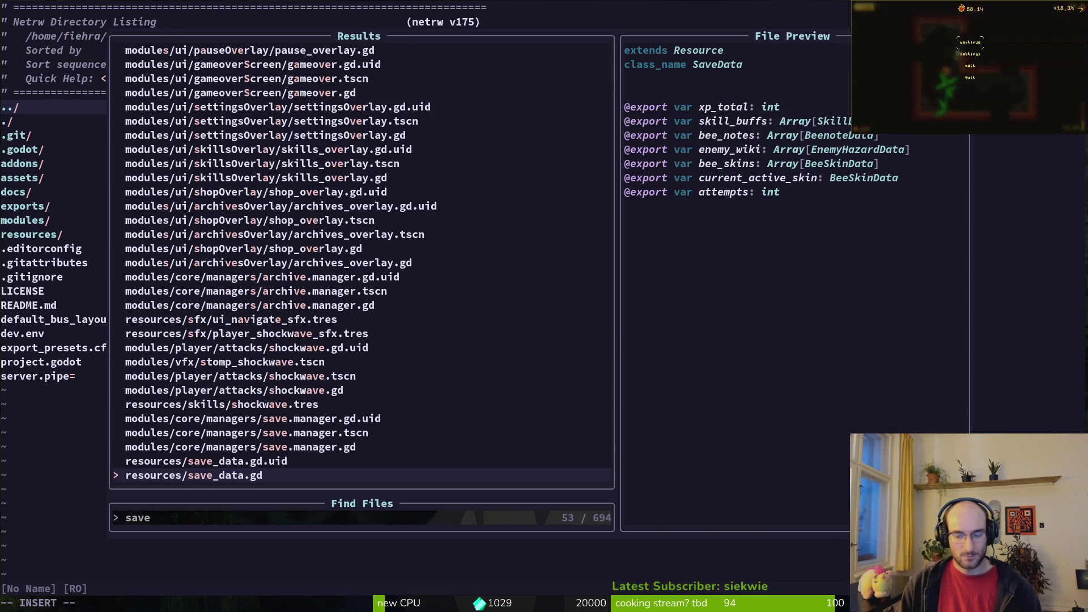
type("manag")
key("Return")
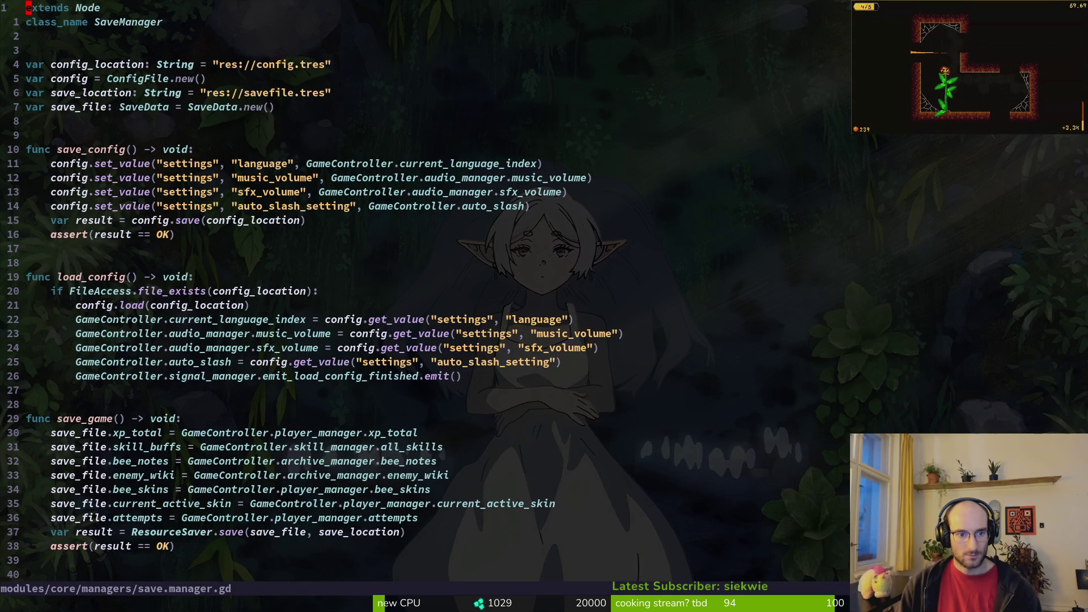
scroll(236, 271, "down", 2)
scroll(236, 271, "down", 5)
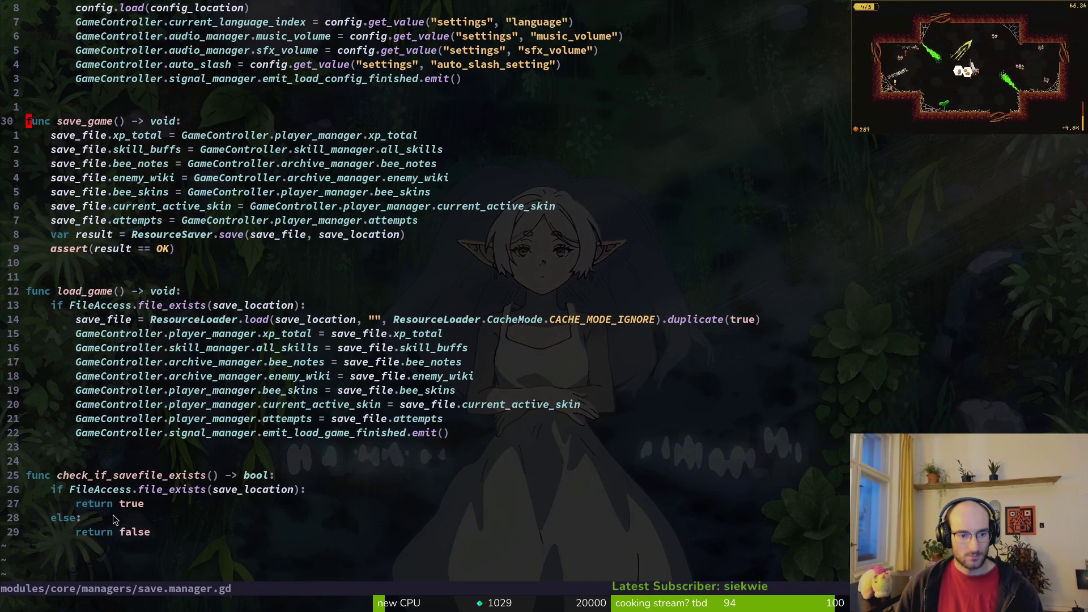
left_click(102, 478)
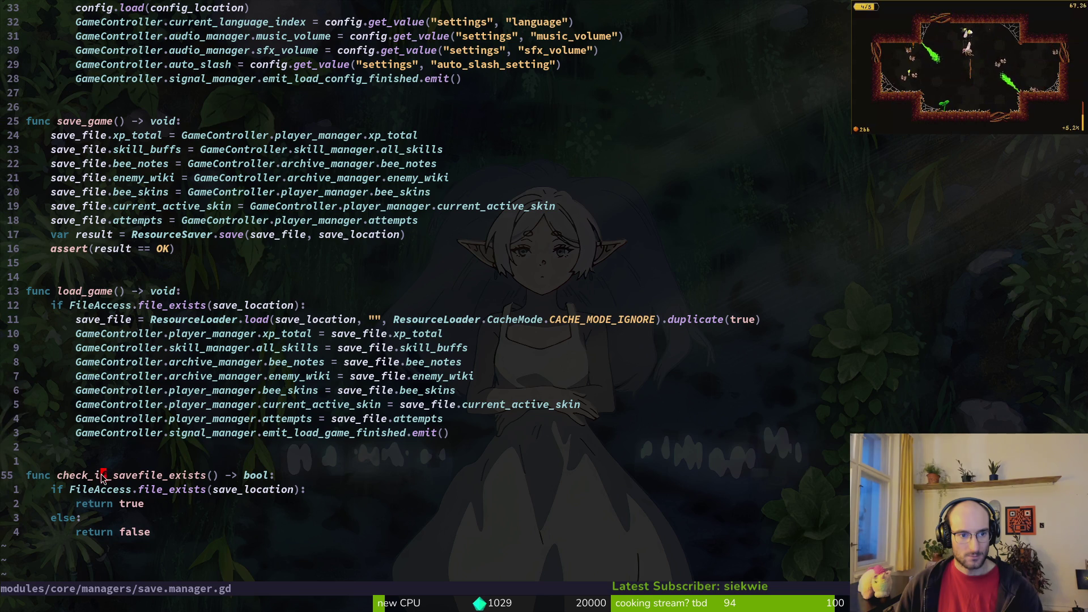
key("space")
key("f")
key("w")
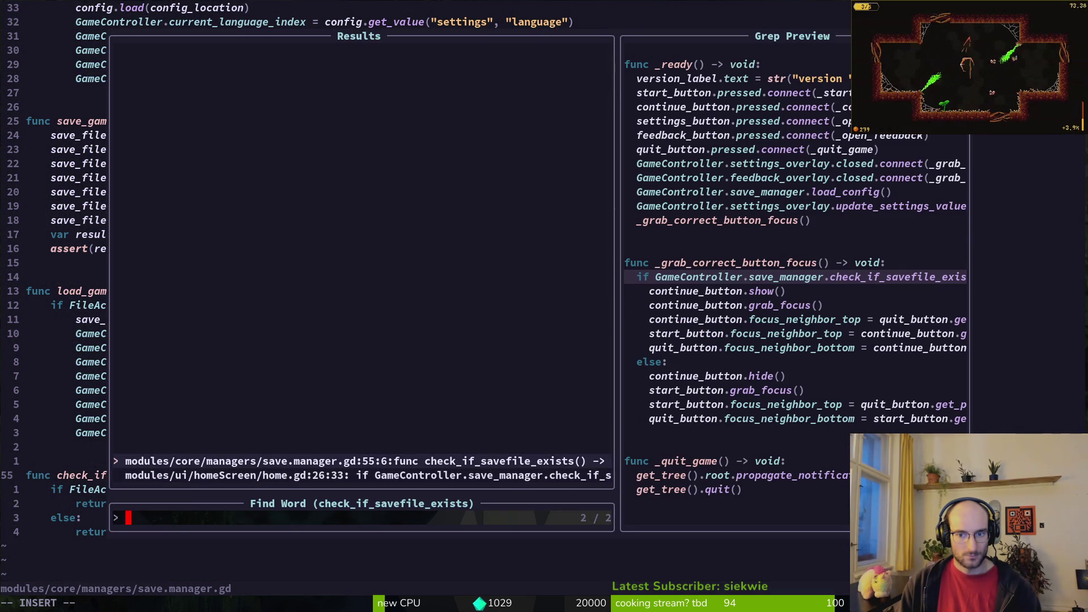
key("Up")
key("Down")
key("Escape")
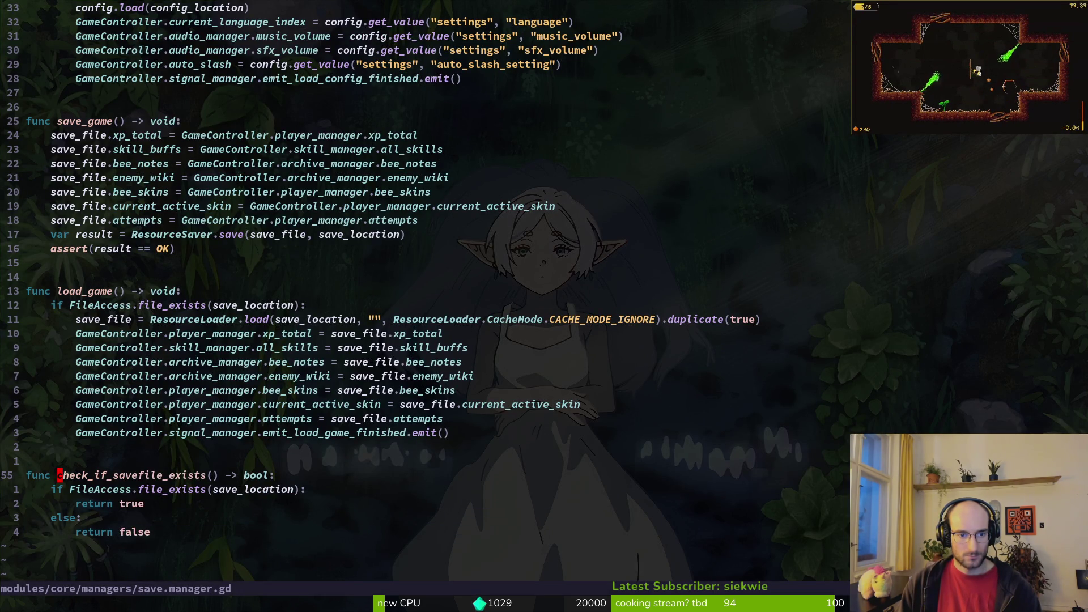
key("k")
key("k")
key("k")
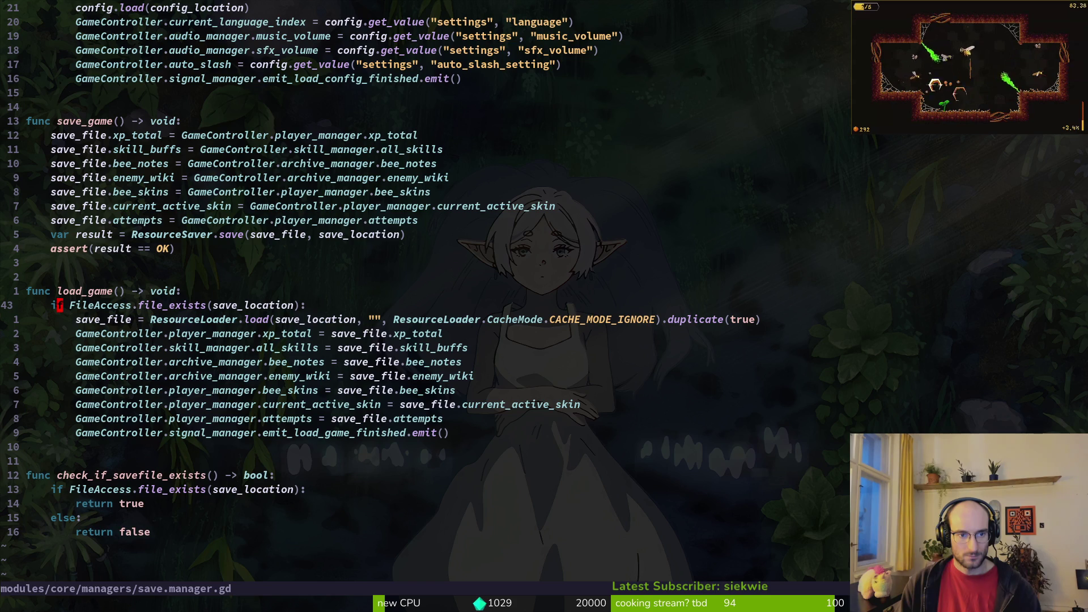
scroll(187, 284, "up", 5)
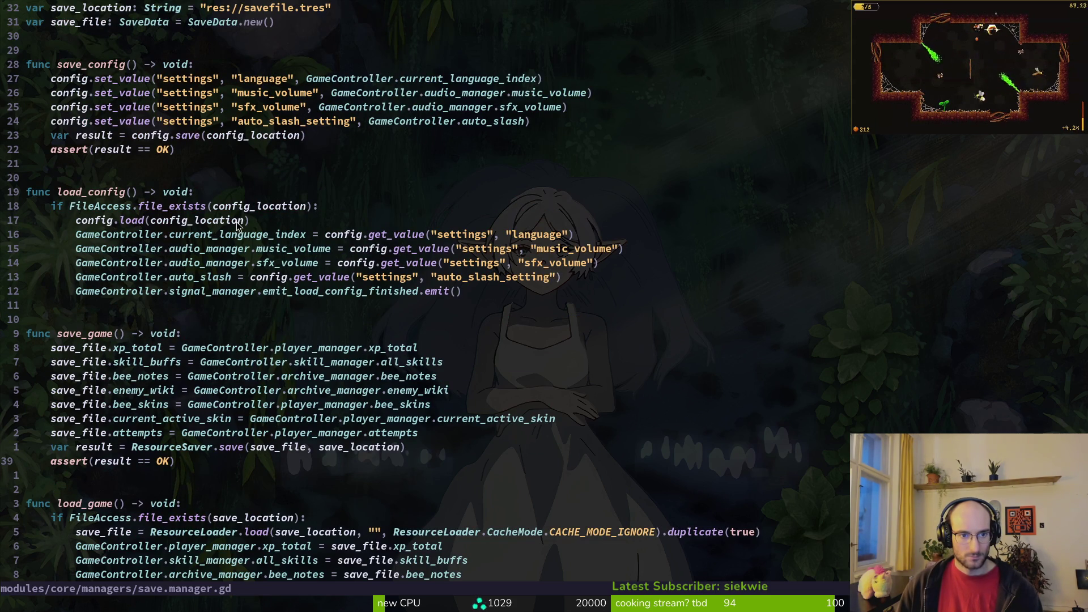
scroll(357, 308, "down", 4)
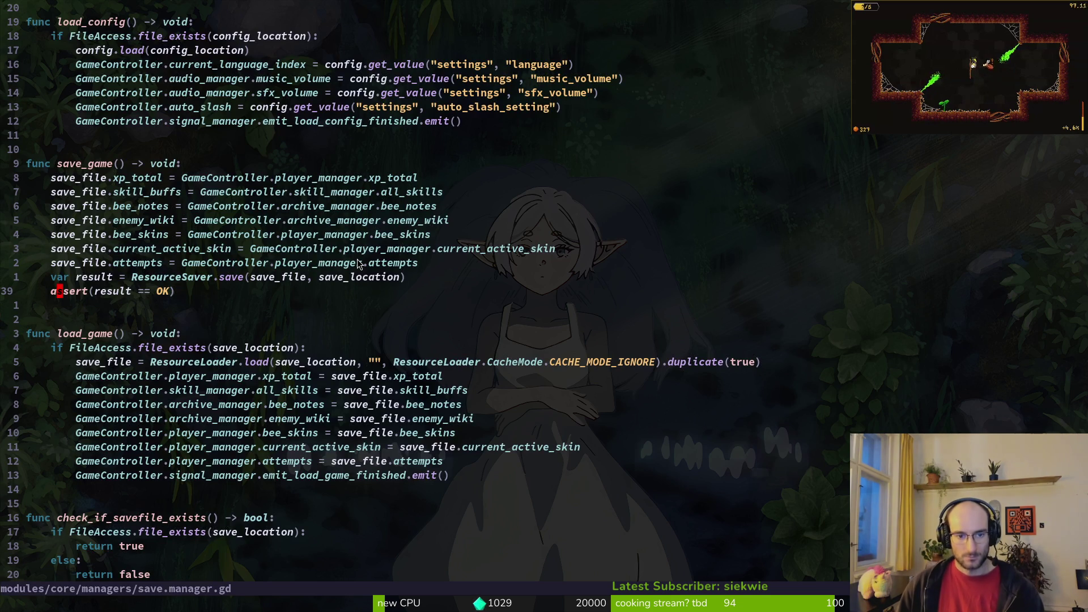
key("space")
key("f")
key("f")
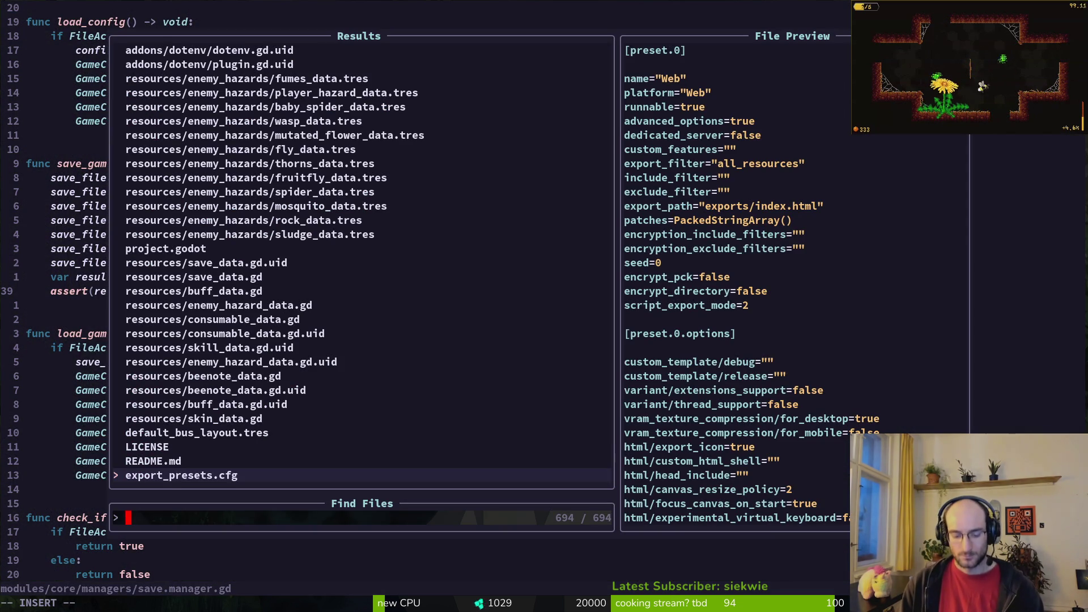
Open archives_overlay.gd and scroll through its note, buff and enemy detail updaters
type("arcover")
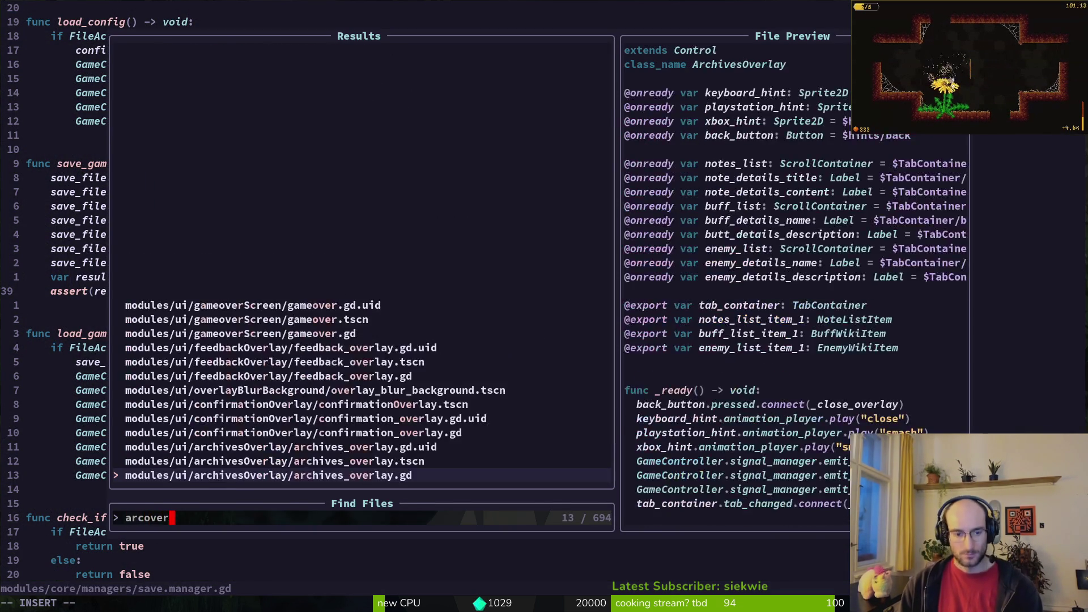
key("Return")
scroll(185, 306, "down", 6)
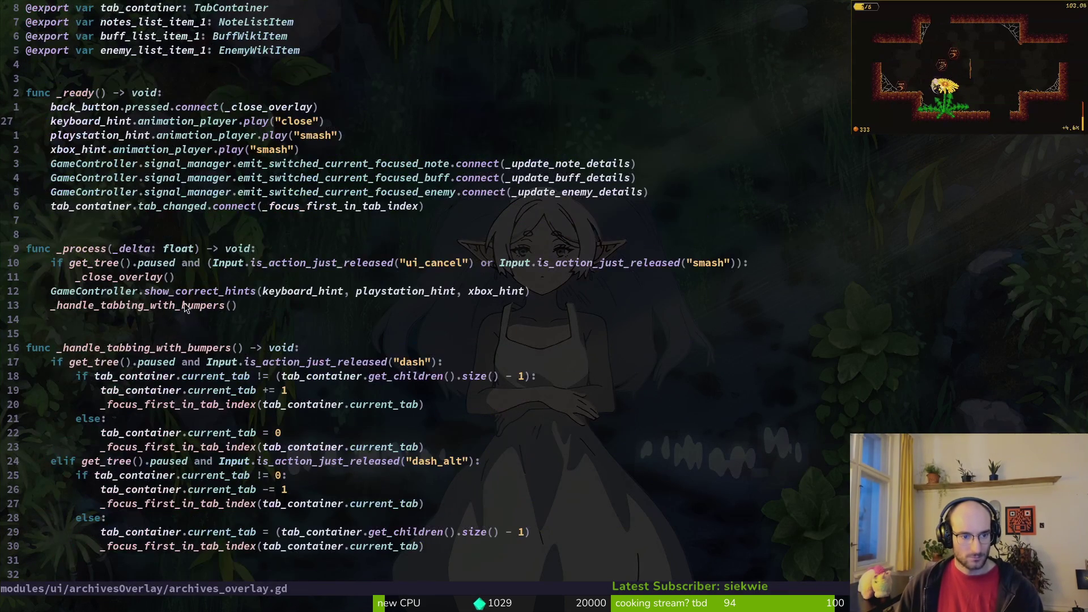
scroll(145, 292, "down", 9)
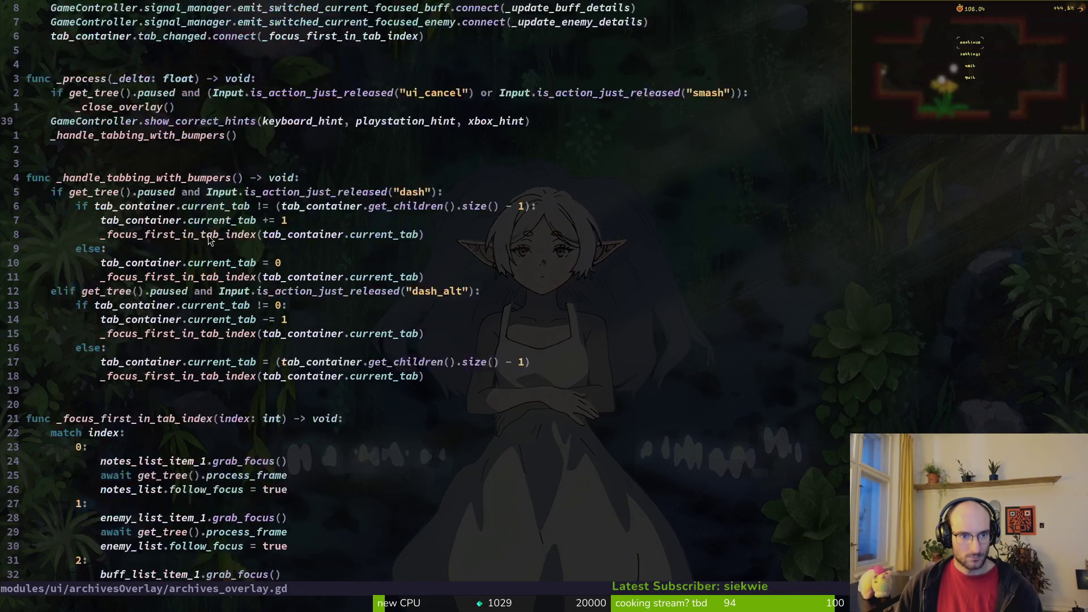
scroll(146, 296, "down", 7)
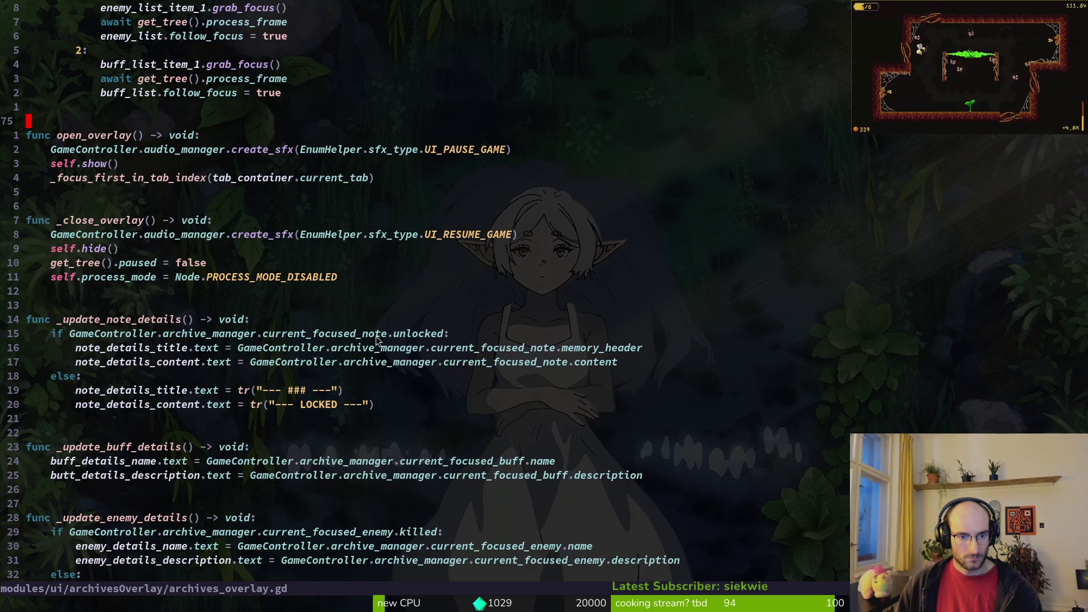
scroll(138, 361, "down", 3)
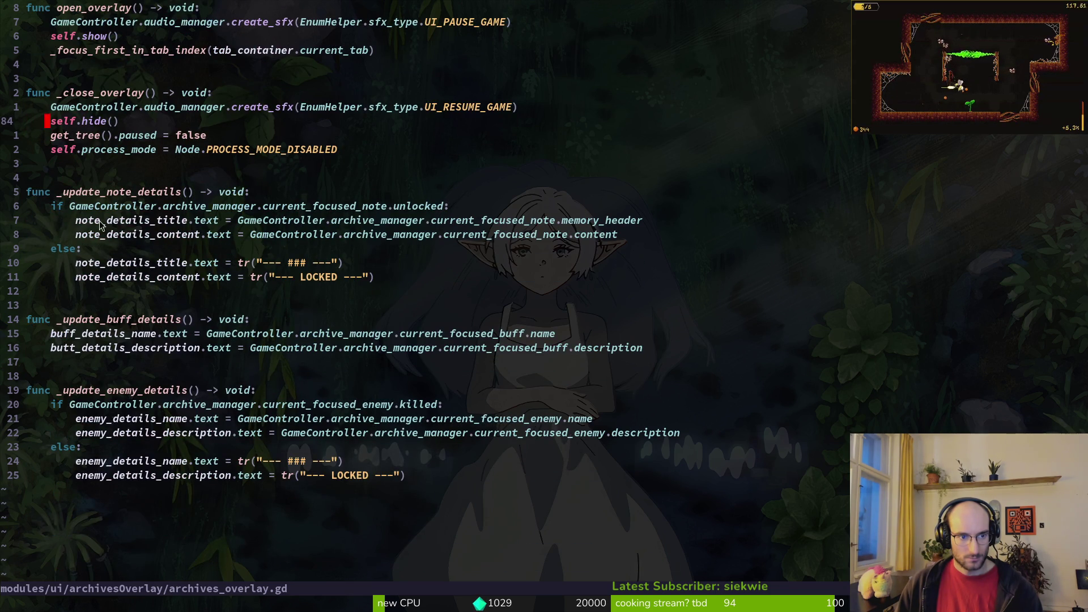
Search 'notelist' in the file finder and open note_list_item.gd
key("ctrl+6")
key("ctrl+6")
key("space")
key("f")
key("f")
type("notelist")
key("Return")
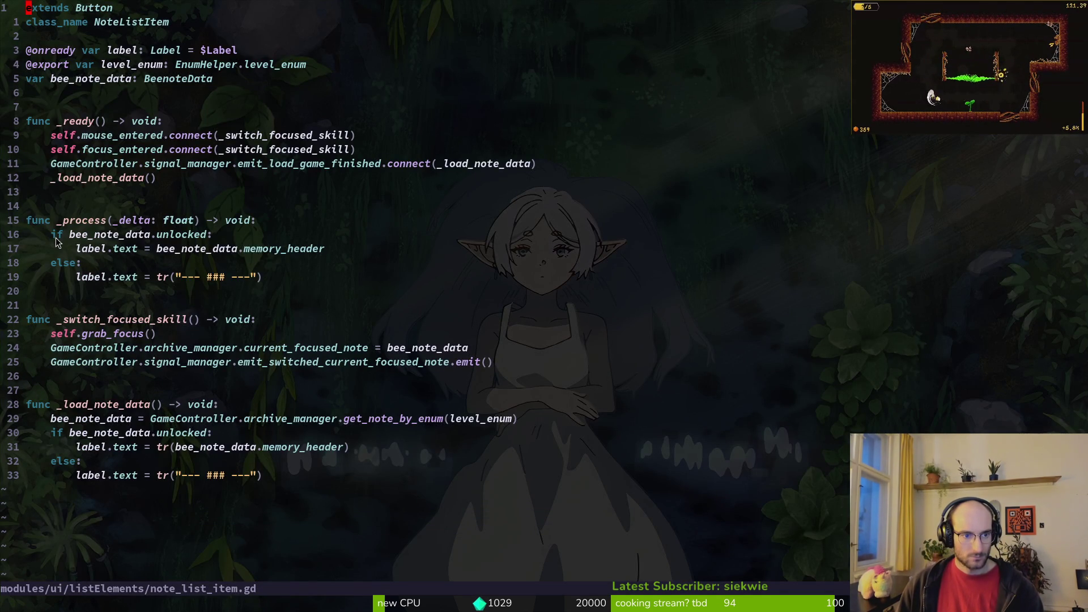
Comment out the _process function by block-inserting '#s' at the start of its lines
left_click_drag(55, 240, 320, 297)
left_click(121, 237)
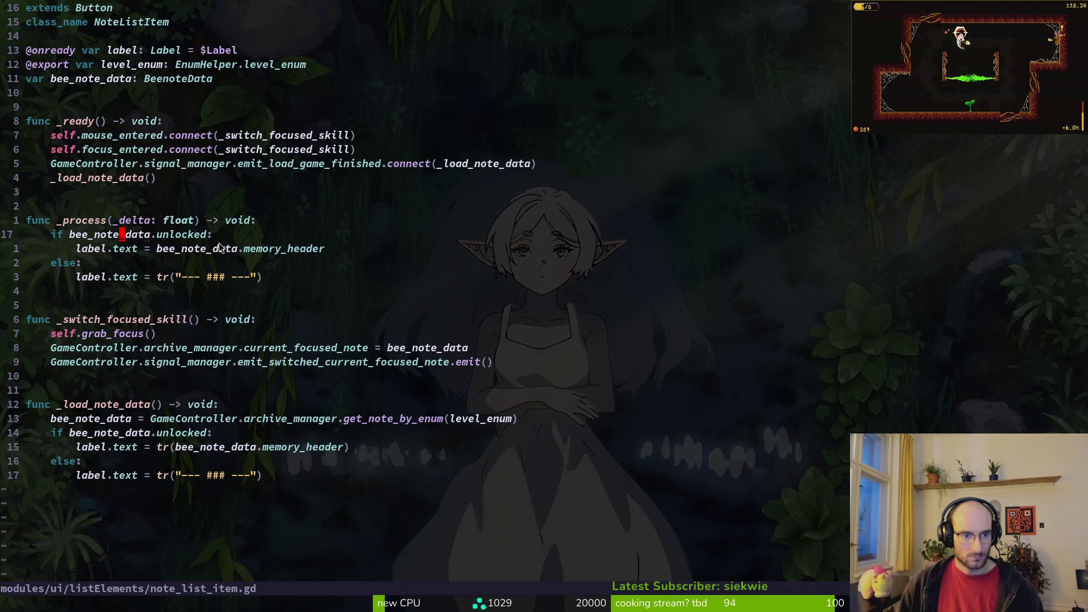
left_click(49, 235)
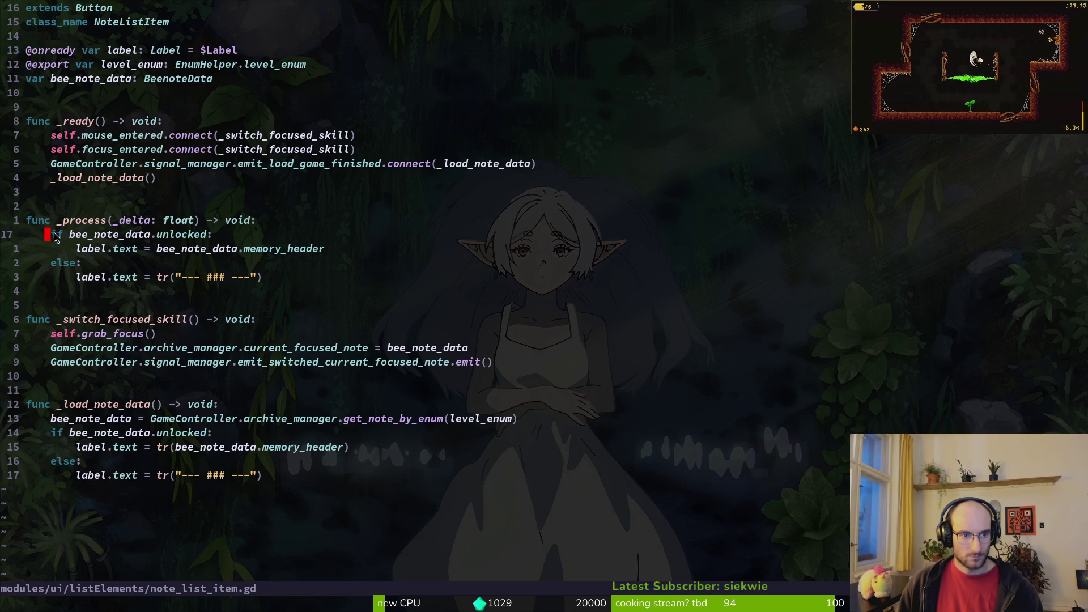
left_click(48, 235)
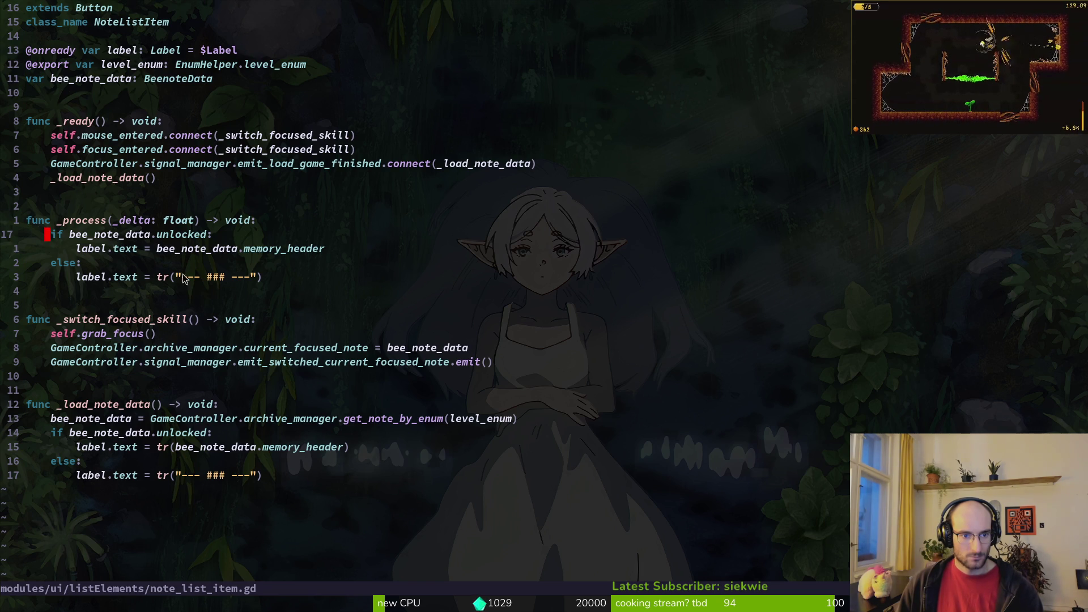
key("k")
key("ctrl+v")
key("j")
key("j")
key("j")
key("0")
key("shift+i")
type("#s")
key("Escape")
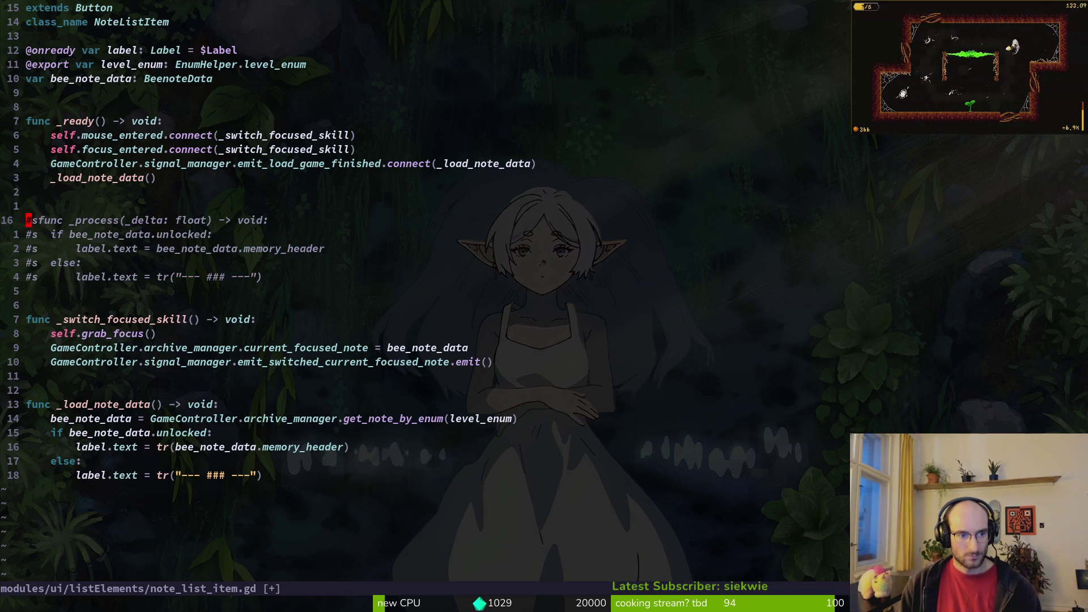
Run the game in Godot to test the commented-out _process, then return to Neovim
key("alt+Tab")
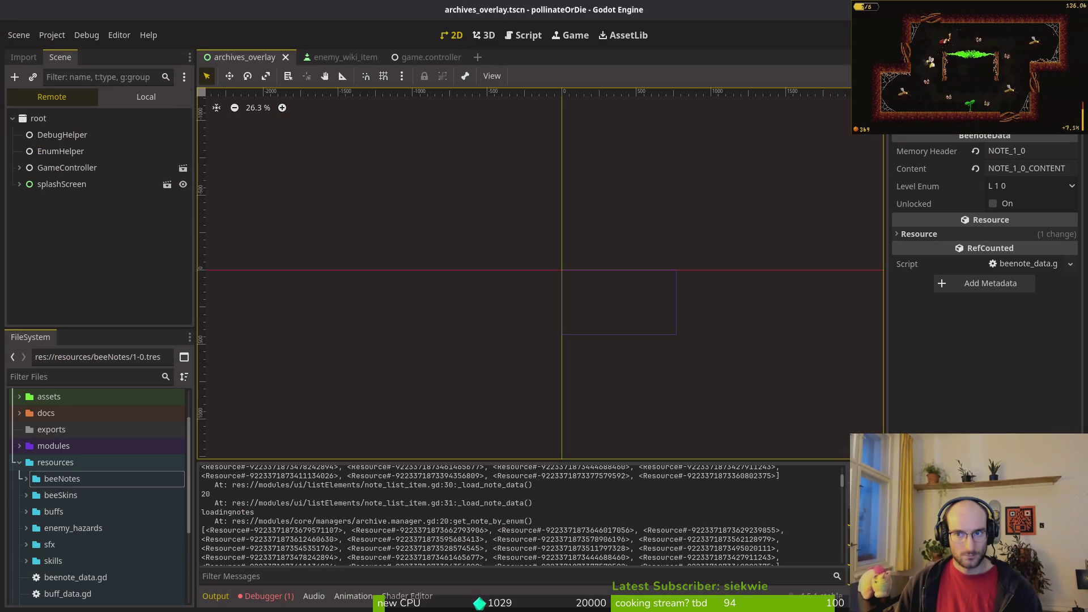
key("F5")
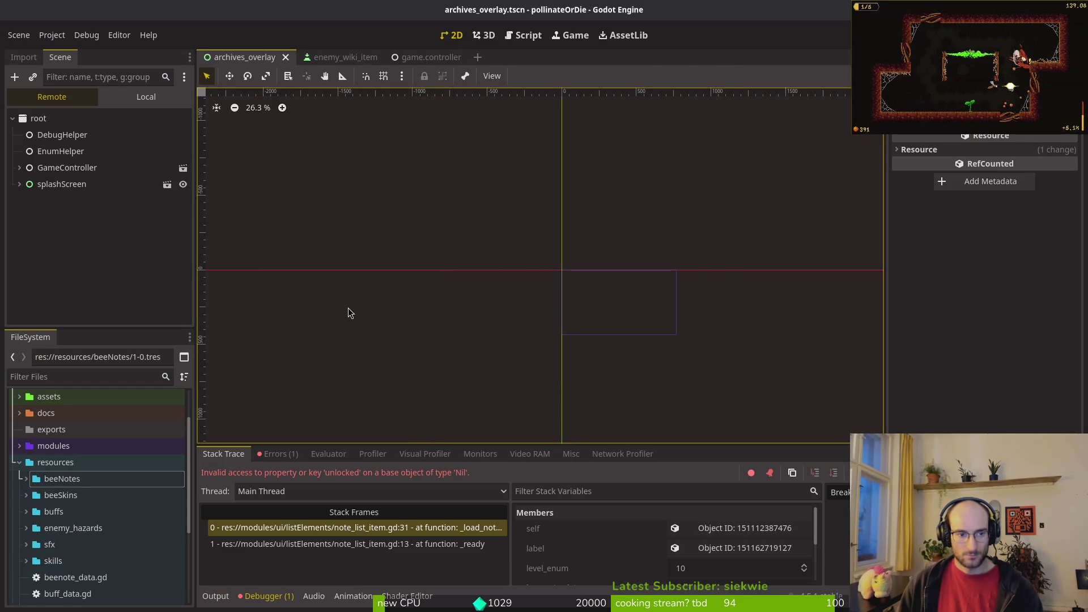
key("alt+Tab")
Save the restored script and add print_debug(bee_note_data) below the bee_note_data assignment
type("u")
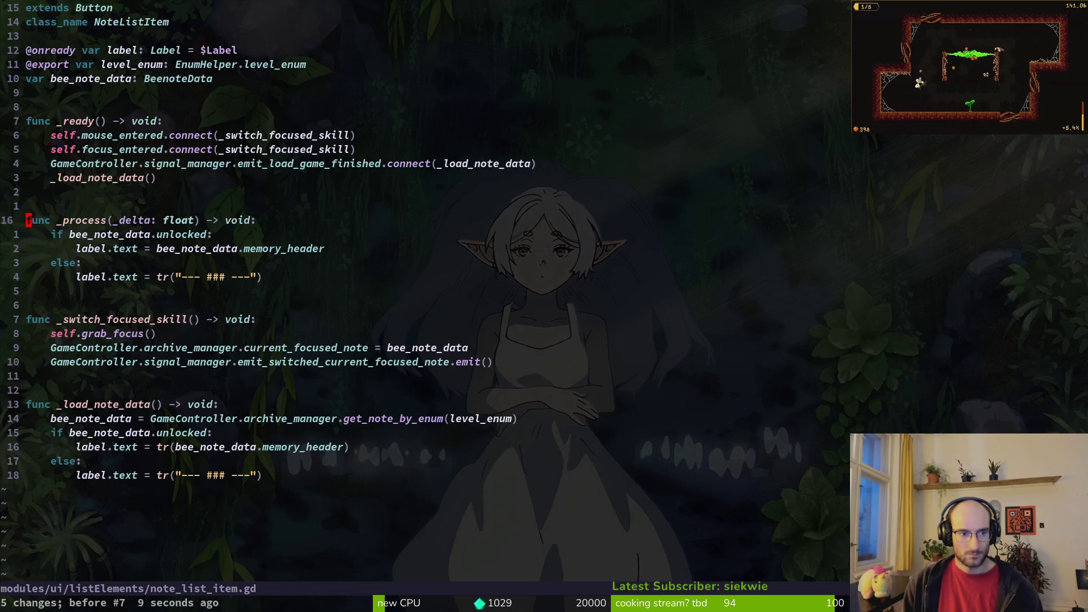
type(":w")
key("Return")
key("j")
key("j")
key("j")
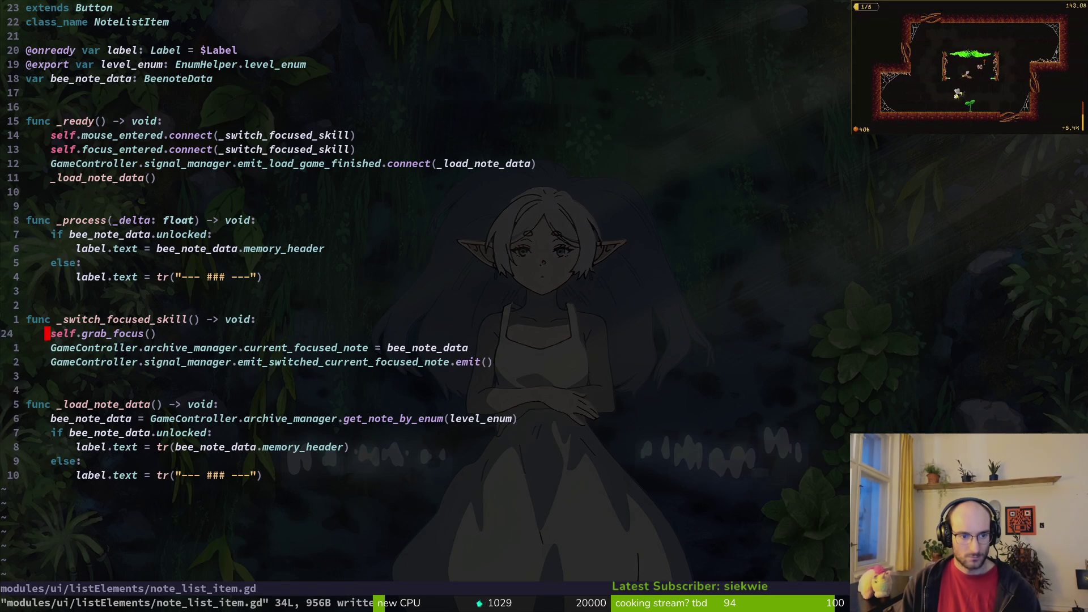
key("j")
key("j")
key("j")
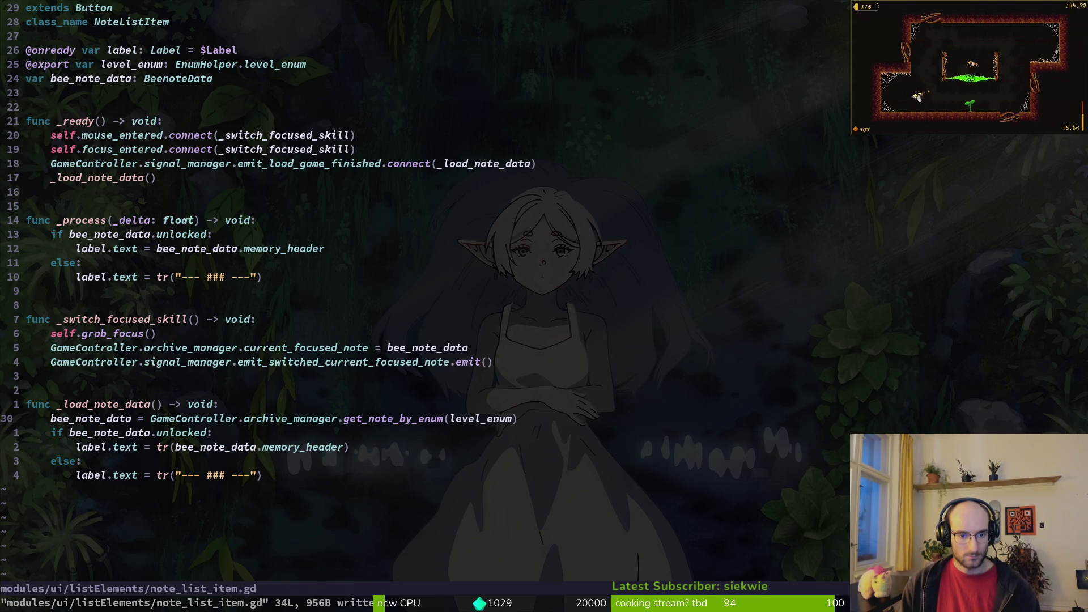
type("oprint_debug(be")
key("Tab")
key("Return")
type(")")
key("Escape")
Duplicate the print line as print_debug(bee_note_data.level_enum) and save
type(":w")
key("Return")
key("y")
key("y")
key("p")
key("b")
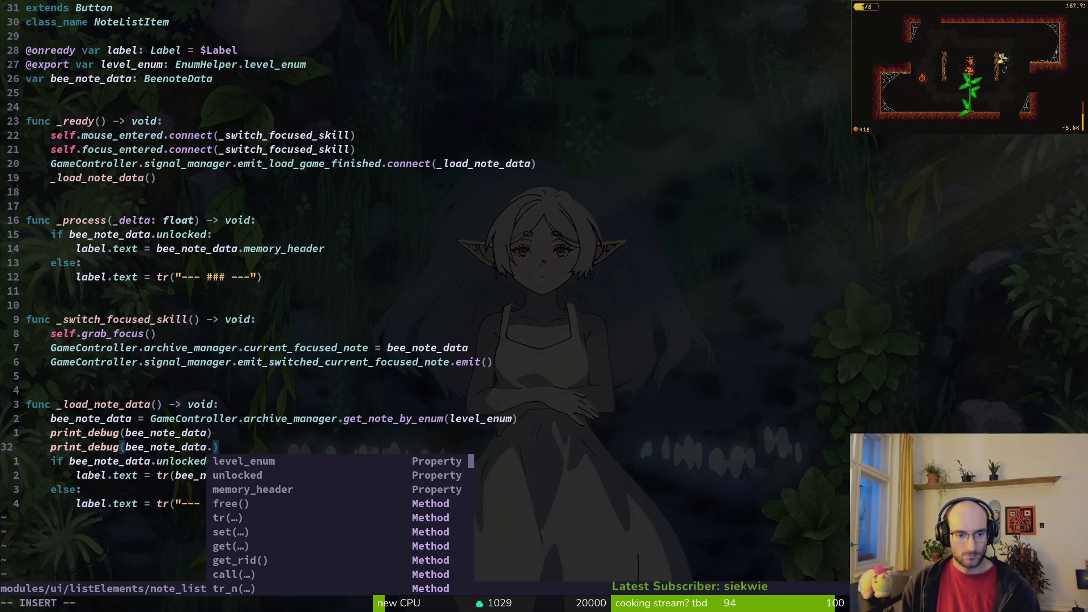
key("Return")
key("Escape")
type(":w")
key("Return")
key("j")
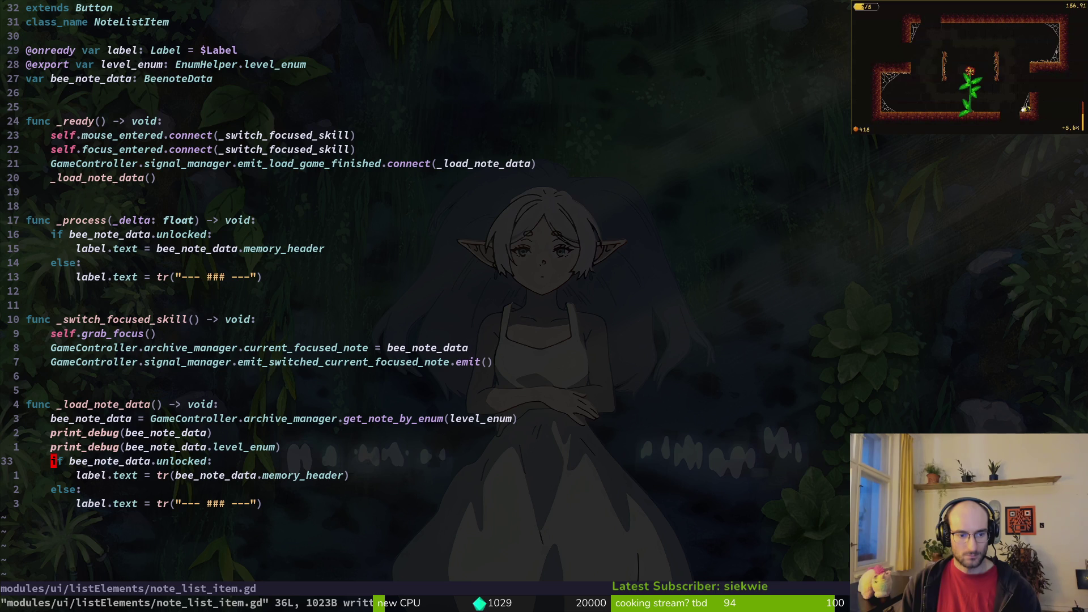
Comment out the unlocked if/else block with #, save, and rerun the game in Godot
key("ctrl+v")
key("j")
key("j")
key("j")
type("I#")
key("Escape")
type(":w")
key("Return")
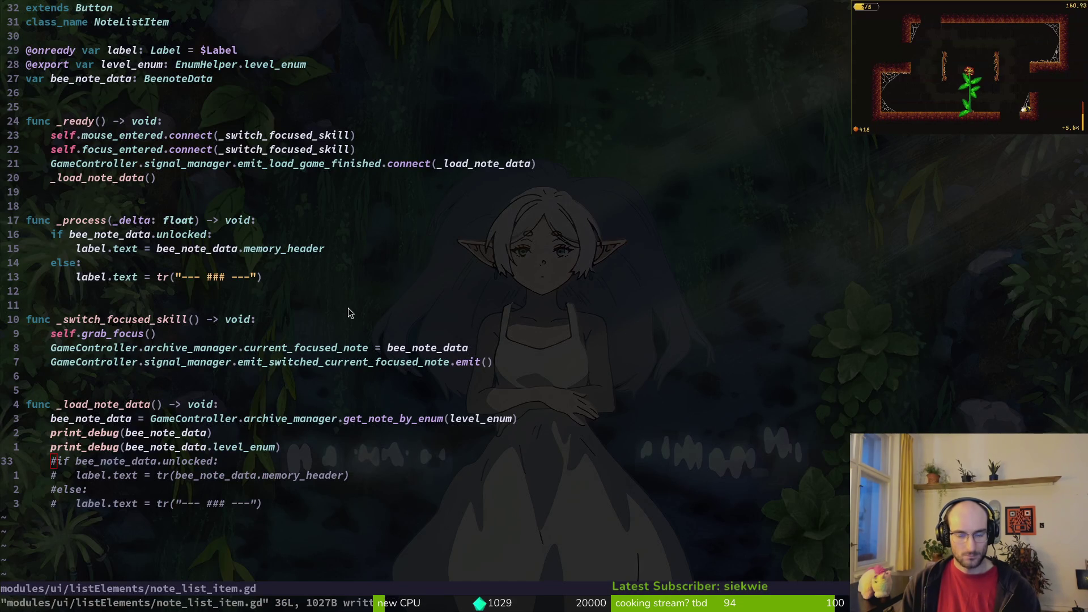
key("alt+Tab")
key("F5")
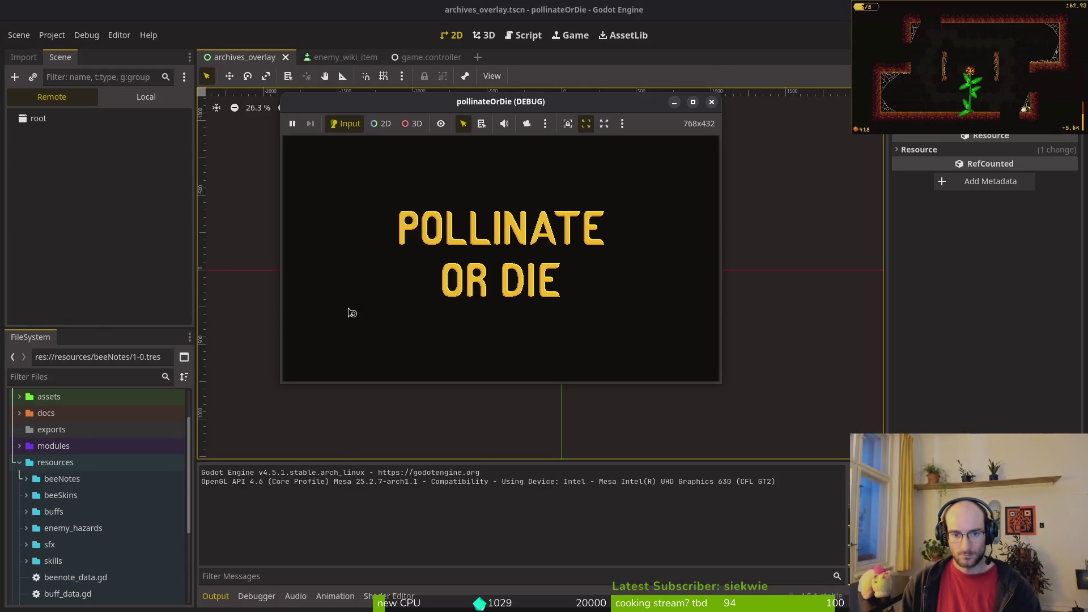
Rerun the game, comment out the level_enum print_debug line, save, and check the Output log
key("F5")
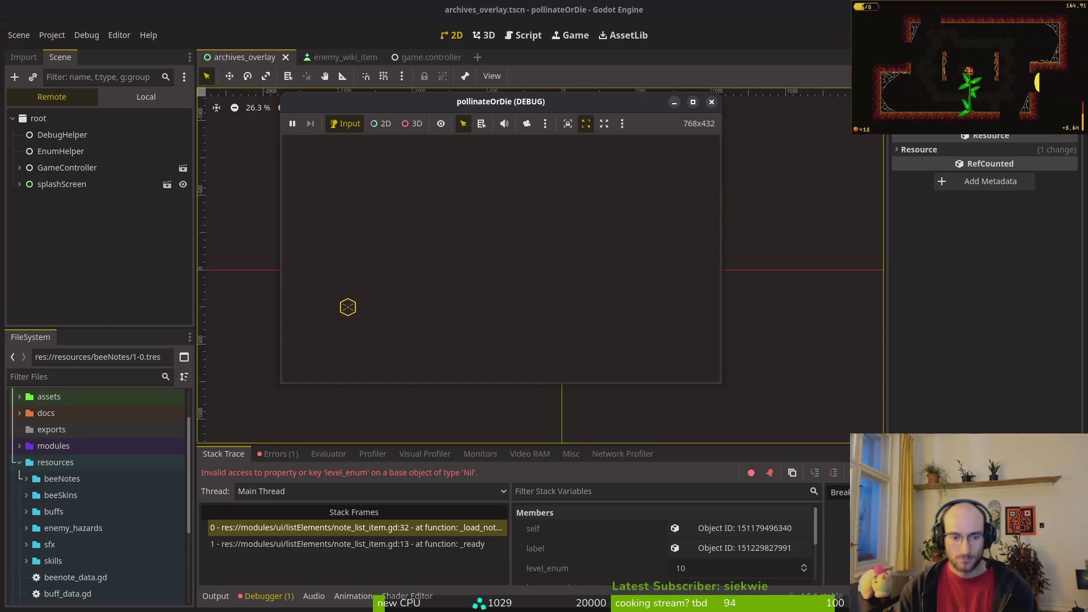
key("alt+Tab")
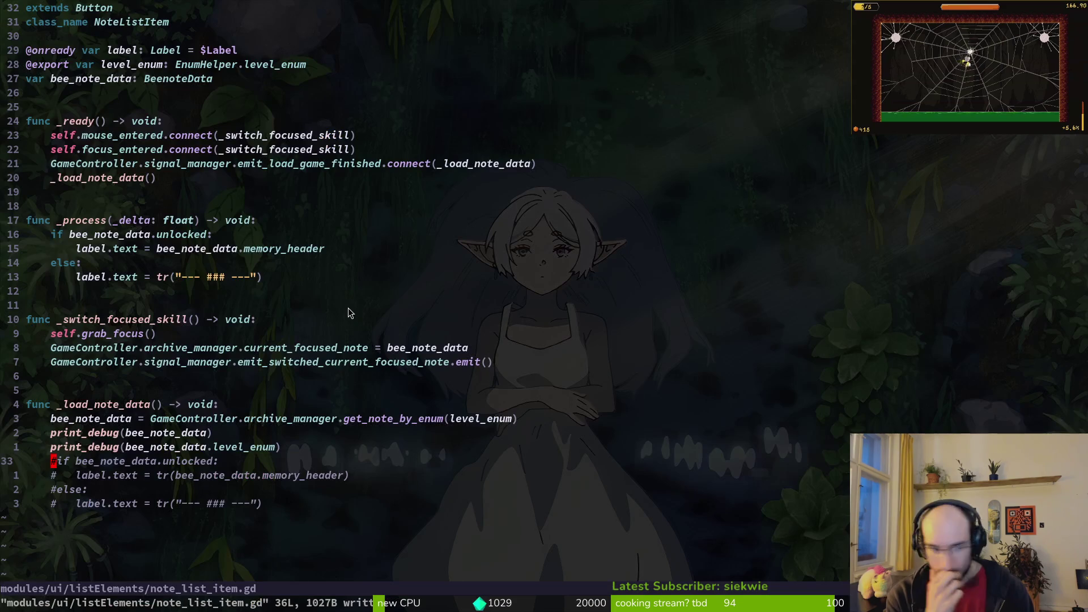
type("ki#")
key("Escape")
type(":w")
key("Return")
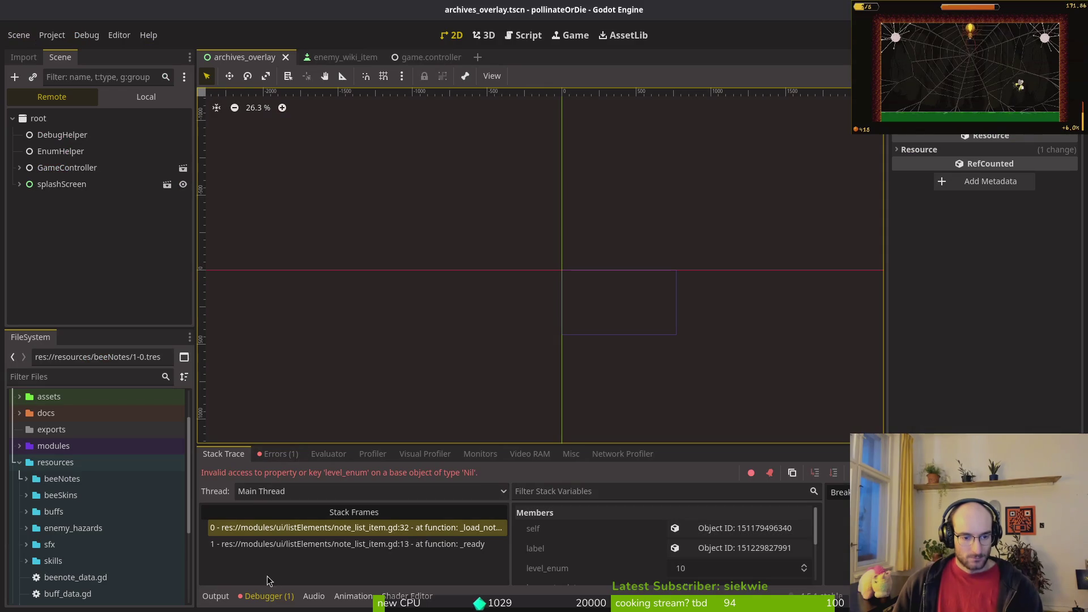
left_click(215, 596)
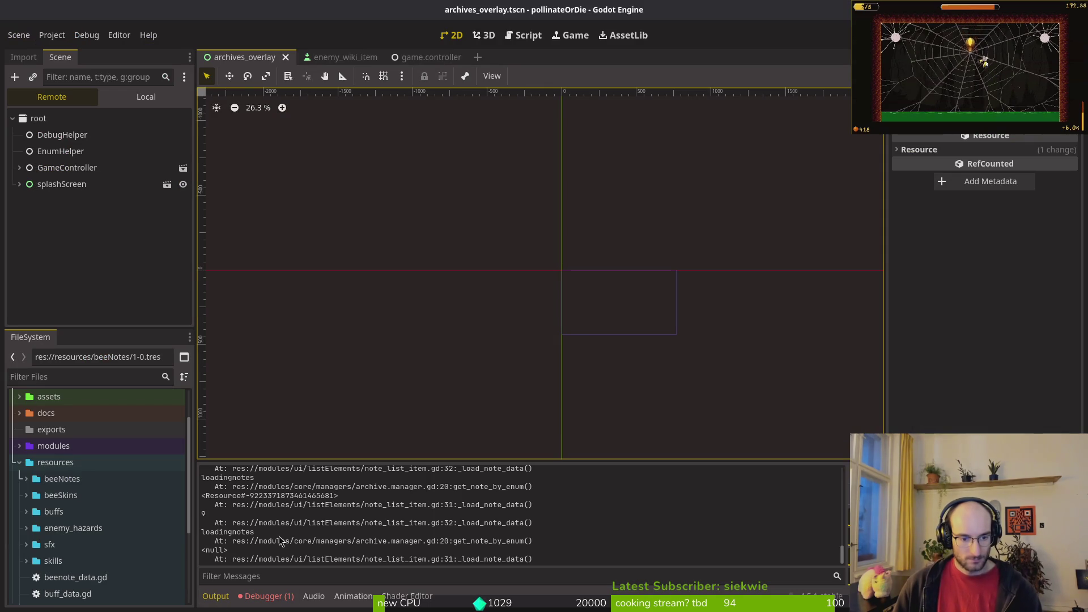
Review the Output log, then show the Local scene tree with note items 1-7 through 2-9
scroll(264, 519, "up", 5)
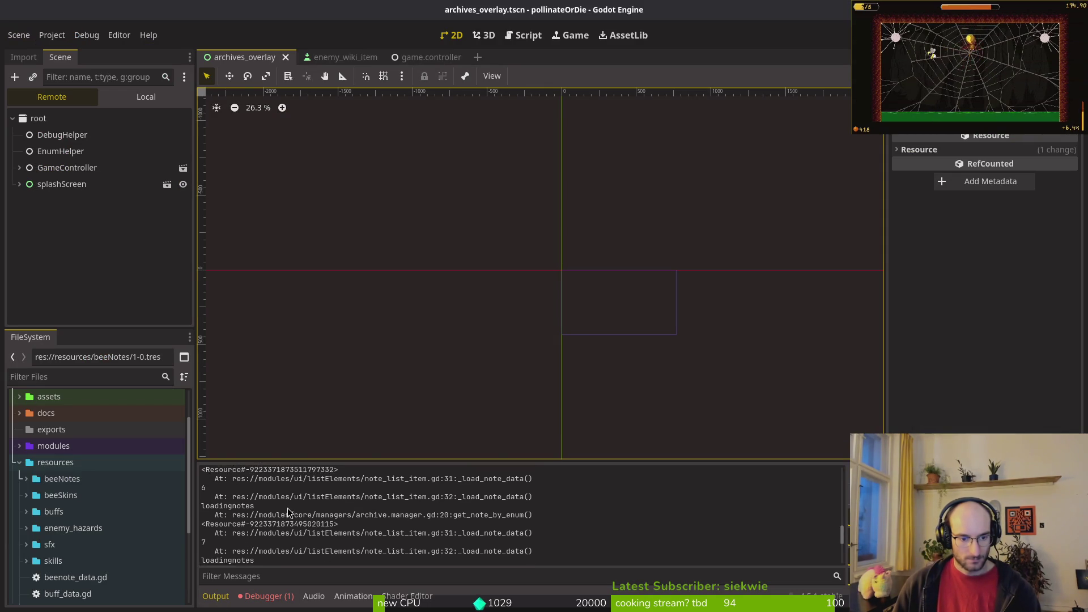
scroll(243, 541, "up", 10)
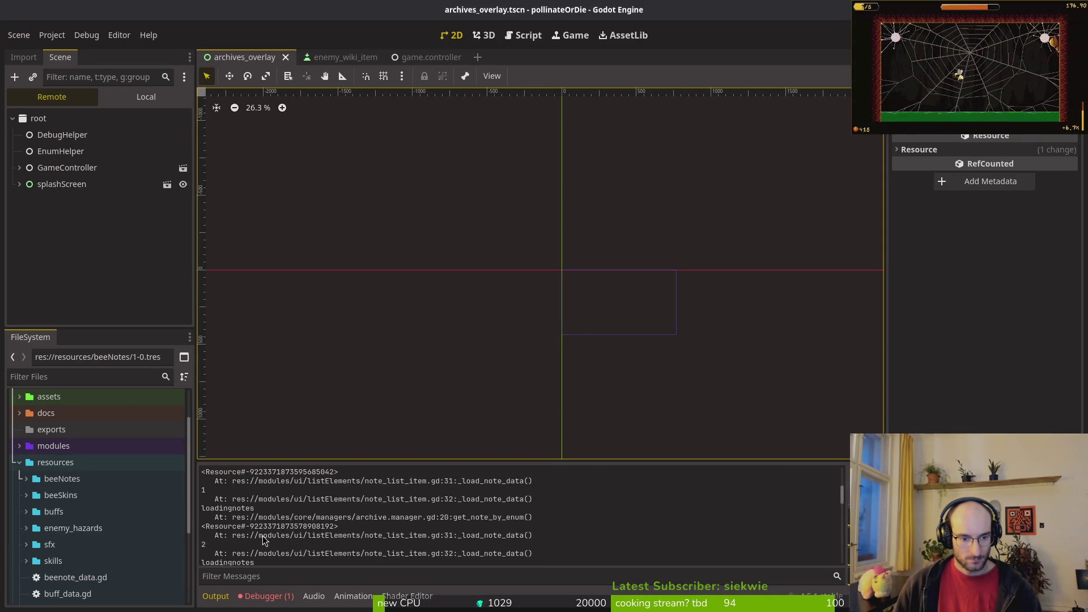
scroll(246, 511, "down", 3)
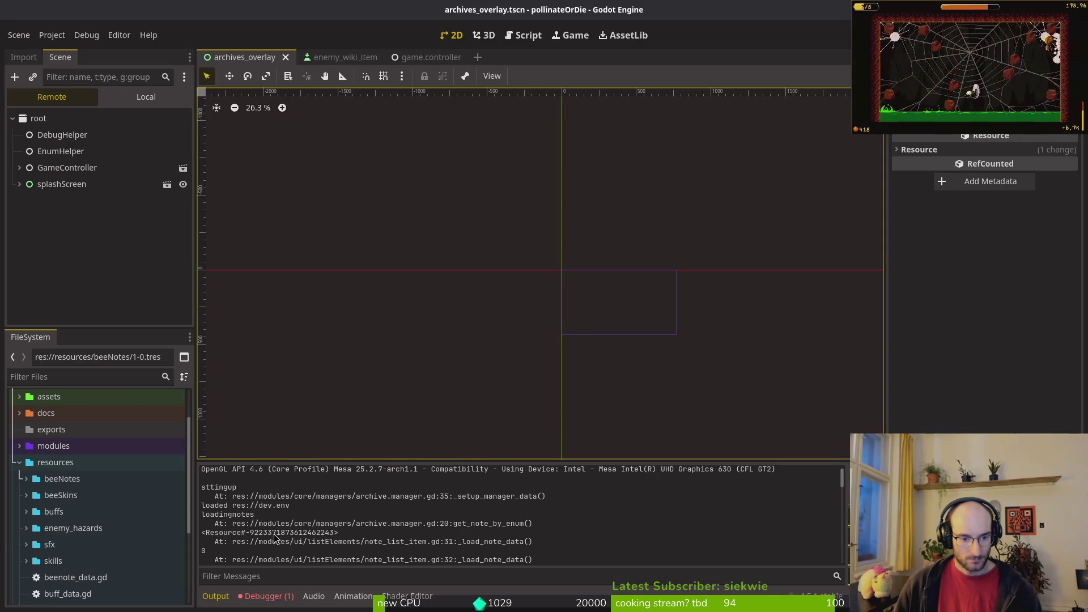
scroll(243, 541, "down", 6)
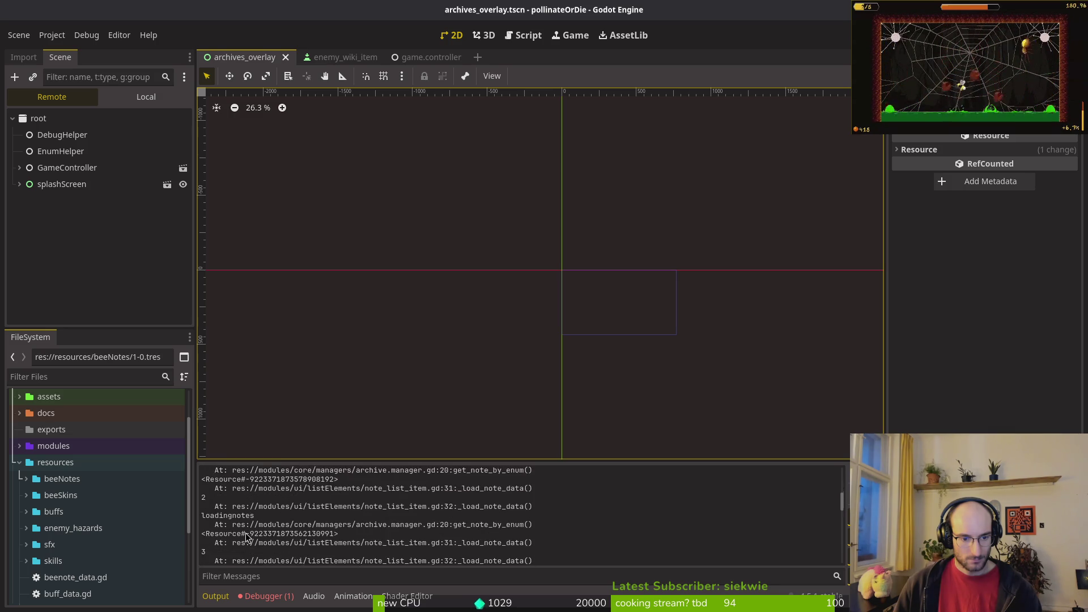
scroll(247, 536, "down", 8)
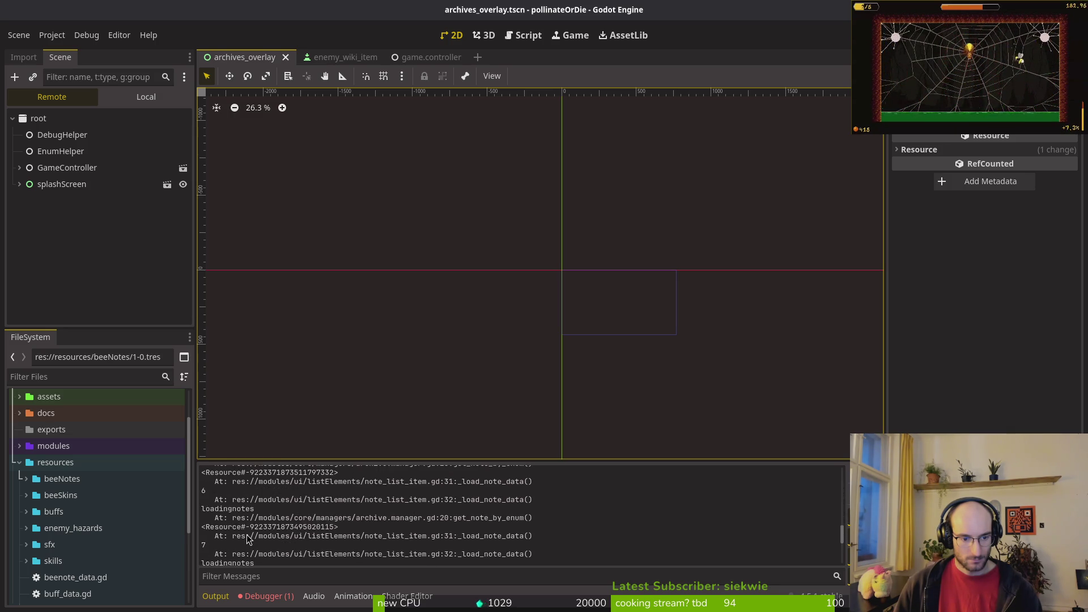
scroll(245, 538, "down", 2)
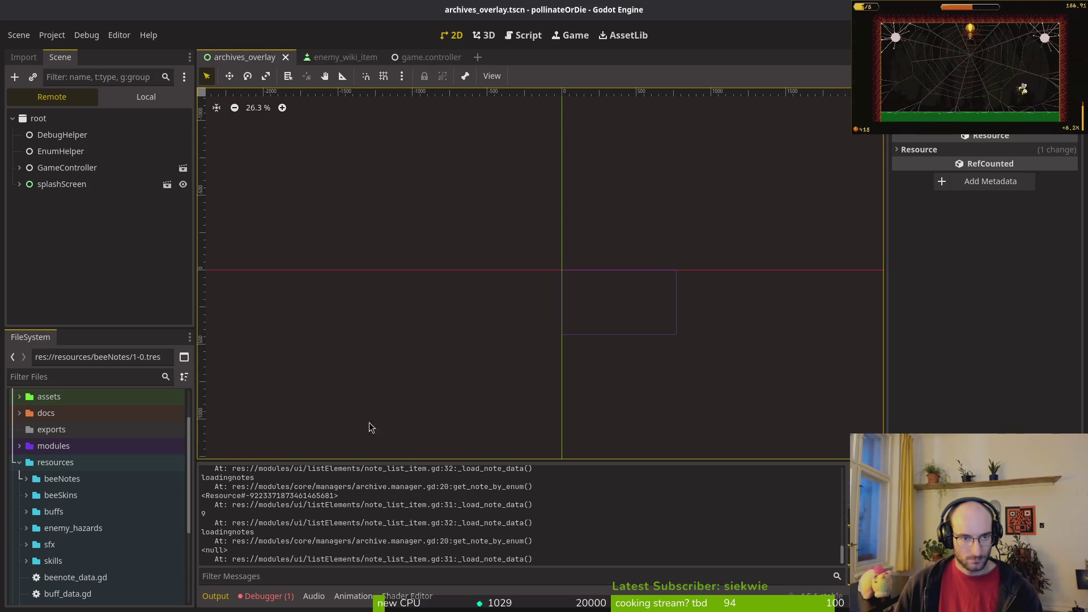
left_click(146, 96)
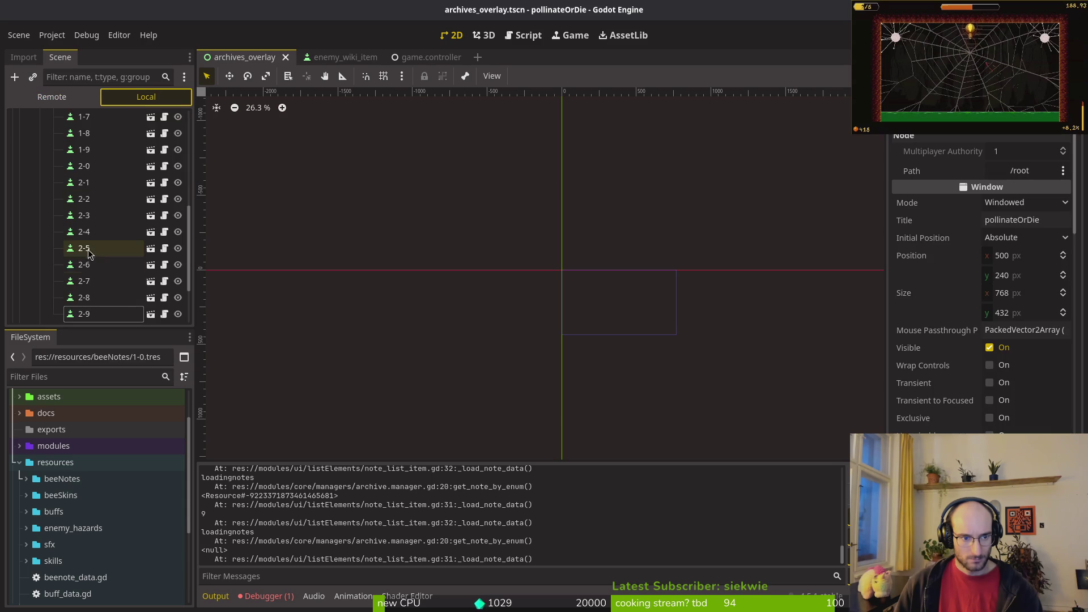
Select note items 2-9, 2-7, 2-8 and back to 2-9 in the scene tree
left_click(93, 315)
left_click(95, 284)
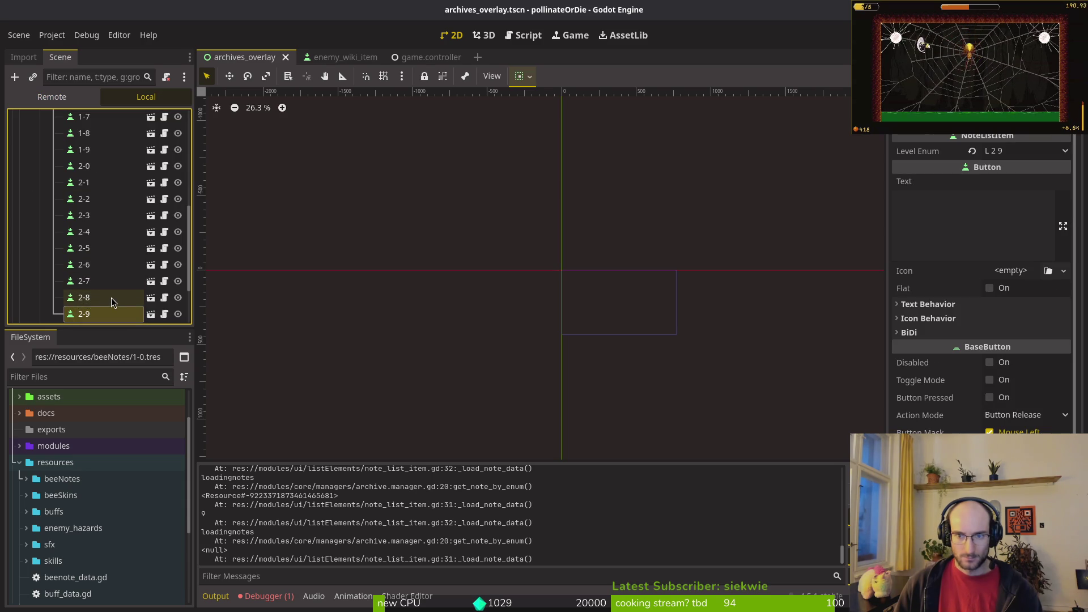
left_click(94, 298)
left_click(95, 314)
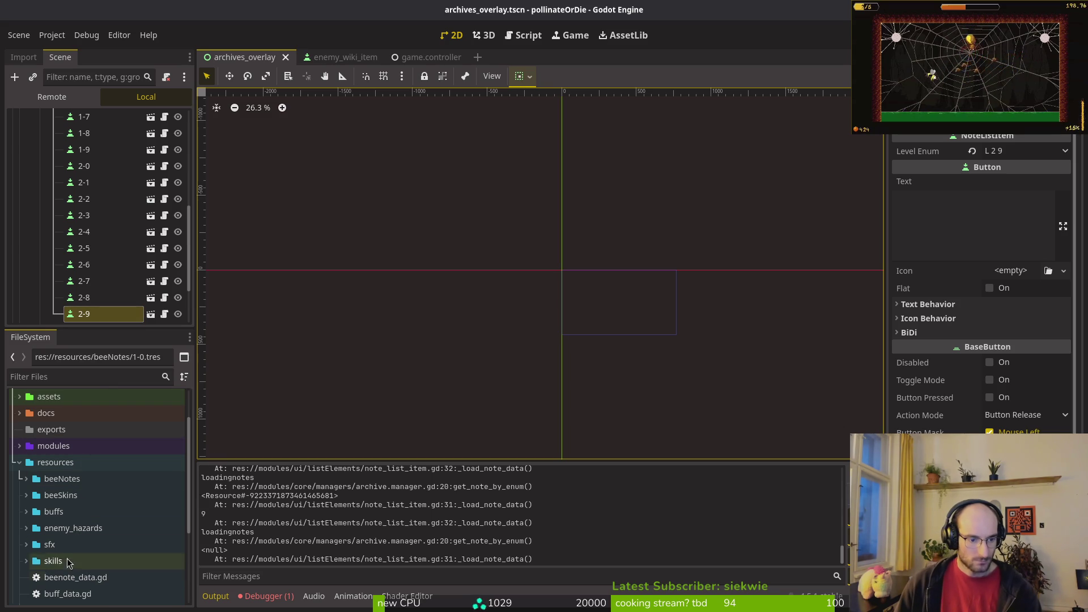
Inspect the 2_9.tres bee note resource, keeping its Level Enum at L 2 9
left_click(27, 481)
scroll(102, 511, "down", 6)
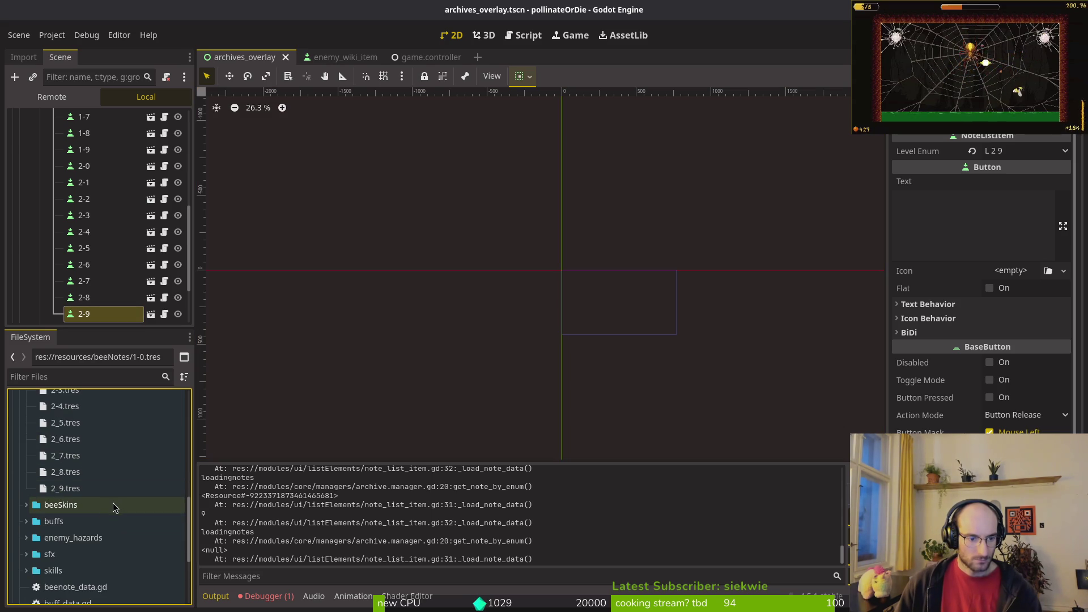
left_click(66, 488)
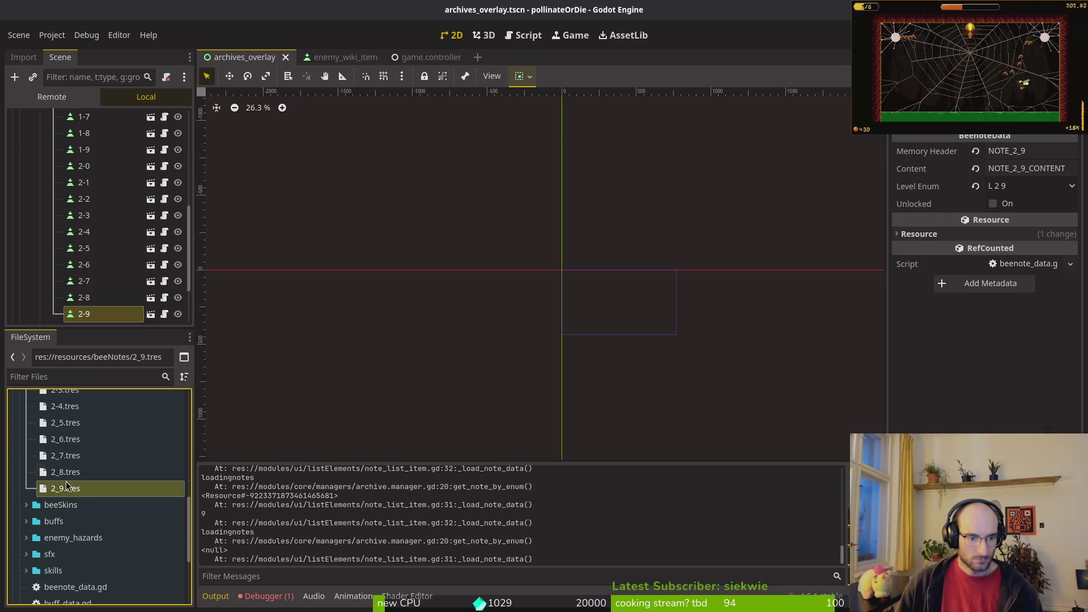
left_click(1004, 187)
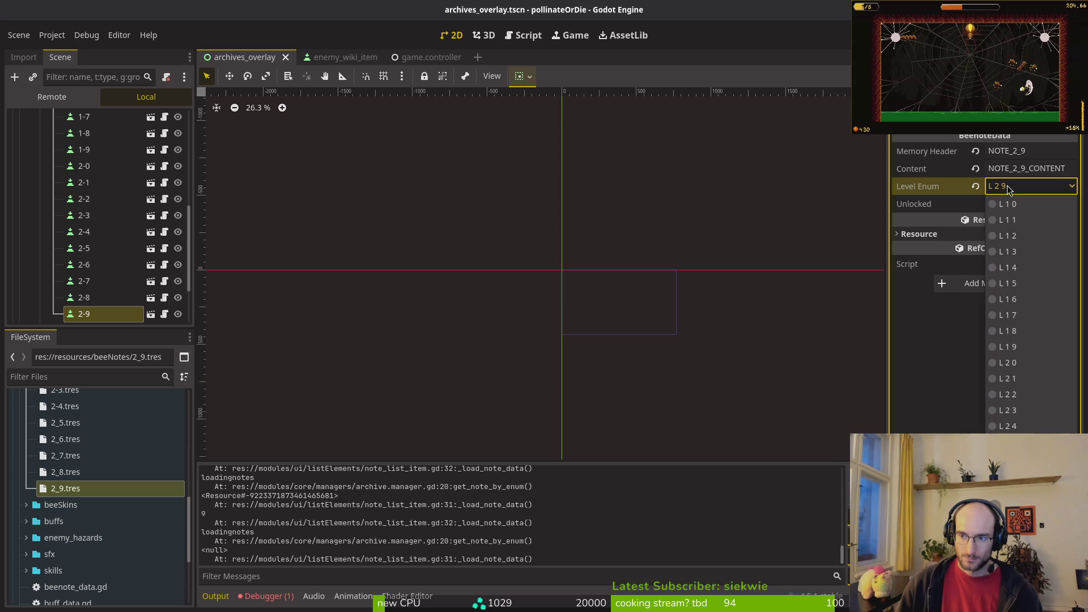
left_click(1009, 188)
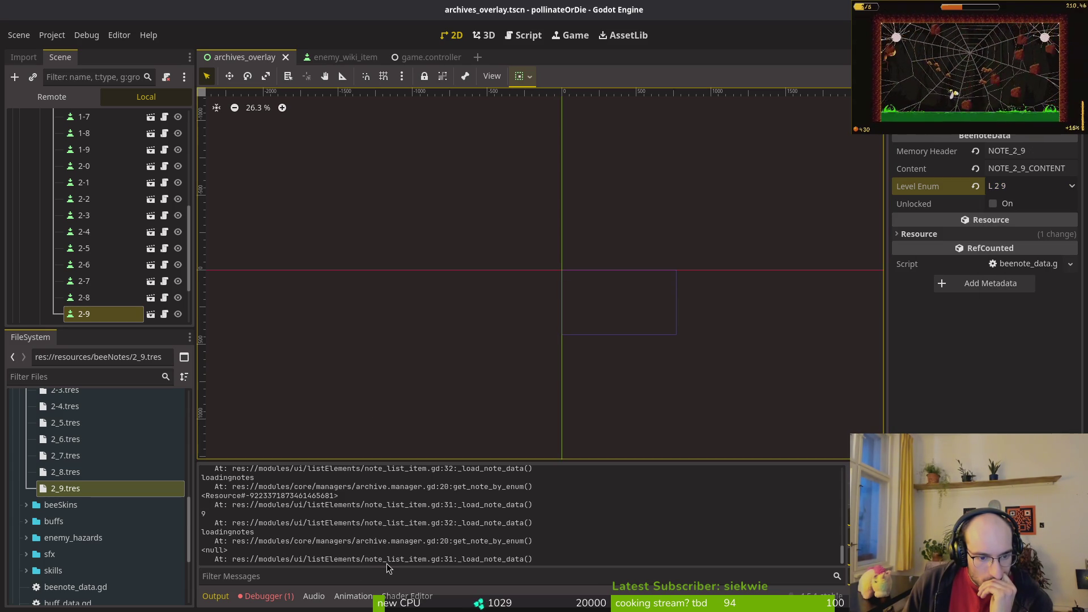
Review the get_note_by_enum entries in the debug log, then return to note_list_item.gd
mouse_move(533, 541)
left_mouse_down()
mouse_move(251, 541)
mouse_move(342, 571)
left_mouse_up()
left_click(270, 546)
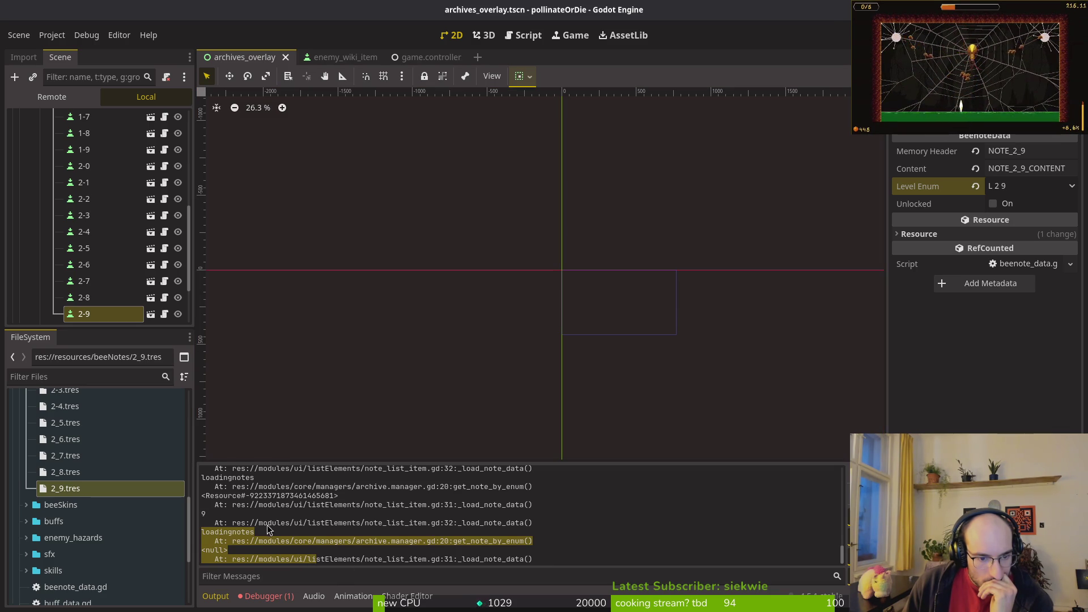
scroll(259, 545, "up", 4)
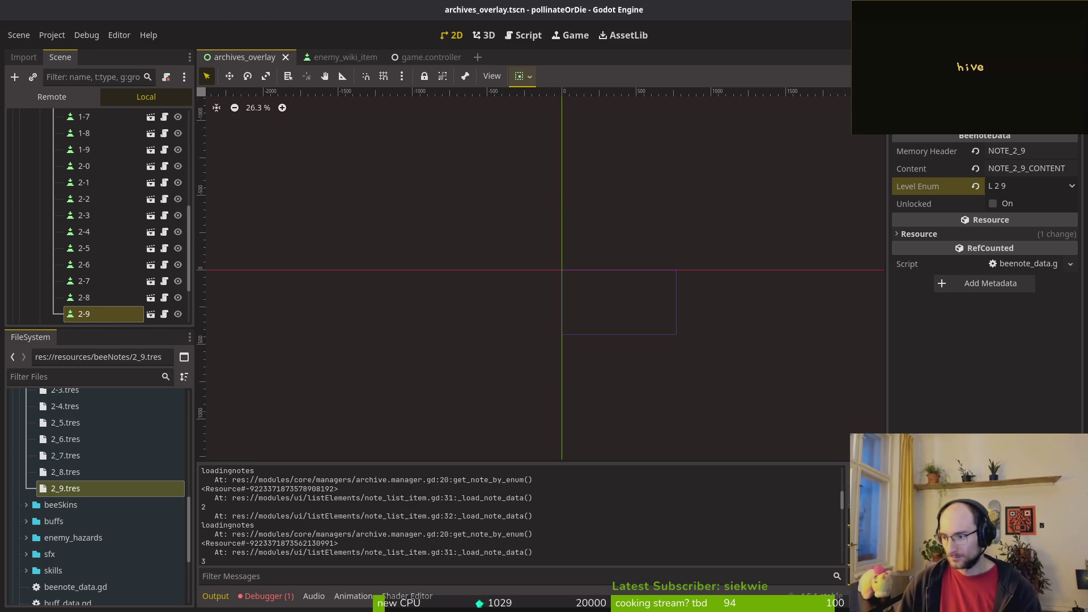
key("alt+Tab")
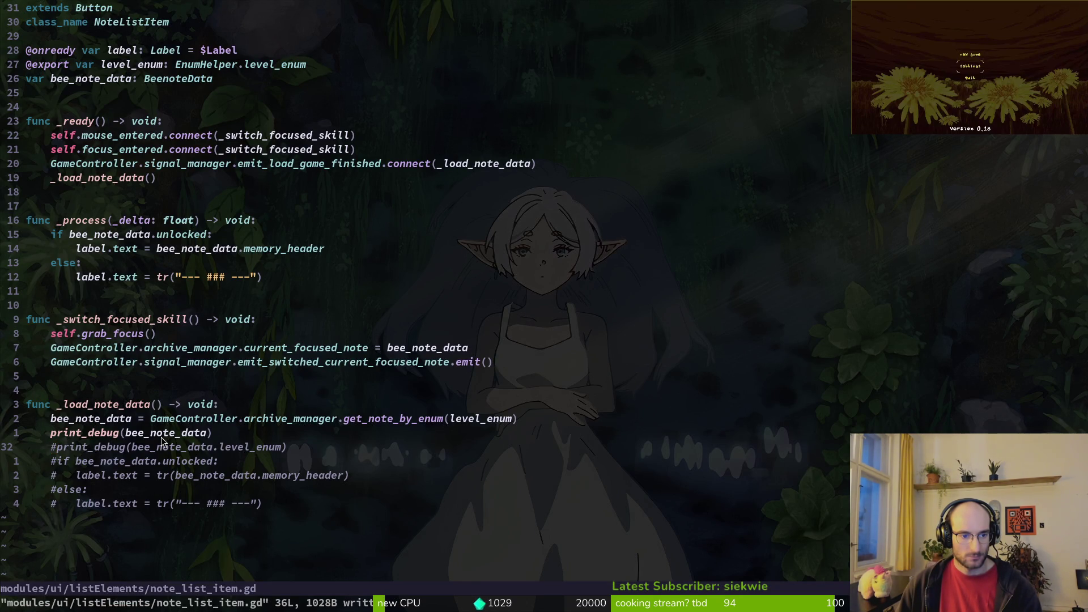
Grep the whole project for 'print' and step through the matching results
key("space")
type("pspr")
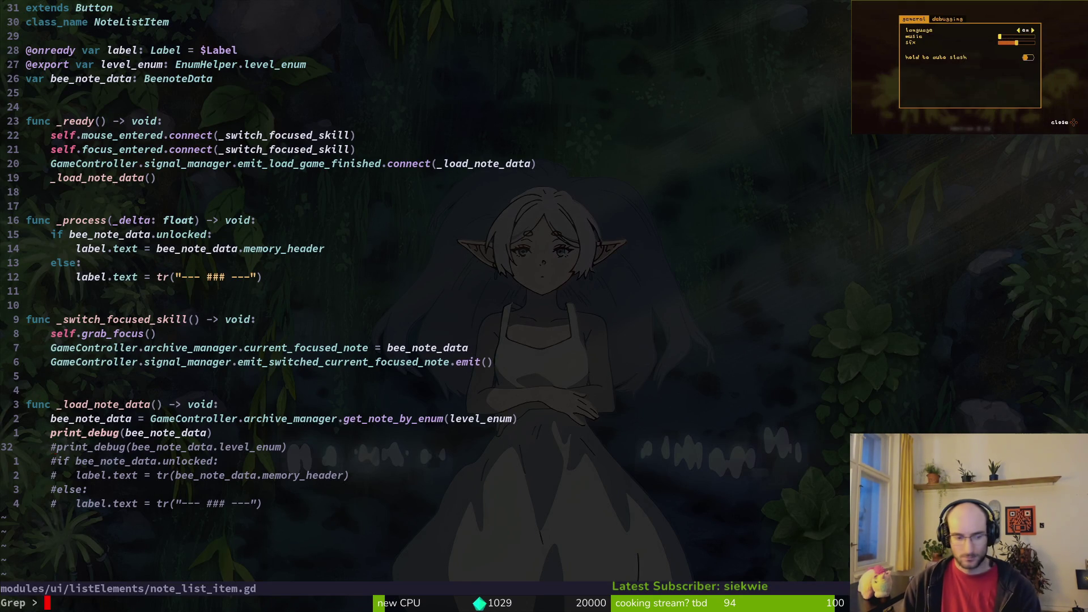
key("Return")
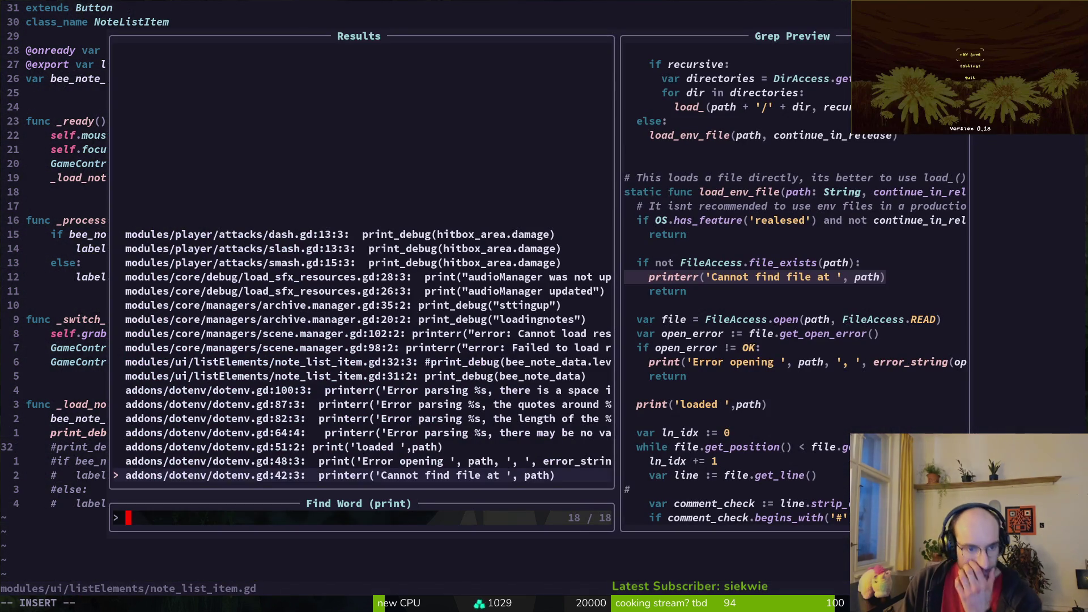
key("Down")
key("Down")
key("Down")
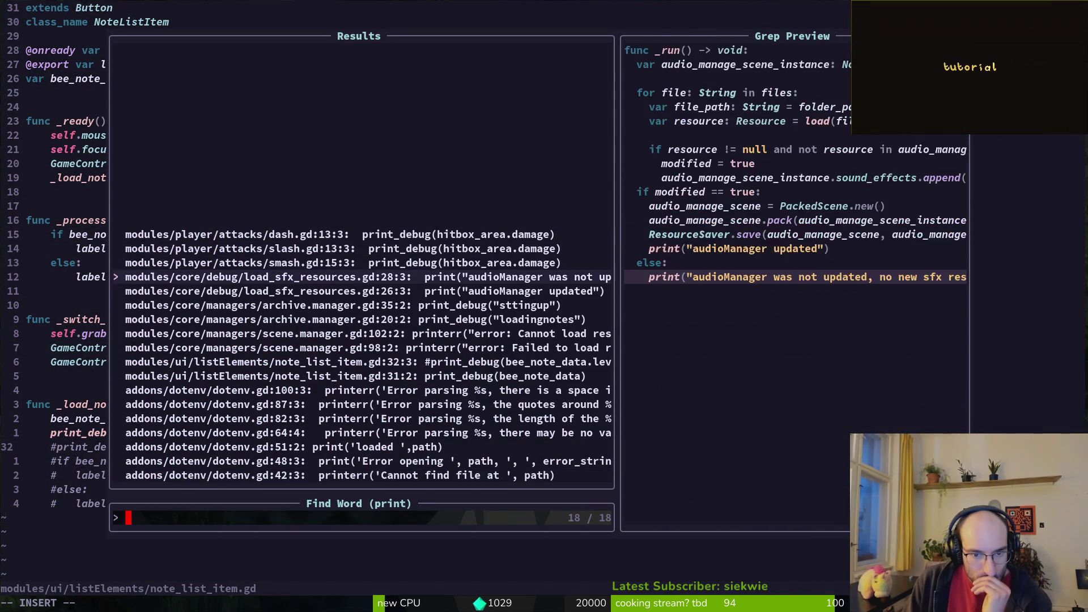
key("Up")
key("Up")
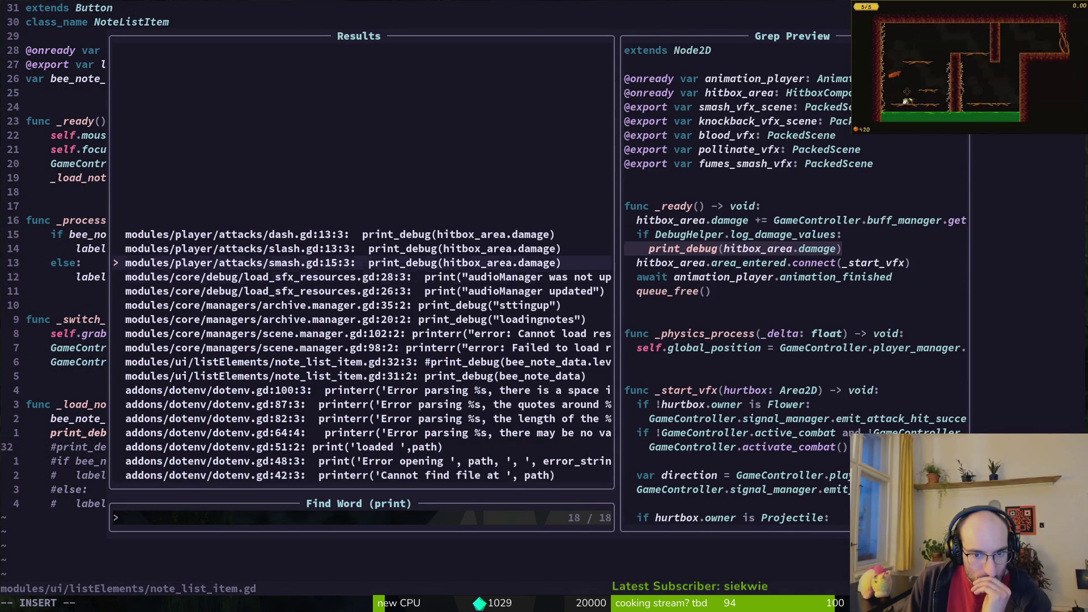
key("Down")
key("Down")
key("Down")
key("Down")
key("Up")
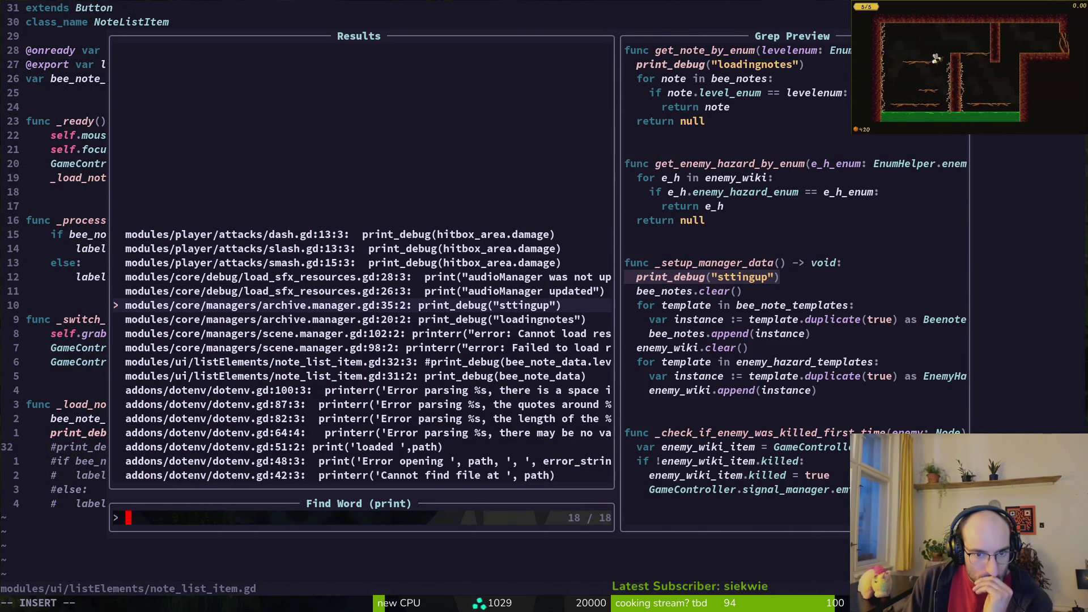
key("alt+Tab")
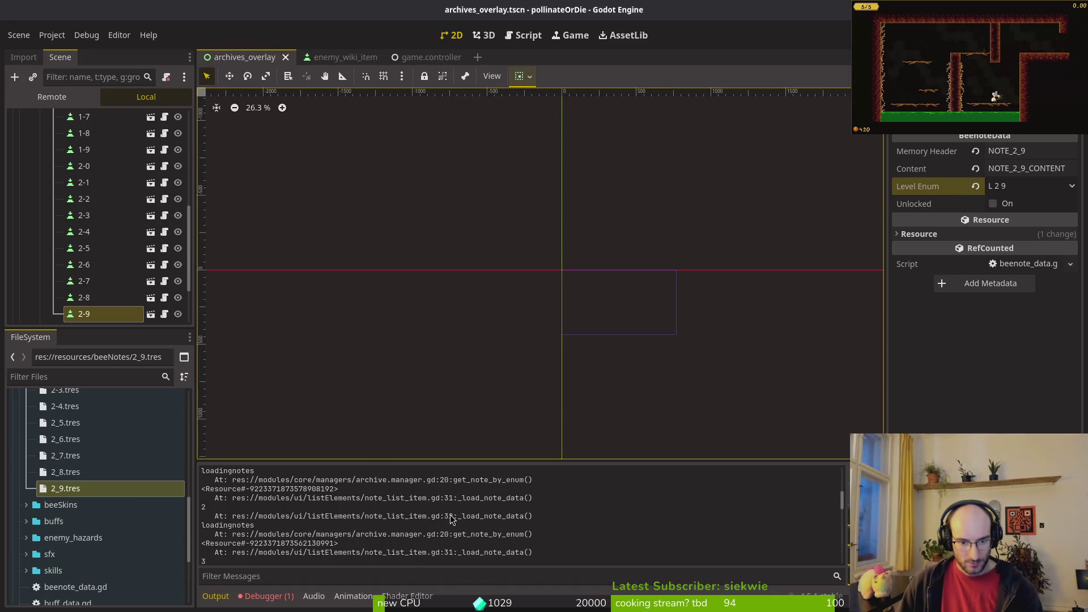
key("alt+Tab")
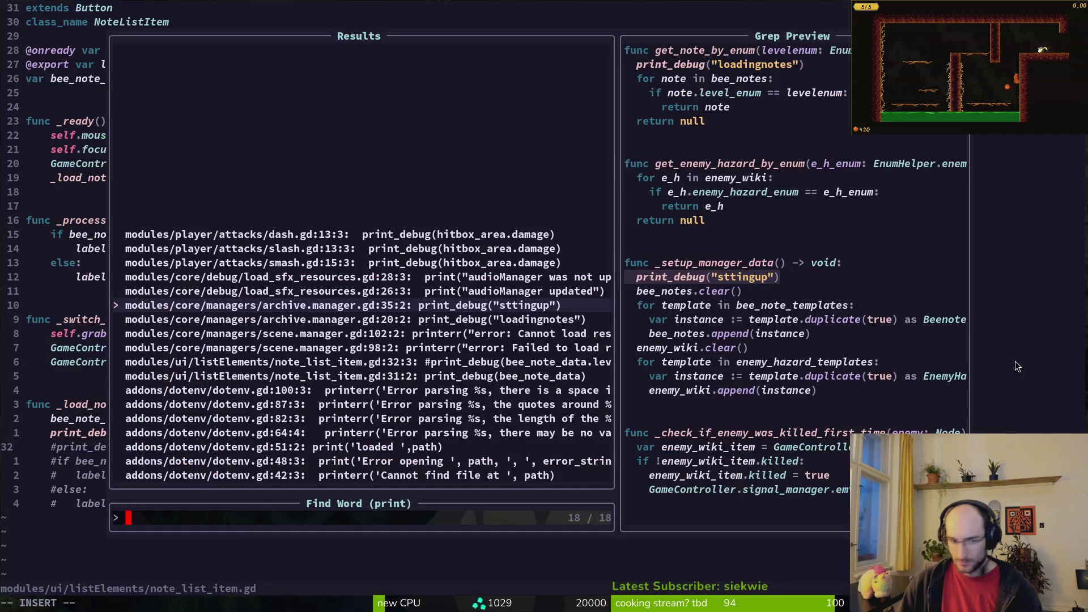
key("Escape")
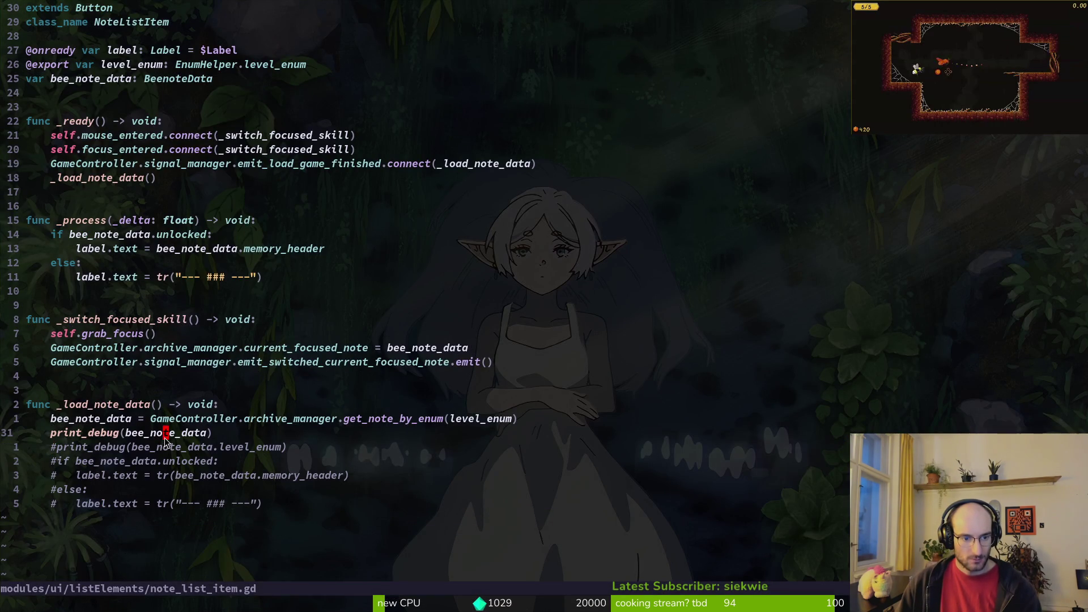
Copy the print_debug line and rerun the game to see the fresh note debug output
key("shift+v")
key("y")
key("alt+Tab")
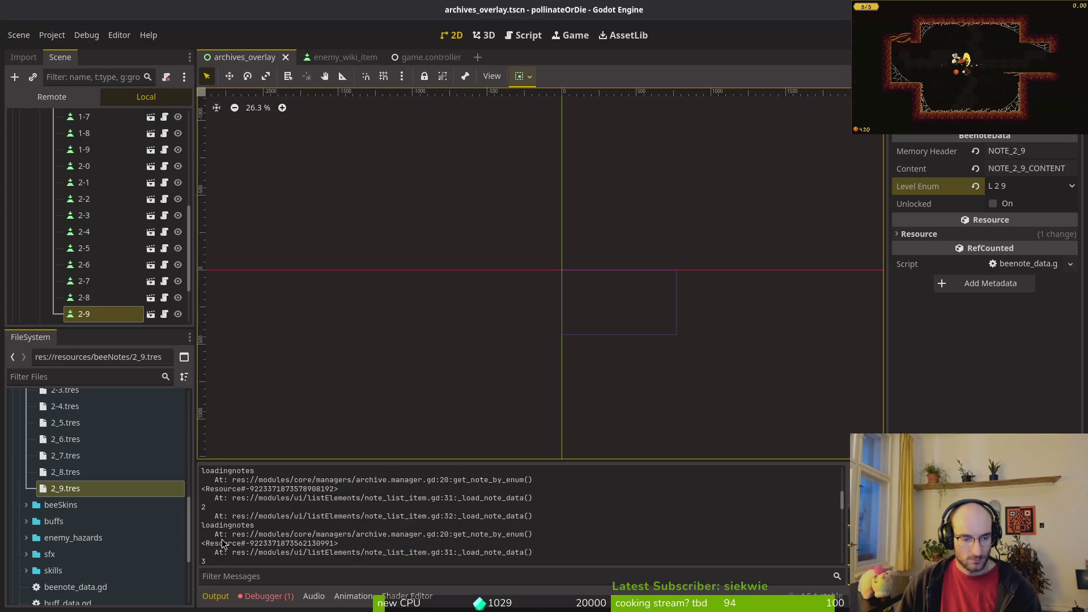
key("F5")
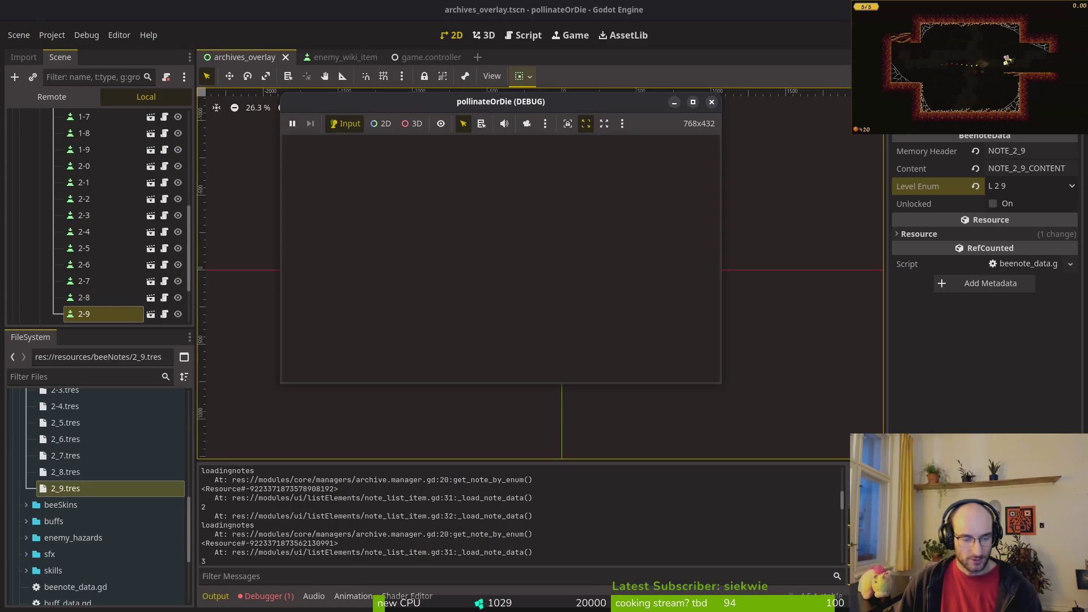
key("alt+Tab")
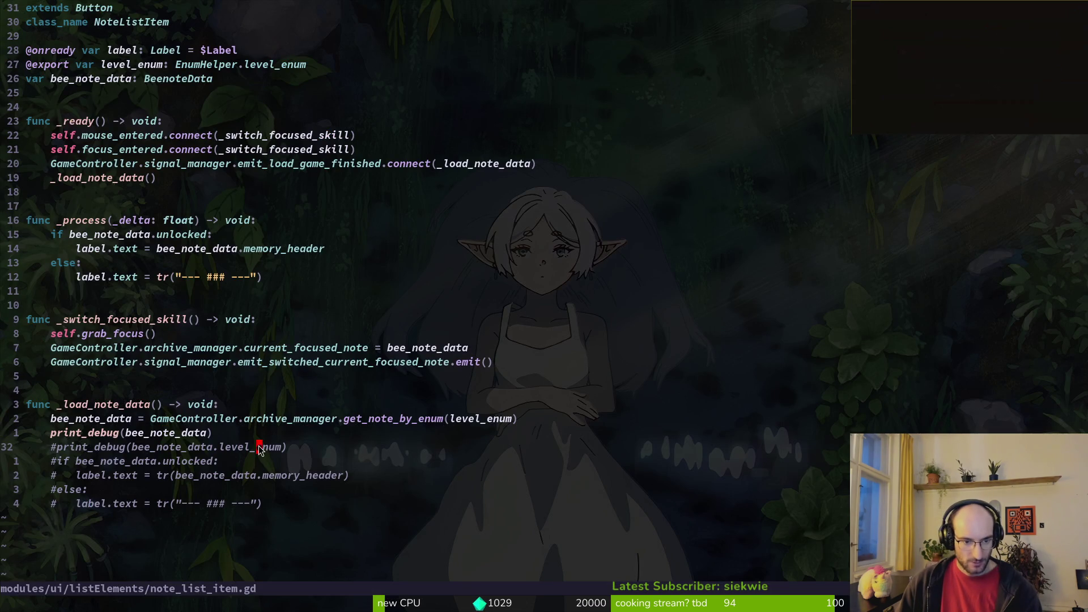
key("j")
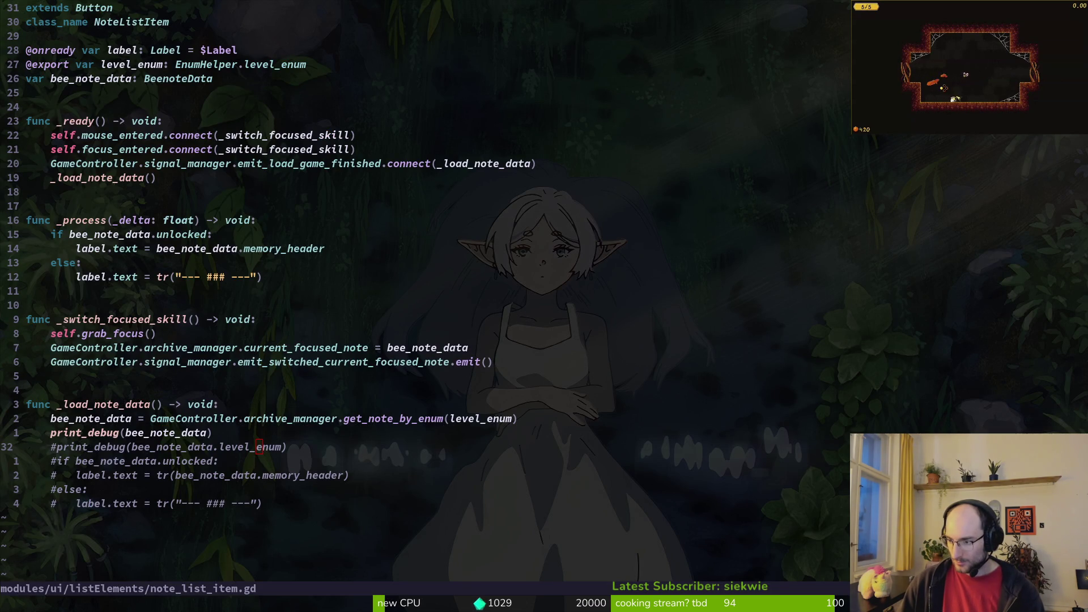
key("alt+Tab")
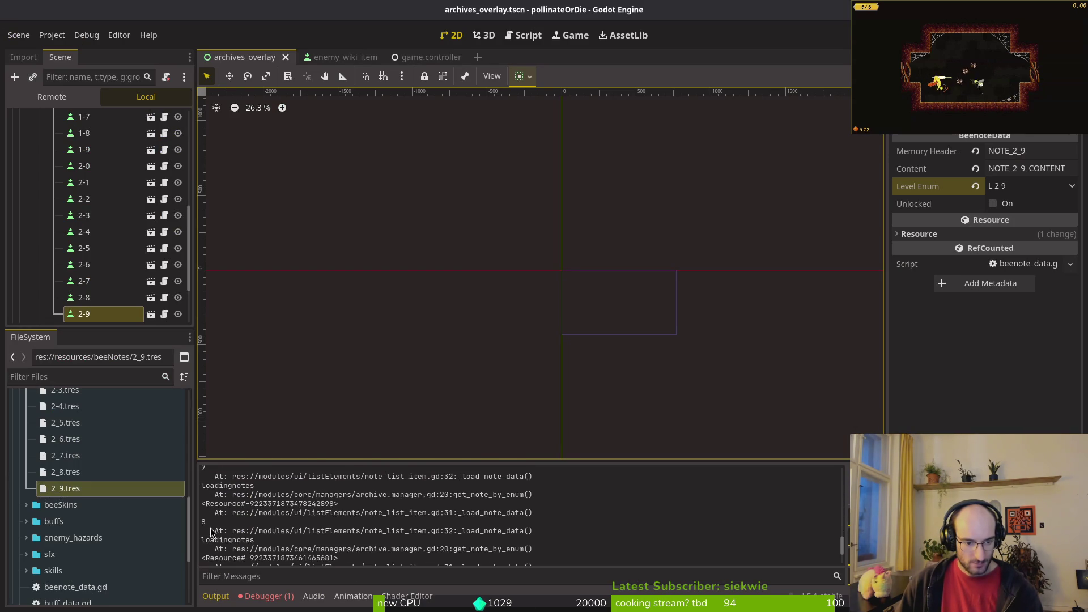
Compare Level Enum for resources 1_8, 1_9 and list items 1-9, 2-0, 2-1, 1-7
scroll(81, 472, "up", 3)
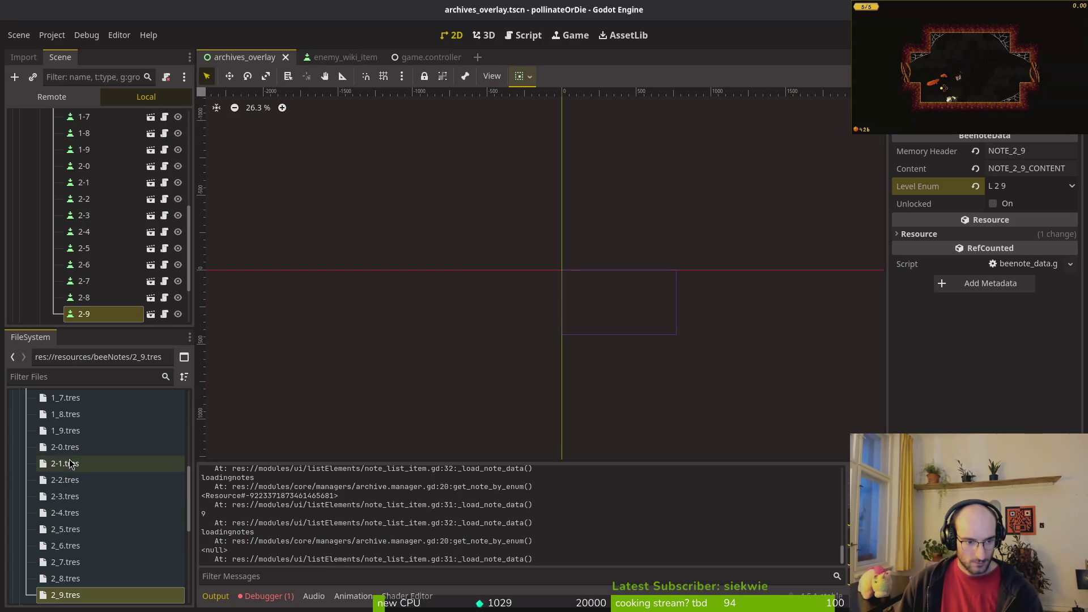
left_click(78, 416)
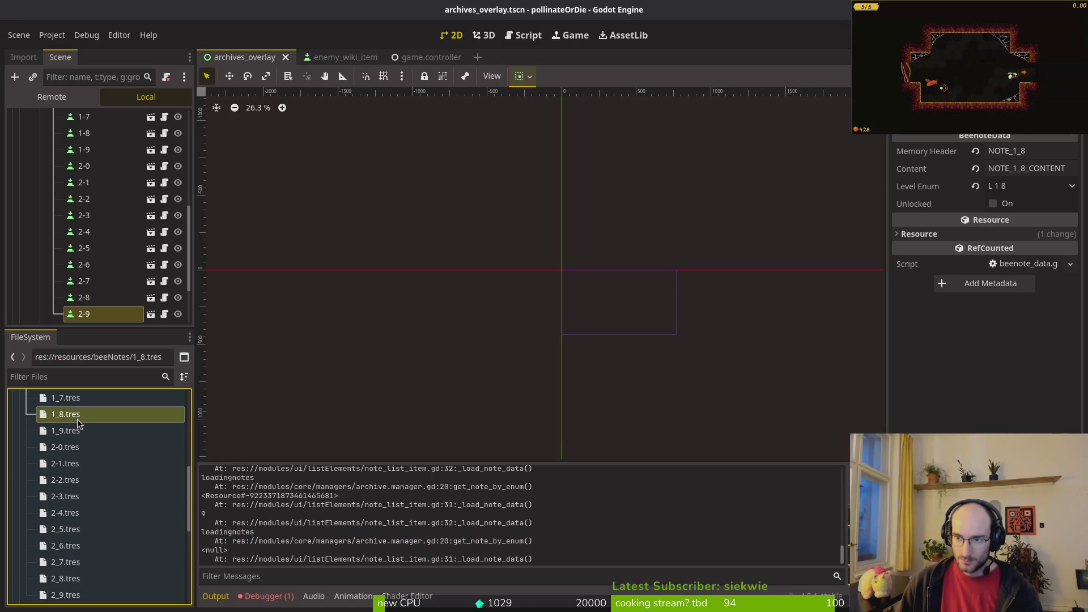
left_click(63, 435)
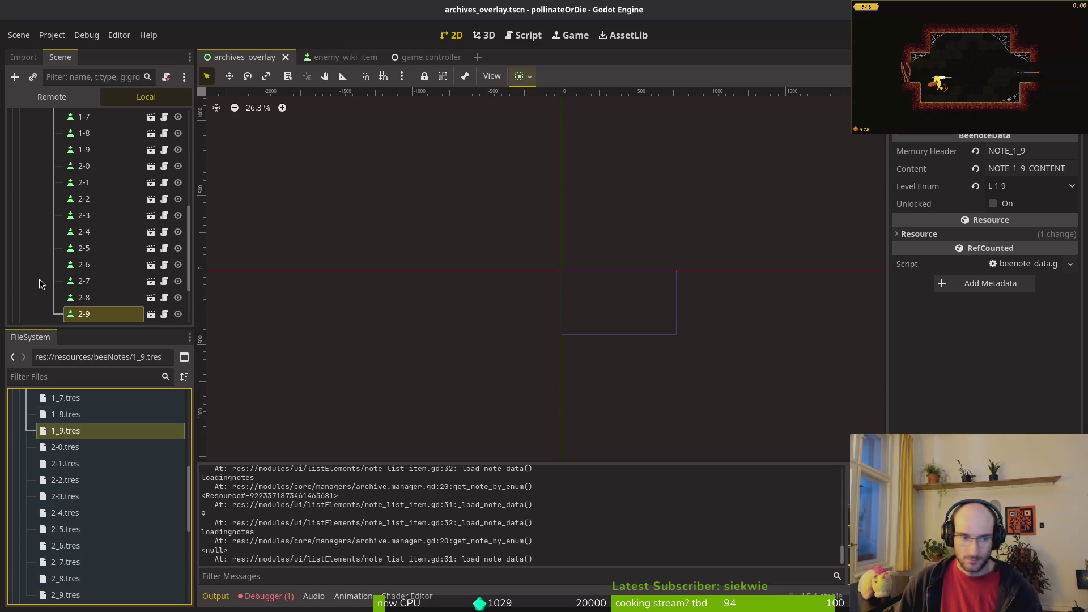
double_click(85, 150)
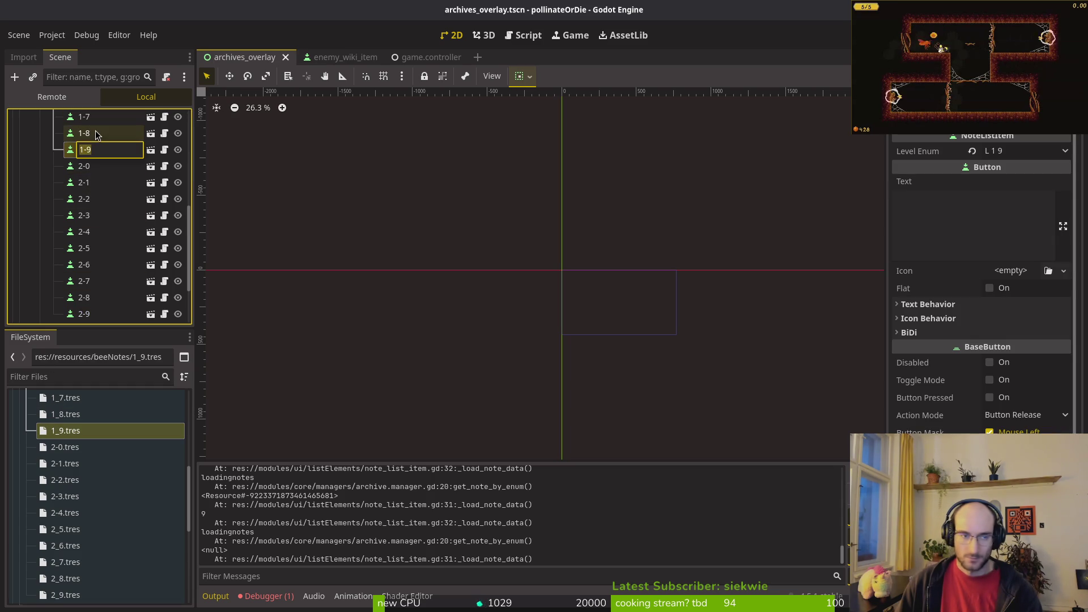
left_click(97, 135)
double_click(90, 166)
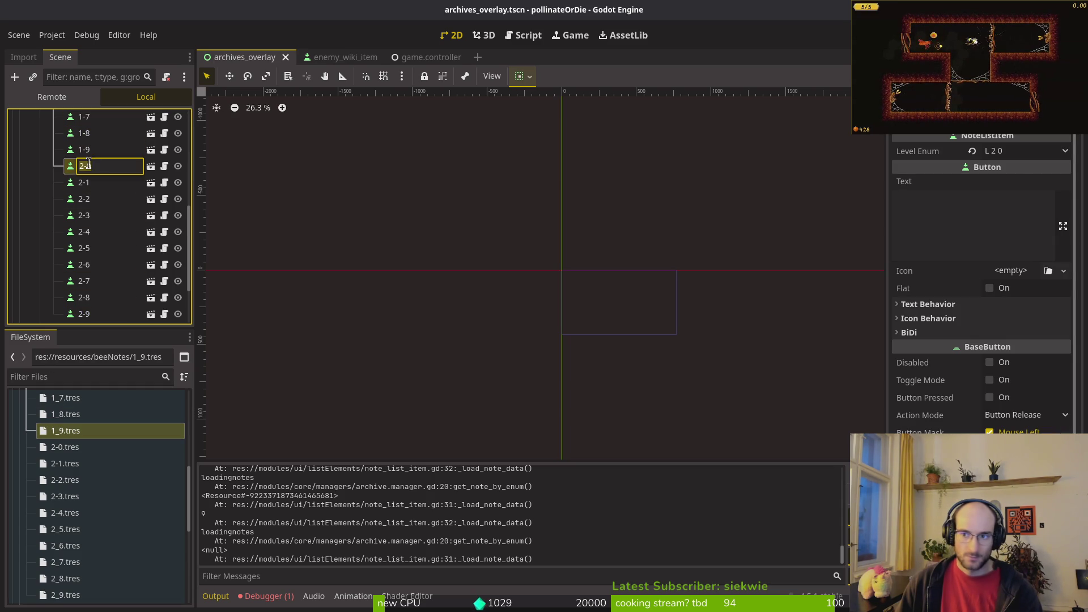
scroll(91, 167, "up", 2)
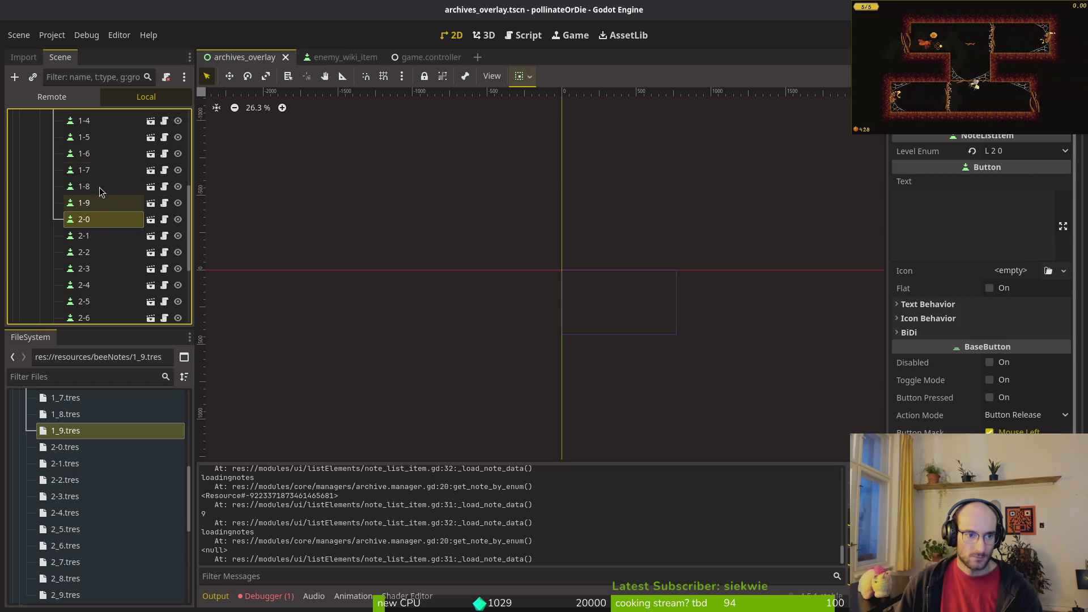
left_click(93, 238)
left_click(93, 238)
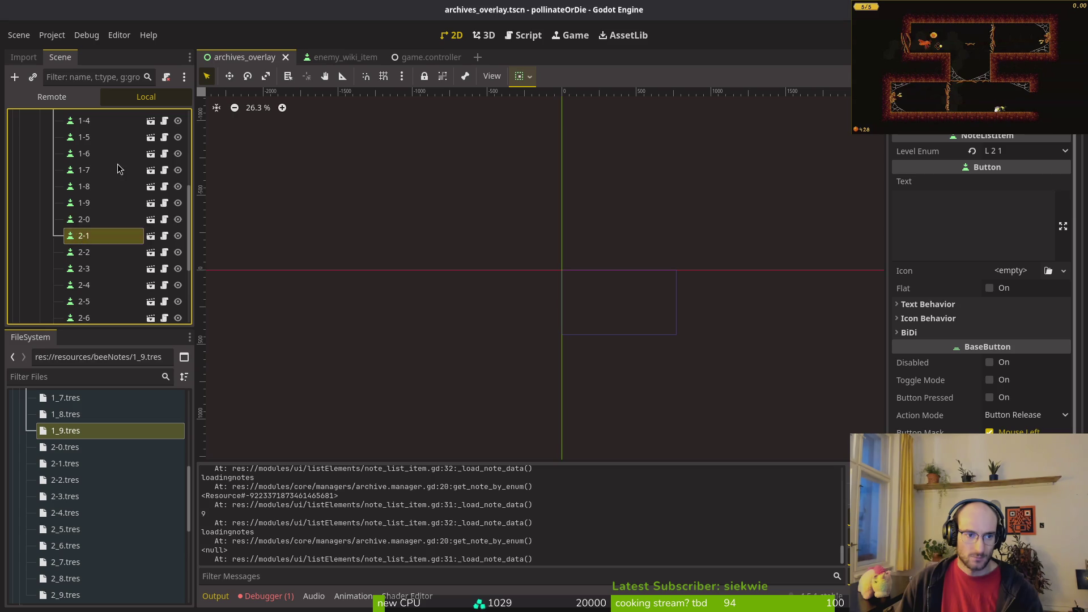
left_click(74, 169)
left_click(74, 169)
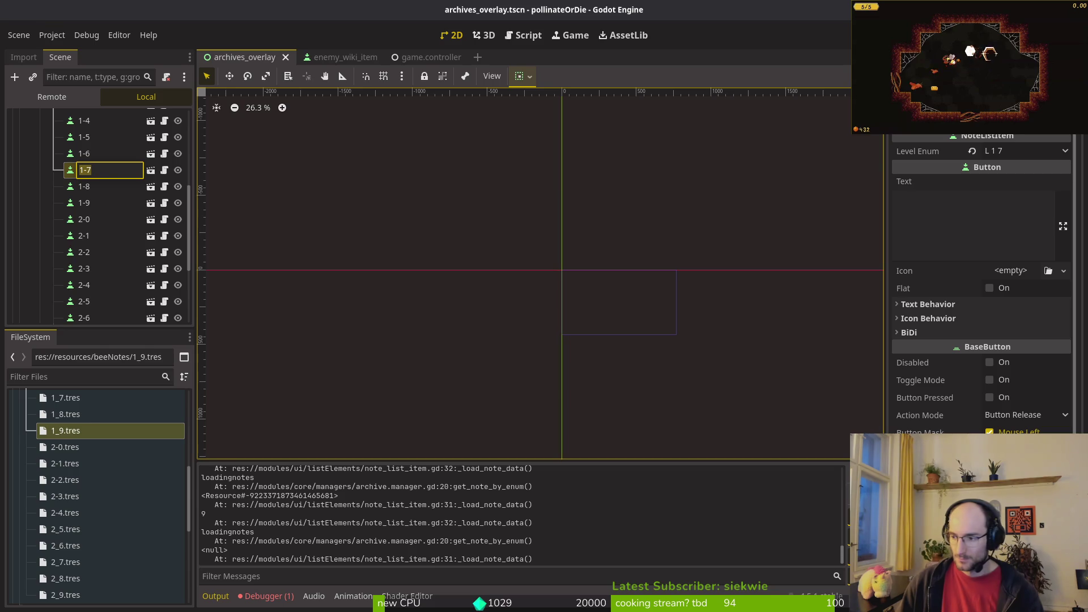
key("alt+Tab")
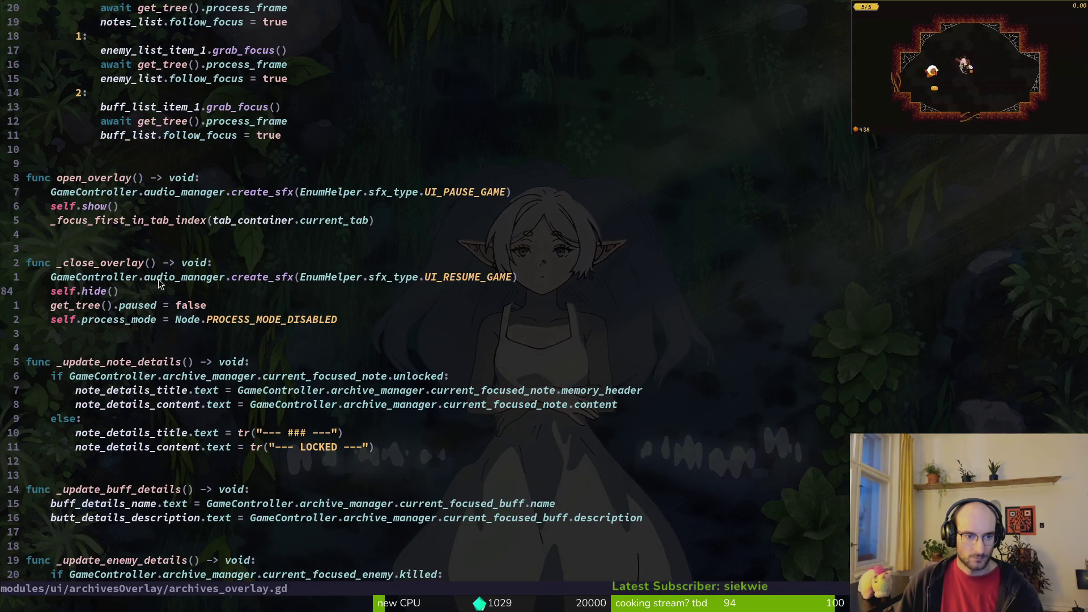
Open archive.manager.gd, delete the sttingup debug print line, and save
key("ctrl+p")
type("arch")
key("Return")
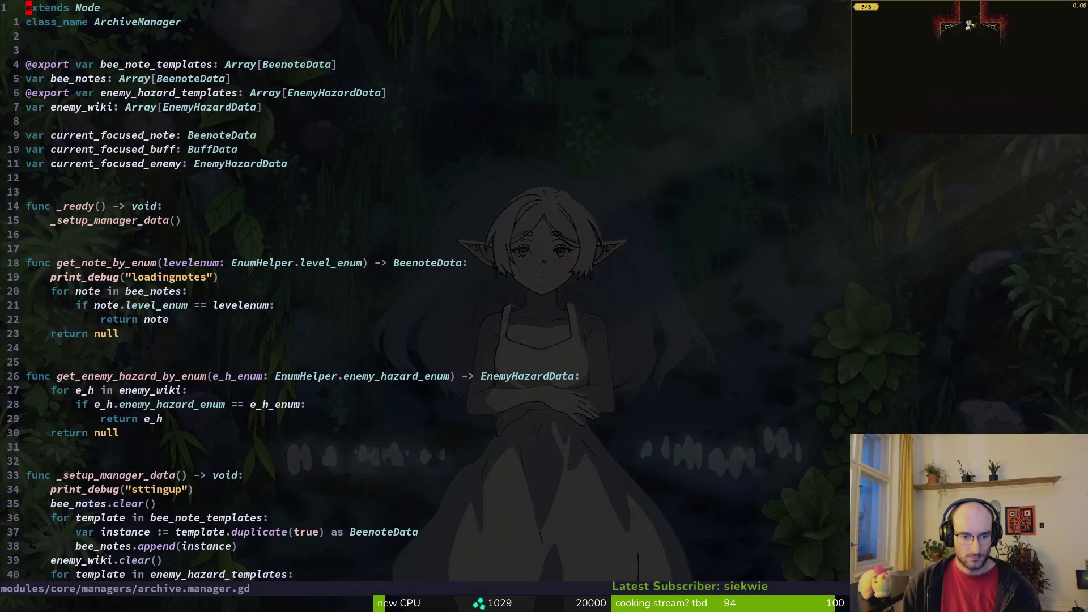
left_click(177, 277)
key("shift+v")
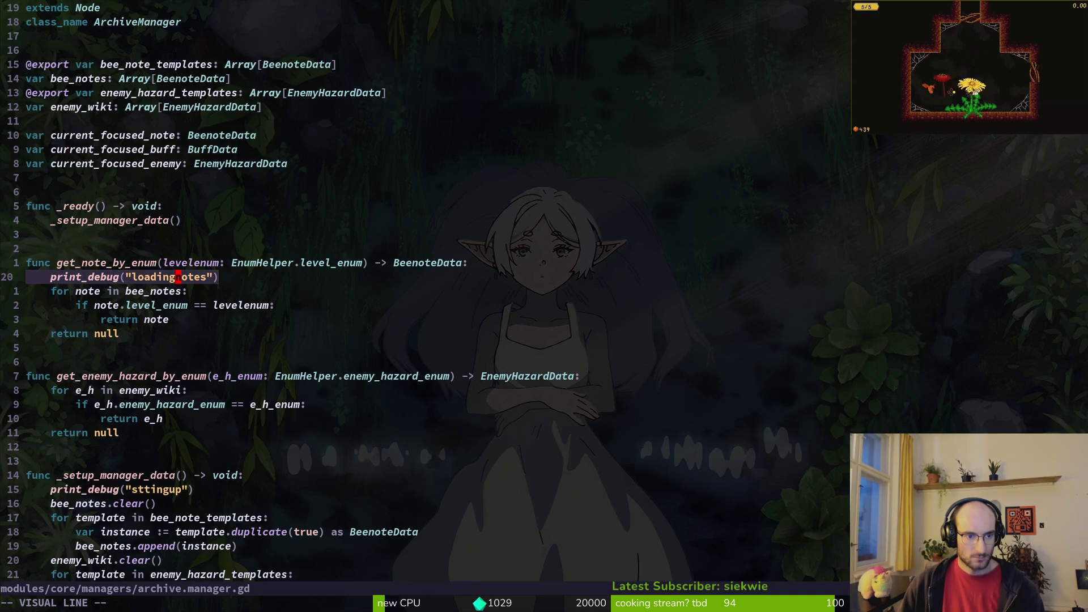
key("Escape")
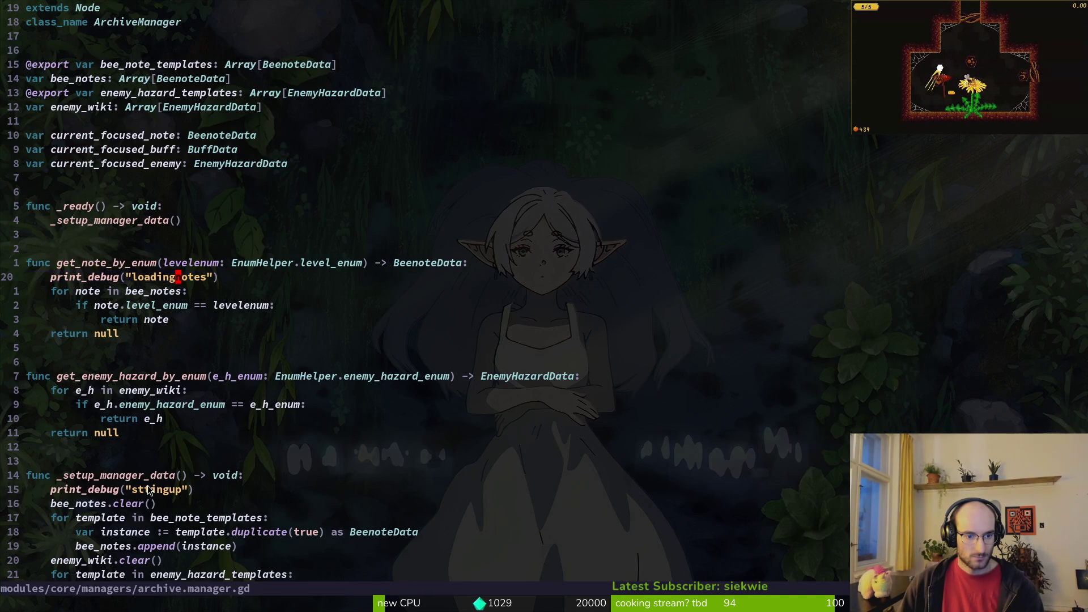
left_click(153, 489)
key("d")
key("d")
type(":w")
key("Return")
Delete the loadingnotes debug print line and save archive.manager.gd
left_click(142, 241)
left_click(141, 249)
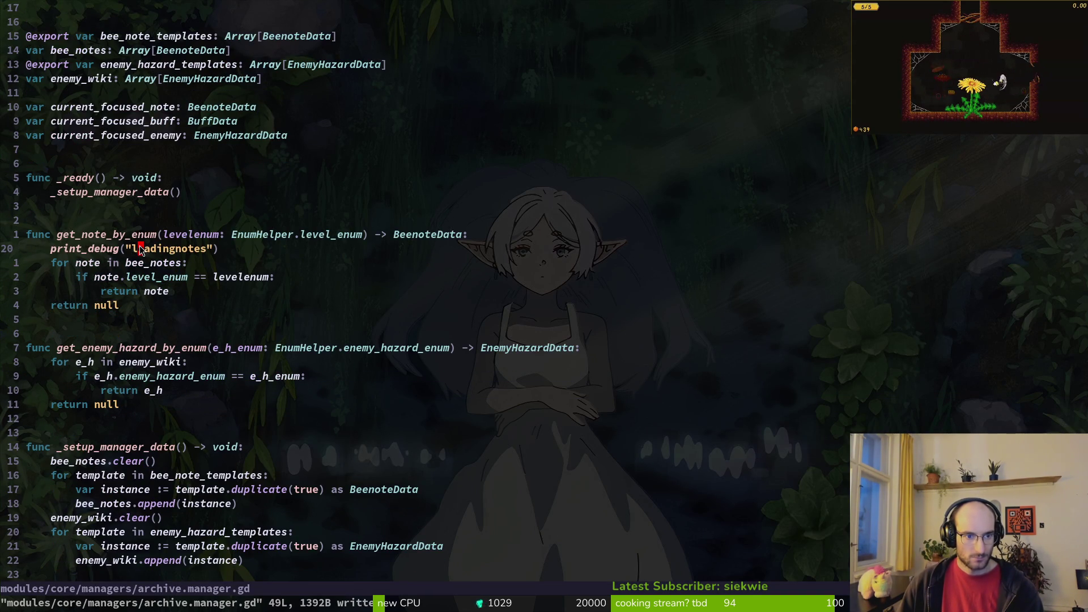
key("d")
key("d")
type(":w")
key("Return")
Grep the project for get_note_by_enum and inspect its match in level.gd
left_click(153, 264)
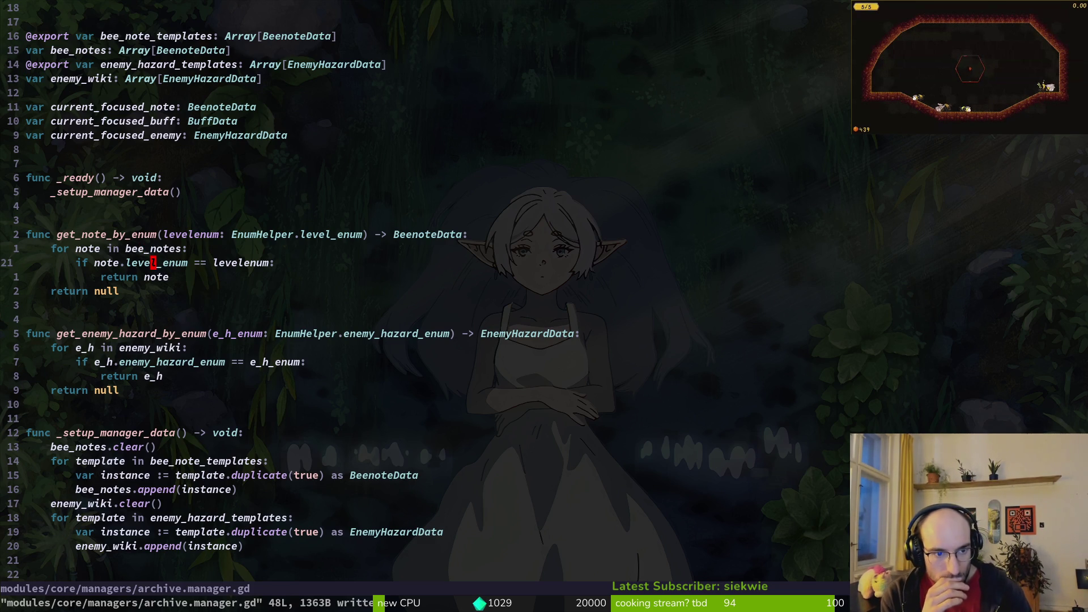
key("ctrl+6")
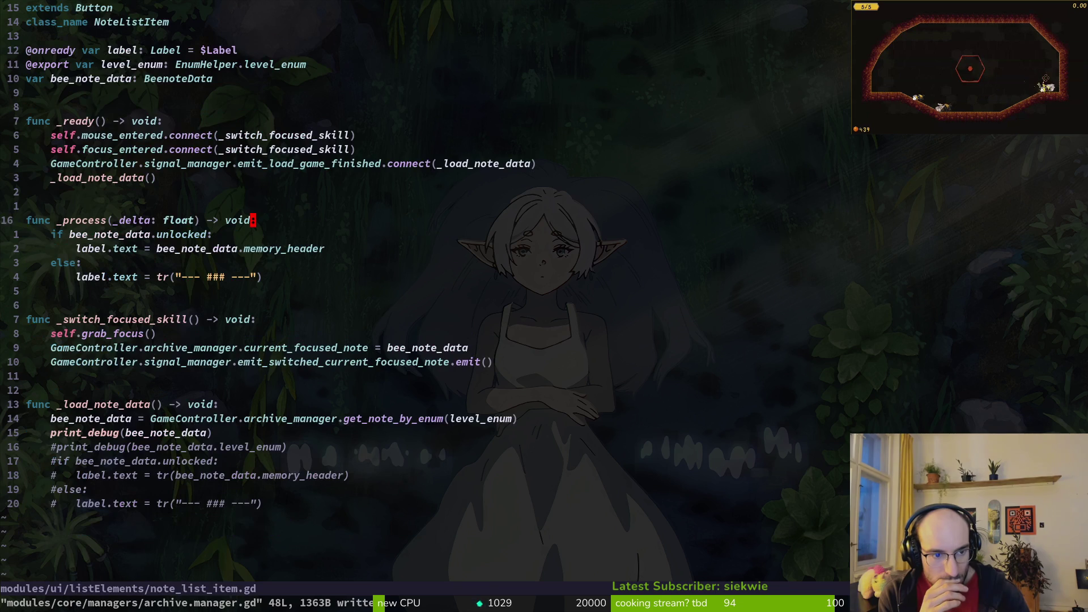
key("ctrl+6")
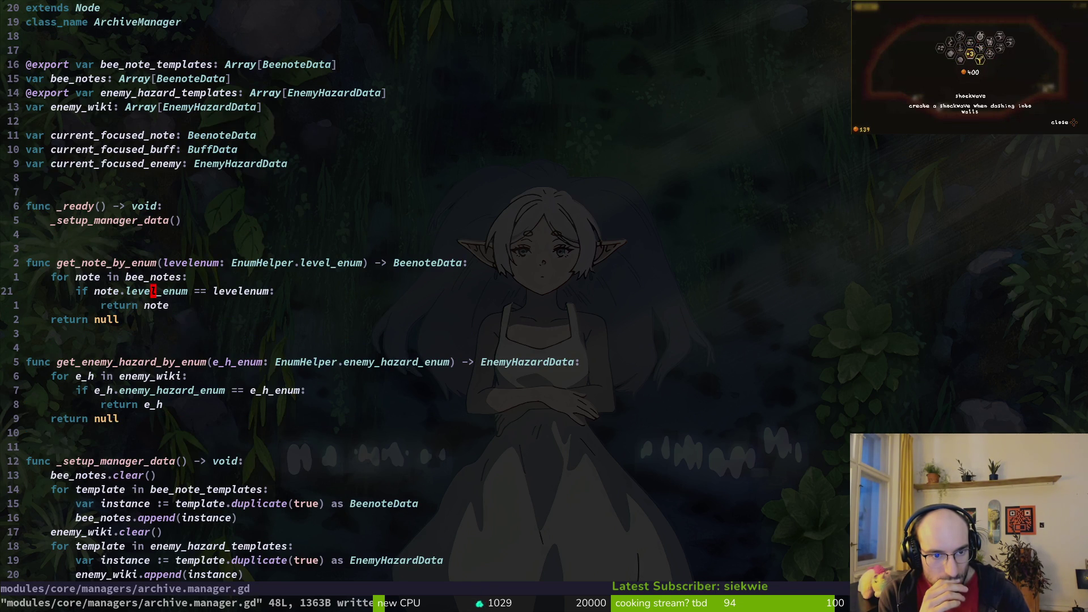
key("k")
key("k")
key("space")
type("fg")
type("get_note_by_enum")
key("Return")
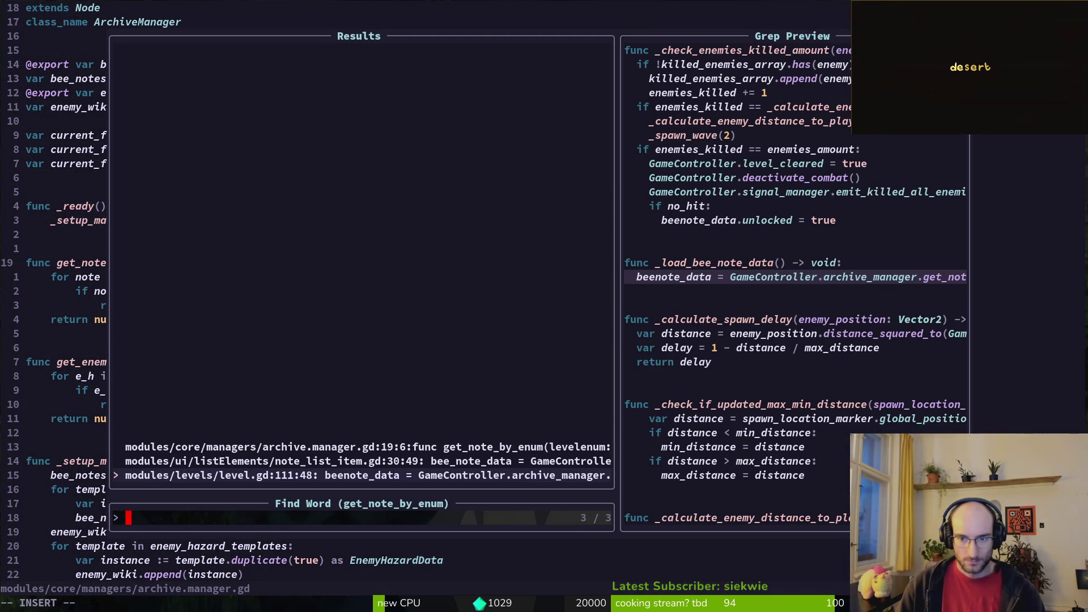
key("Return")
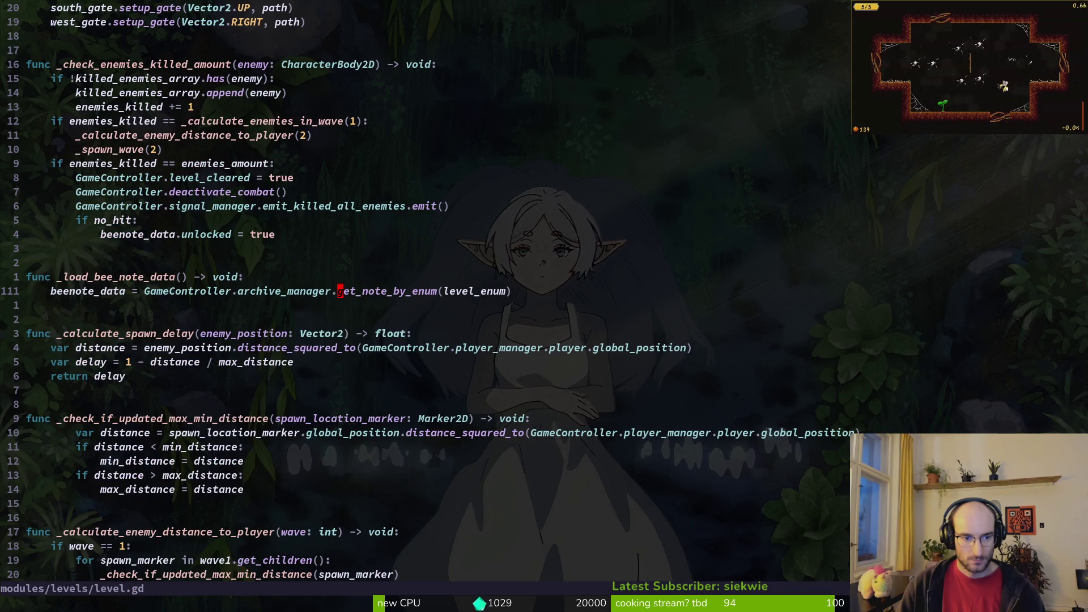
key("shift+v")
key("k")
key("Escape")
Search for _load_bee_note_data, view its line-41 call, then return to get_note_by_enum
key("b")
key("b")
key("b")
key("space")
key("s")
key("w")
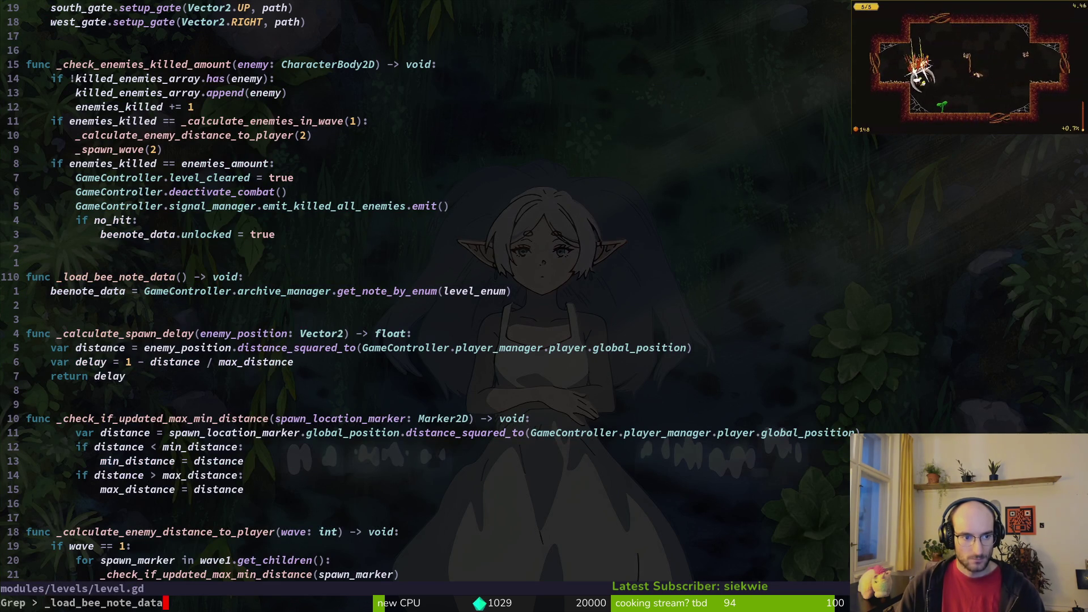
key("Return")
key("Up")
key("Down")
key("Return")
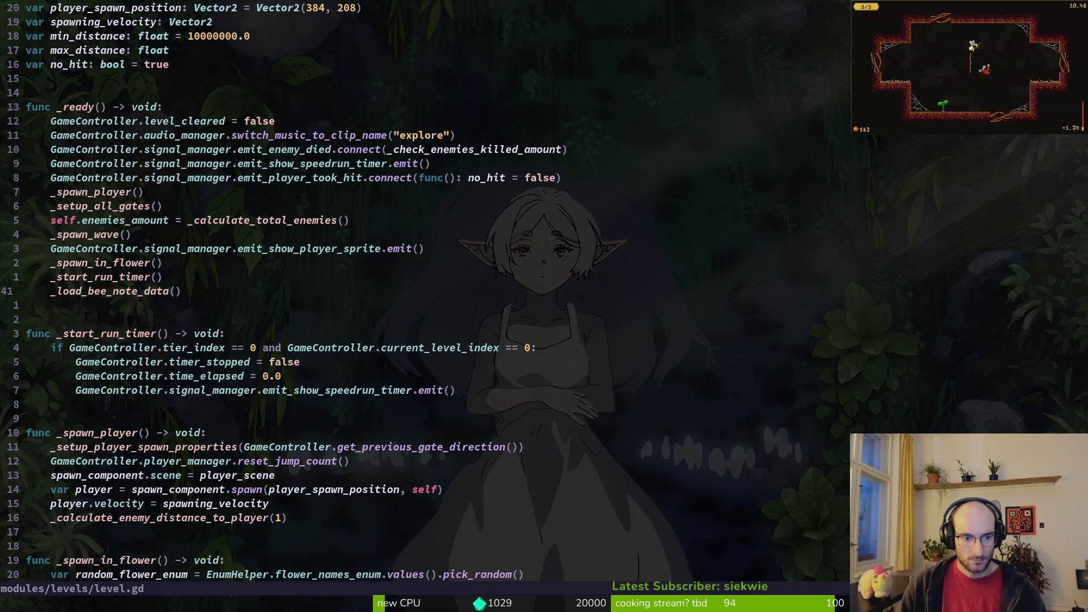
key("ctrl+o")
key("ctrl+o")
key("ctrl+o")
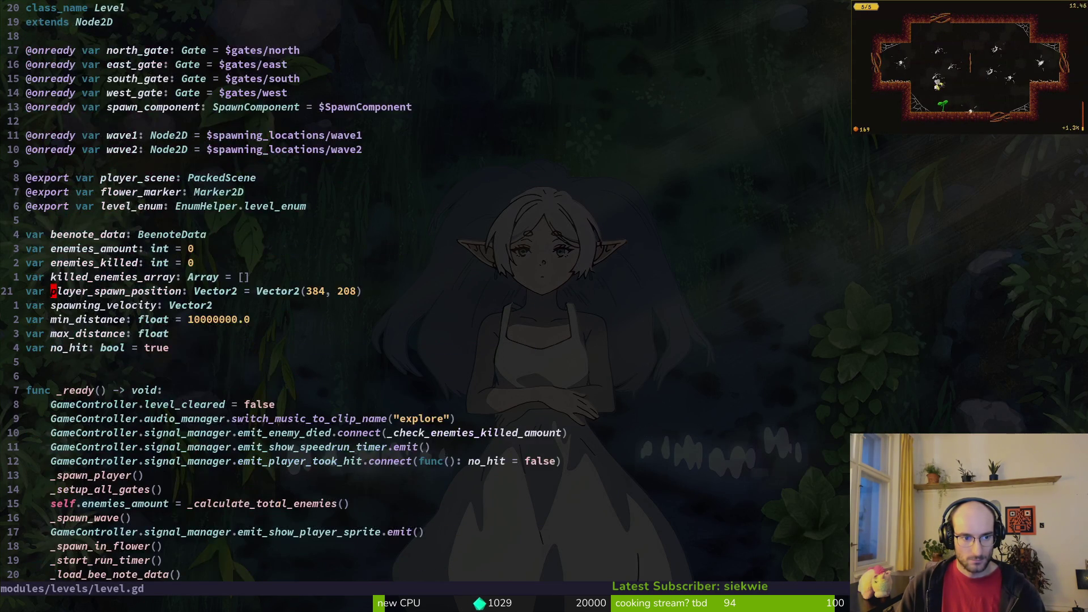
Find get_note_by_enum's use in note_list_item.gd, save that file, and return to Godot
key("space")
key("f")
key("w")
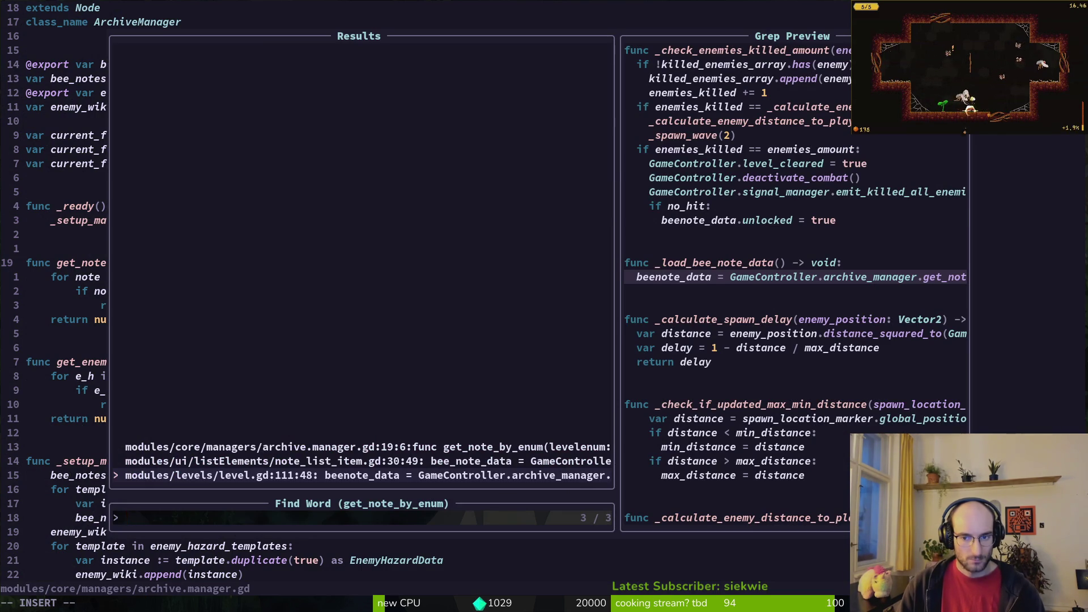
key("Up")
key("Return")
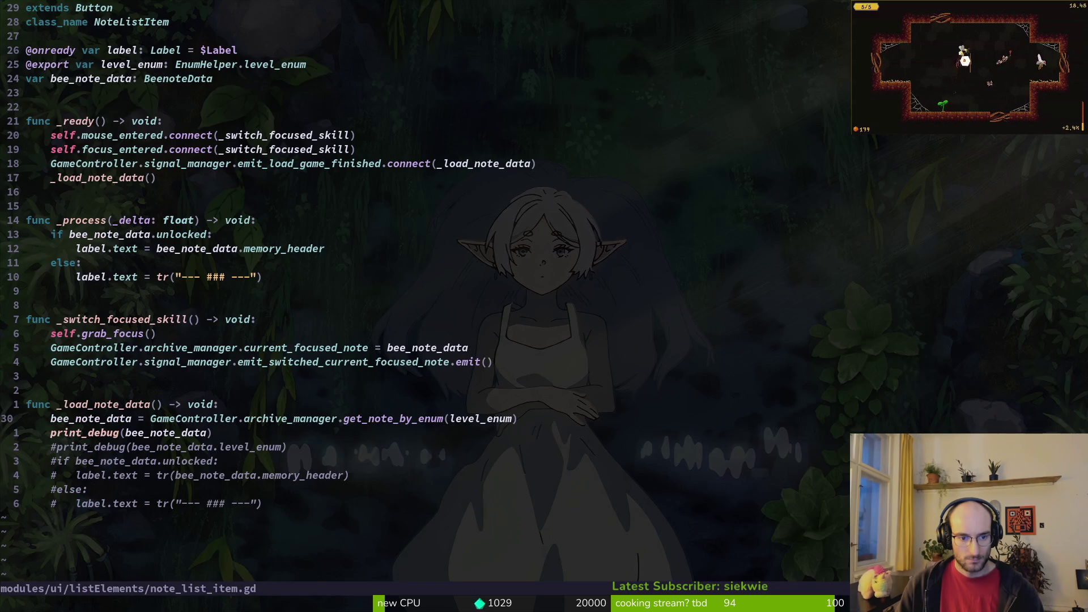
key("j")
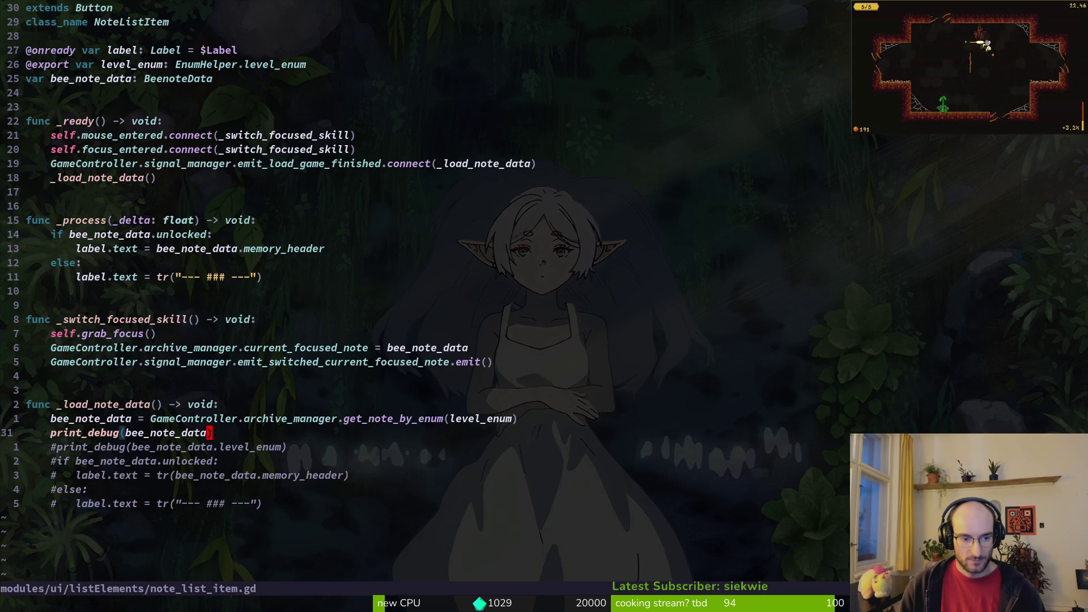
type(":w")
key("Return")
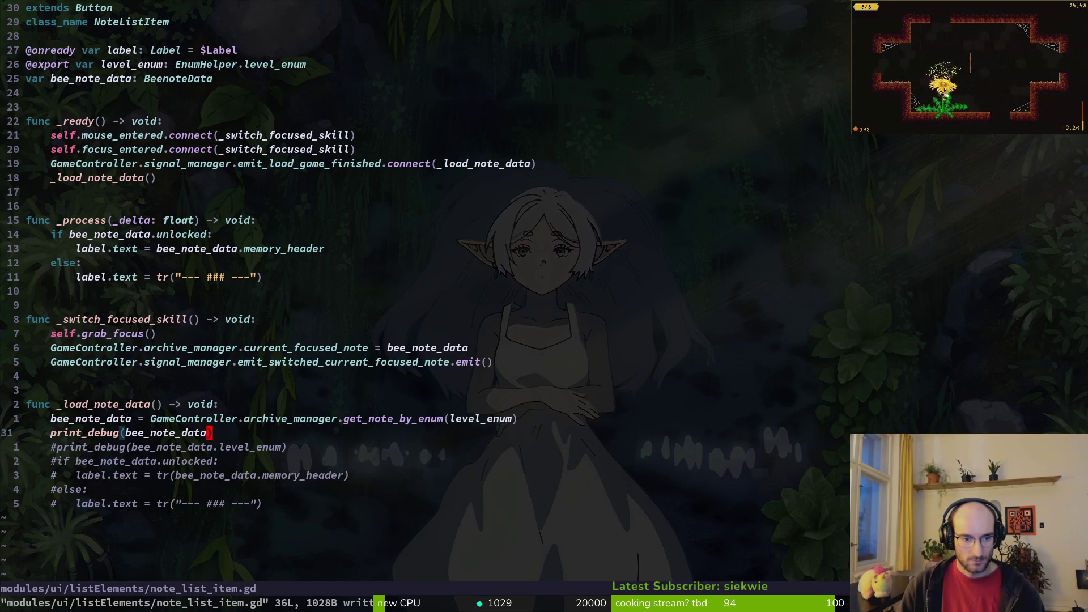
key("alt+Tab")
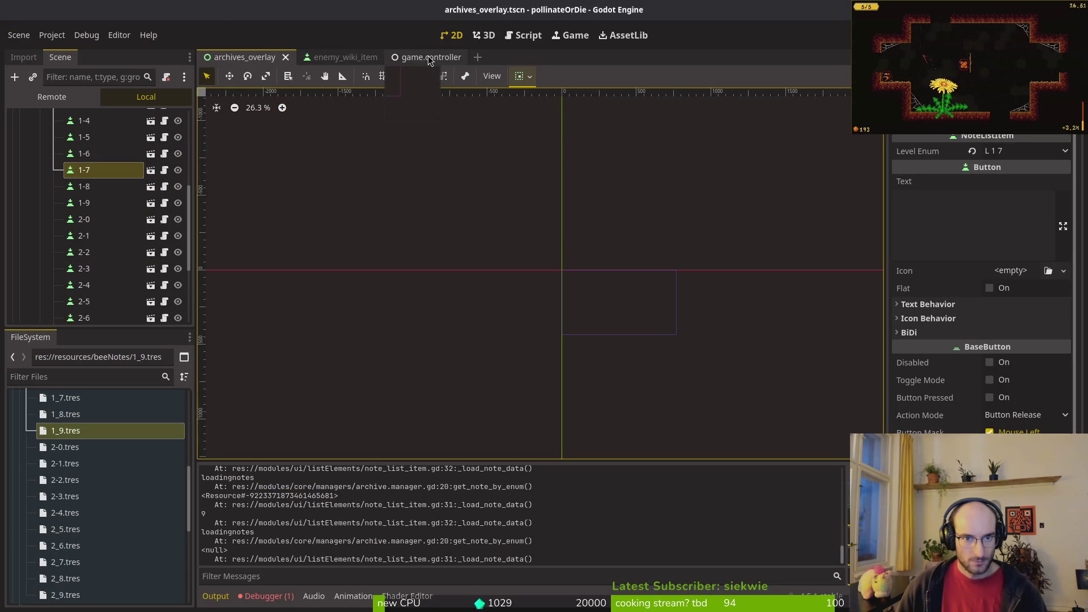
Open game.controller and inspect archiveManager's Bee Note Templates array and the 2-0.tres note
left_click(396, 58)
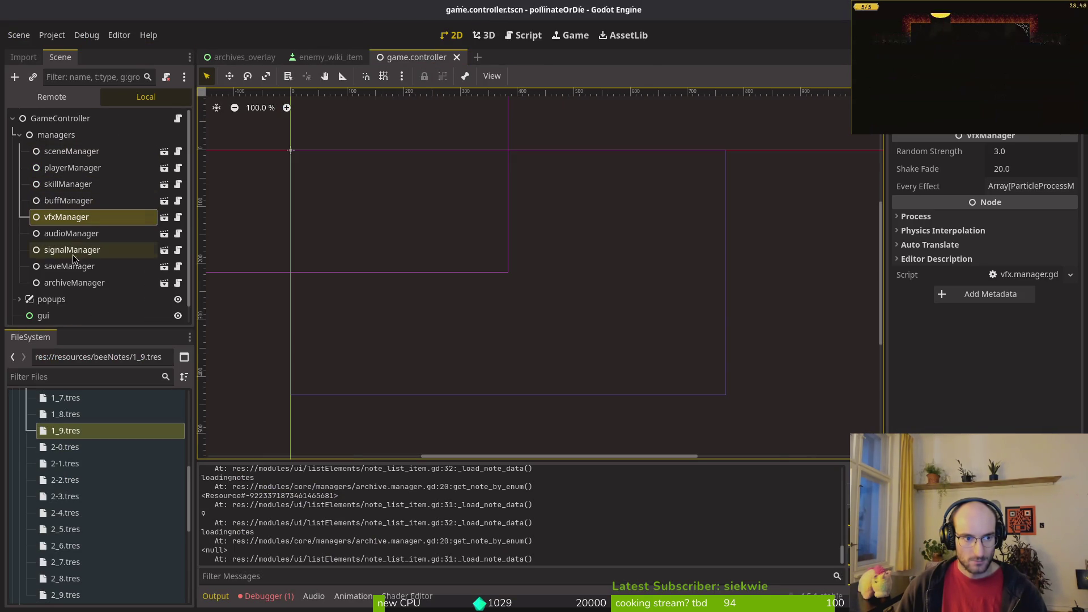
left_click(57, 282)
left_click(1059, 151)
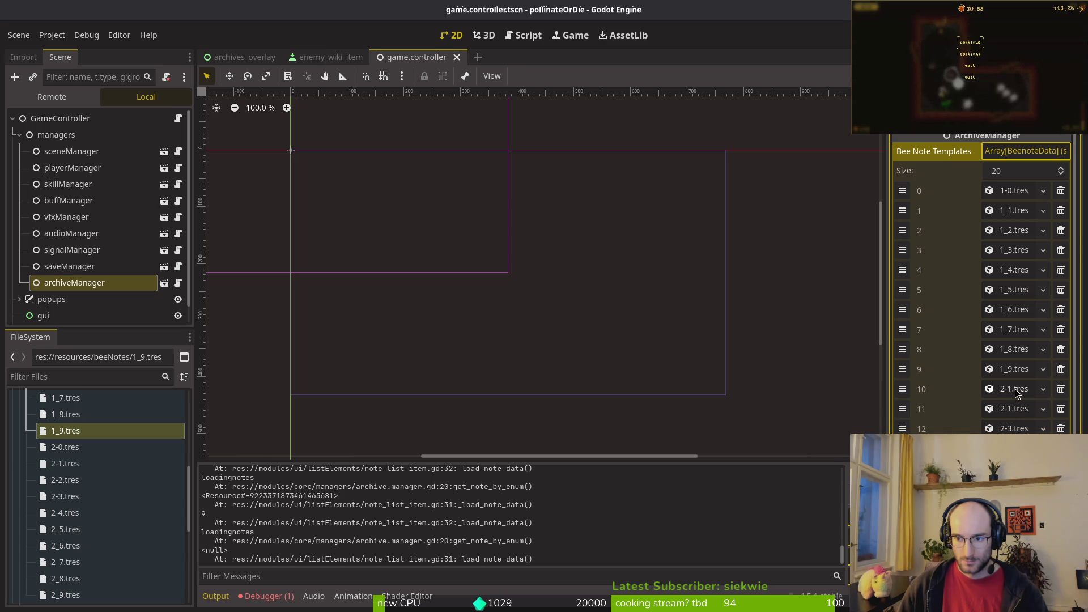
left_click(84, 451)
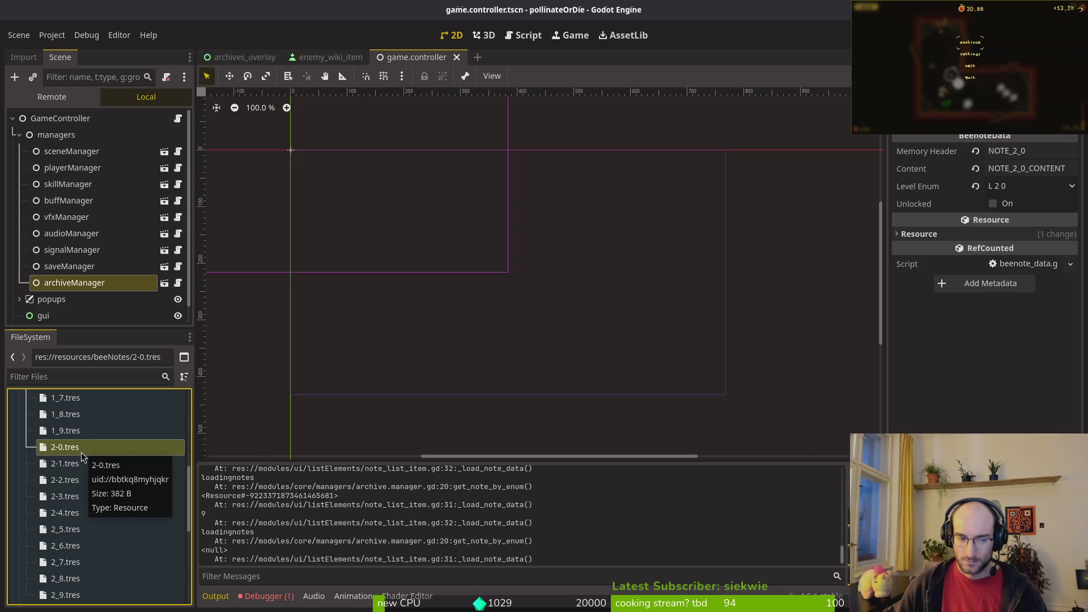
left_click(83, 281)
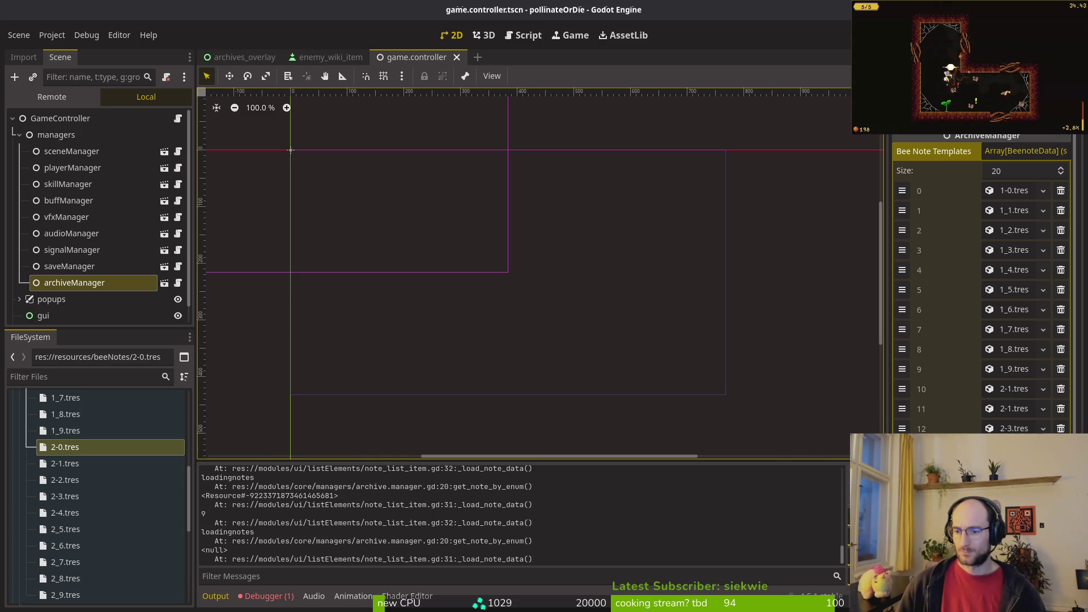
Remove every existing entry from the Bee Note Templates array
left_click(1061, 191)
double_click(1062, 191)
double_click(1063, 191)
double_click(1063, 191)
left_click(1064, 191)
double_click(1066, 191)
double_click(1068, 191)
left_click(1068, 191)
double_click(1068, 191)
left_click(1068, 191)
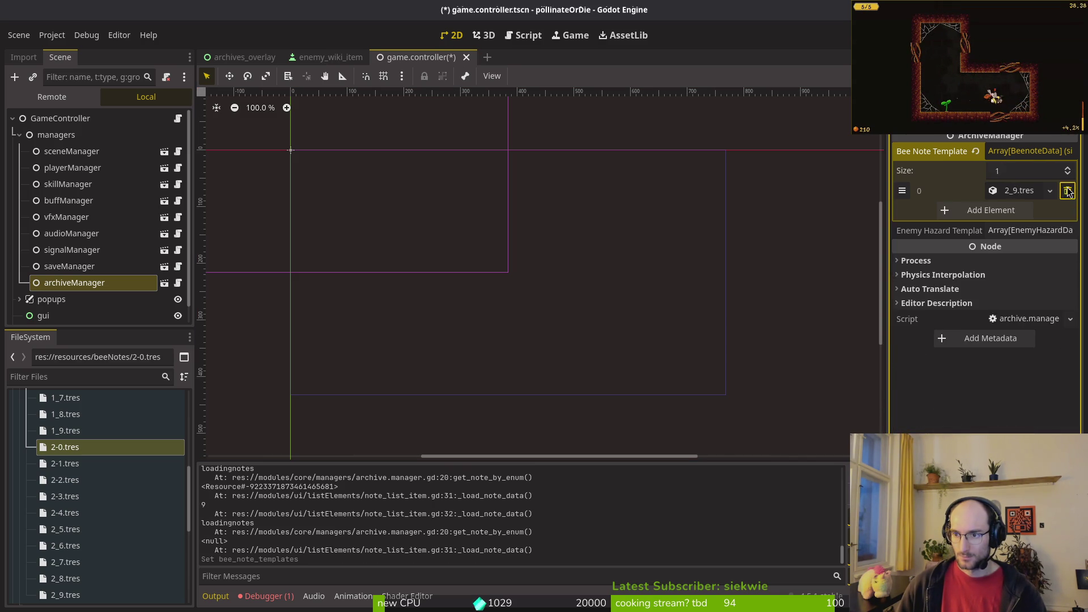
left_click(1068, 191)
Fill Bee Note Templates with notes 1-0.tres through 2-9.tres in order, save, and run the game
scroll(111, 438, "up", 3)
scroll(102, 442, "up", 5)
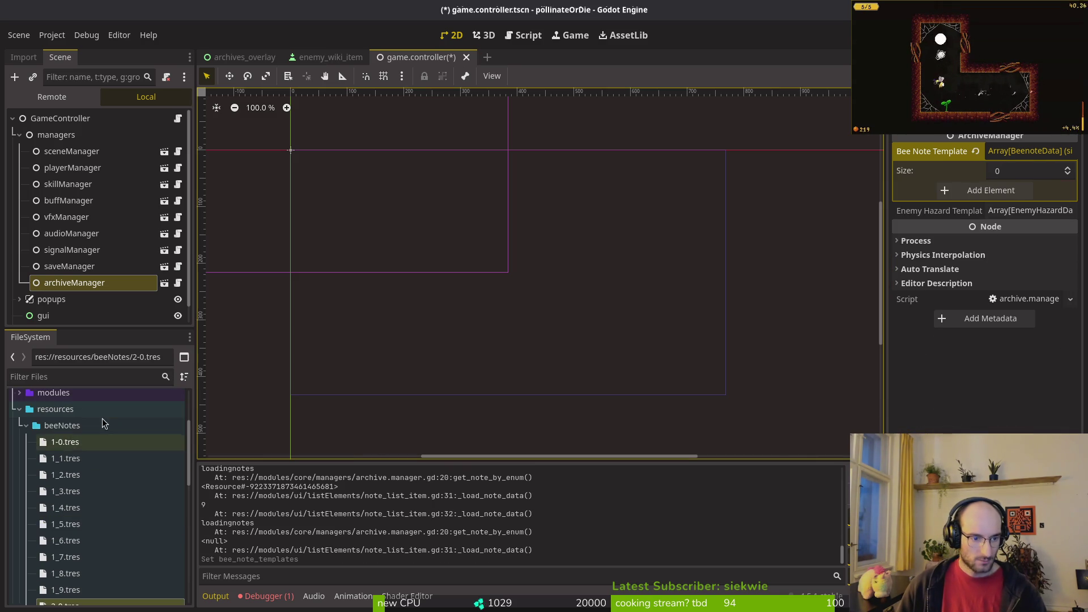
left_click(74, 445)
scroll(102, 482, "down", 5)
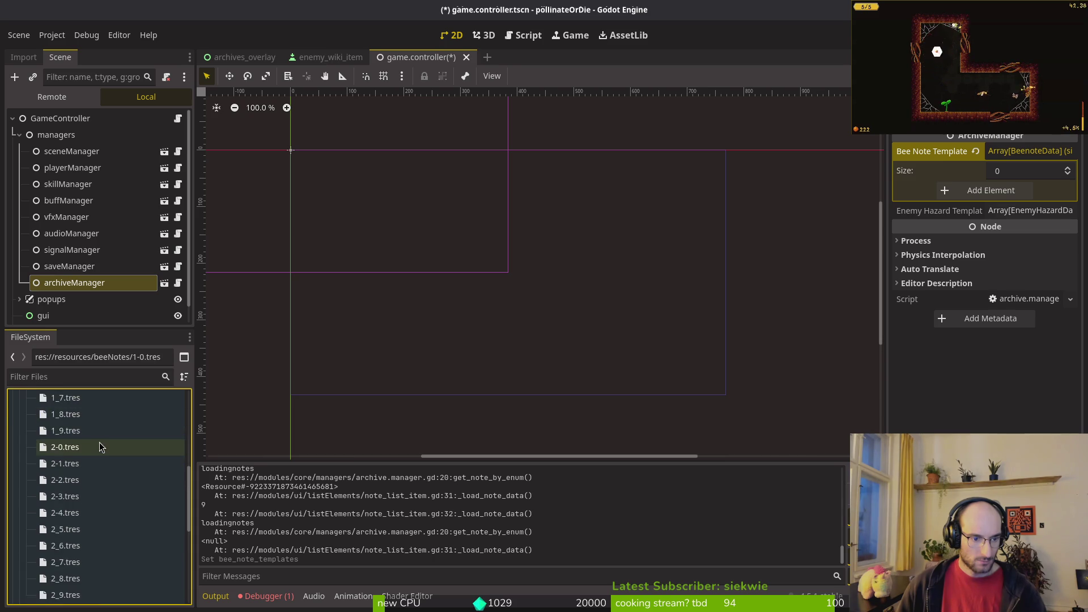
left_click(77, 513, "shift")
left_click_drag(76, 465, 990, 195)
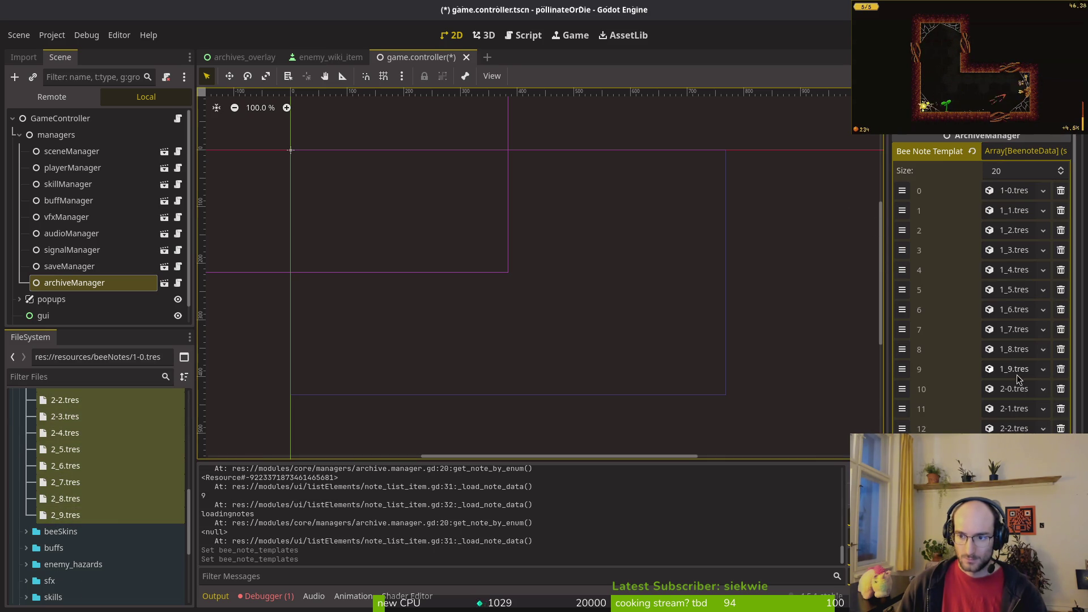
key("ctrl+s")
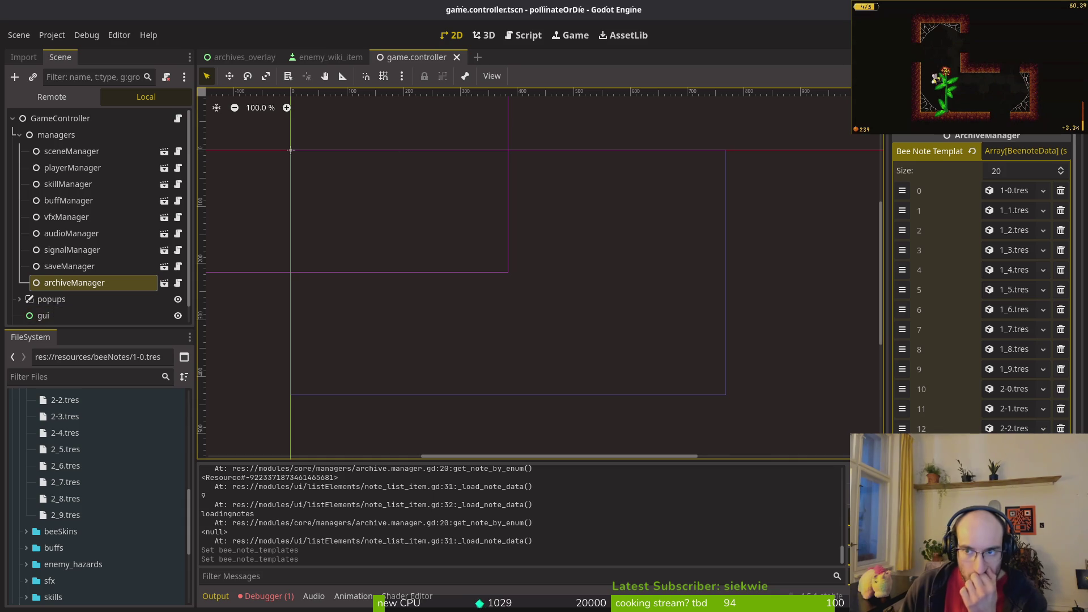
key("F5")
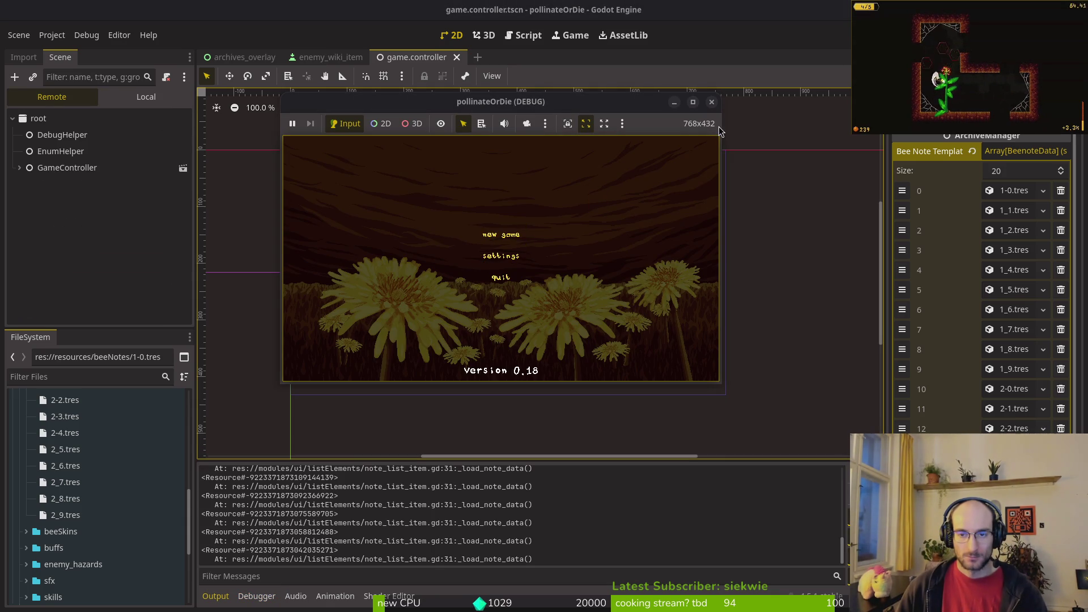
Close the game, delete the print_debug(bee_note_data) line in note_list_item.gd, and rerun
left_click(711, 102)
key("alt+Tab")
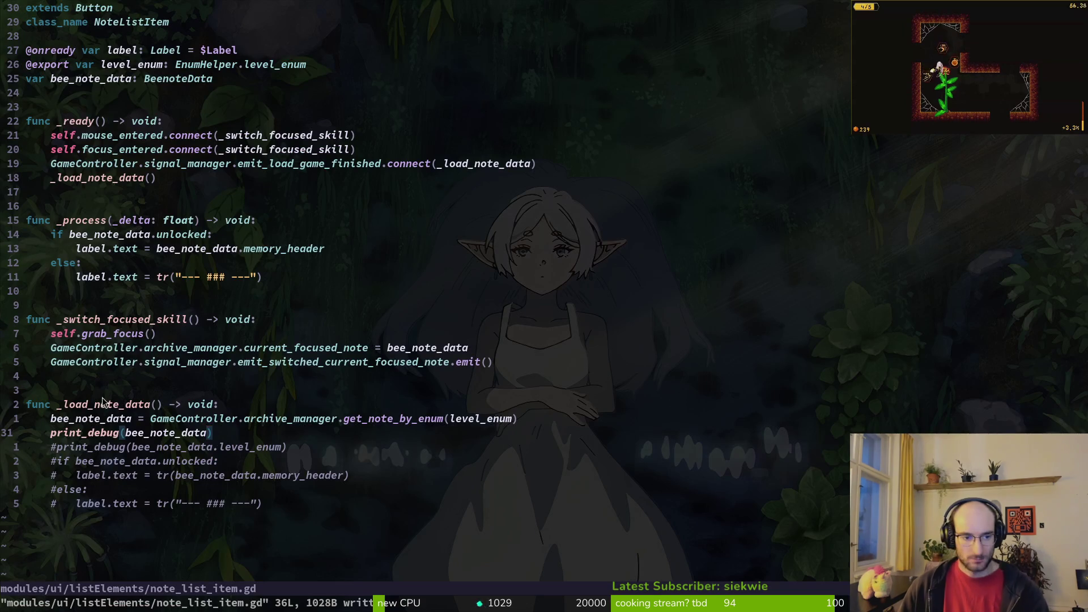
key("d")
key("d")
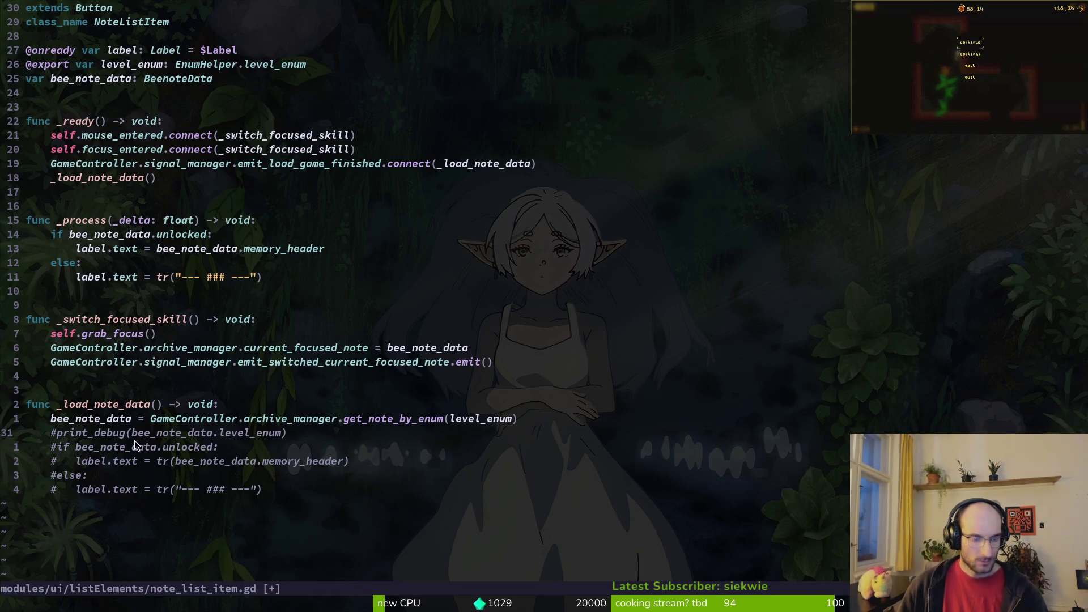
key("u")
key("u")
key("u")
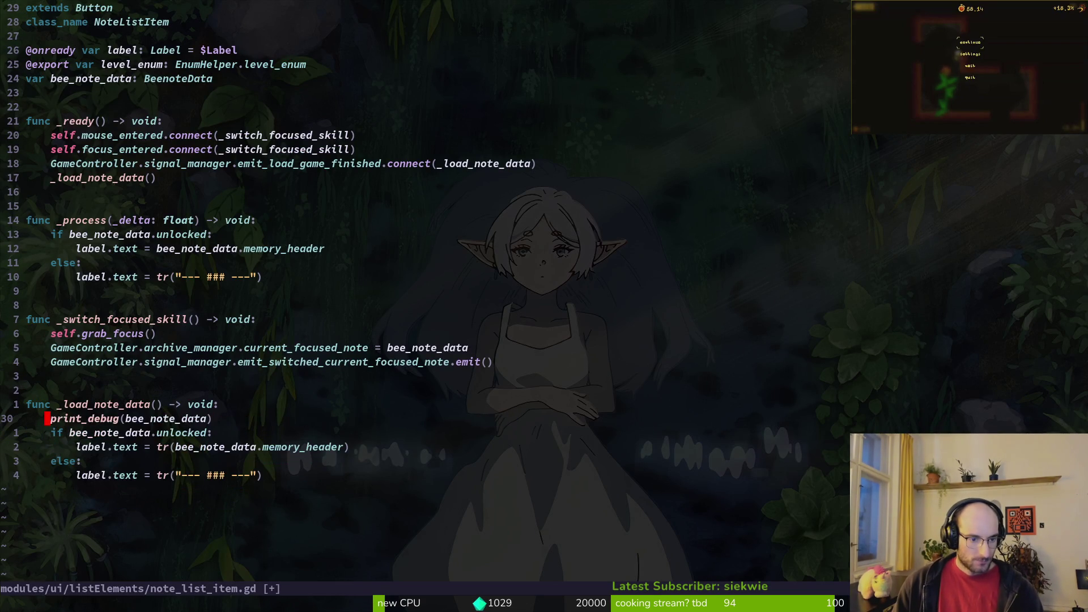
key("ctrl+r")
key("ctrl+r")
key("alt+Tab")
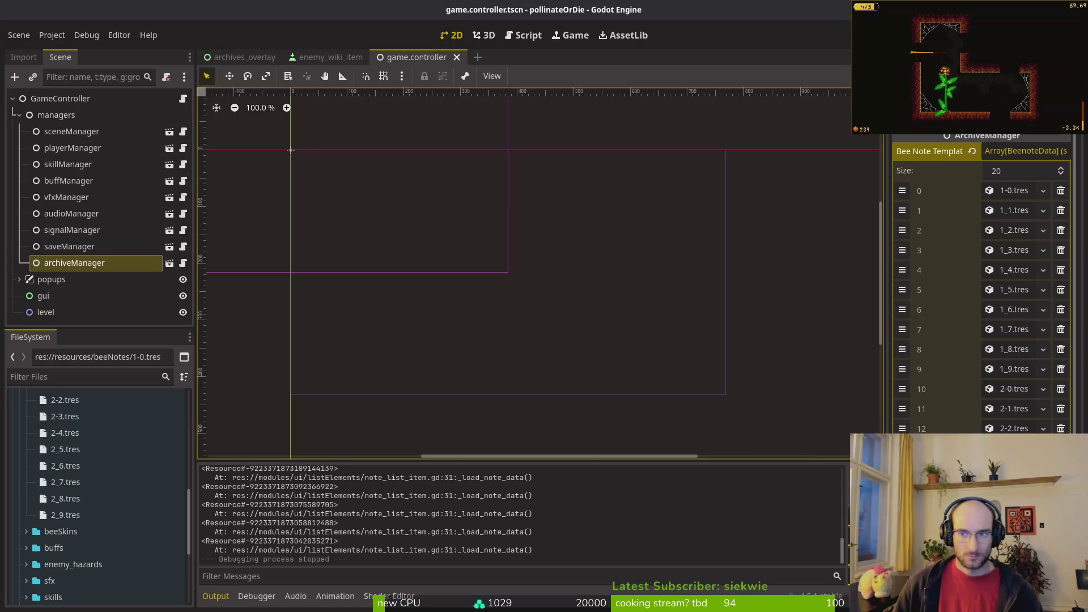
key("F5")
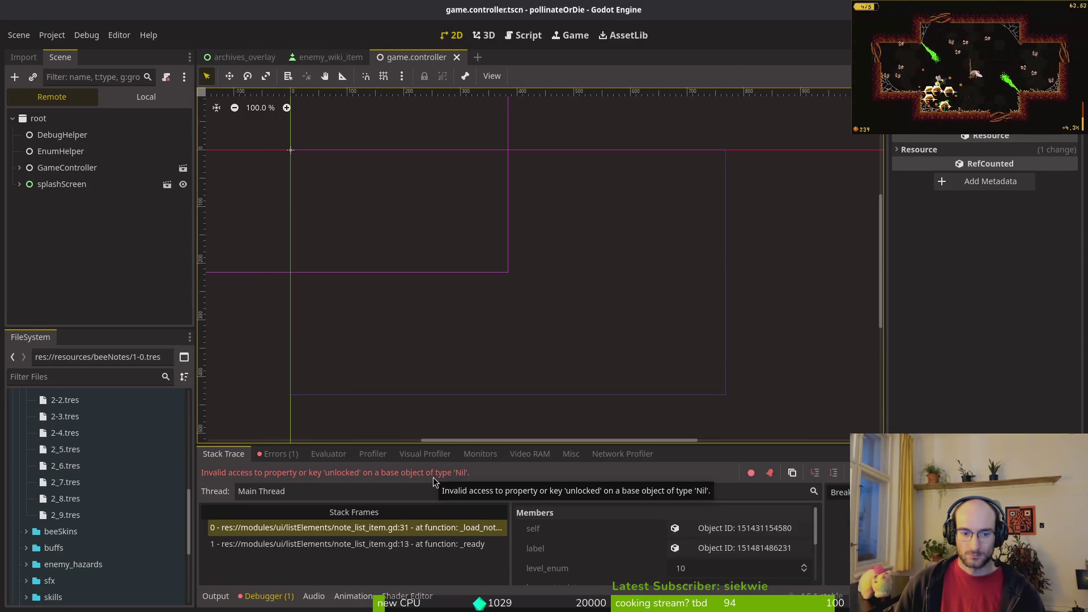
Restore the script without print_debug lines, save it, and launch the game again
key("alt+Tab")
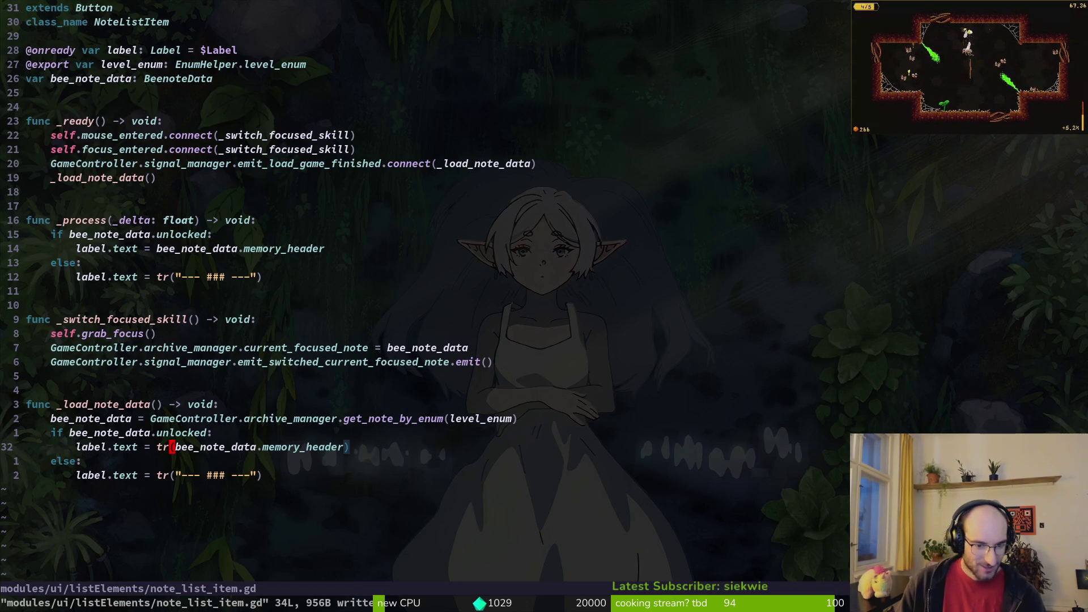
key("u")
key("u")
key("u")
key("u")
key("u")
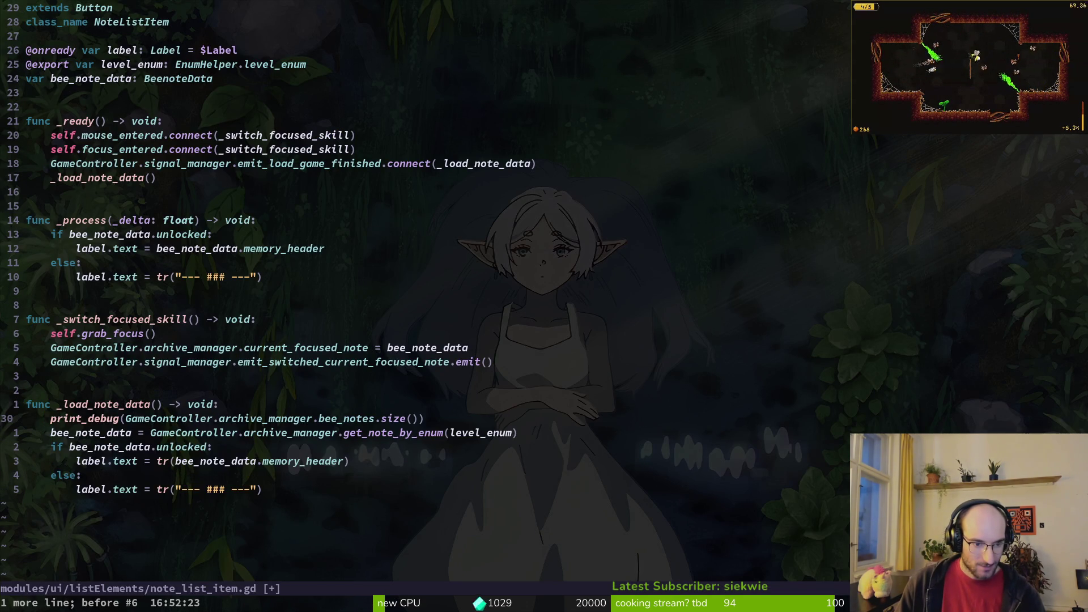
key("ctrl+r")
key("ctrl+r")
key("ctrl+r")
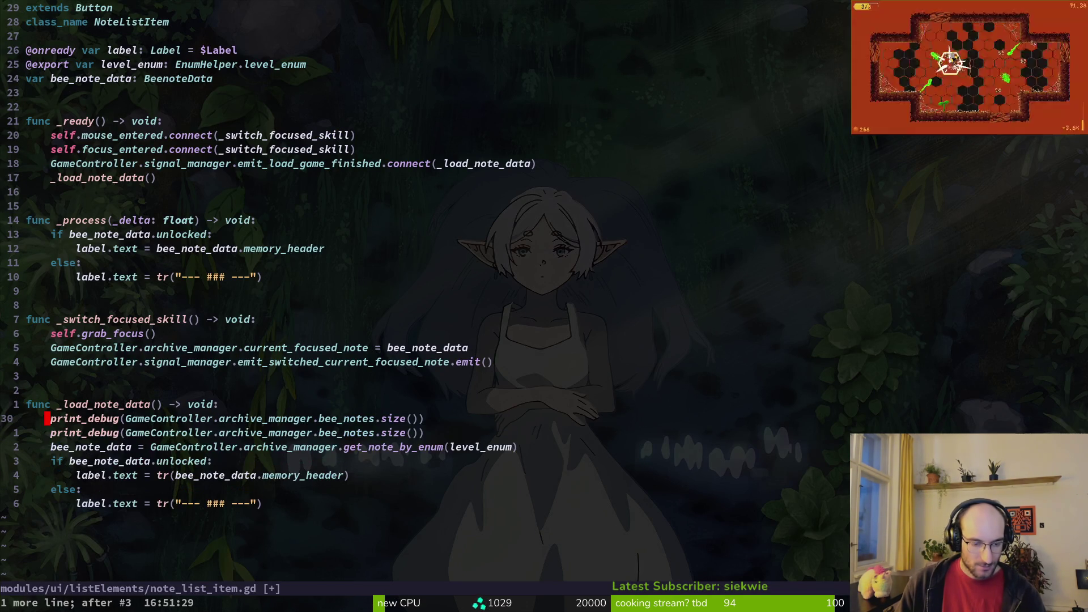
key("F5")
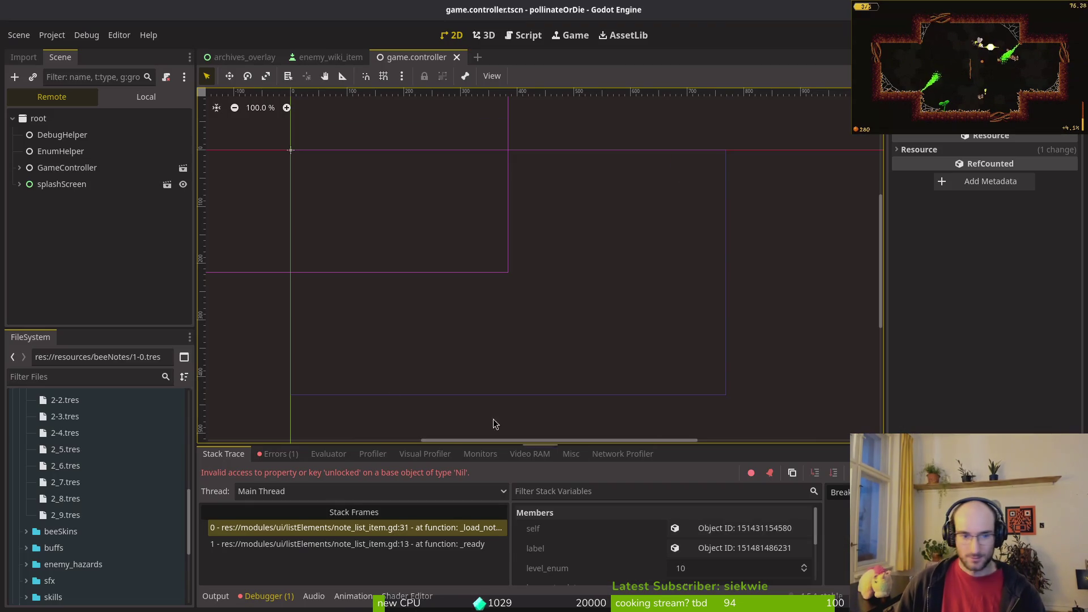
Rename the archiveManager node, then review the debugger errors and output log
left_click(146, 99)
left_click(72, 266)
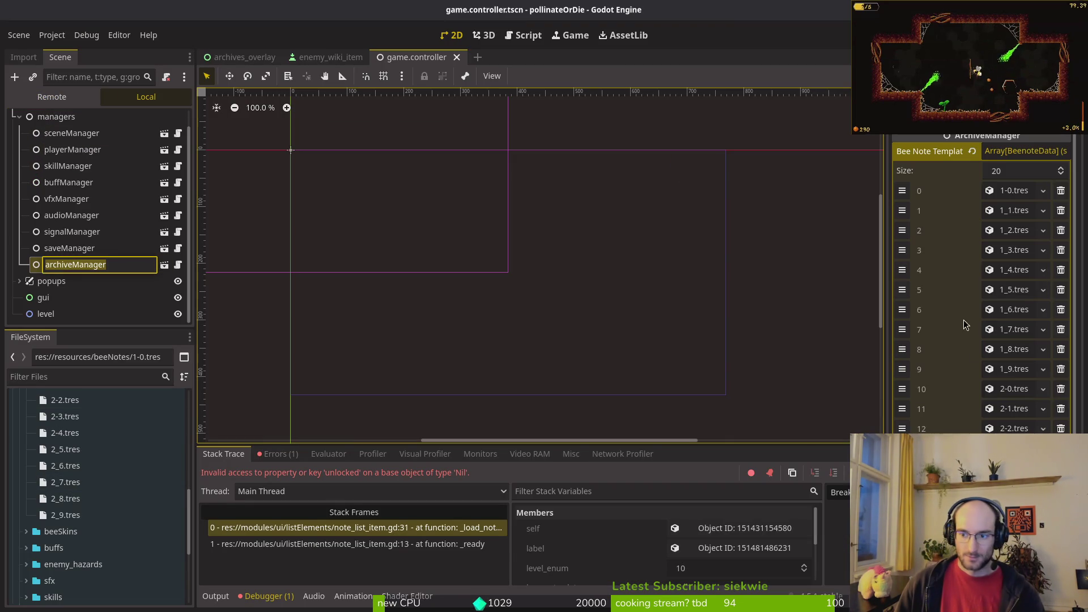
type("s")
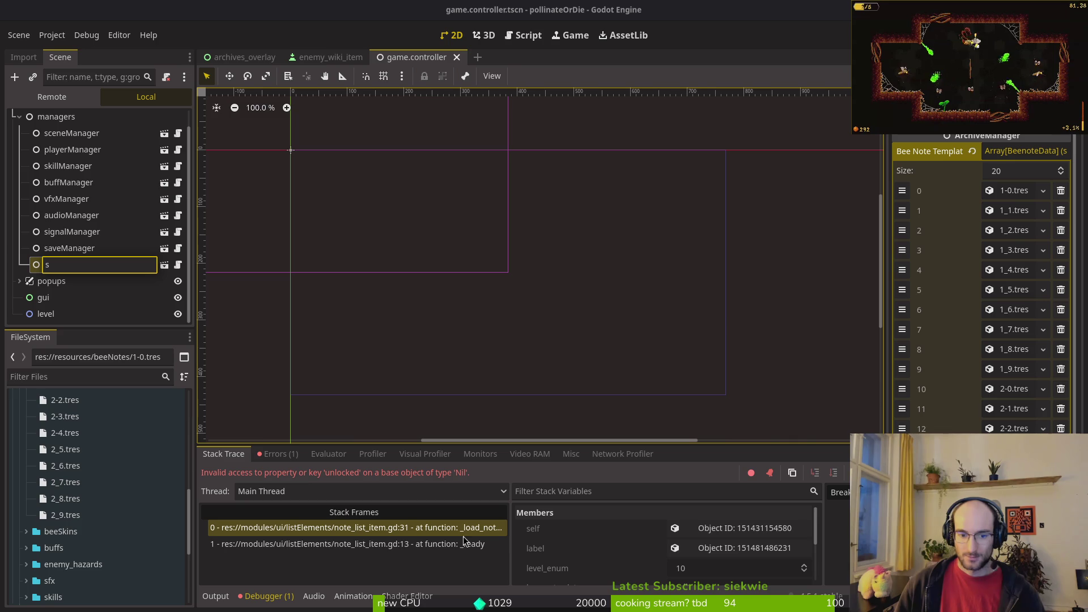
key("Return")
left_click(269, 454)
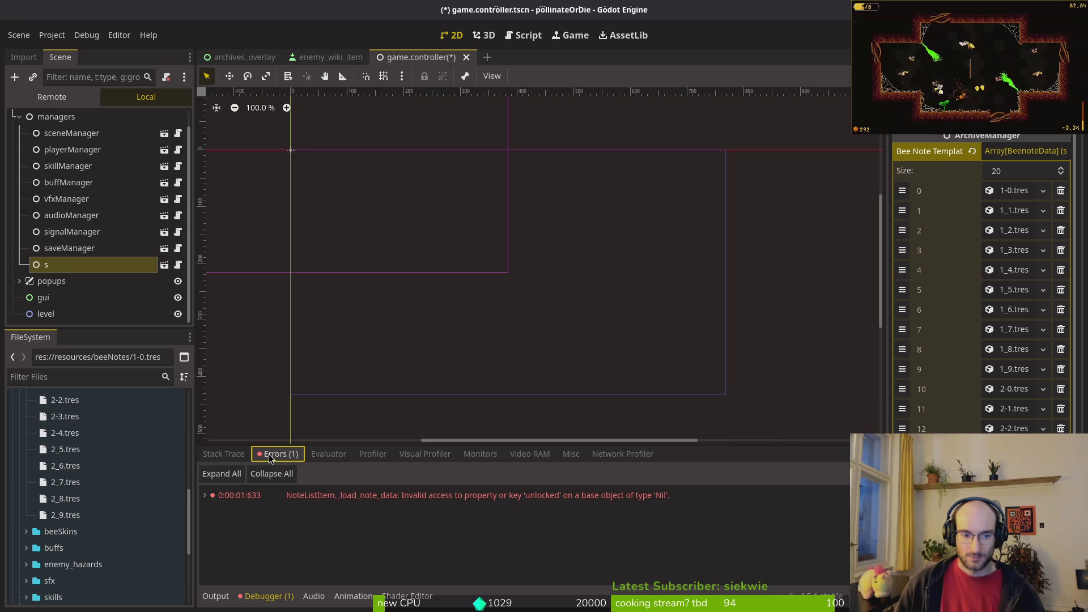
left_click(230, 456)
left_click(218, 597)
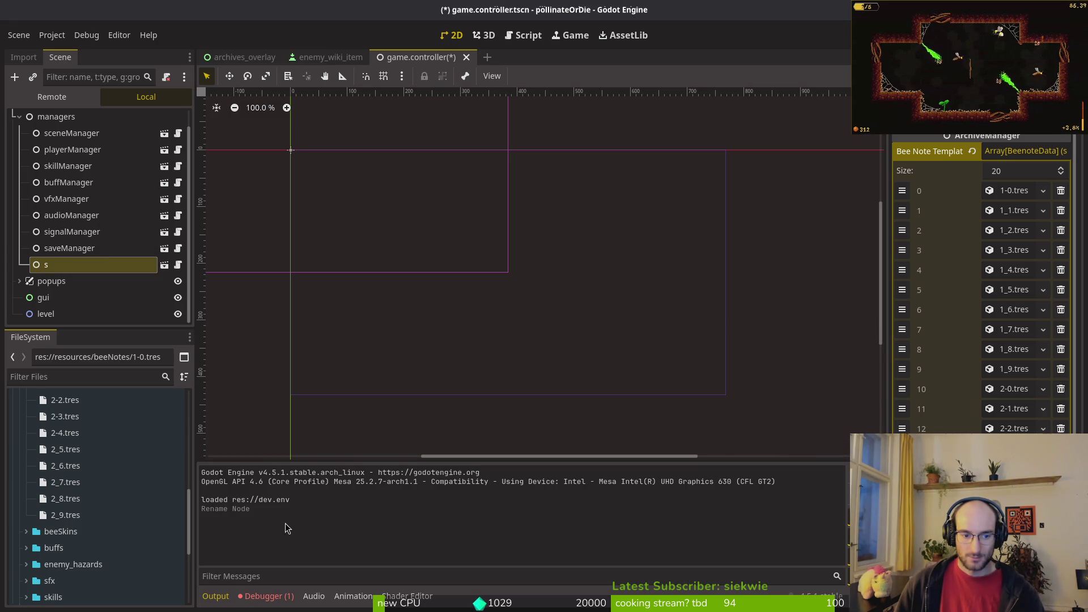
left_click(279, 599)
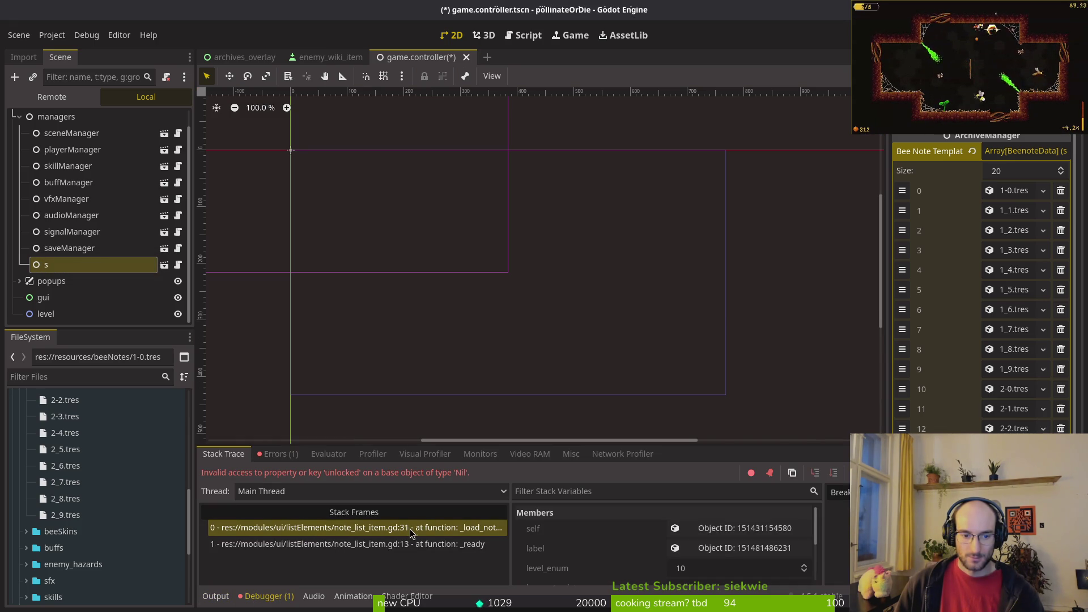
Undo the node rename, save game.controller, and reselect archiveManager
left_click(70, 269)
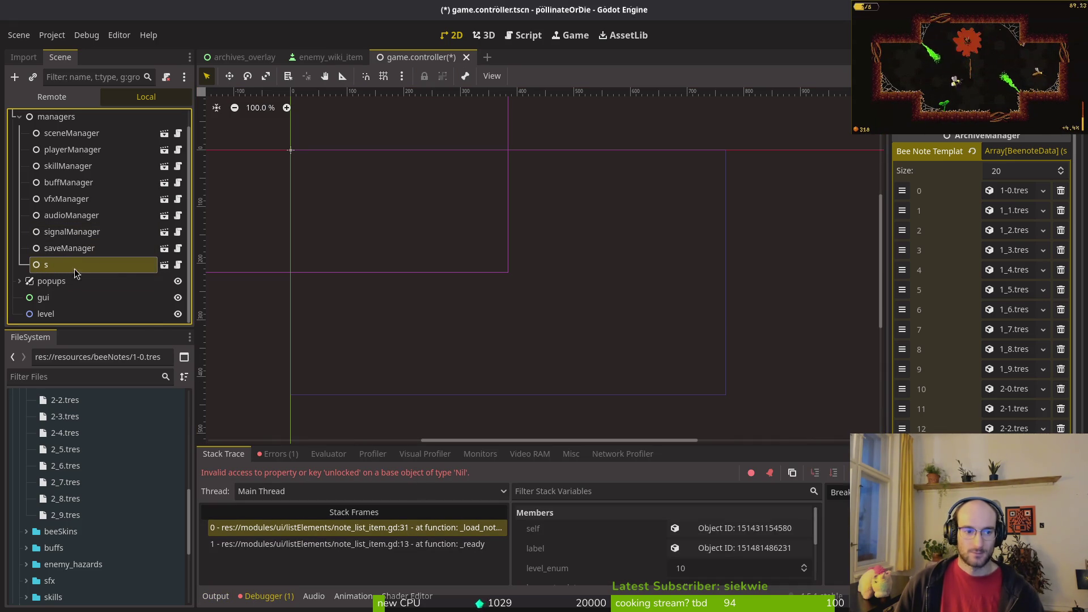
key("ctrl+z")
left_click(341, 281)
key("ctrl+s")
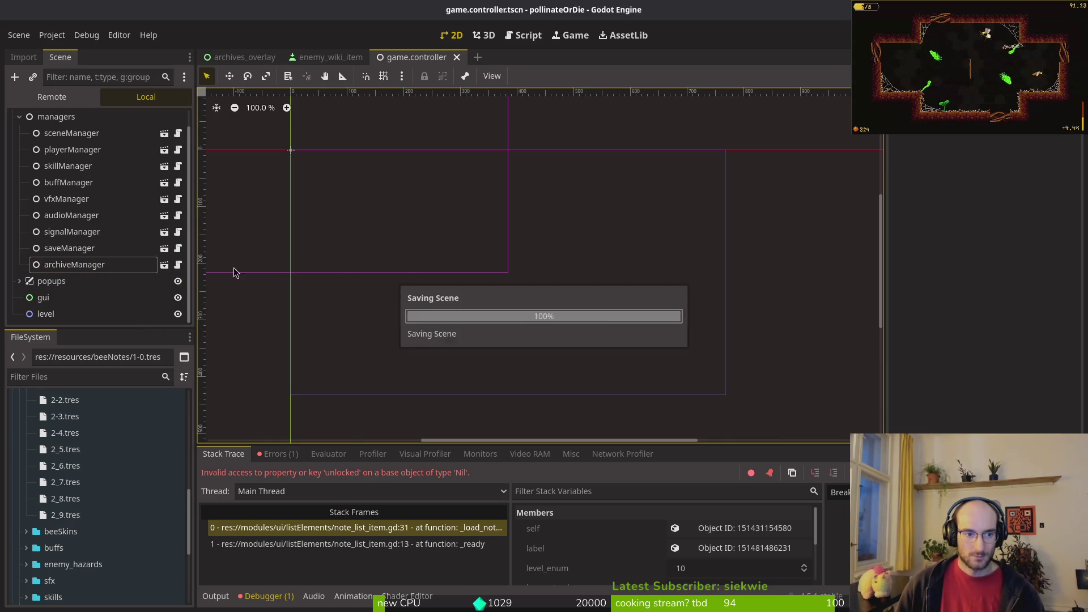
left_click(60, 268)
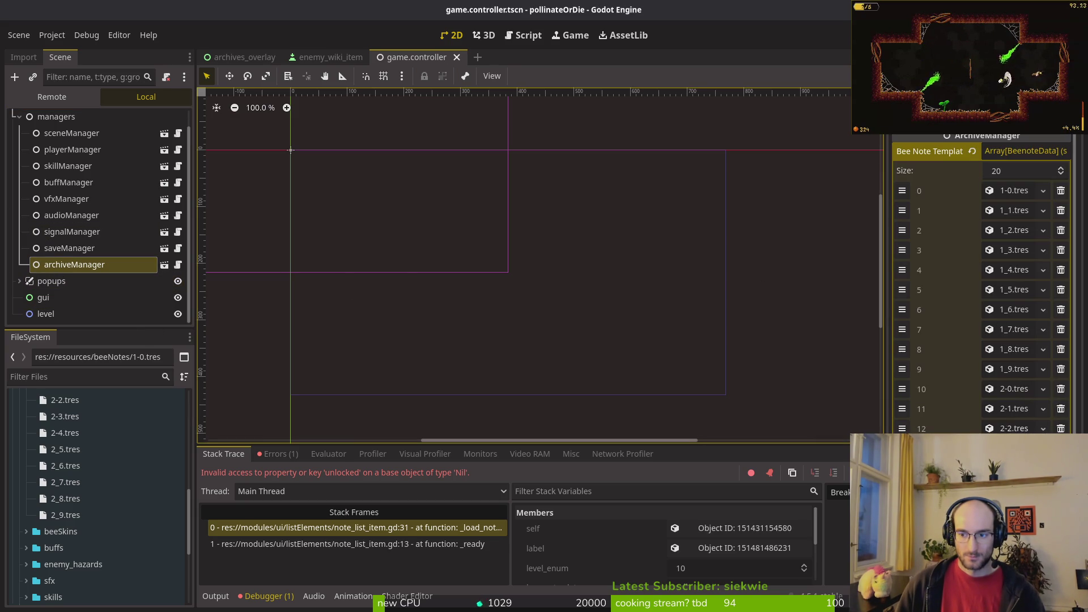
Quick-open archives_overlay.tscn, then the archive.manager.tscn scene
key("ctrl+shift+o")
type("arhcivman")
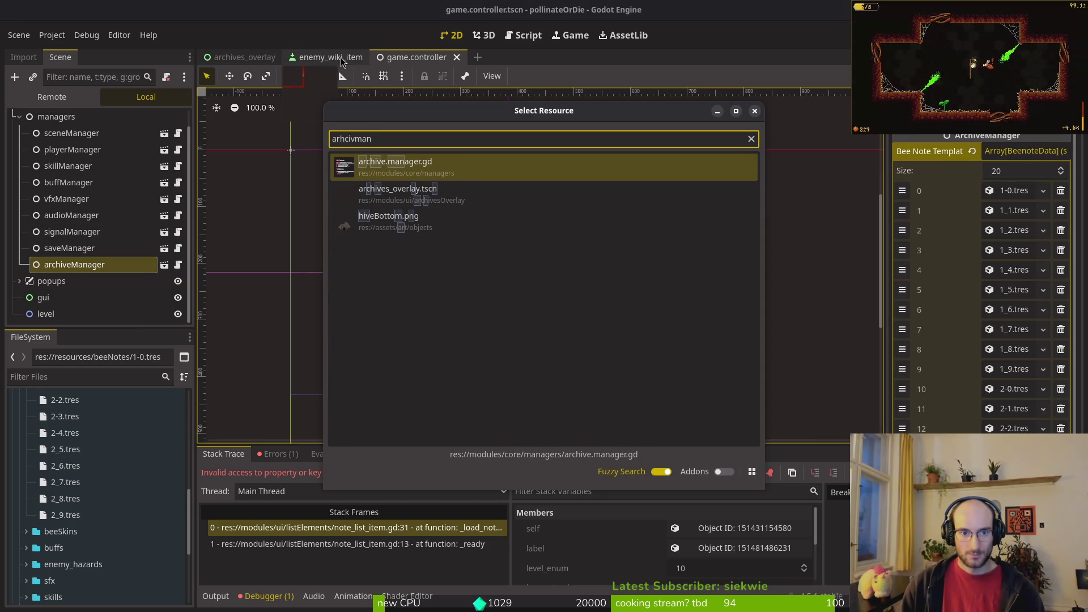
key("Down")
key("Return")
key("ctrl+shift+o")
type("arhan")
key("Down")
key("Return")
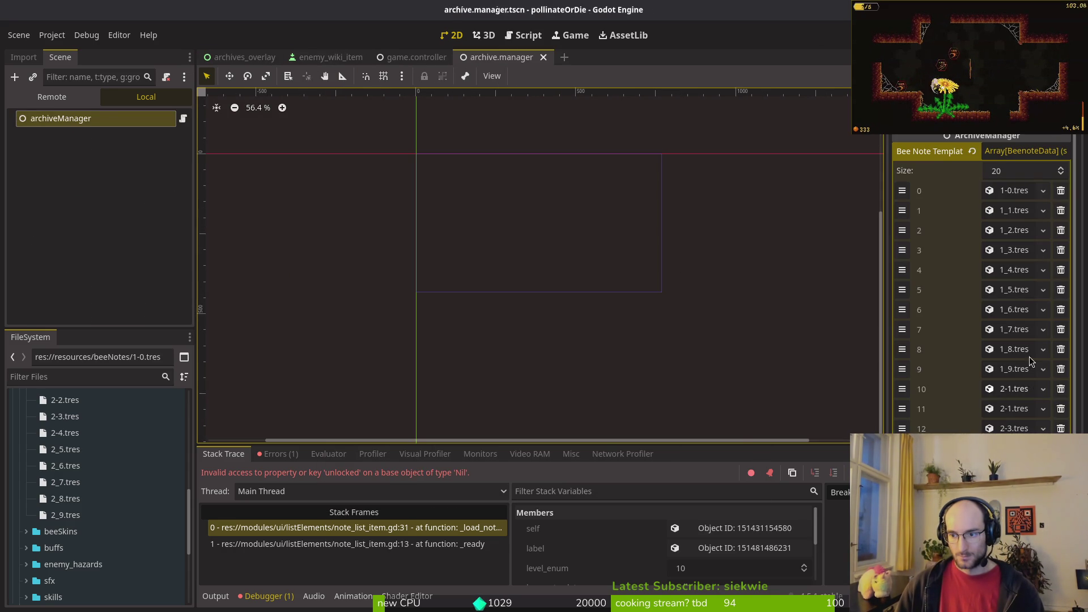
Empty archive.manager's Bee Note Templates, save, and revert game.controller's array override
left_click(1060, 191)
left_click(1060, 191)
left_click(1061, 191)
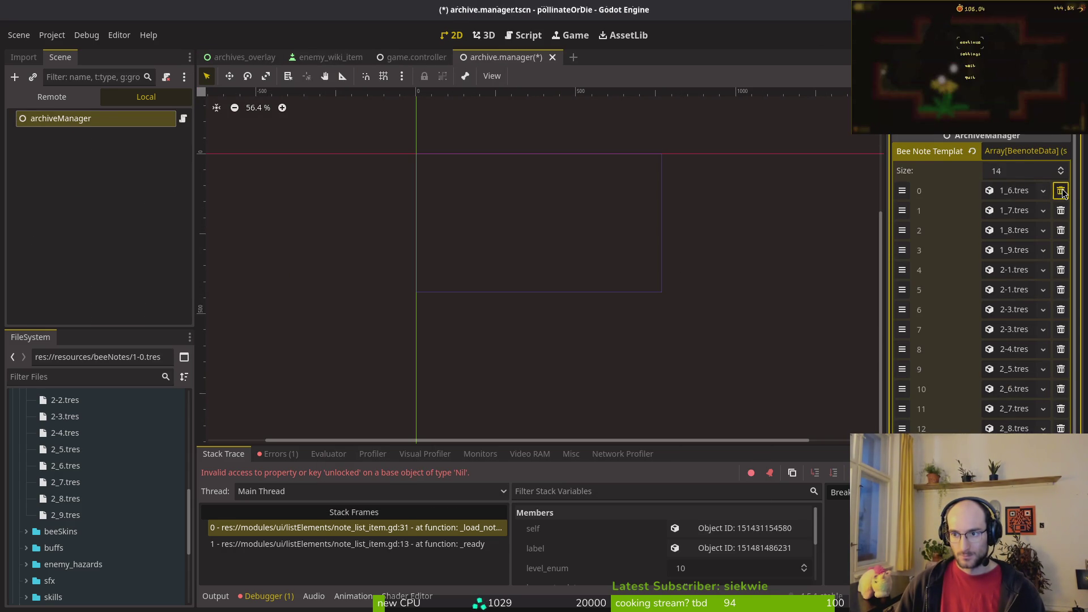
triple_click(1061, 192)
triple_click(1062, 191)
left_click(1062, 191)
triple_click(1062, 192)
triple_click(1068, 192)
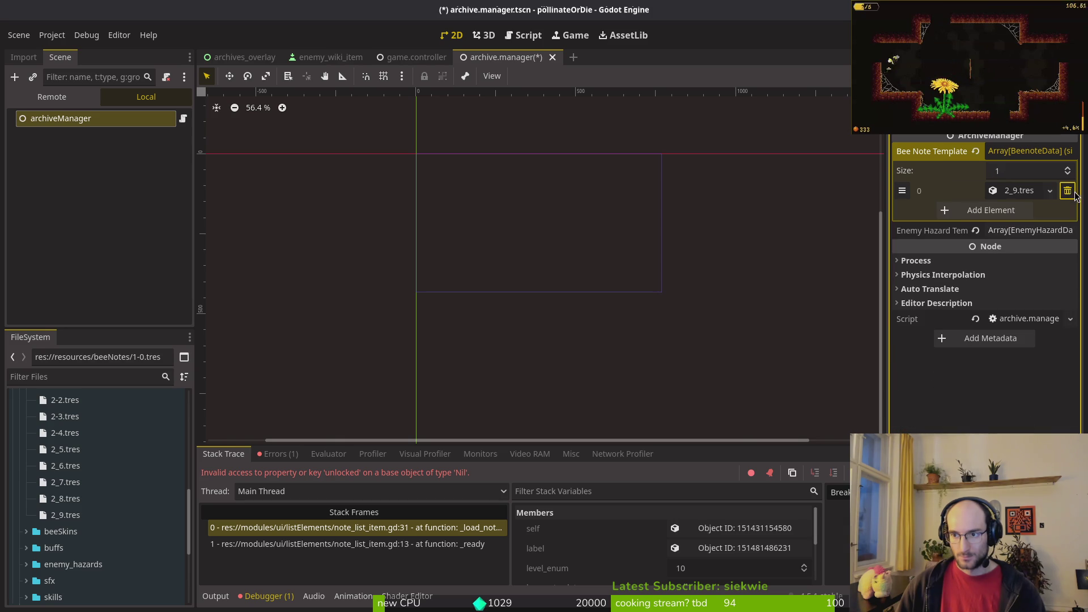
left_click(1068, 192)
scroll(122, 510, "up", 3)
key("ctrl+s")
left_click(417, 56)
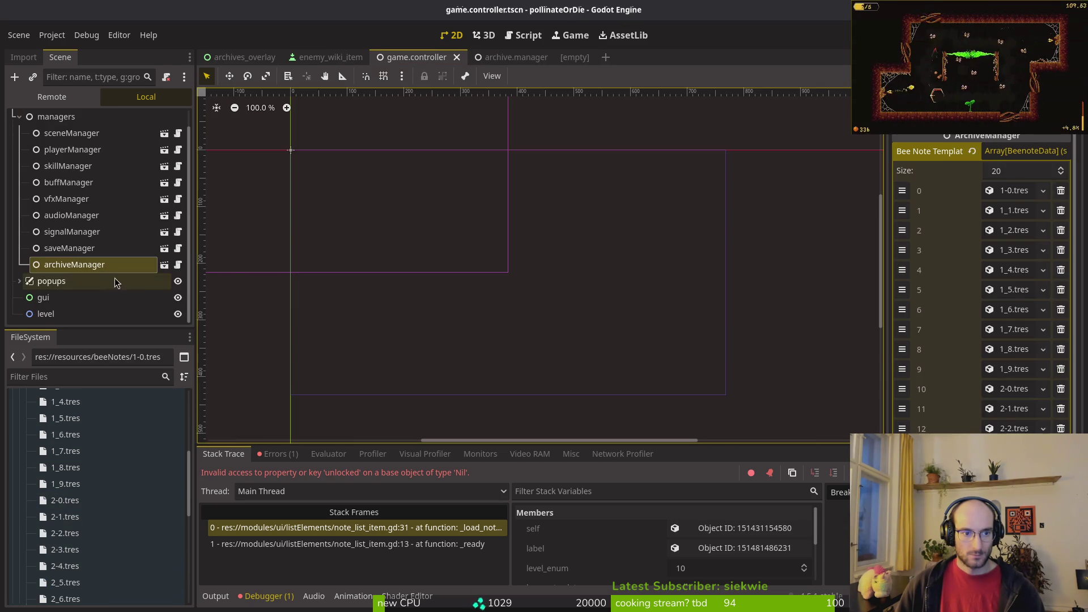
left_click(972, 150)
key("ctrl+s")
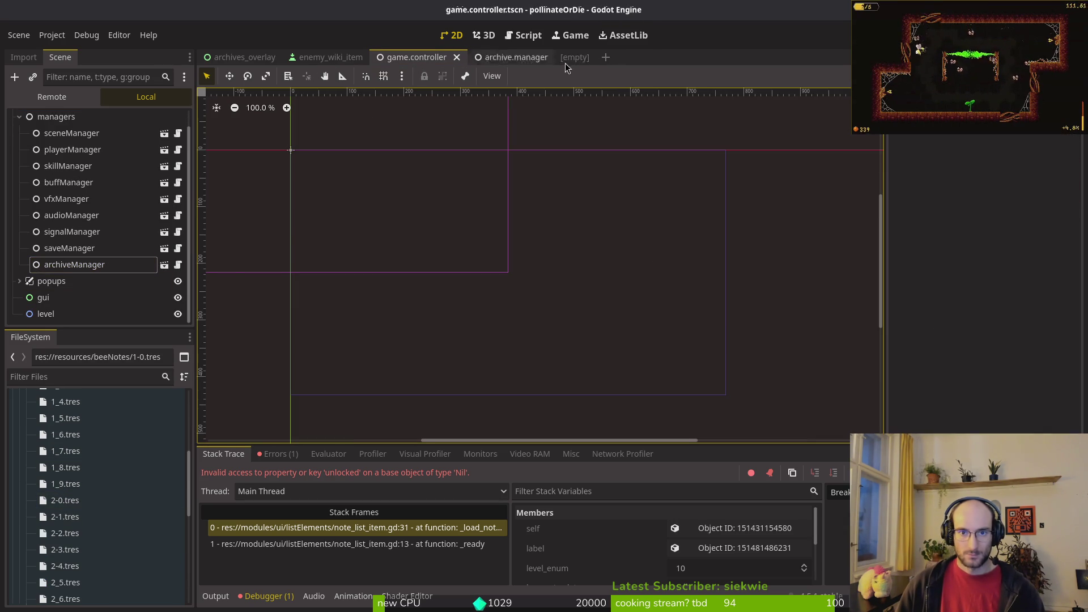
Refill archive.manager's Bee Note Templates with the 20 beeNotes files and save
left_click(553, 57)
scroll(73, 445, "up", 3)
mouse_move(72, 445)
left_mouse_down()
mouse_move(108, 463)
mouse_move(75, 434)
mouse_move(687, 298)
mouse_move(986, 196)
left_mouse_up()
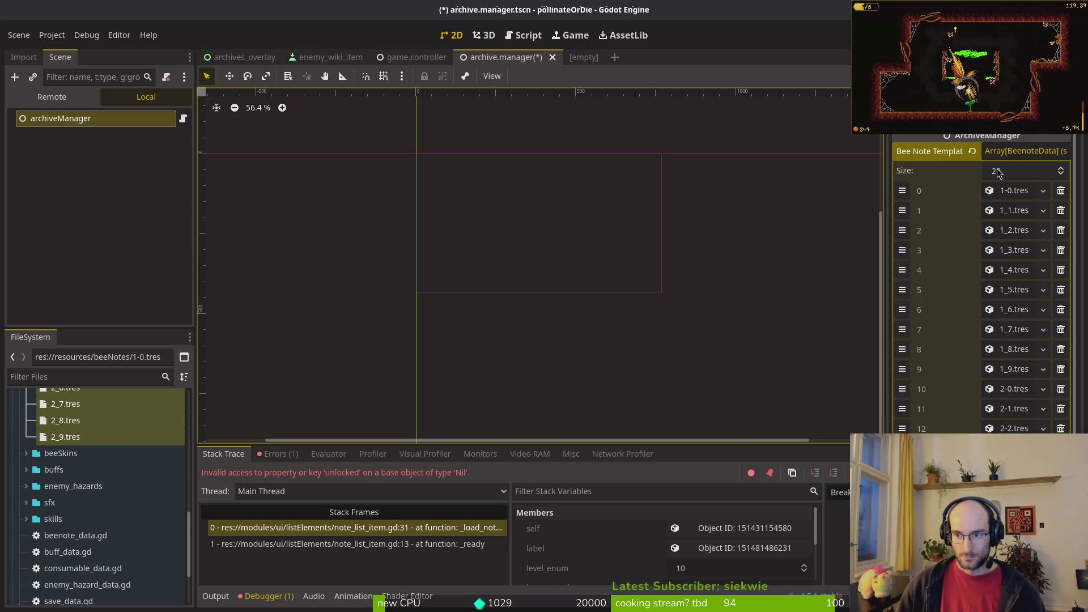
key("ctrl+s")
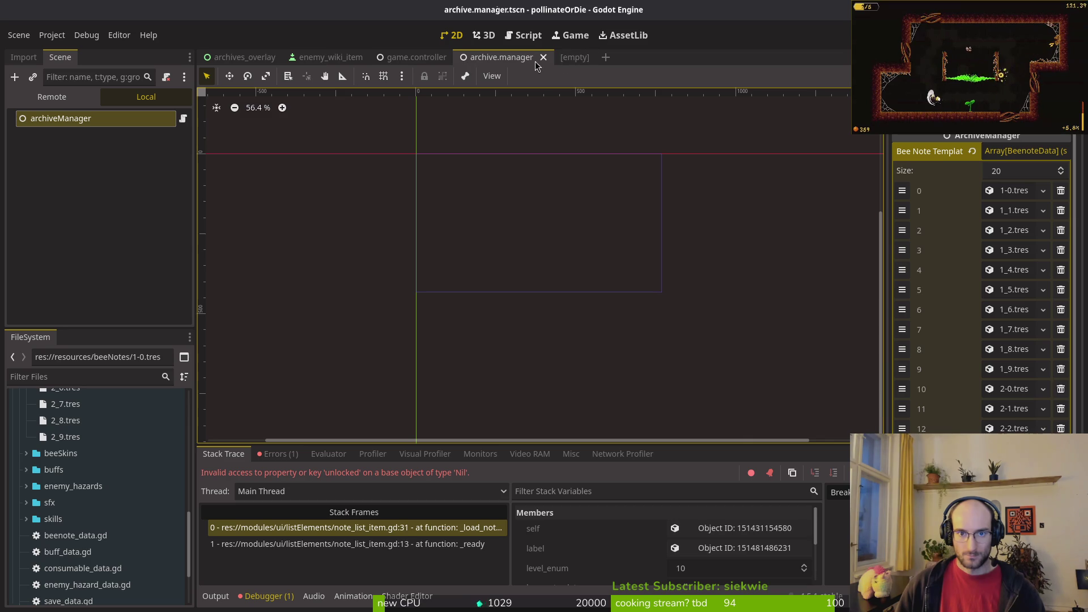
Close archive.manager, reselect archiveManager, then run and stop the game
left_click(543, 58)
left_click(79, 266)
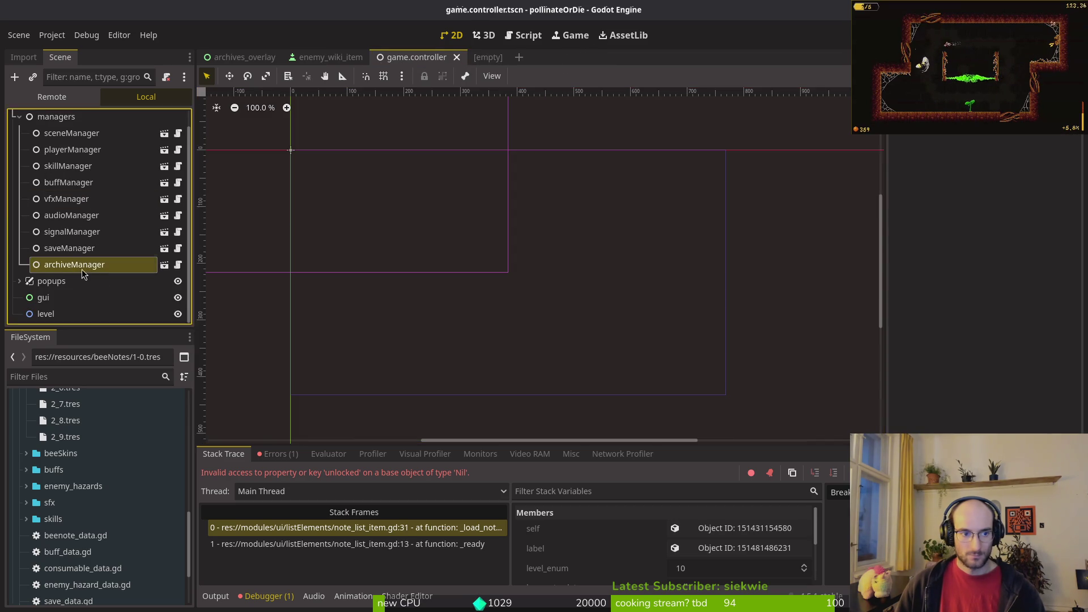
left_click(1003, 151)
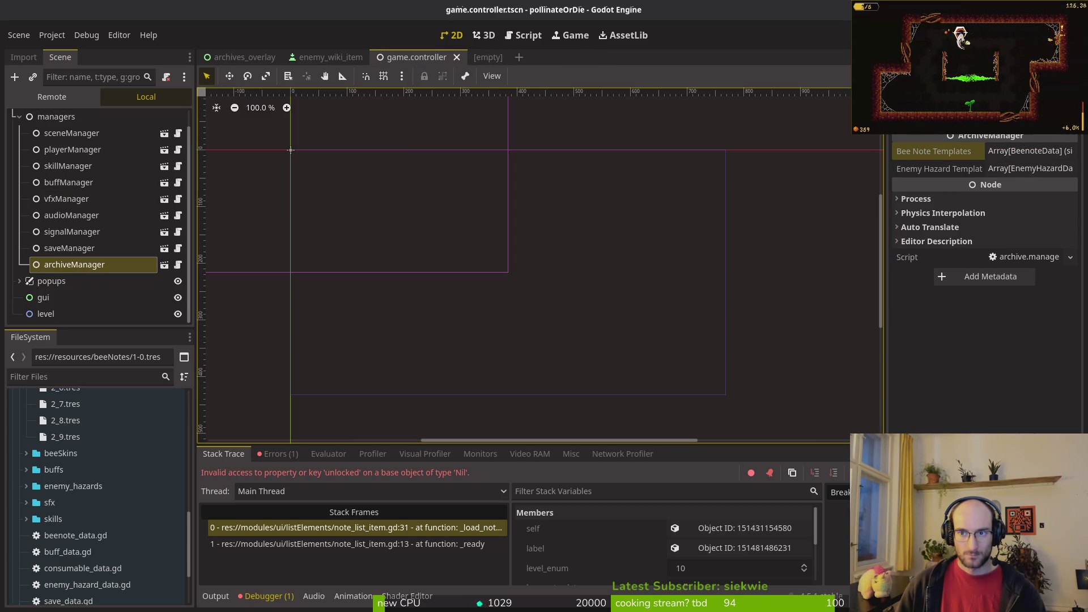
key("F5")
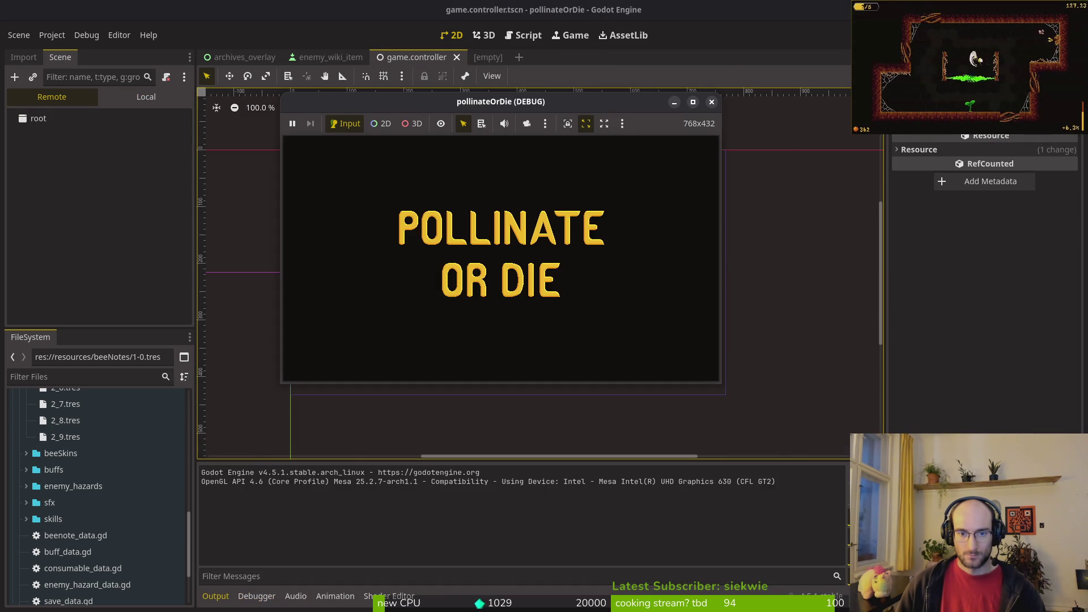
key("F8")
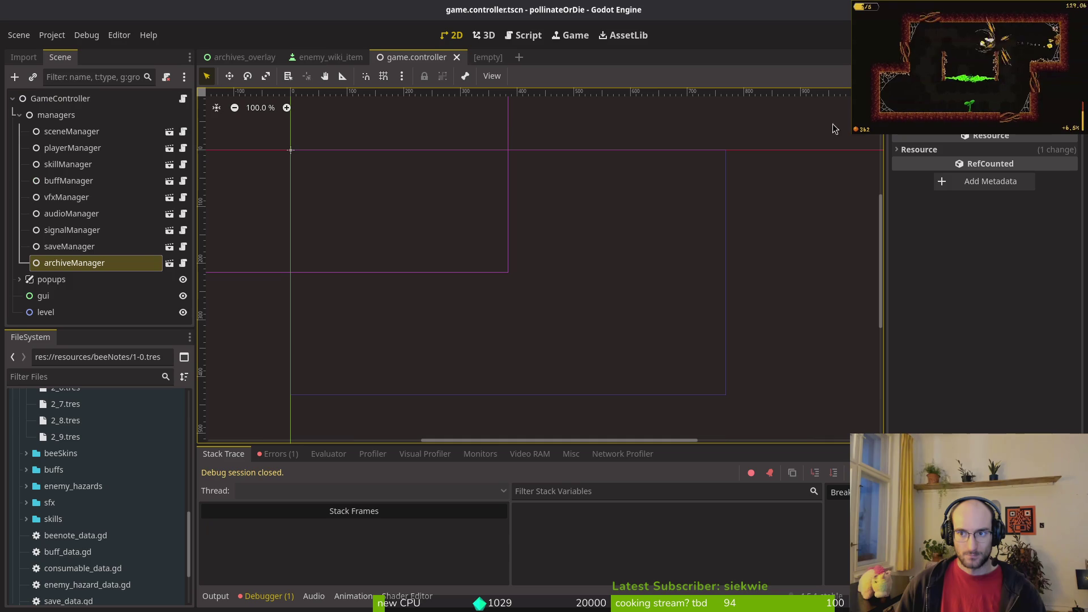
left_click(1029, 151)
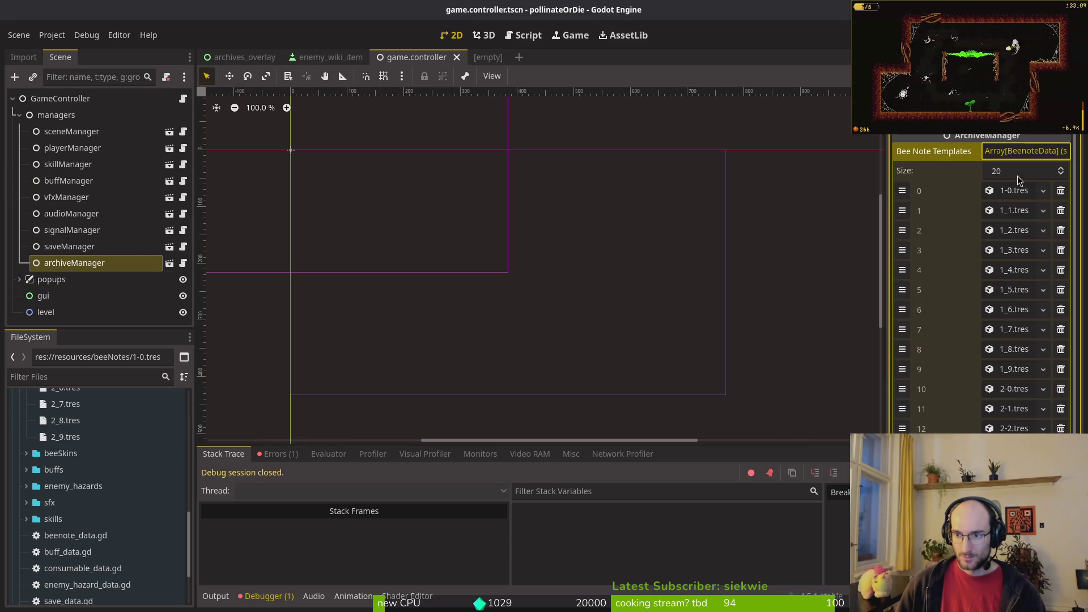
left_click(1013, 191)
left_click(1012, 193)
left_click(1012, 213)
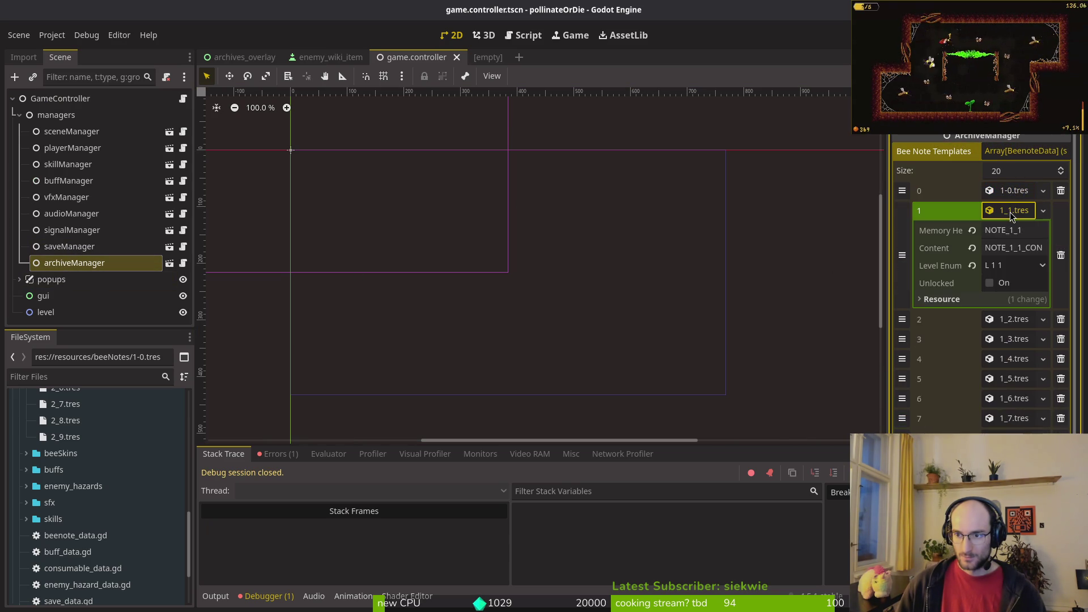
left_click(1012, 213)
left_click(1012, 231)
left_click(1012, 231)
left_click(1012, 250)
left_click(1012, 250)
left_click(1012, 272)
left_click(1012, 272)
left_click(1010, 291)
left_click(1009, 291)
left_click(1012, 310)
left_click(1012, 312)
left_click(1012, 330)
left_click(1012, 331)
left_click(1011, 350)
left_click(1010, 350)
left_click(1013, 371)
left_click(1012, 374)
left_click(1010, 390)
left_click(1008, 392)
left_click(1006, 406)
left_click(1008, 409)
left_click(1010, 392)
left_click(1010, 392)
scroll(1029, 320, "down", 3)
left_click(1023, 288)
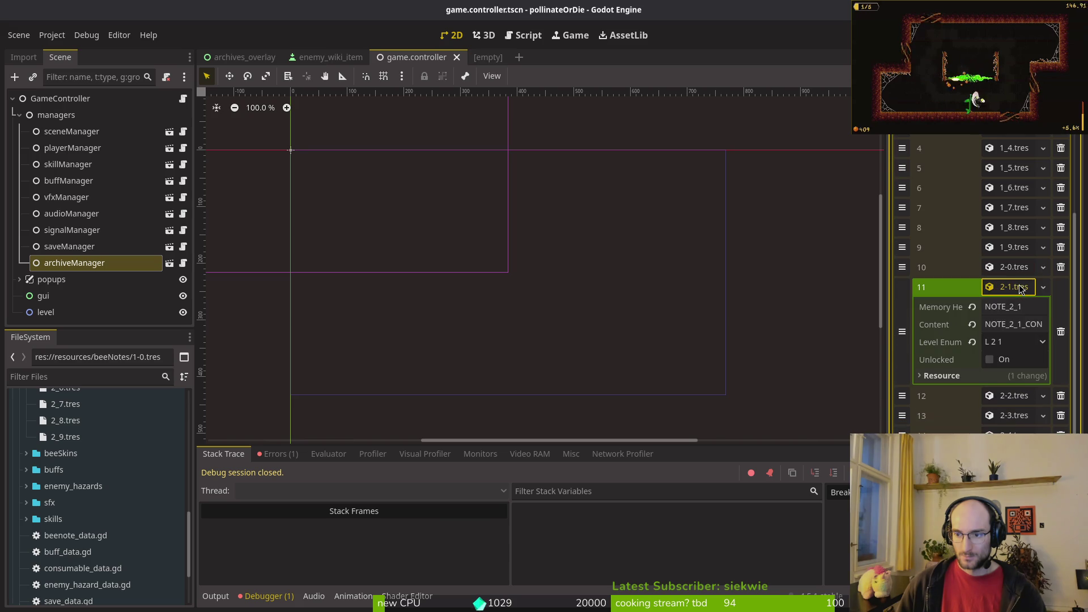
left_click(1015, 288)
left_click(1014, 308)
left_click(1014, 307)
left_click(1012, 326)
left_click(1013, 327)
left_click(1012, 346)
left_click(1012, 346)
left_click(1009, 369)
left_click(1009, 369)
left_click(1011, 387)
left_click(1011, 387)
left_click(1010, 407)
left_click(1012, 407)
left_click(1012, 425)
left_click(1012, 426)
left_click(278, 454)
left_click(224, 455)
key("alt+Tab")
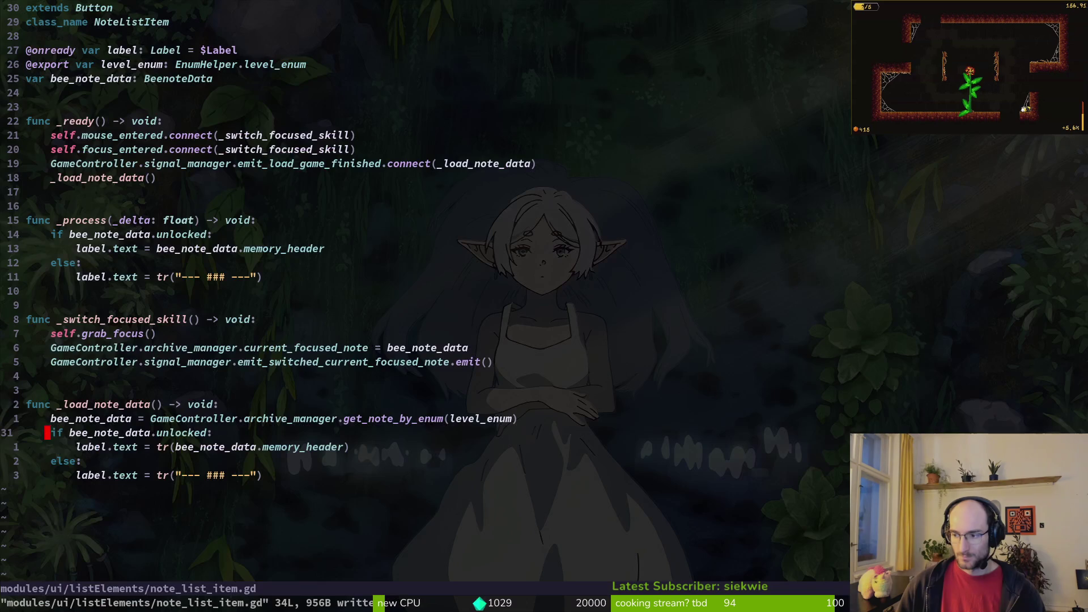
Place print_debug(bee_note_data) below the note assignment in _load_note_data and save
key("k")
key("k")
type("o")
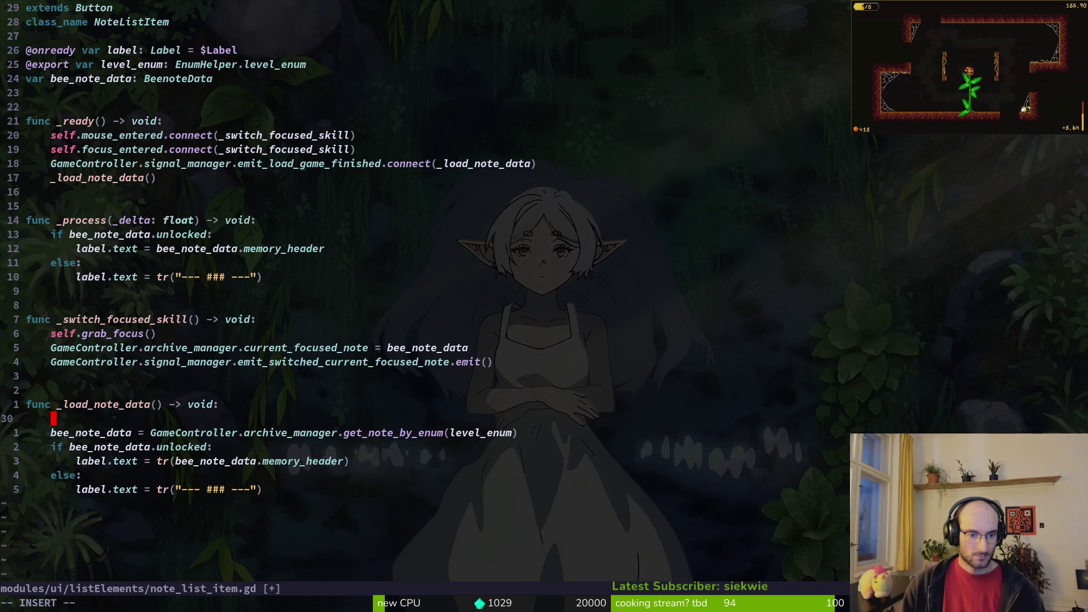
type("print_debug(be")
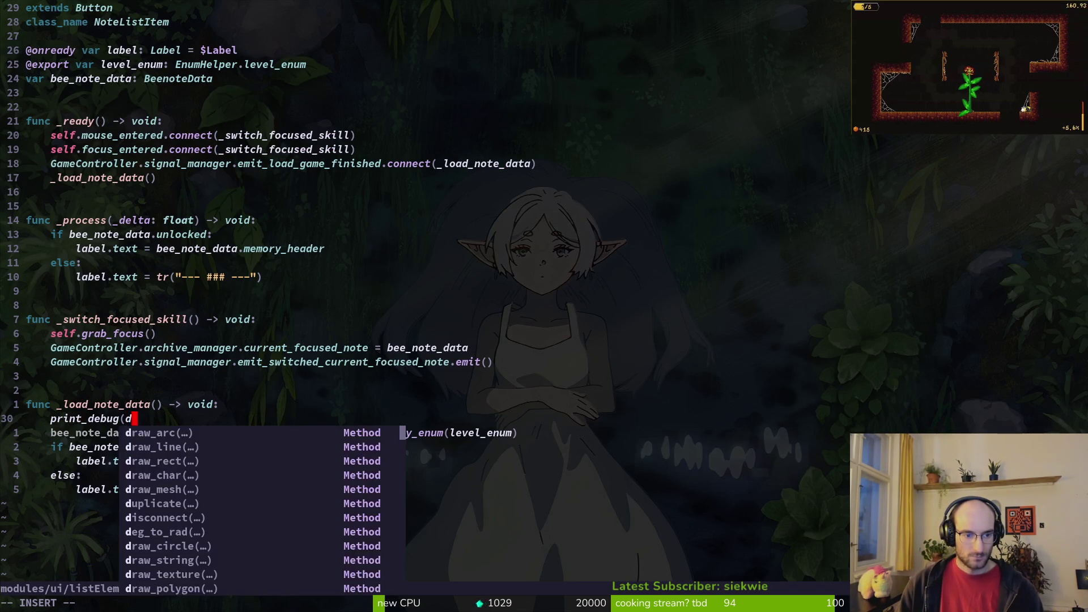
key("Tab")
type(")")
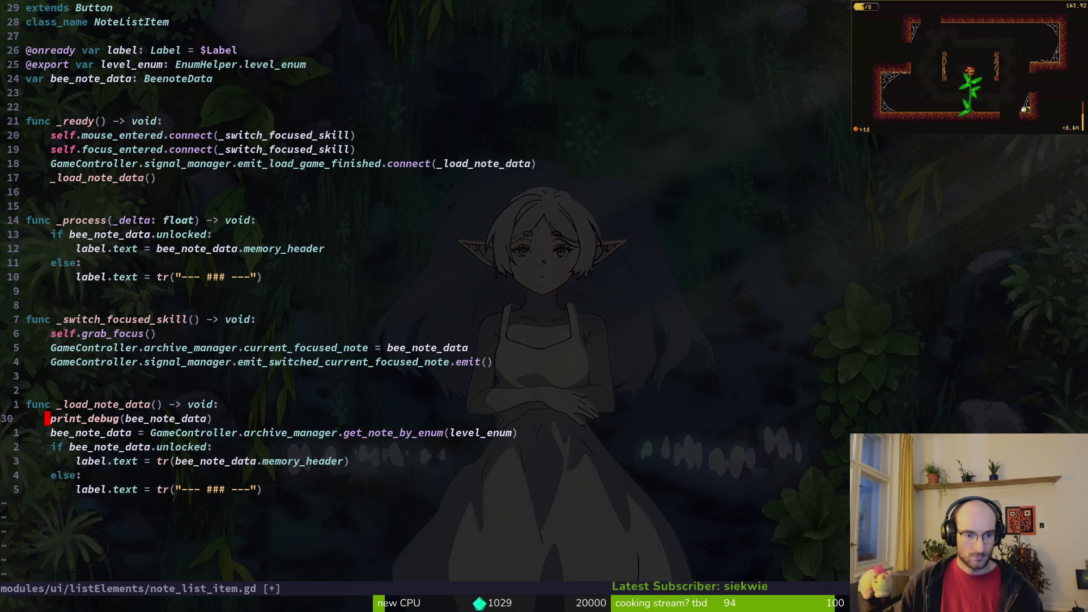
key("d")
key("d")
type("p:w")
key("Return")
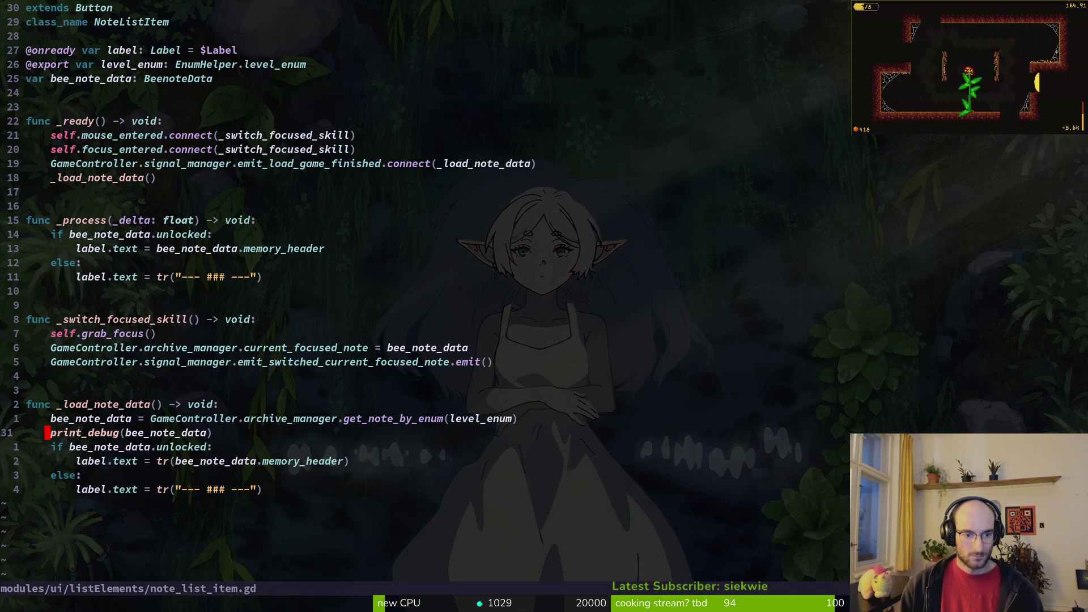
Duplicate the debug line to print bee_note_data.unlocked, save, and run the game
key("y")
key("y")
key("p")
key("dollar")
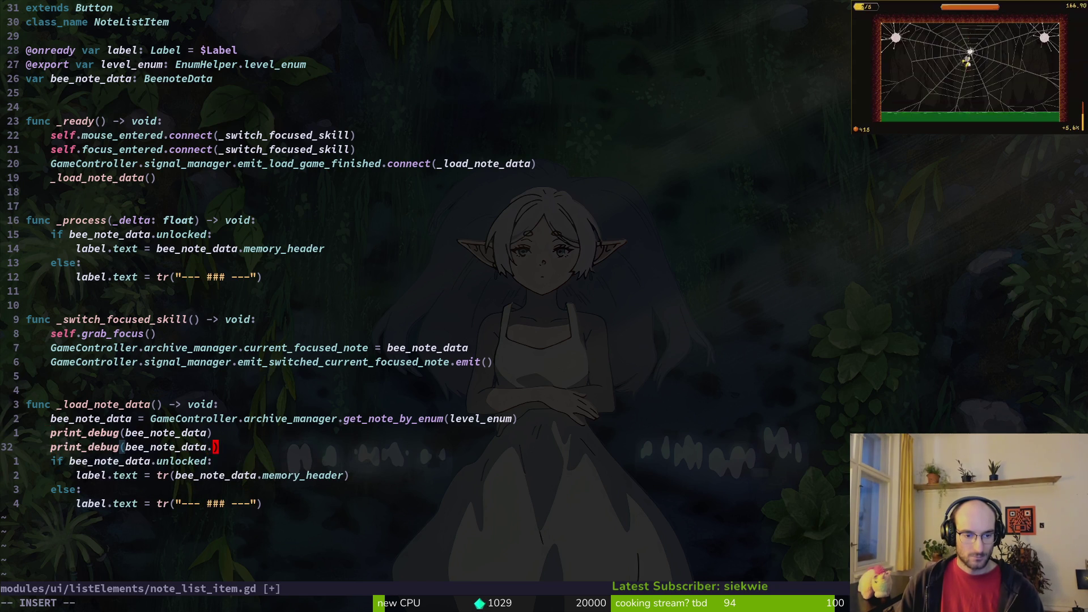
type("u")
key("Tab")
key("Escape")
type(":w")
key("Return")
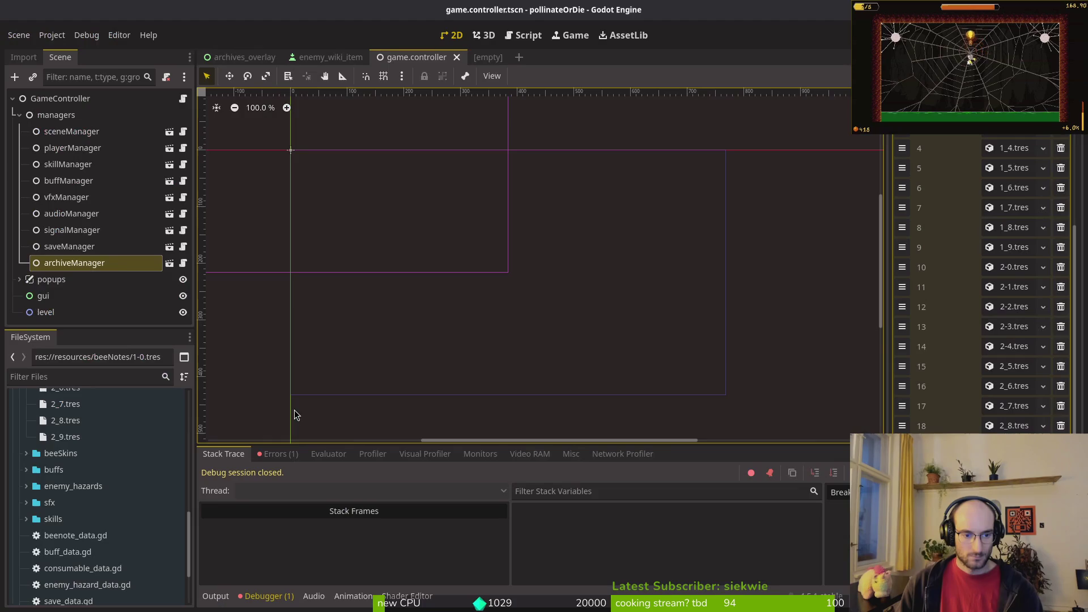
key("F5")
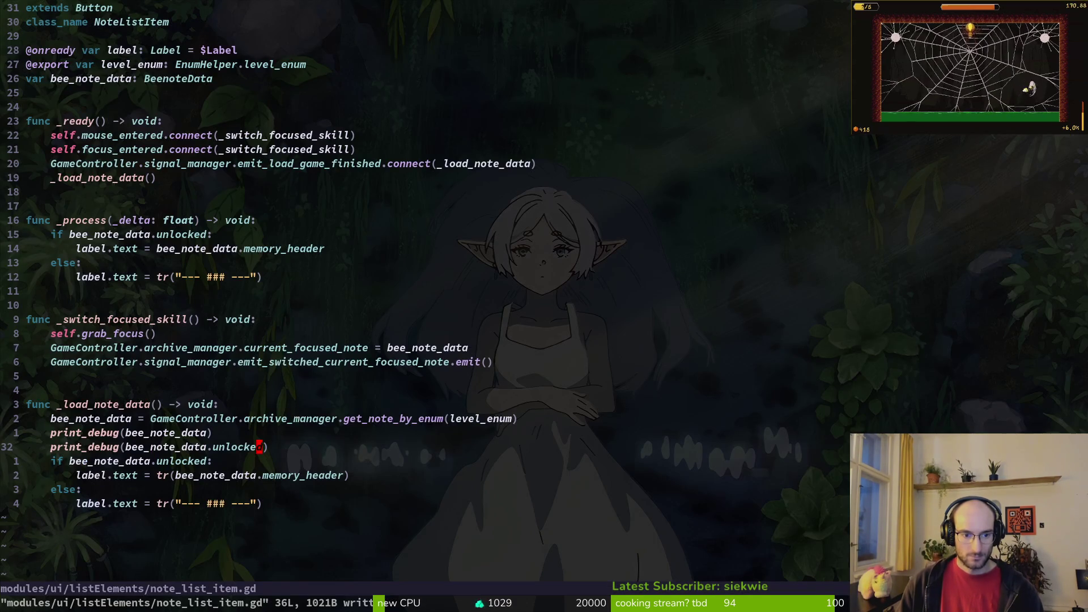
Change the duplicated print to bee_note_data.level_enum, save, and rerun the game
key("alt+Tab")
type("ciwlev")
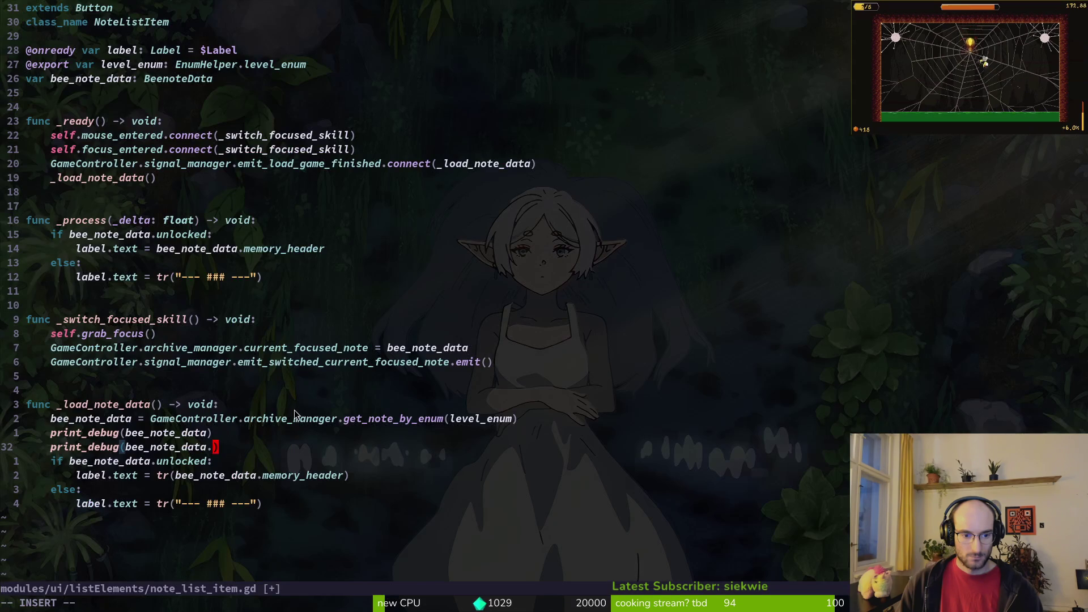
key("Tab")
key("Escape")
type(":w")
key("Return")
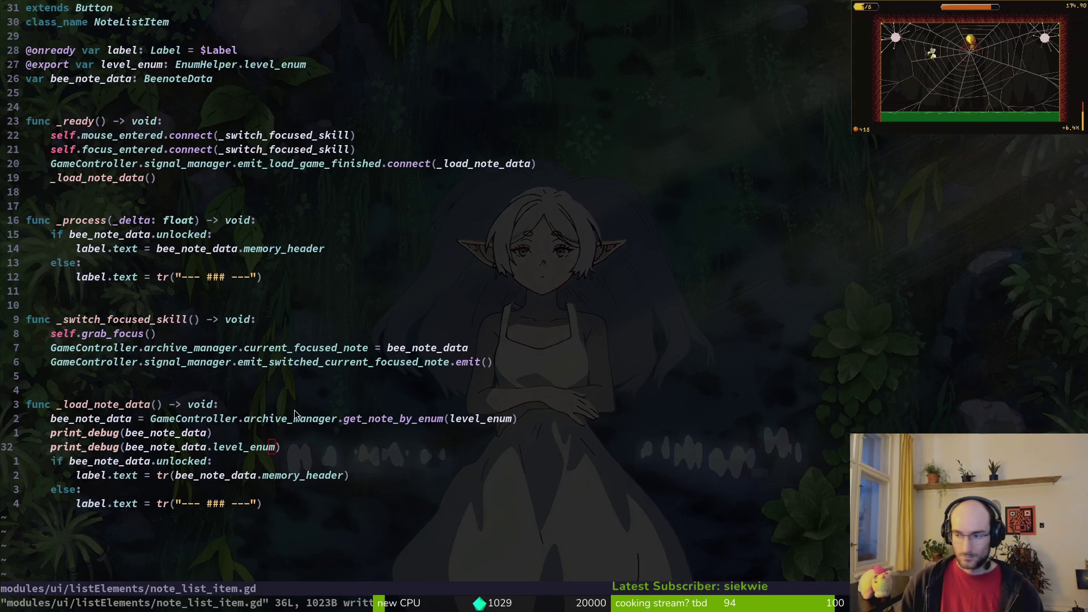
key("F5")
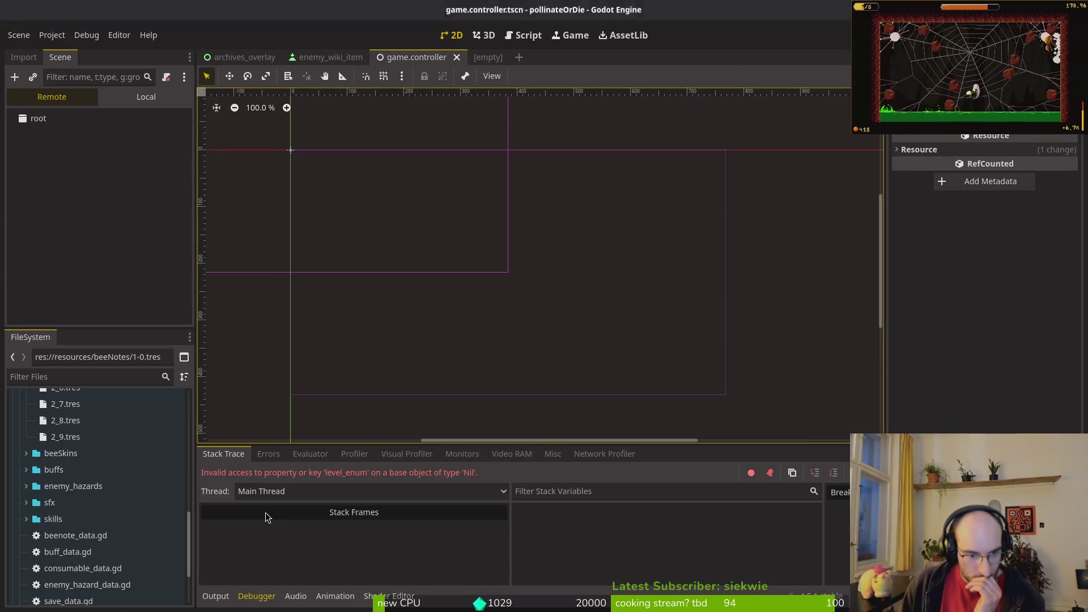
Read the logged note data in the Output panel, ending with a <null> note
left_click(215, 596)
scroll(329, 519, "down", 2)
scroll(225, 548, "up", 10)
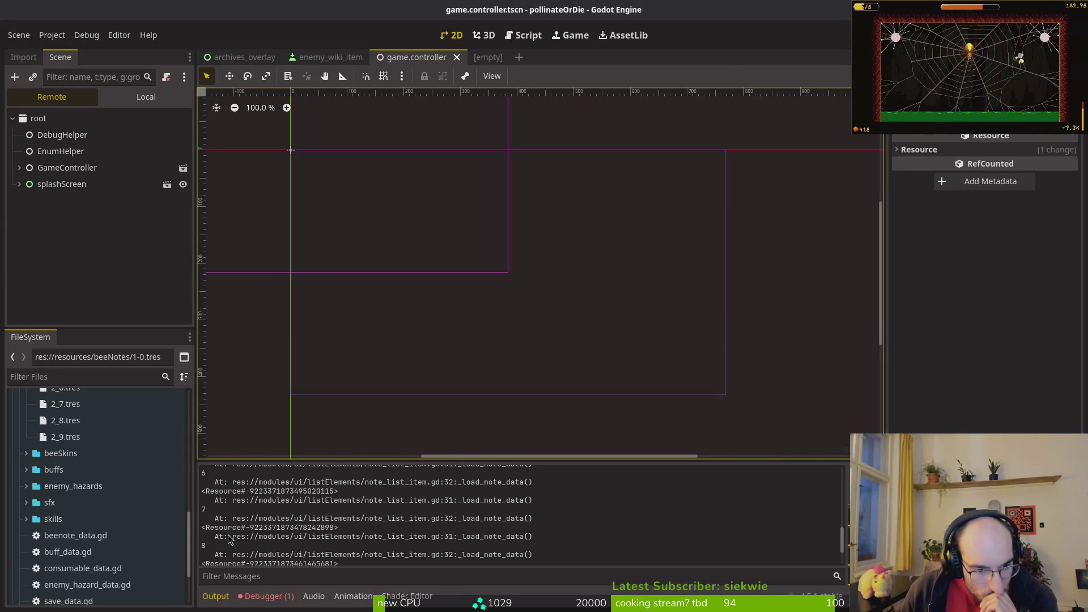
scroll(238, 536, "up", 3)
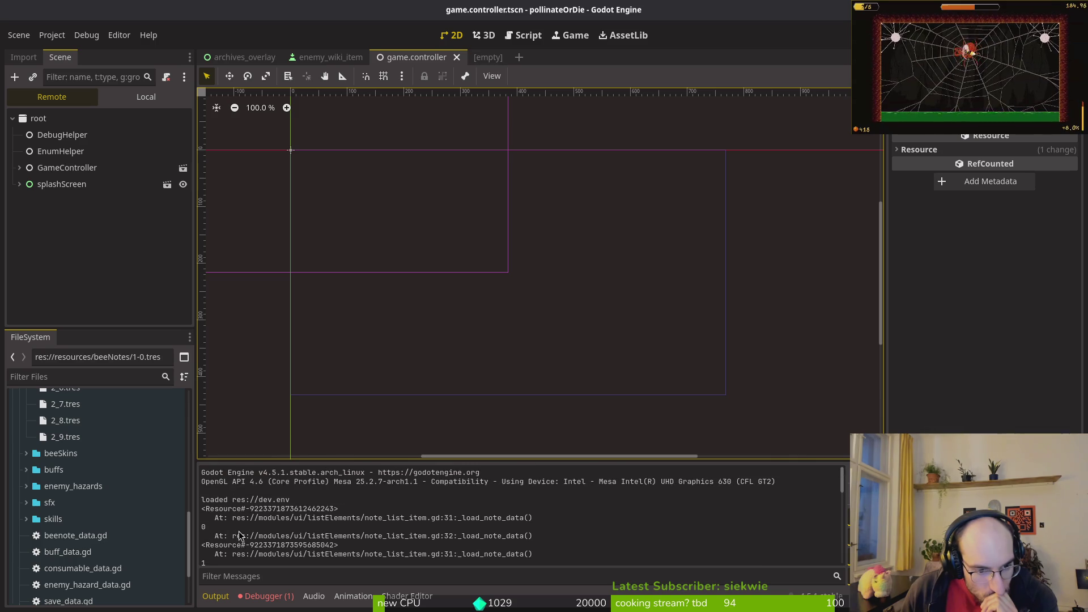
scroll(220, 527, "down", 12)
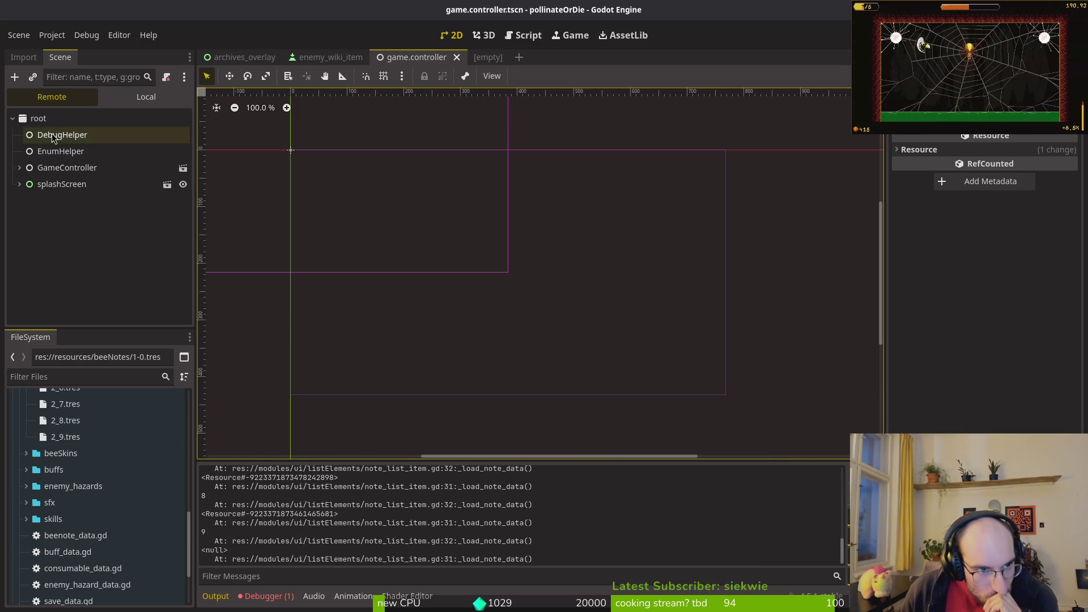
Check archiveManager's Bee Note Templates, where entries 10 and 11 are both 2-1.tres
left_click(147, 96)
left_click(1014, 389)
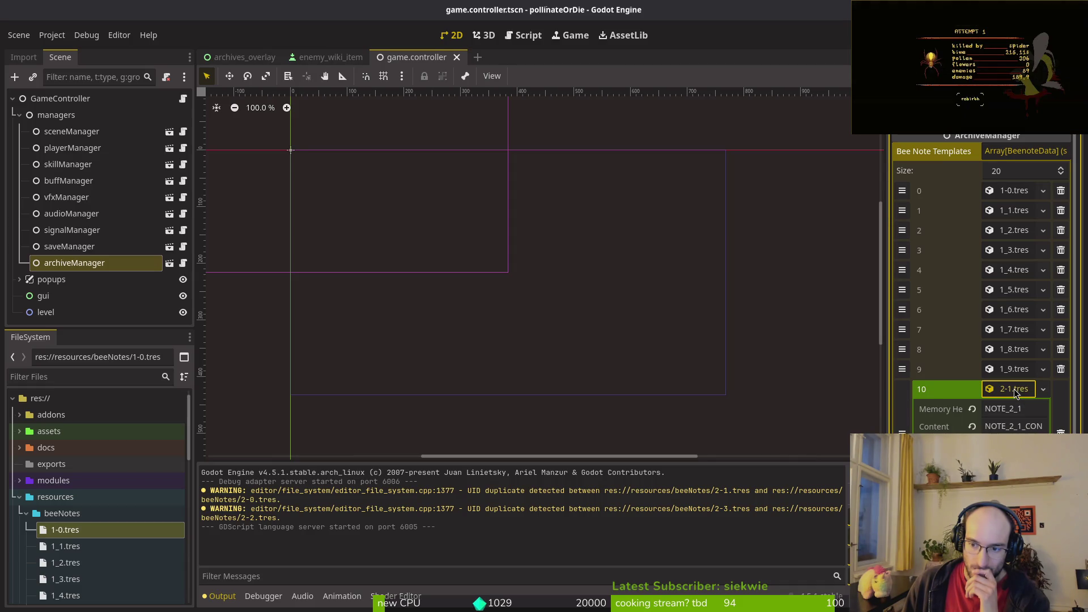
left_click(1015, 389)
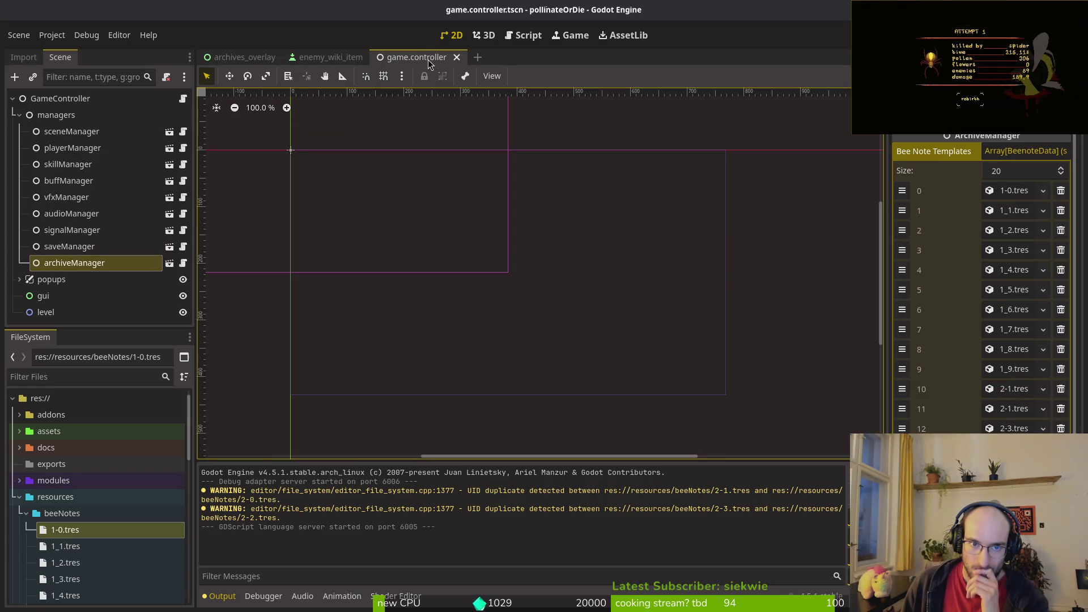
Quick-open archive.manager.tscn and locate entry 10 in its Bee Note Templates array
key("alt+shift+o")
type("archoman")
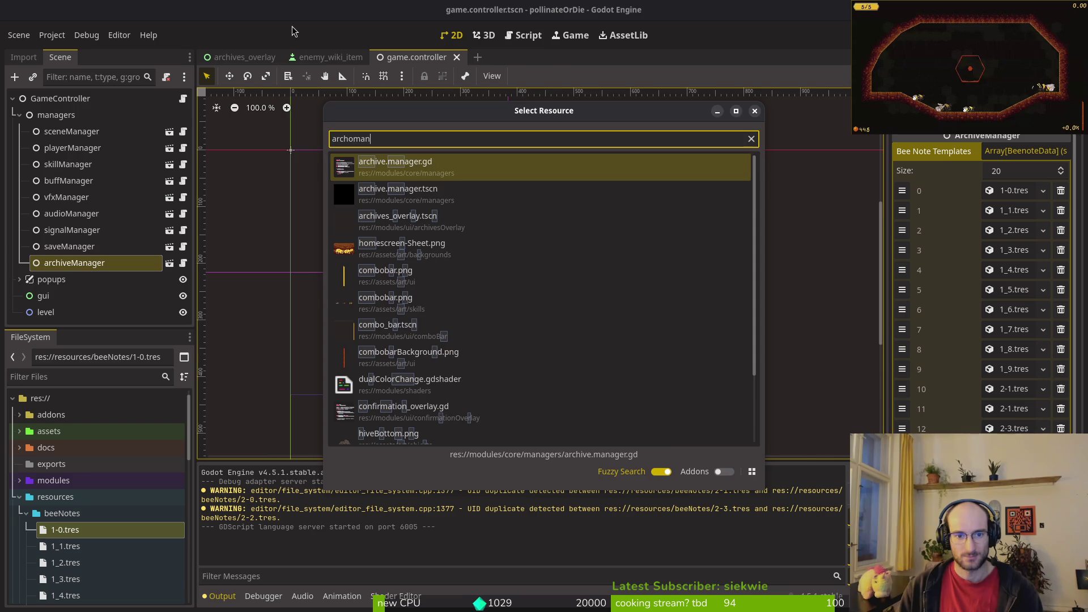
key("Return")
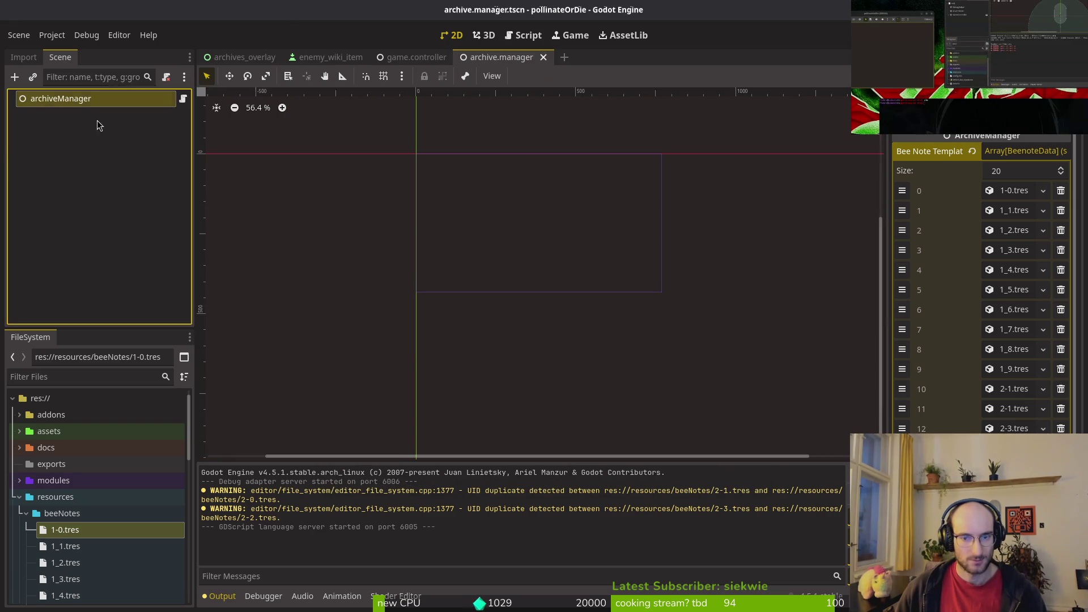
left_click(1019, 152)
left_click(1019, 152)
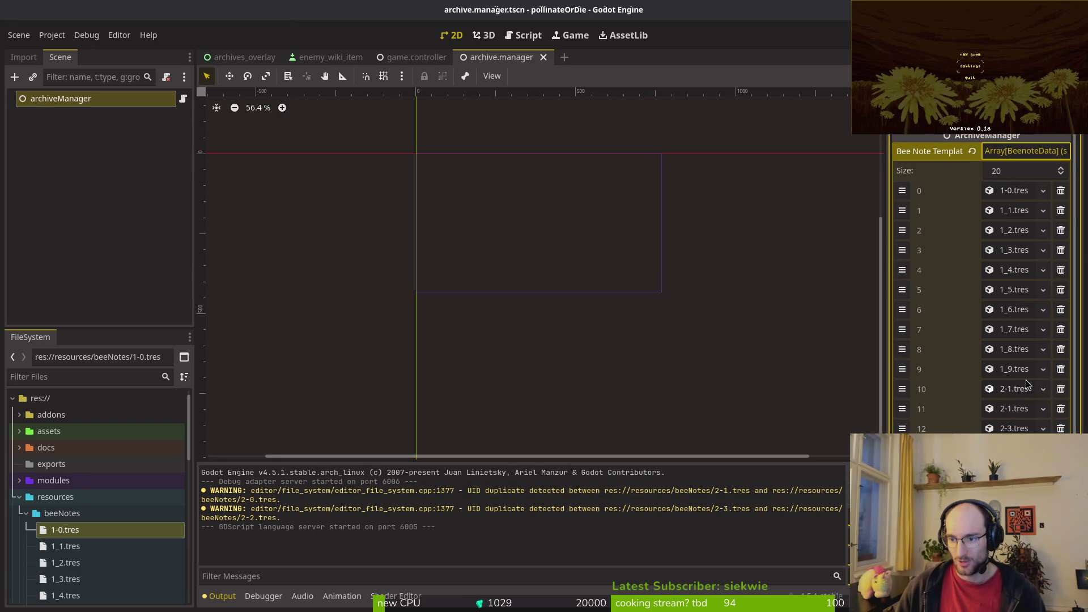
left_click(1013, 390)
left_click(1018, 395)
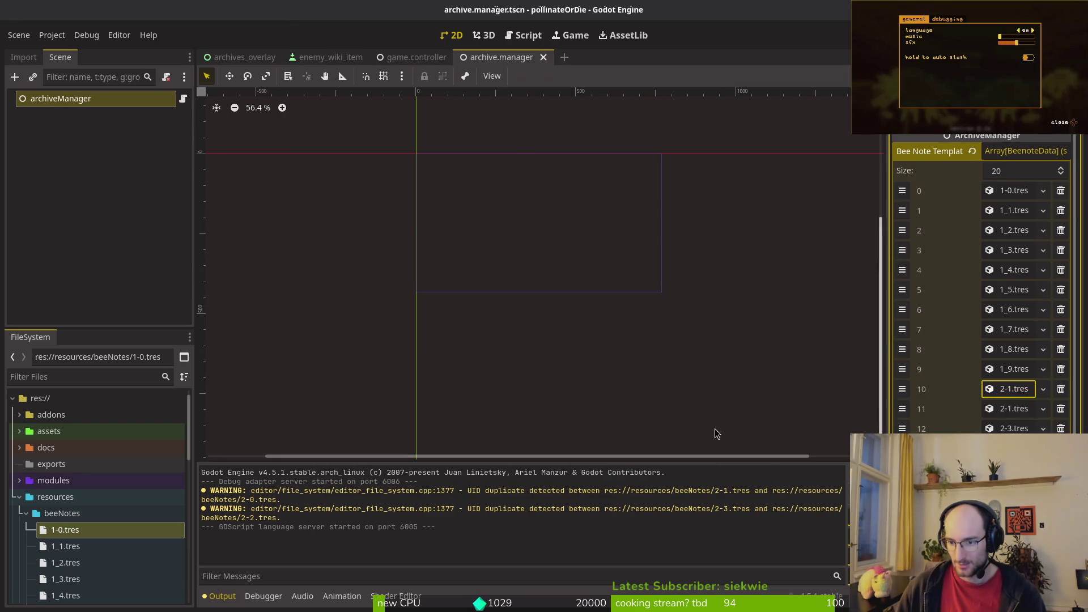
Drop 2-0.tres into entry 10, save archive.manager.tscn, and rerun the game
scroll(78, 450, "down", 5)
left_click(68, 434)
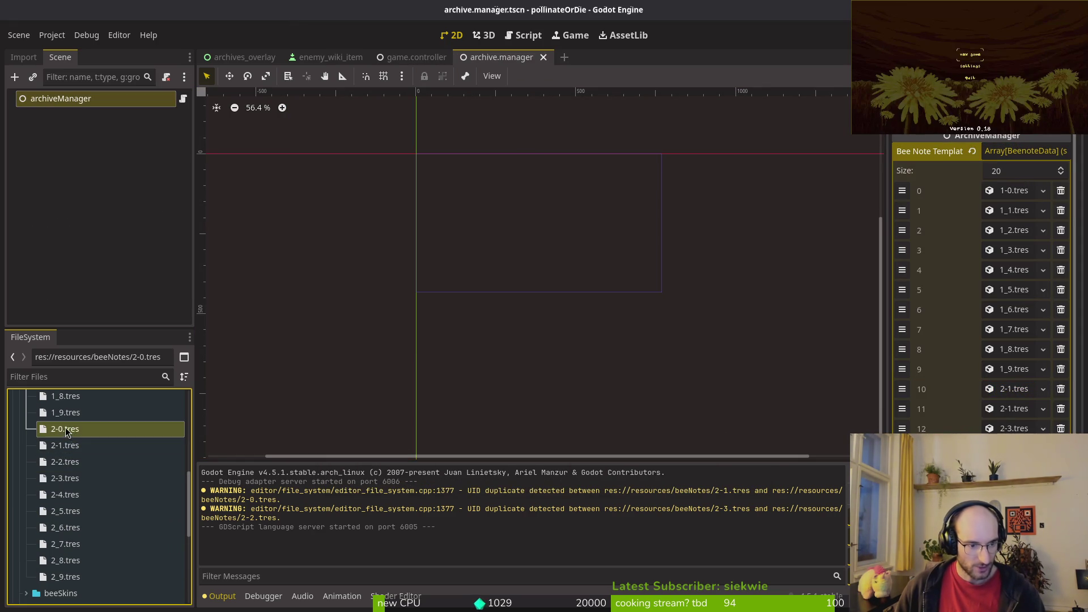
left_click_drag(55, 432, 1009, 390)
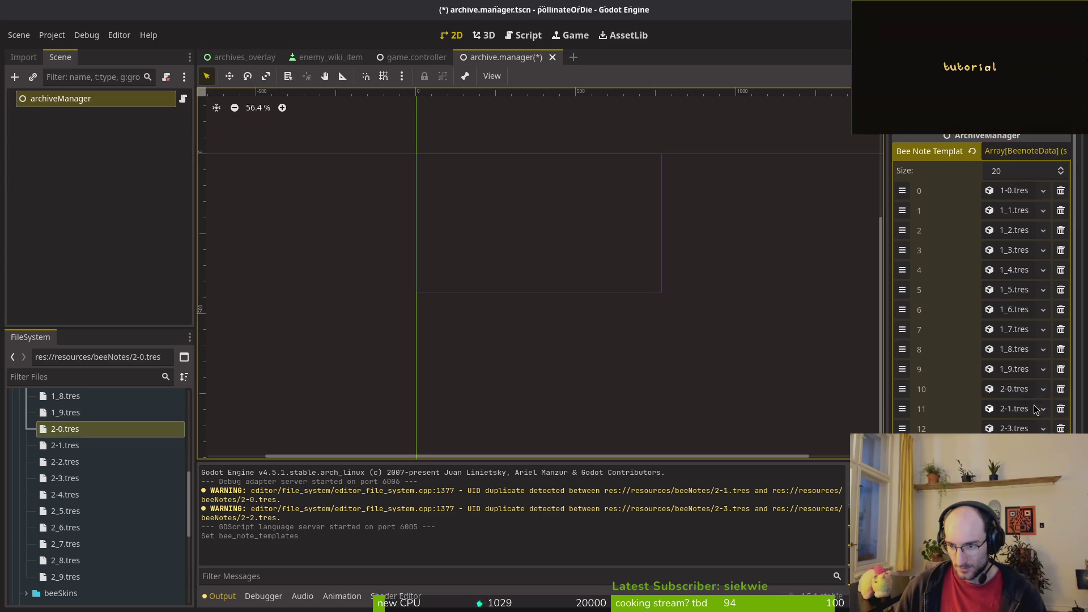
key("ctrl+s")
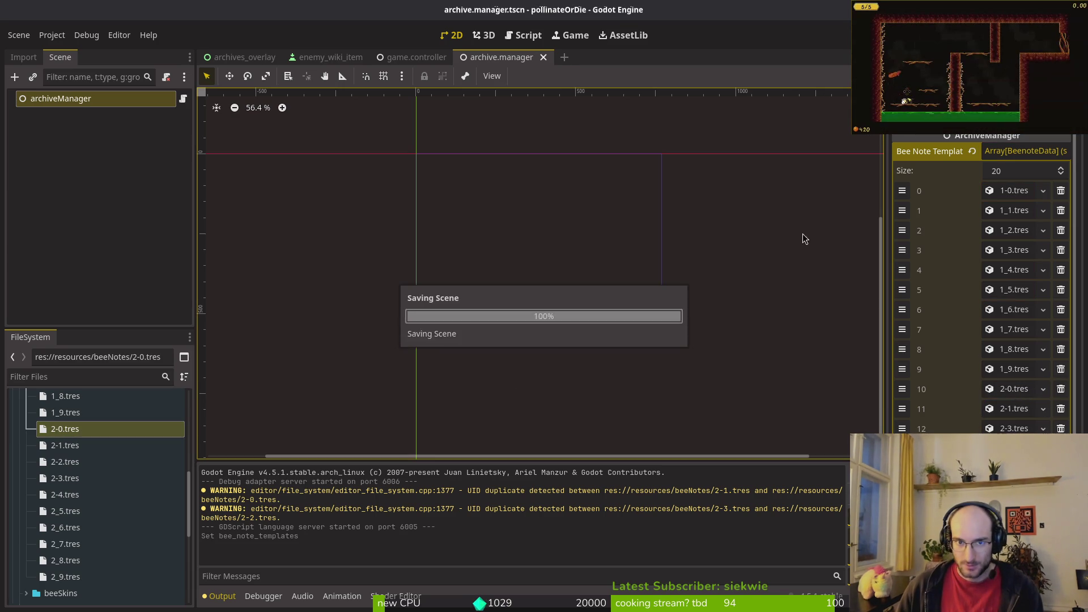
key("F5")
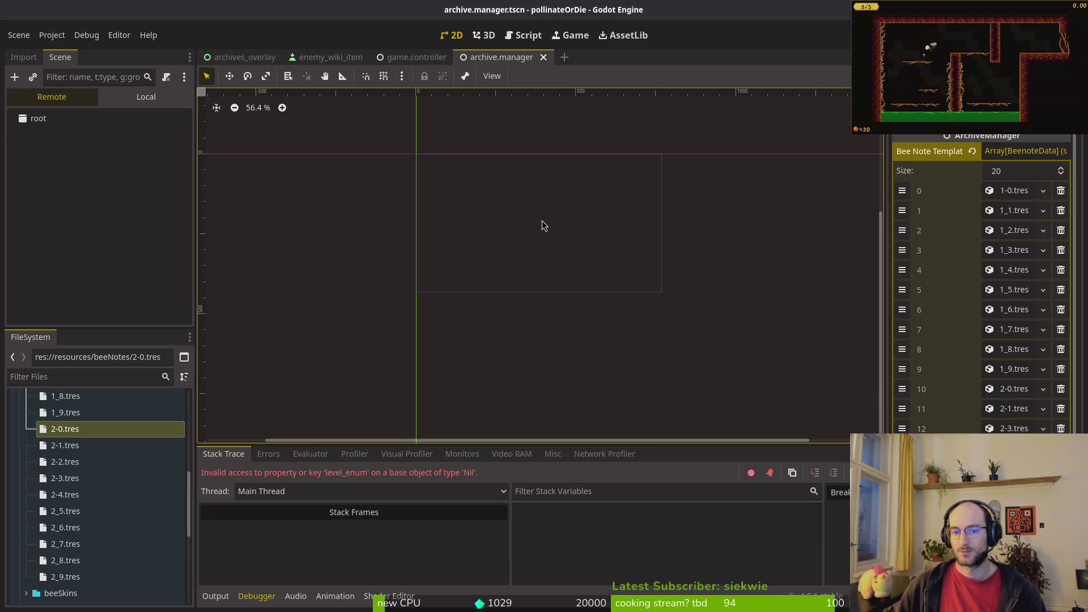
Select archiveManager and expand the 2-0.tres note in Bee Note Templates entry 10
left_click(118, 97)
left_click(56, 117)
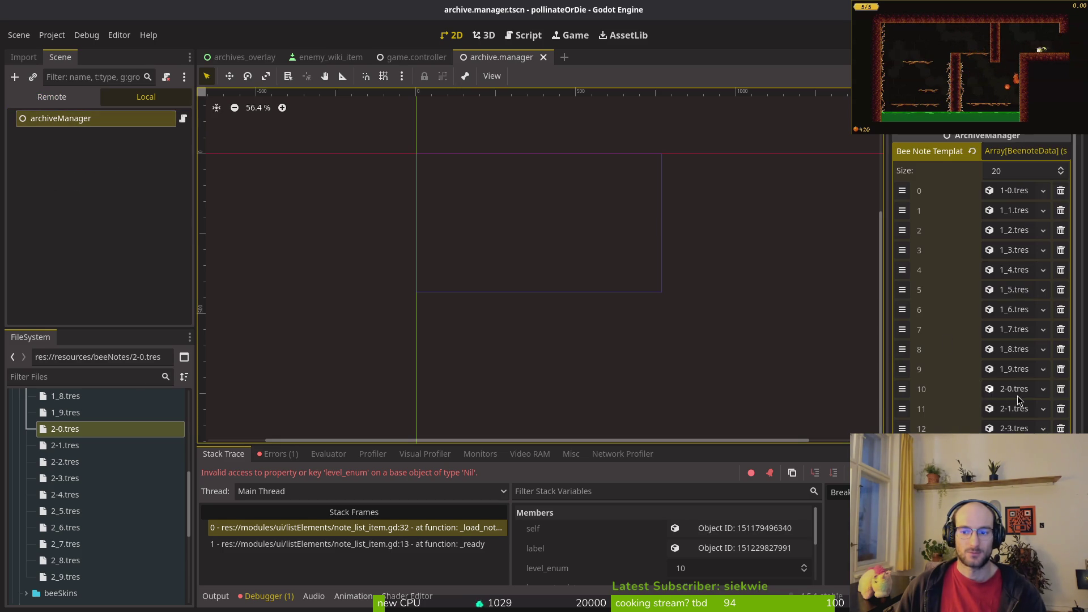
left_click(1016, 394)
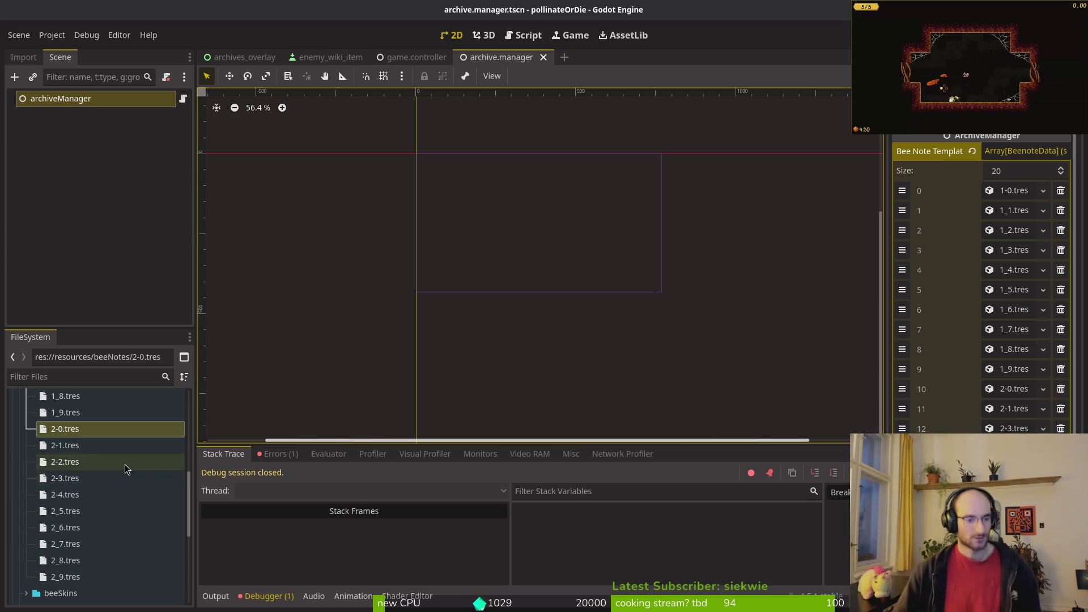
Inspect the 2-0.tres and 2-1.tres notes (NOTE_2_1, level L 2 1) and select 1_6.tres
left_click(106, 432)
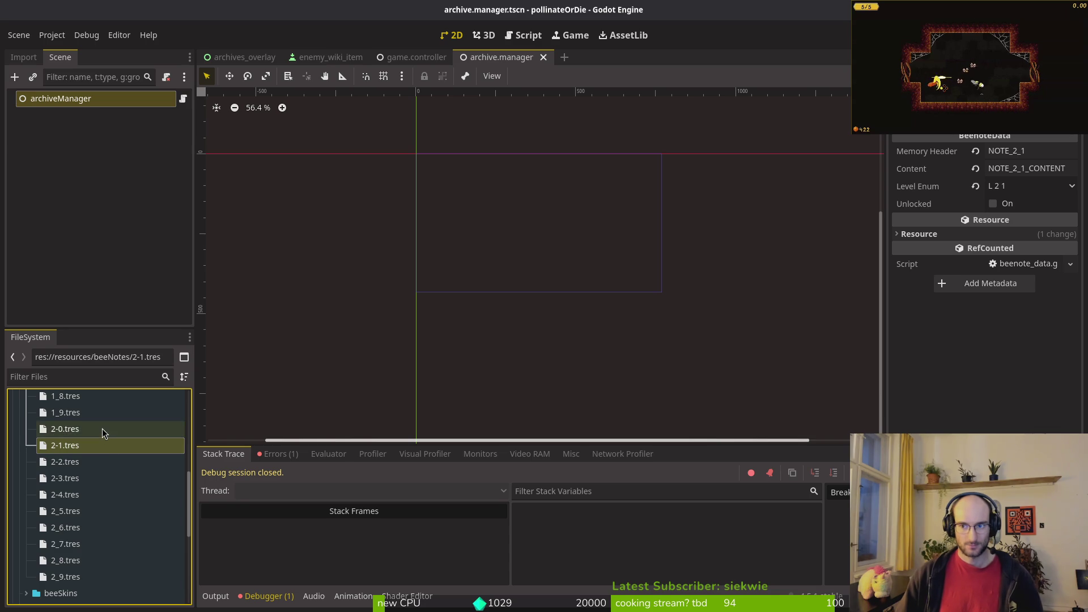
left_click(83, 448)
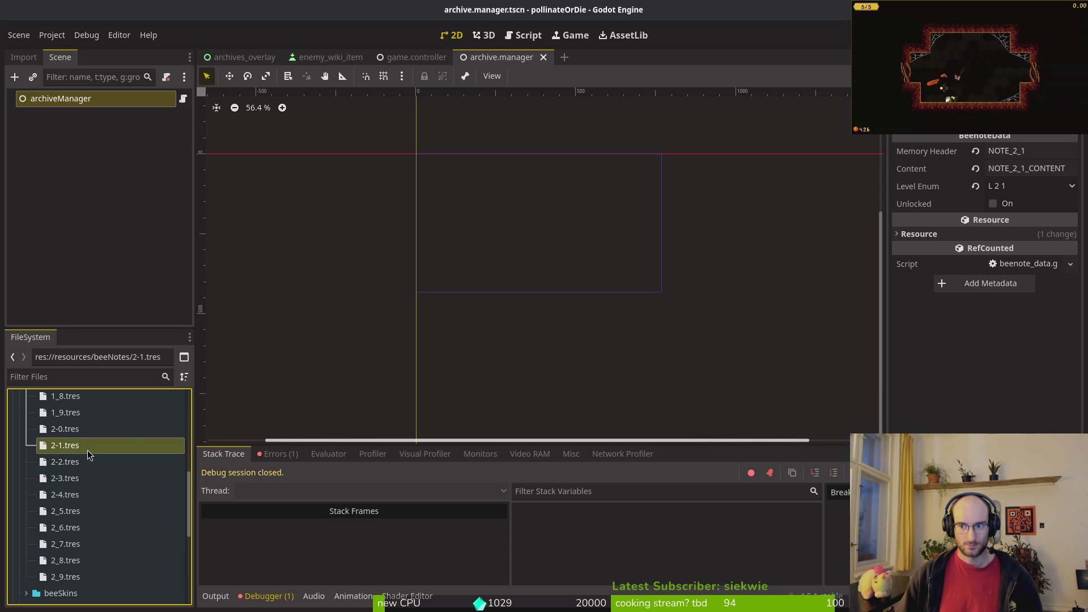
scroll(144, 553, "down", 5)
scroll(91, 506, "up", 5)
scroll(91, 506, "up", 5)
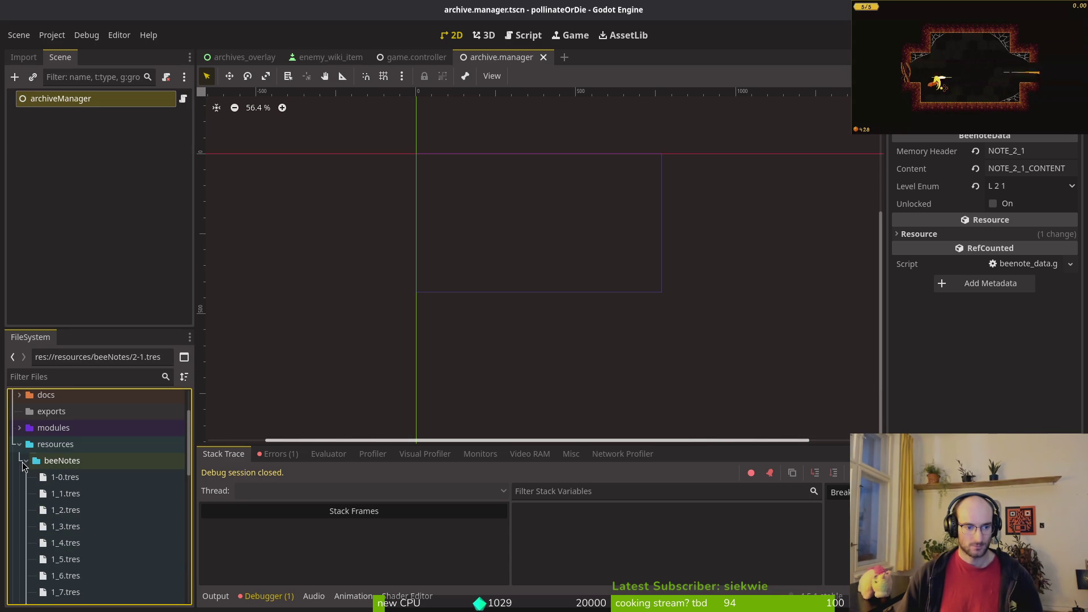
left_click(24, 461)
left_click(24, 462)
scroll(81, 536, "down", 3)
left_click(82, 471)
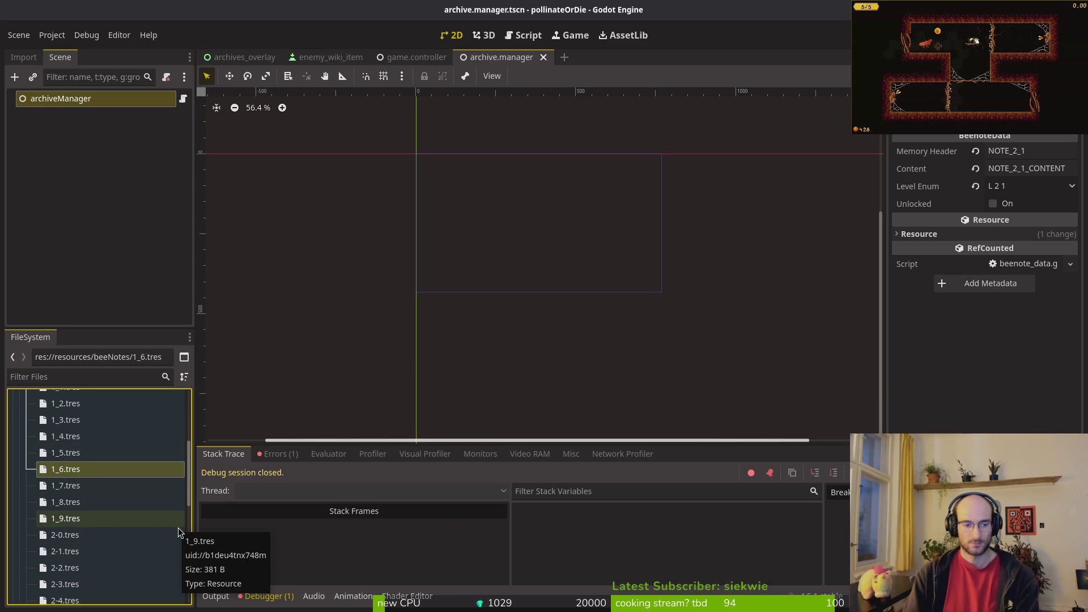
key("alt+Tab")
Save and quit Vim, launch tig, and stage the deleted 1-1.tres note files
type(":wq")
key("Return")
type("tig")
key("Return")
key("u")
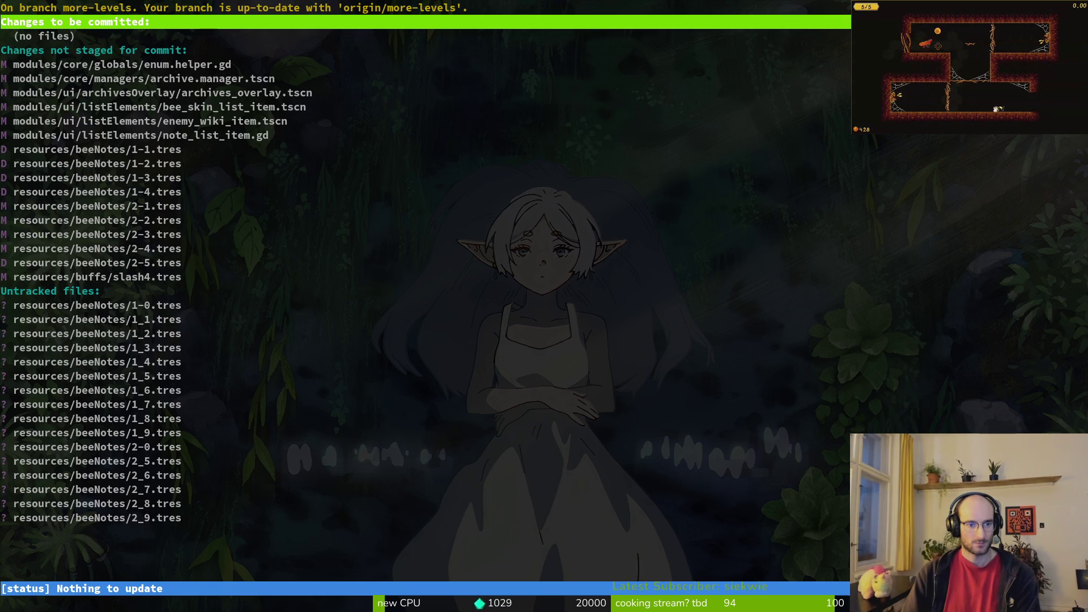
key("Down")
key("Down")
key("Down")
key("Down")
key("Down")
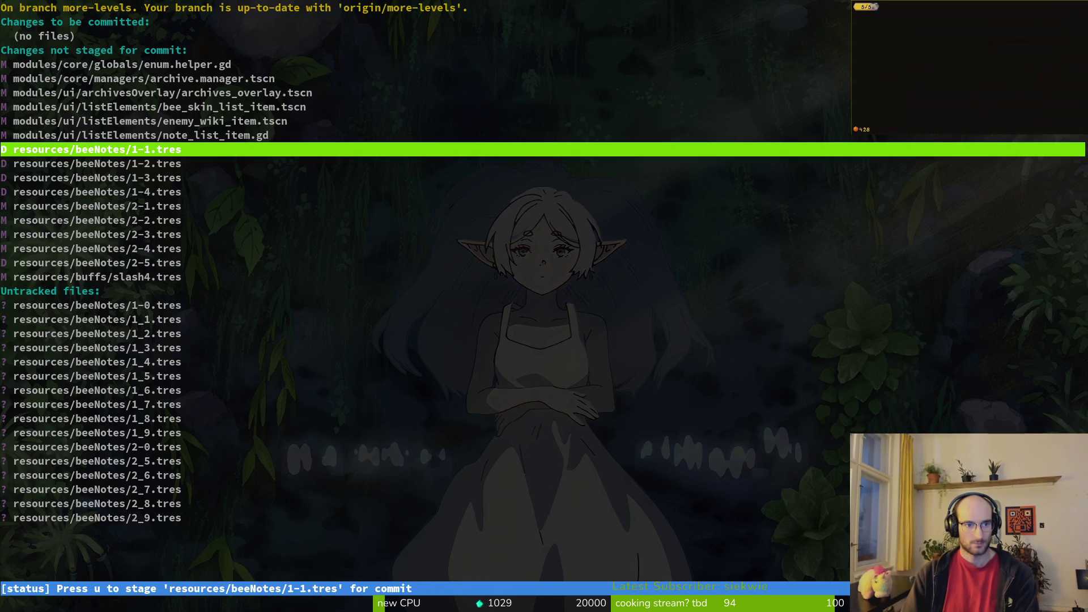
key("u")
key("u")
key("u")
key("u")
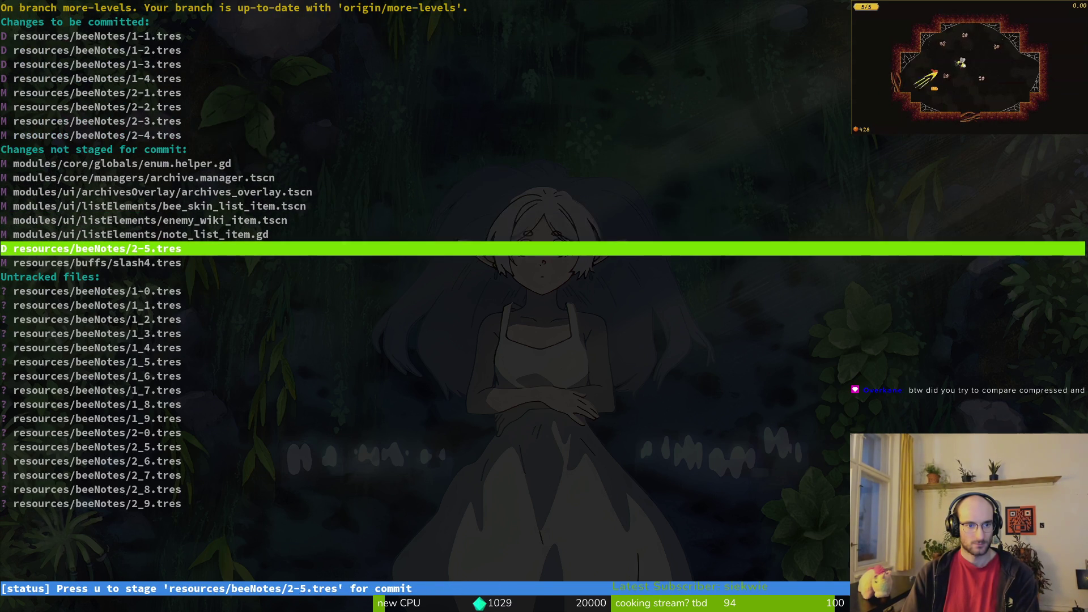
Stage the remaining untracked bee note files, including 1_1.tres, and slash4.tres
key("Down")
key("u")
key("u")
key("u")
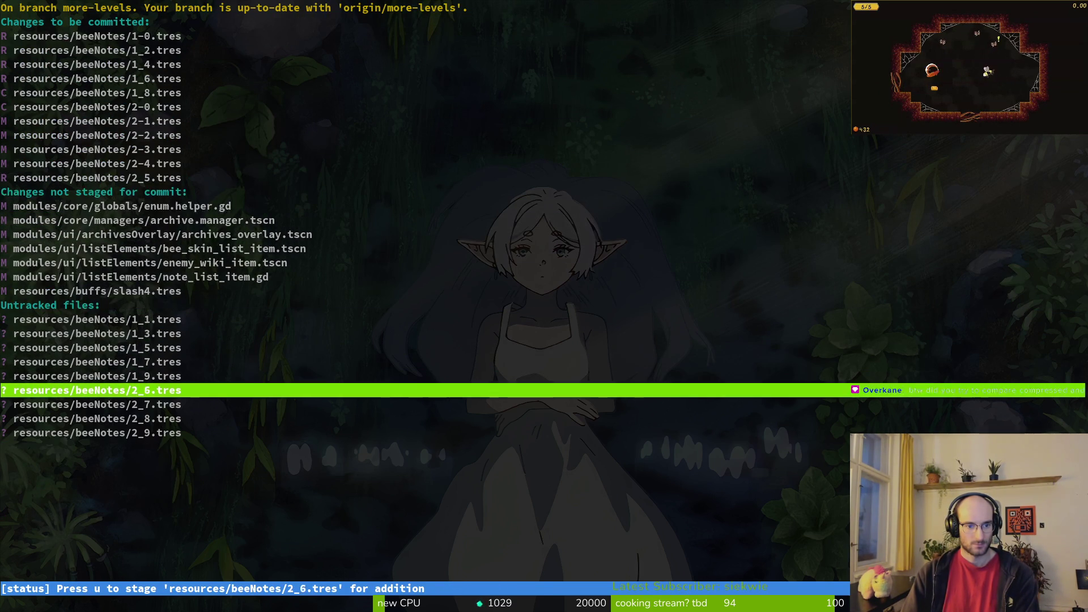
key("u")
key("u")
key("u")
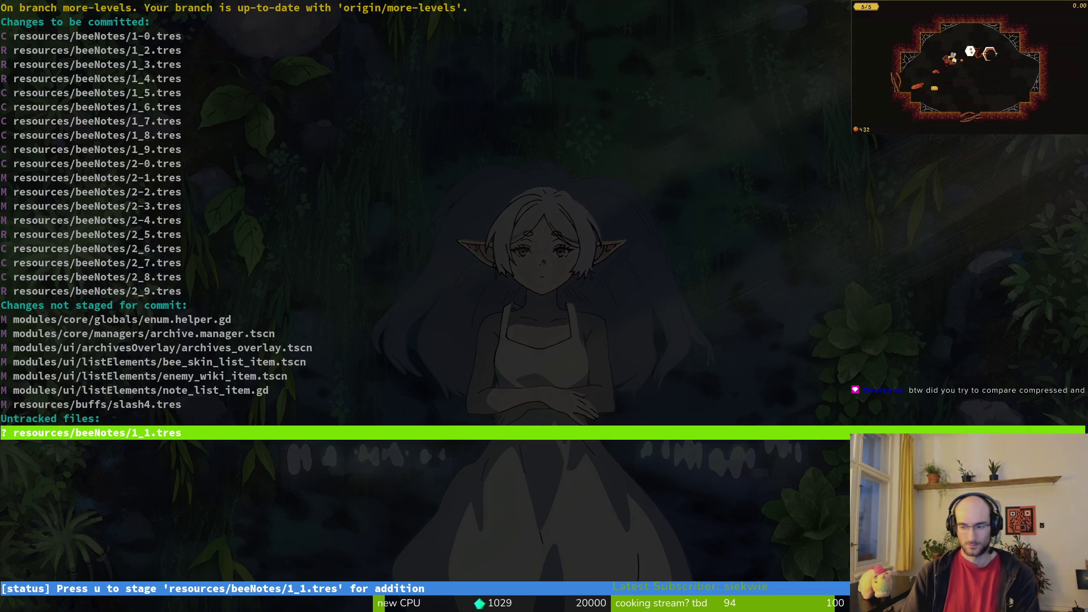
key("u")
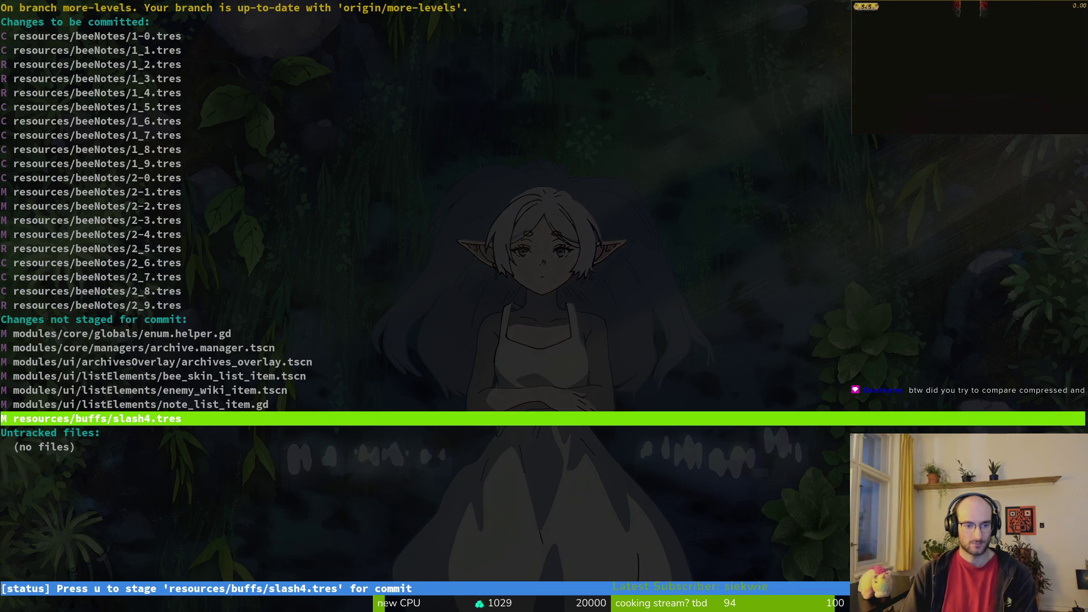
key("Return")
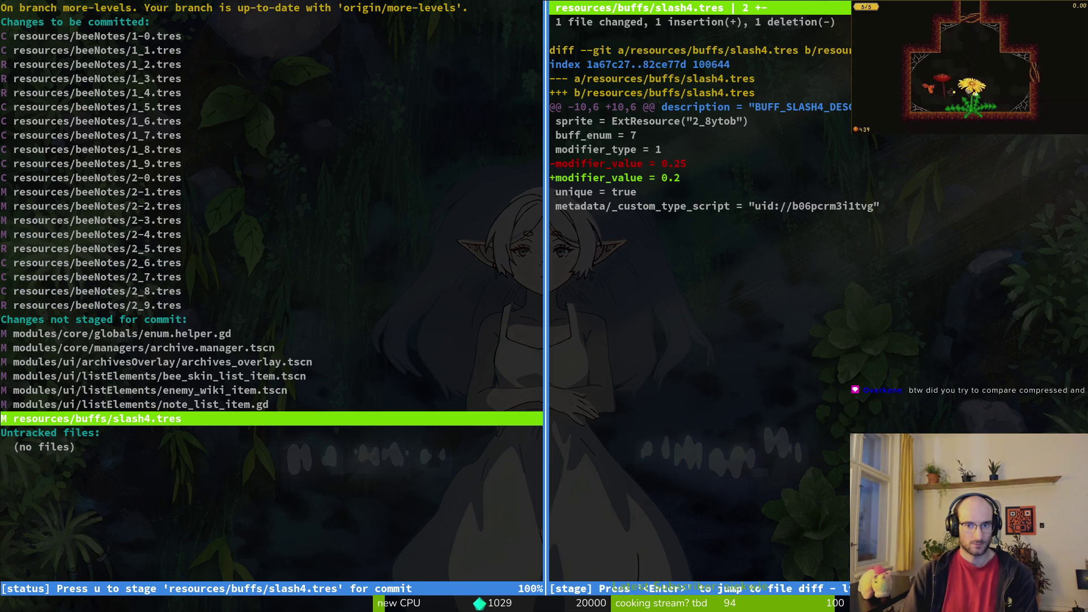
key("u")
key("q")
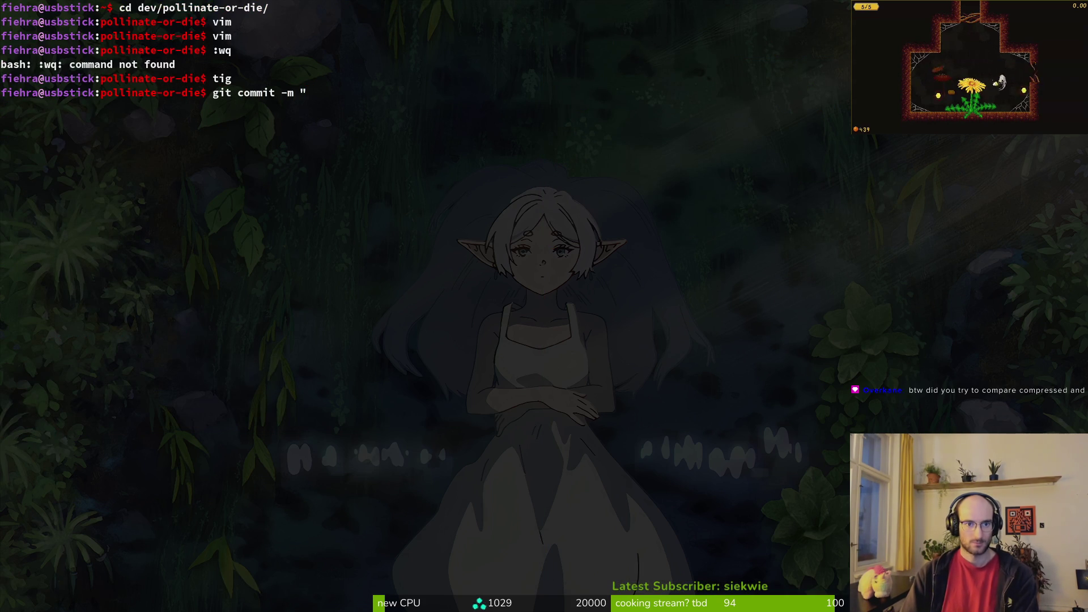
Commit as "tried to fix resources", push to more-levels, and clear the terminal
type("to fix ")
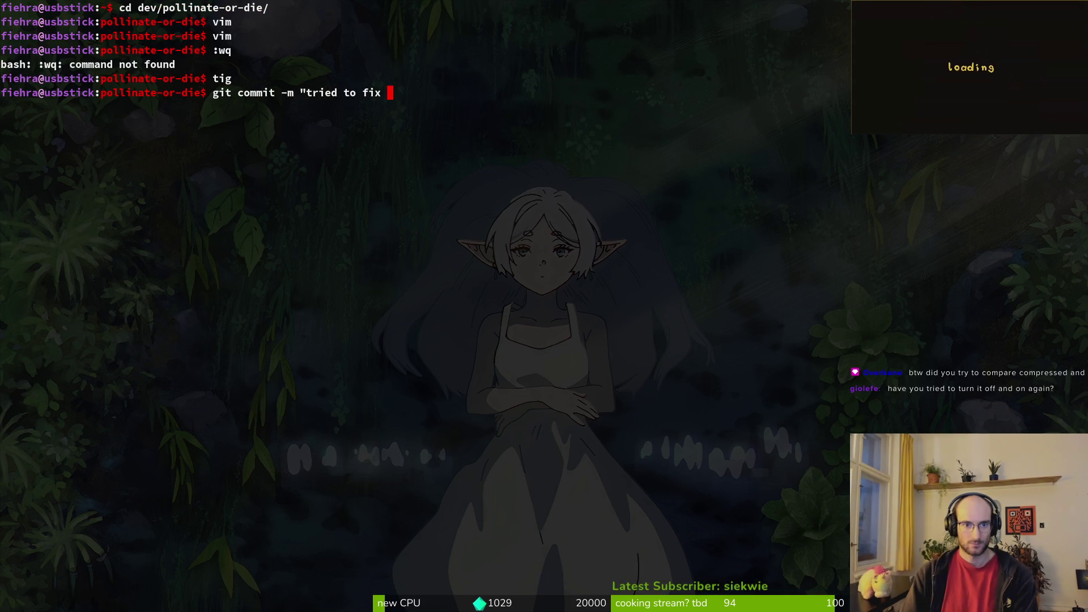
type("resources\"")
key("Return")
type("git puhd")
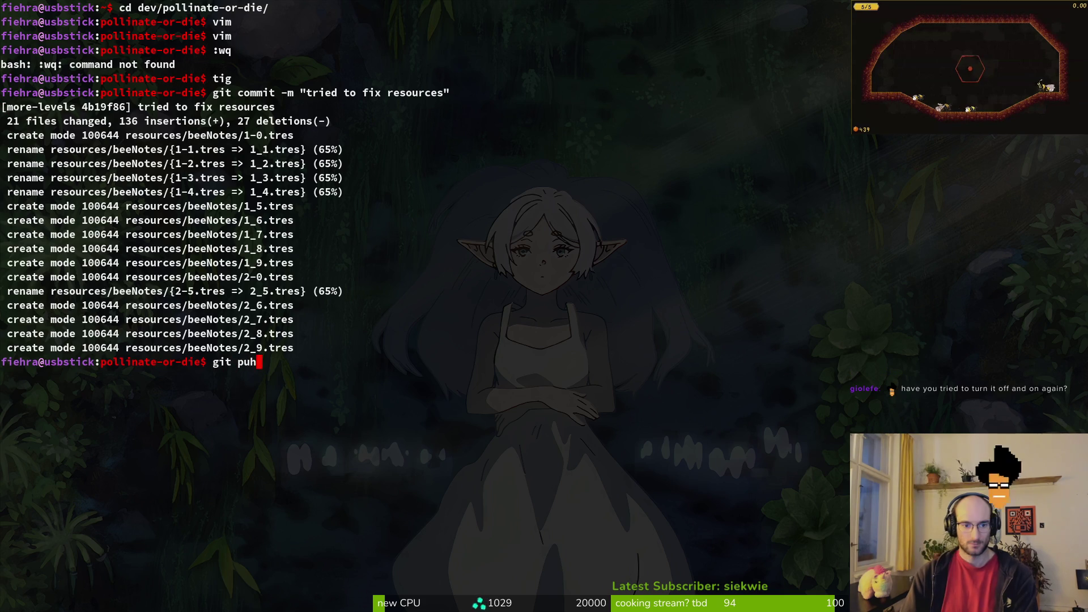
key("Return")
type("git push")
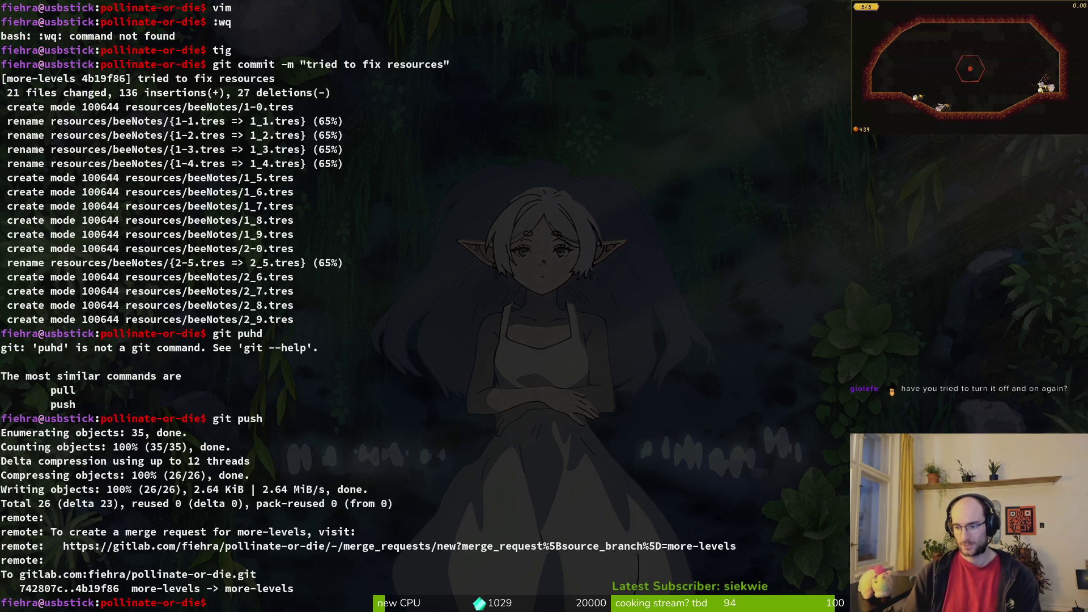
type("lear")
key("Return")
key("alt+Tab")
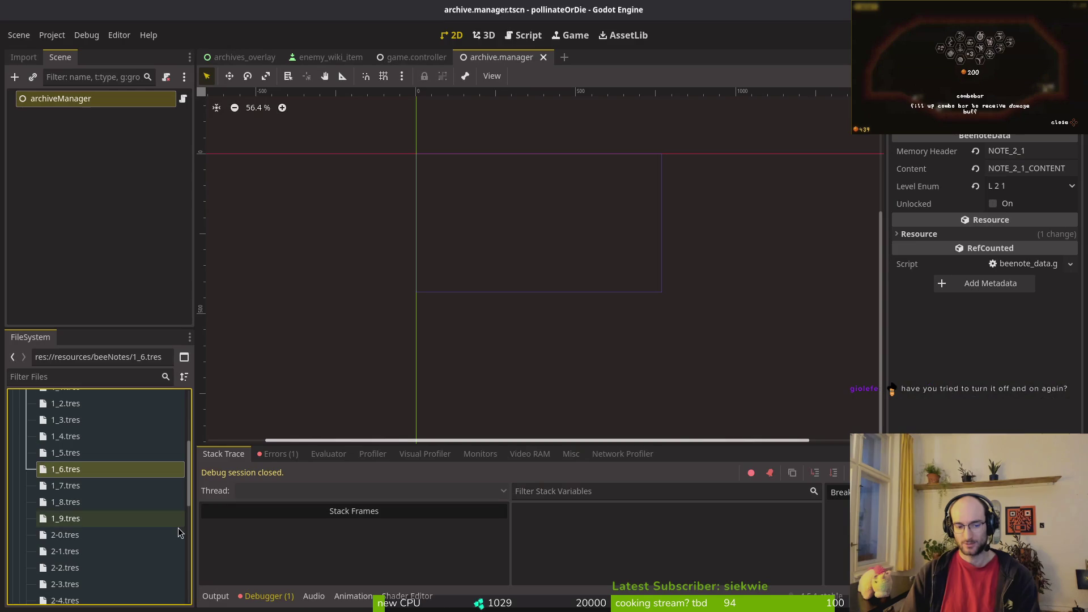
Run the game, switch to the Local scene tree, select archiveManager, and save the scene
key("F5")
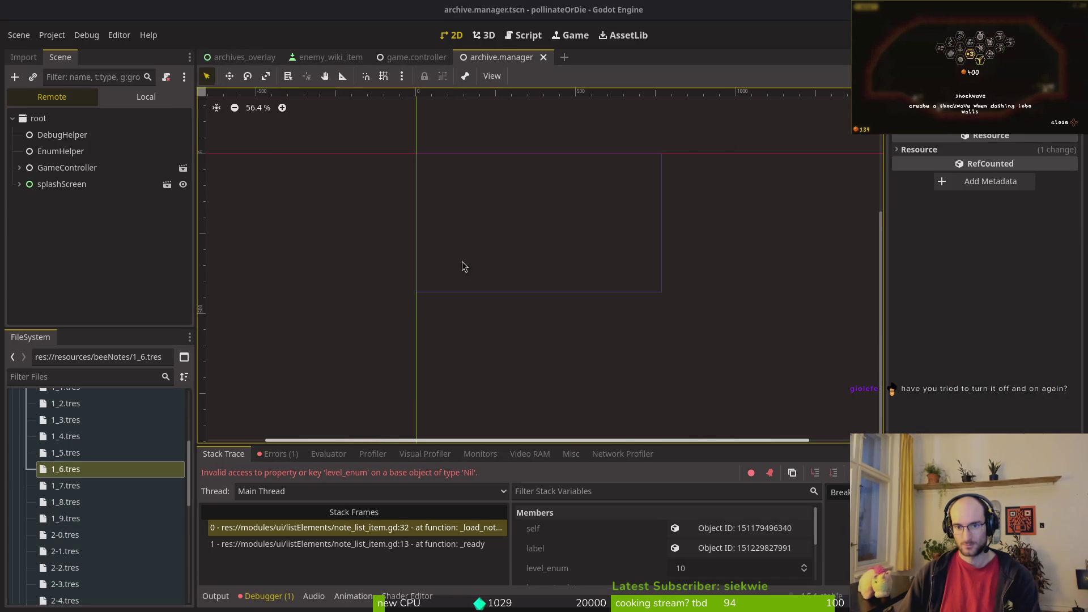
left_click(119, 97)
left_click(61, 118)
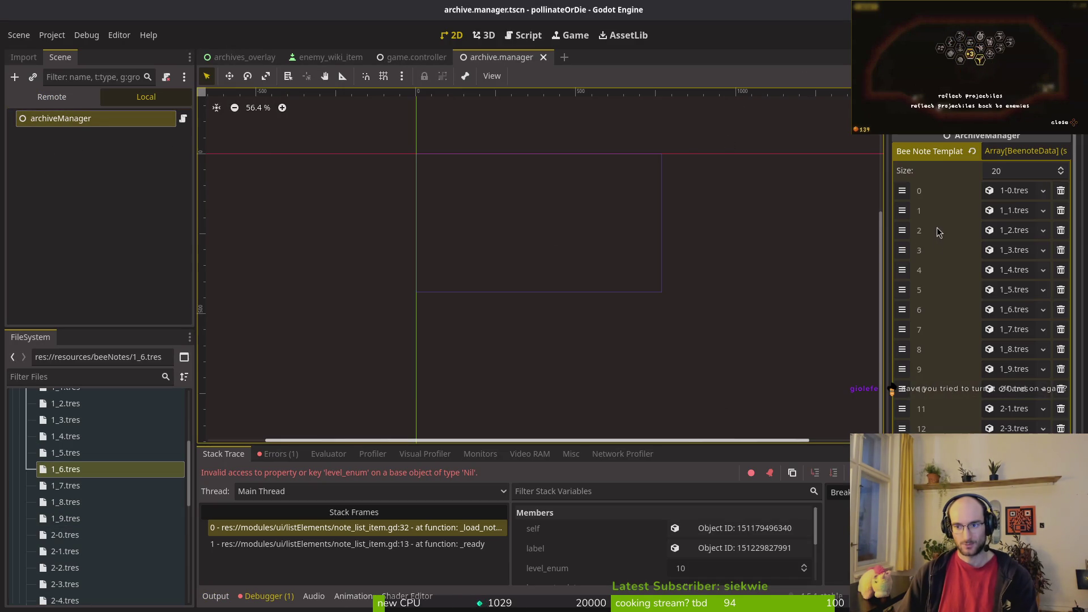
key("ctrl+s")
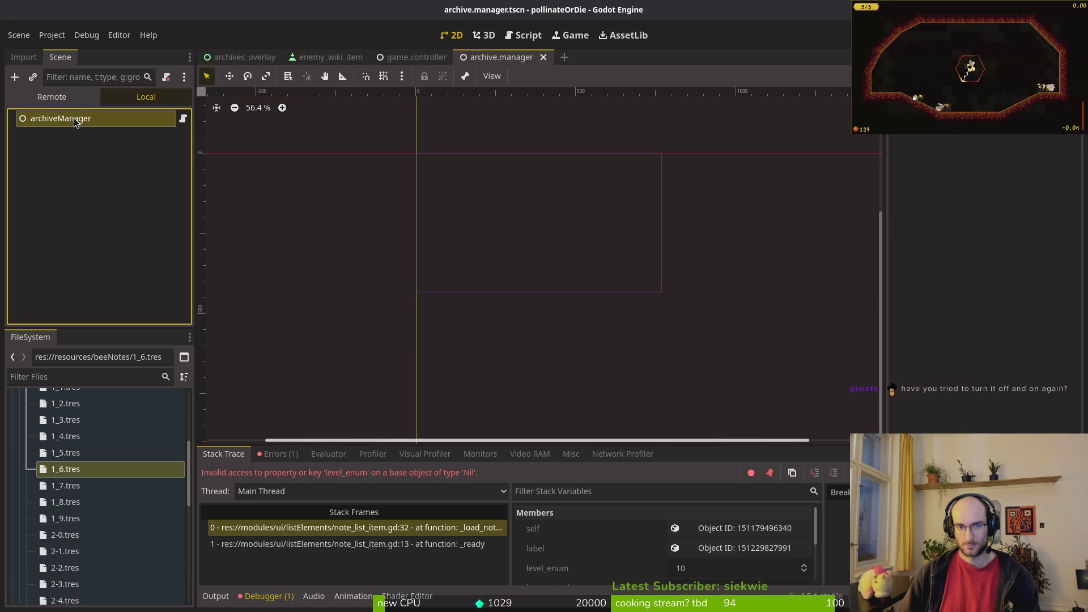
Review the debugger errors and output log lines around the null note entry
left_click(279, 453)
left_click(223, 454)
left_click(218, 596)
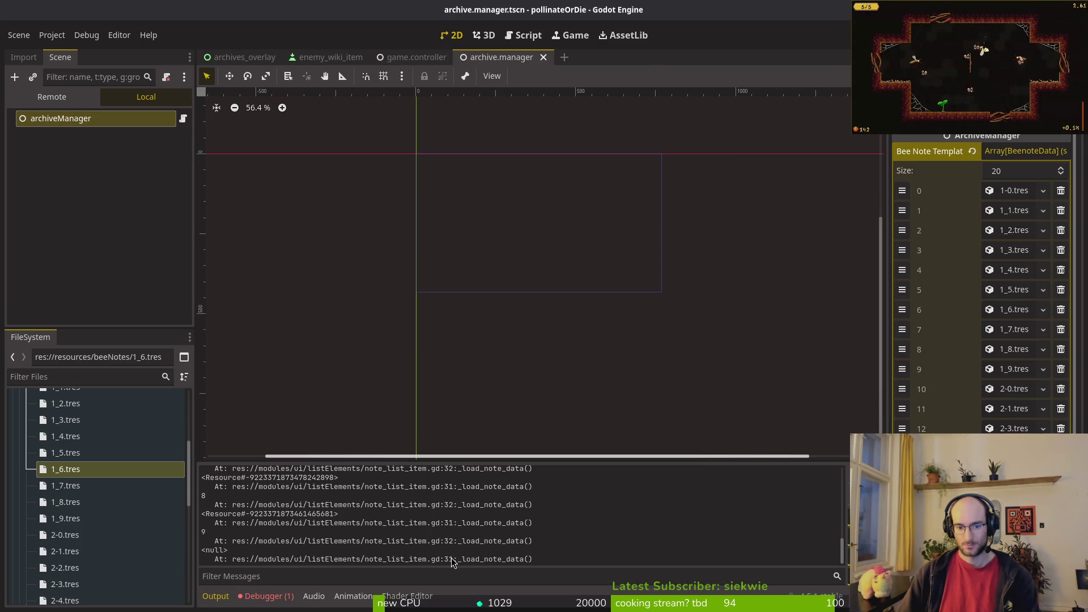
left_click_drag(205, 536, 250, 560)
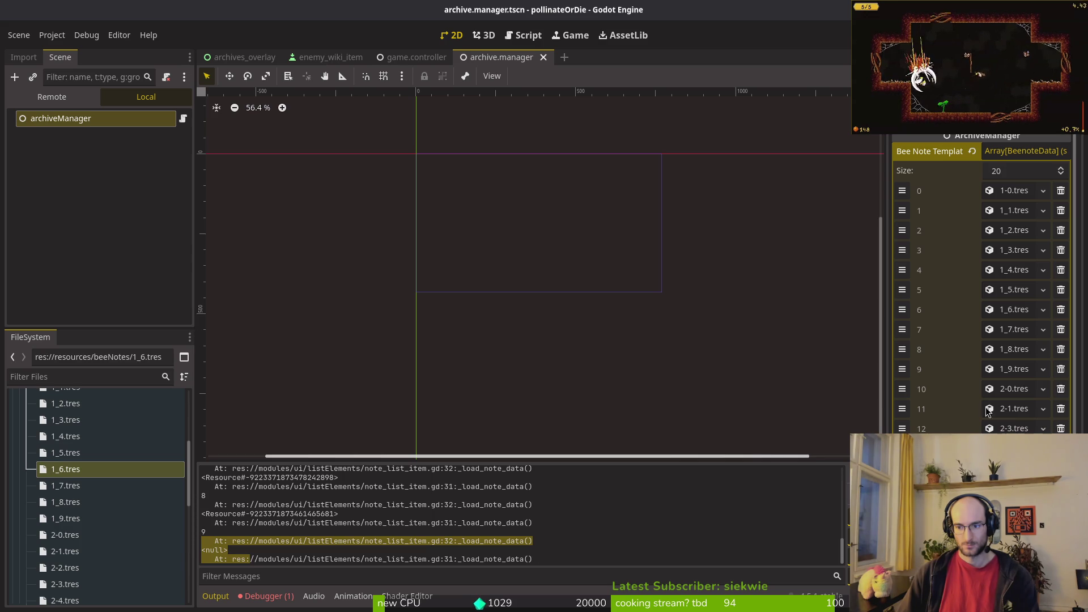
scroll(464, 488, "up", 15)
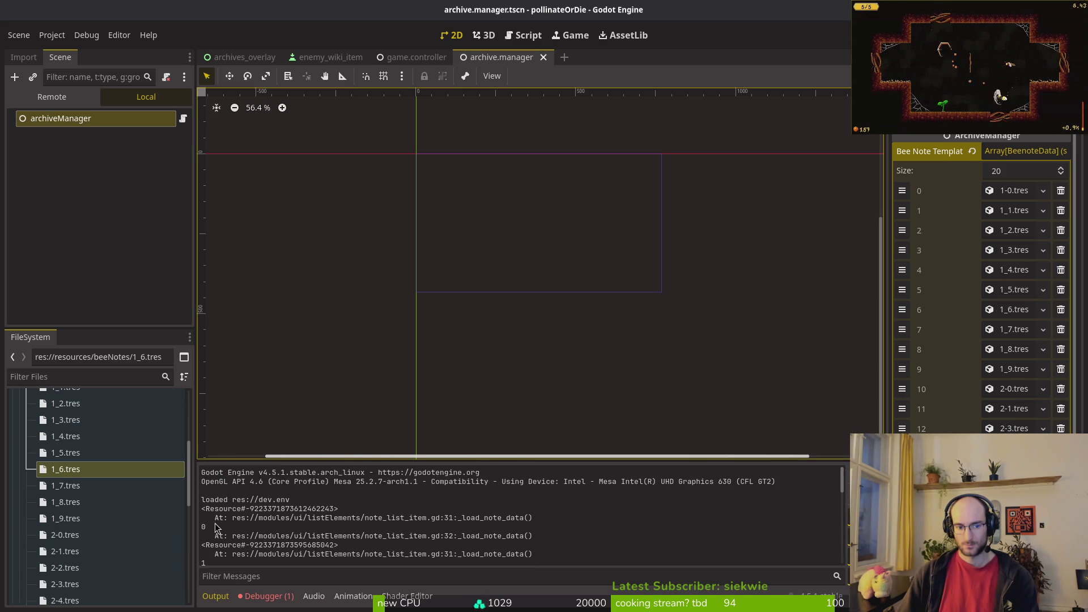
scroll(221, 528, "down", 15)
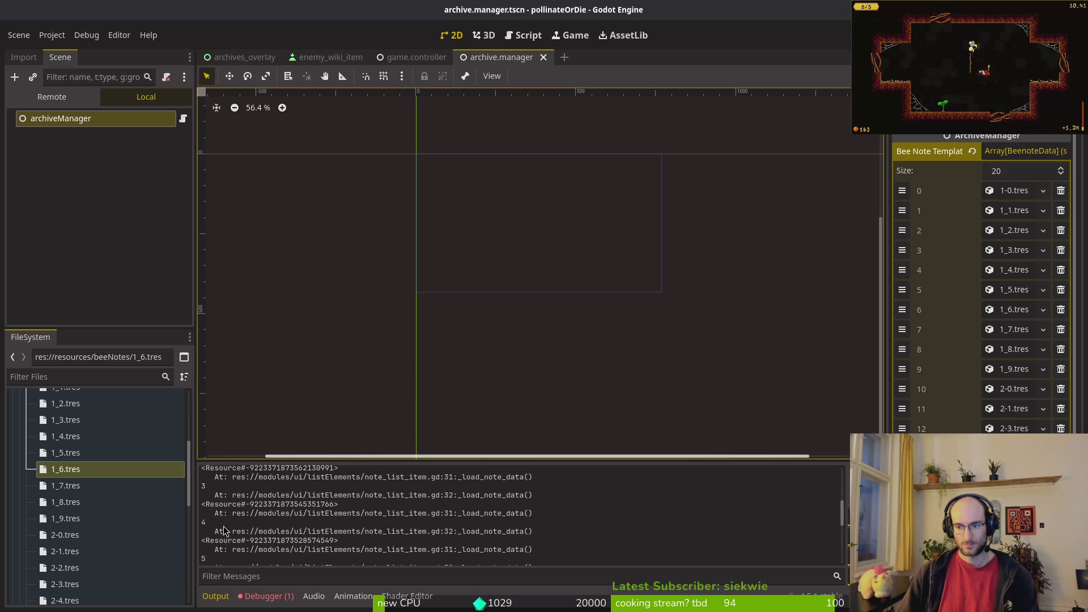
Set bee note element 9's Level Enum to L 1 9 and save the scene
left_click(980, 371)
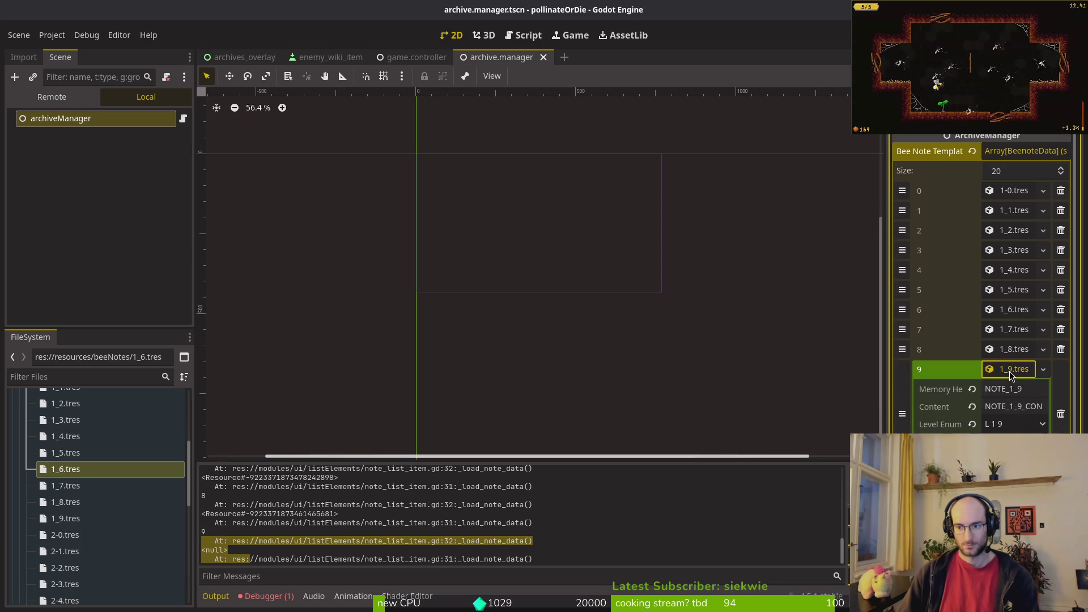
left_click(1008, 424)
left_click(1013, 430)
key("ctrl+s")
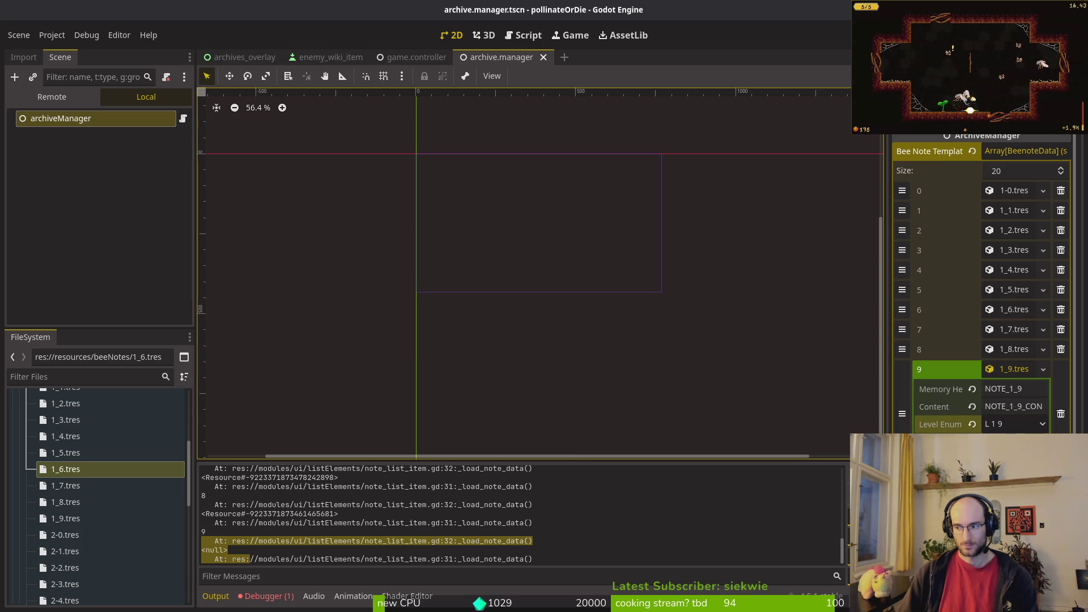
key("super+2")
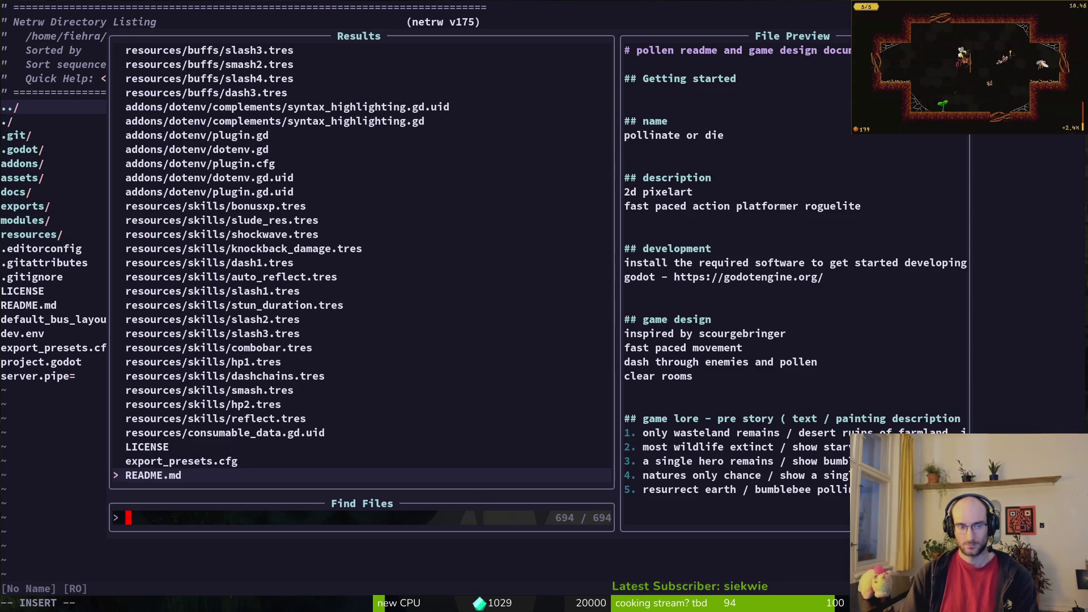
Open enum.helper.gd, review level_enum entries L1_0 through L2_9, then save and quit Vim
type("enum.")
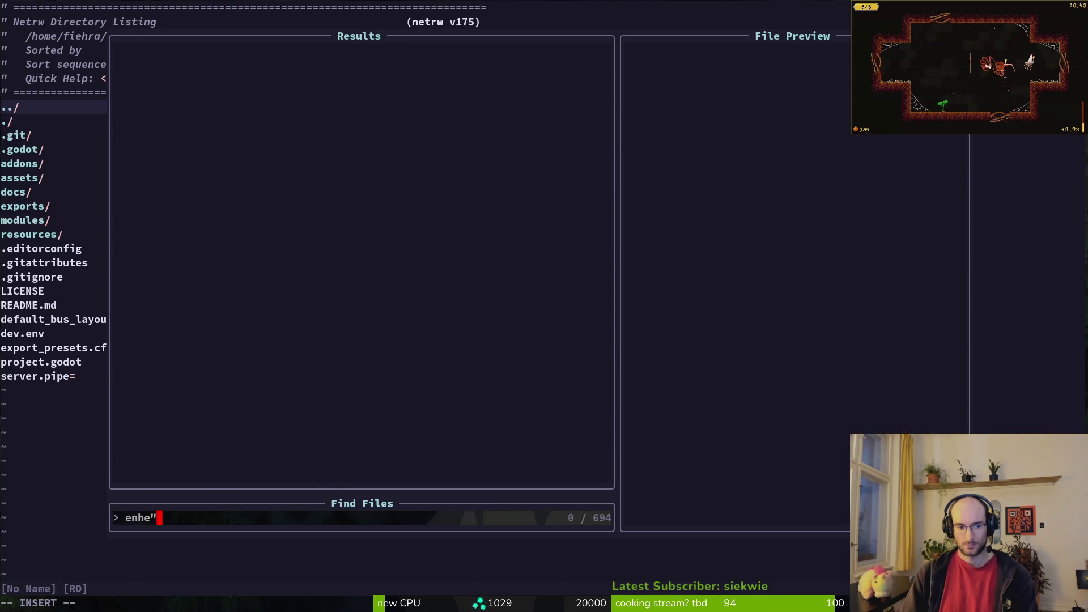
key("Return")
key("shift+g")
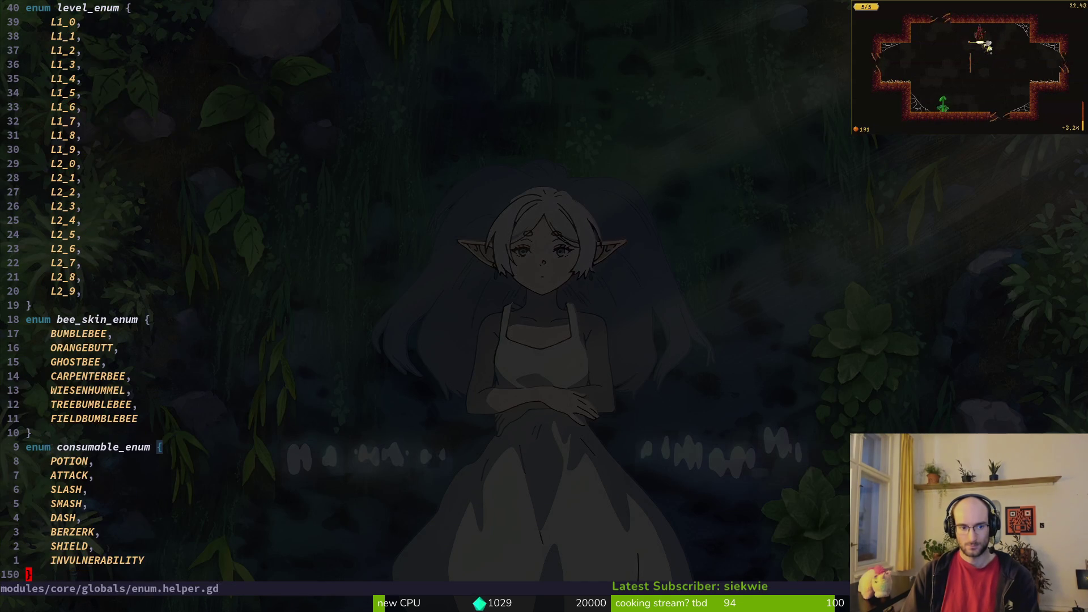
key("k")
key("k")
key("k")
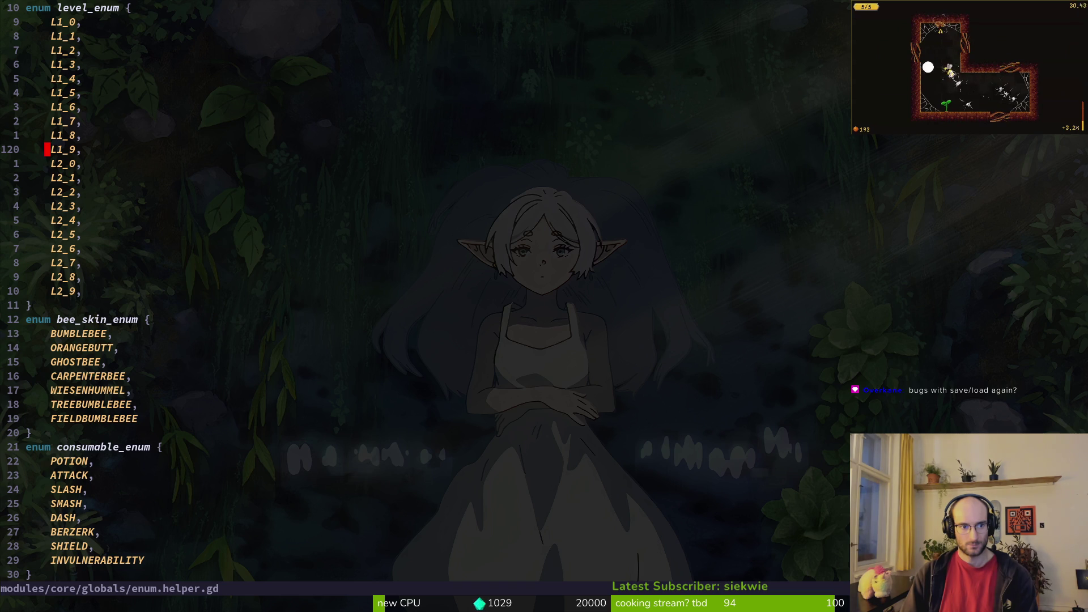
key("j")
key("j")
key("j")
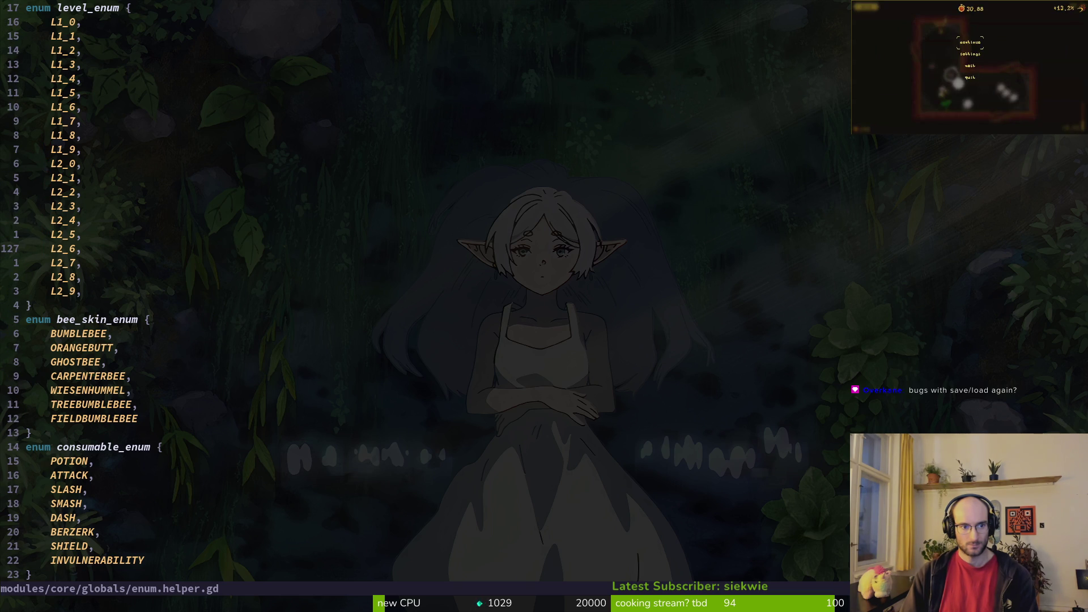
key("j")
key("j")
key("j")
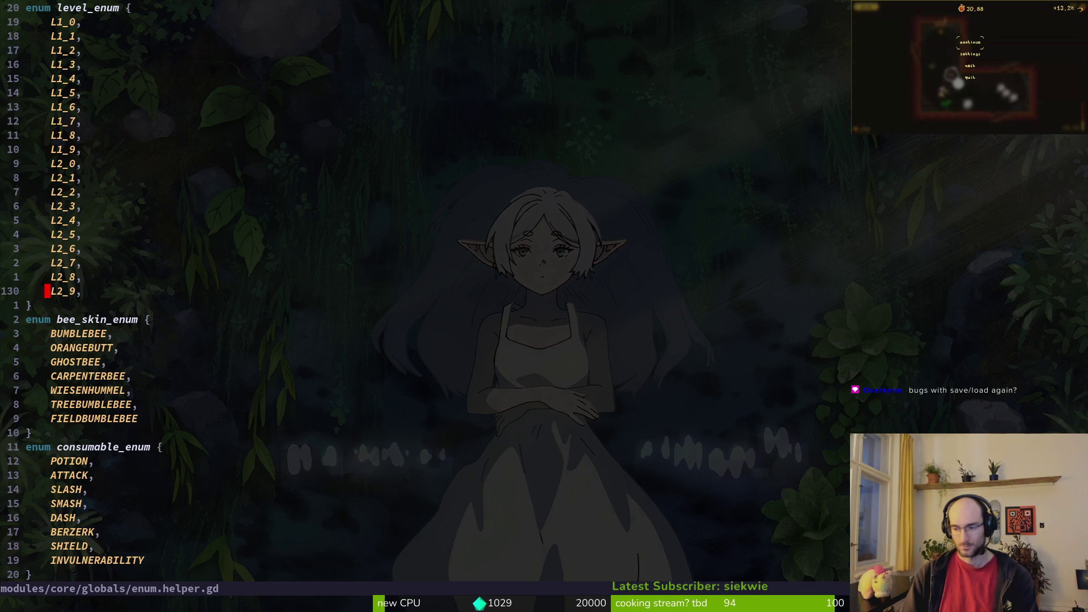
key("Return")
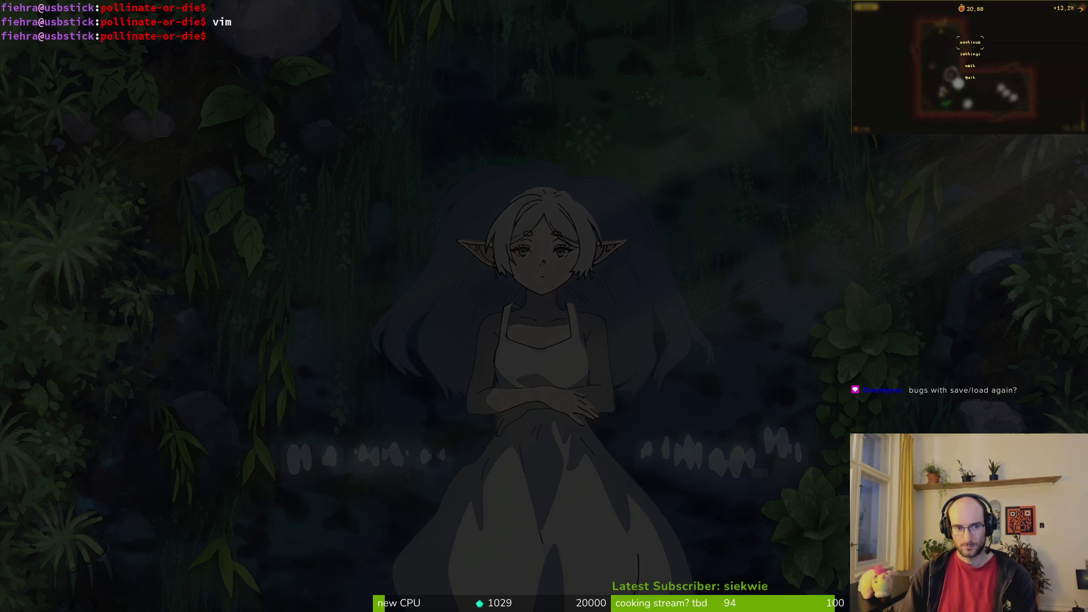
Inspect note elements 9 (1_9.tres) and 10 (2-0.tres), stop the game, and close Godot
key("alt+Tab")
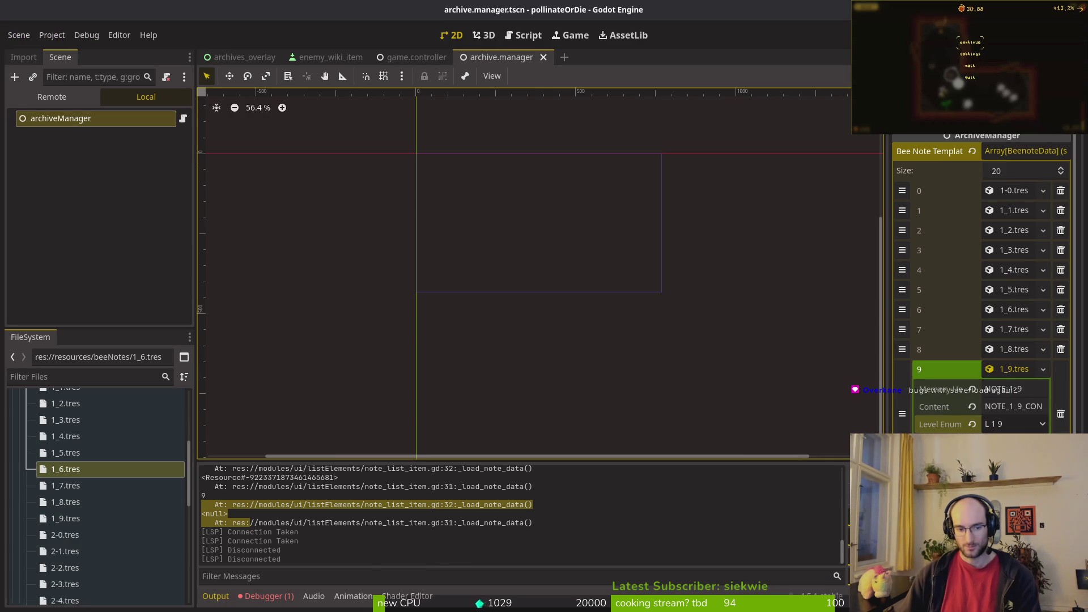
left_click(1006, 371)
left_click(1017, 388)
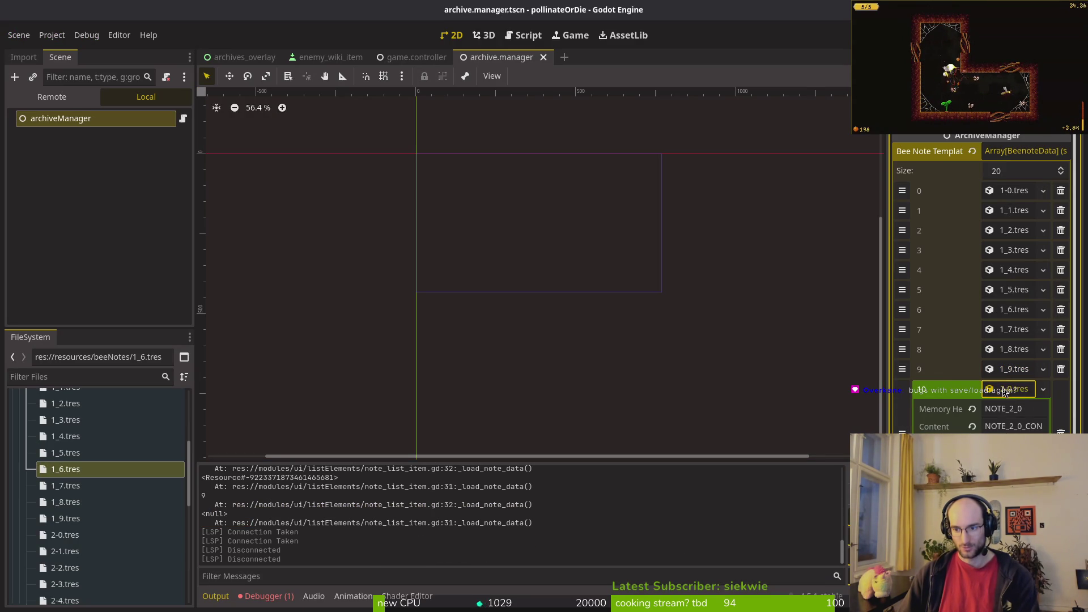
left_click(1018, 390)
key("F8")
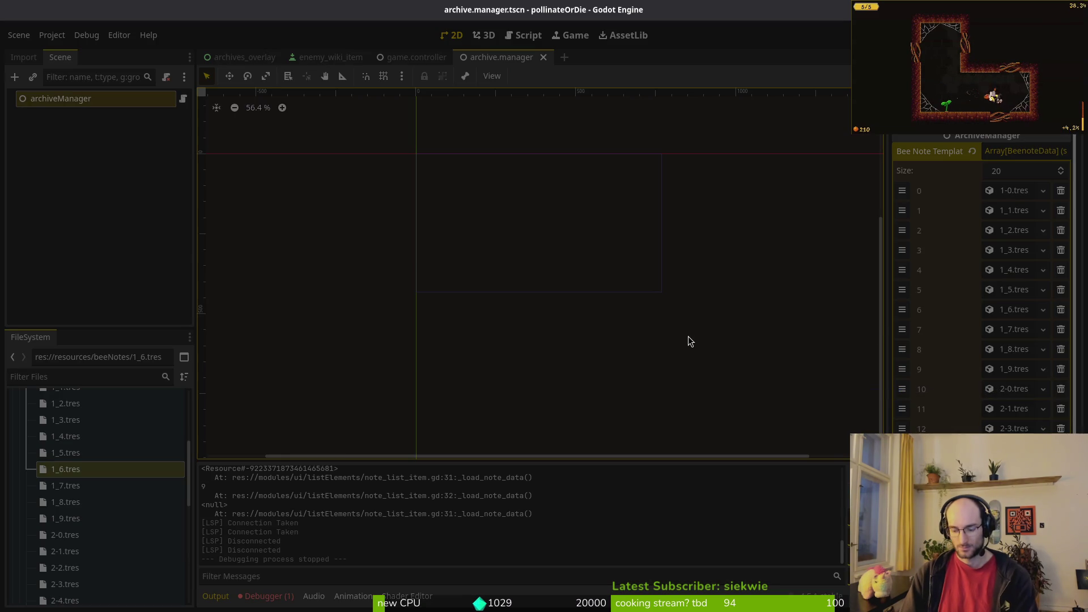
key("ctrl+q")
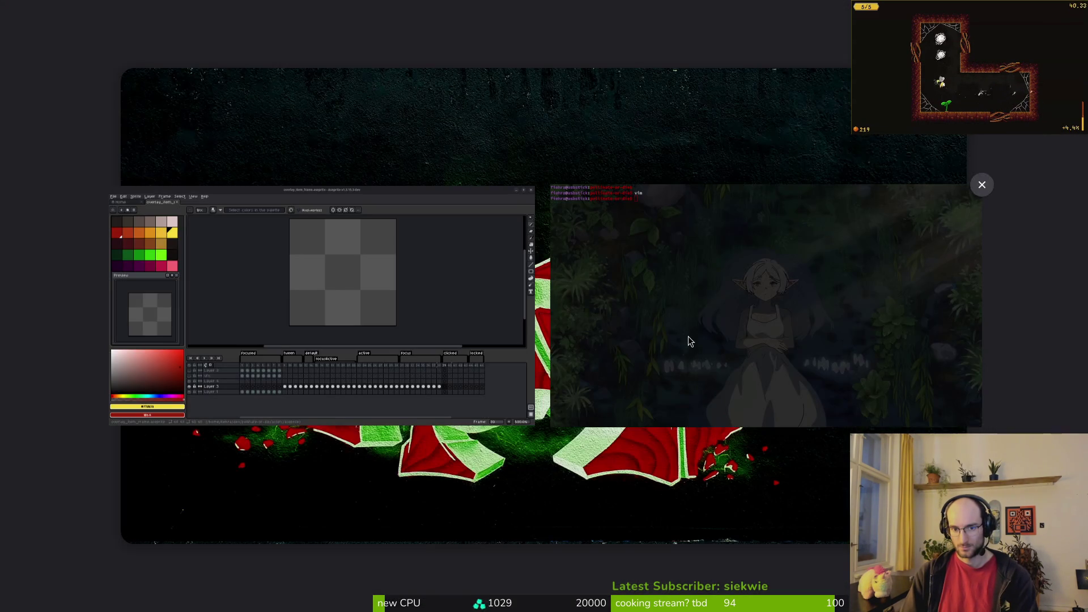
left_click(688, 340)
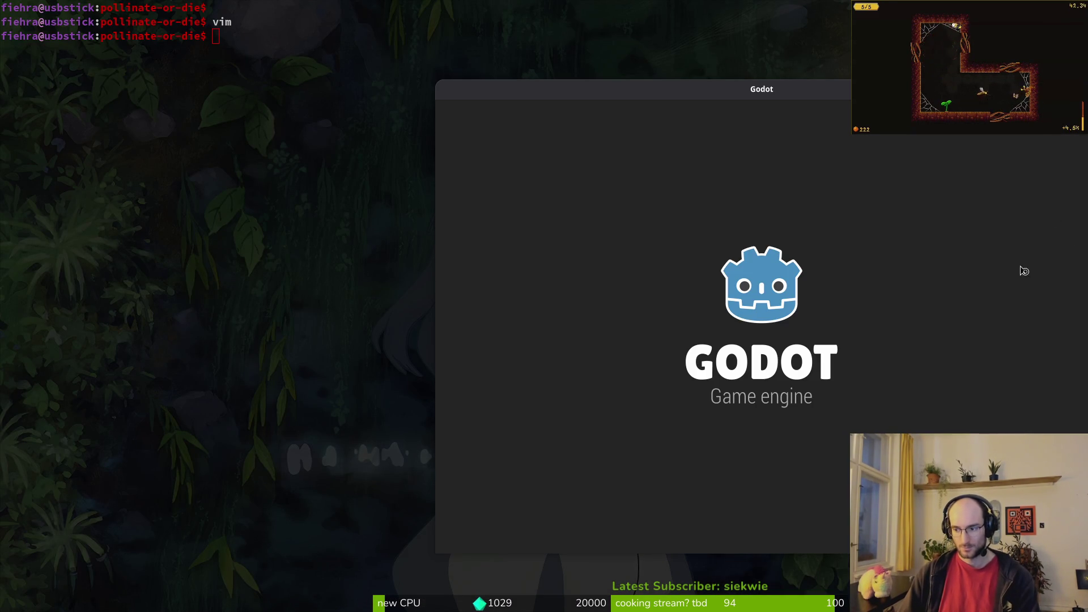
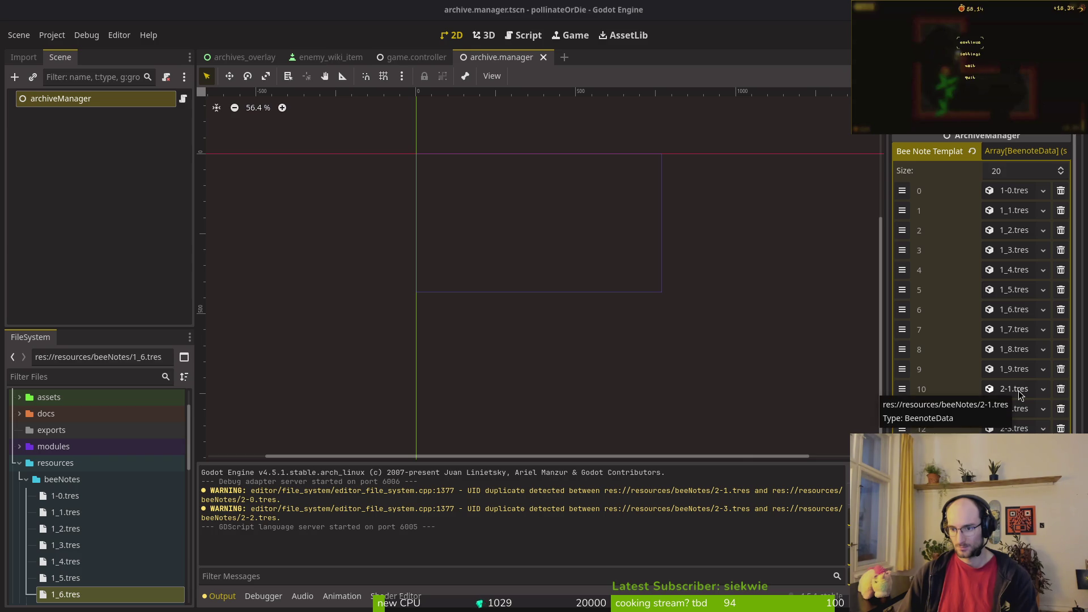
Delete the 2-0.tres note from the beeNotes folder and confirm the removal
scroll(93, 556, "down", 4)
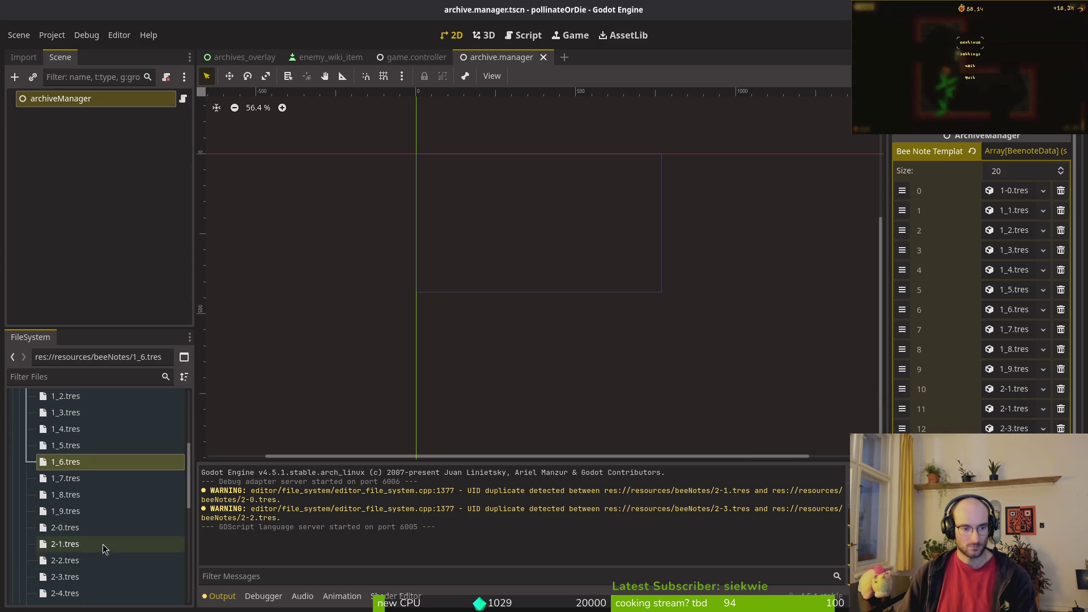
left_click(71, 528)
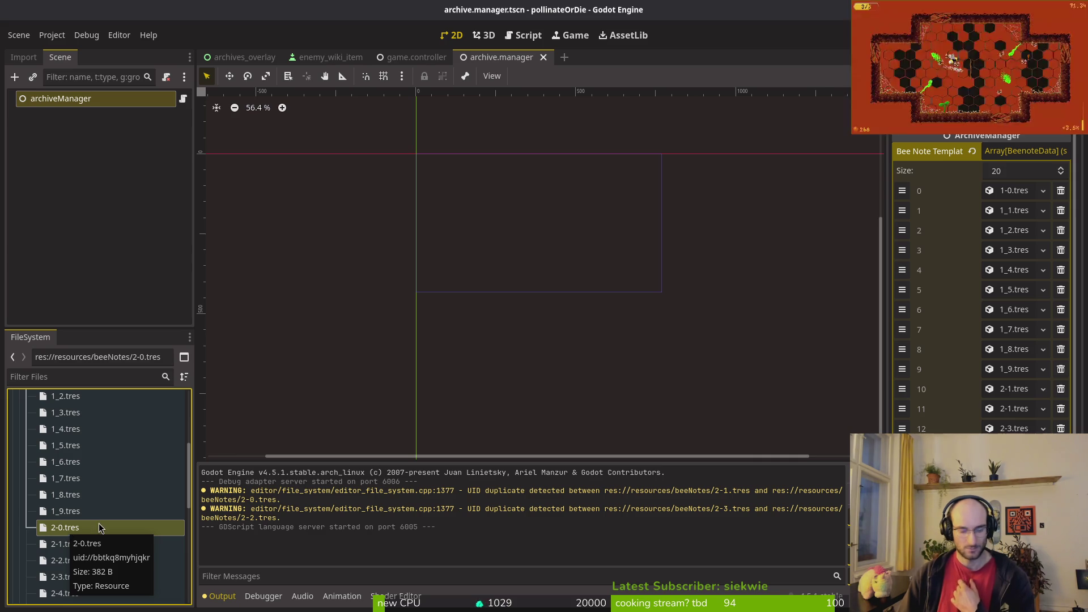
key("Delete")
key("Return")
Bring up the file actions menu for the beenote_data.gd script
scroll(70, 525, "down", 3)
left_click(62, 572)
right_click(73, 572)
Create a new BeenoteData resource named 2_0.tres, move it into beeNotes, and save
mouse_move(243, 410)
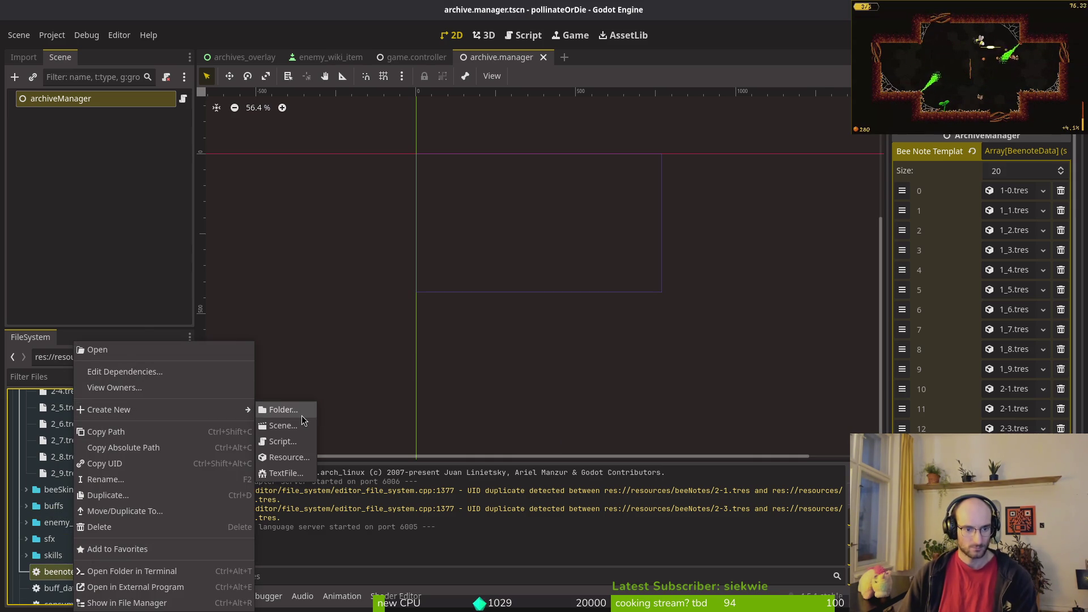
left_click(292, 460)
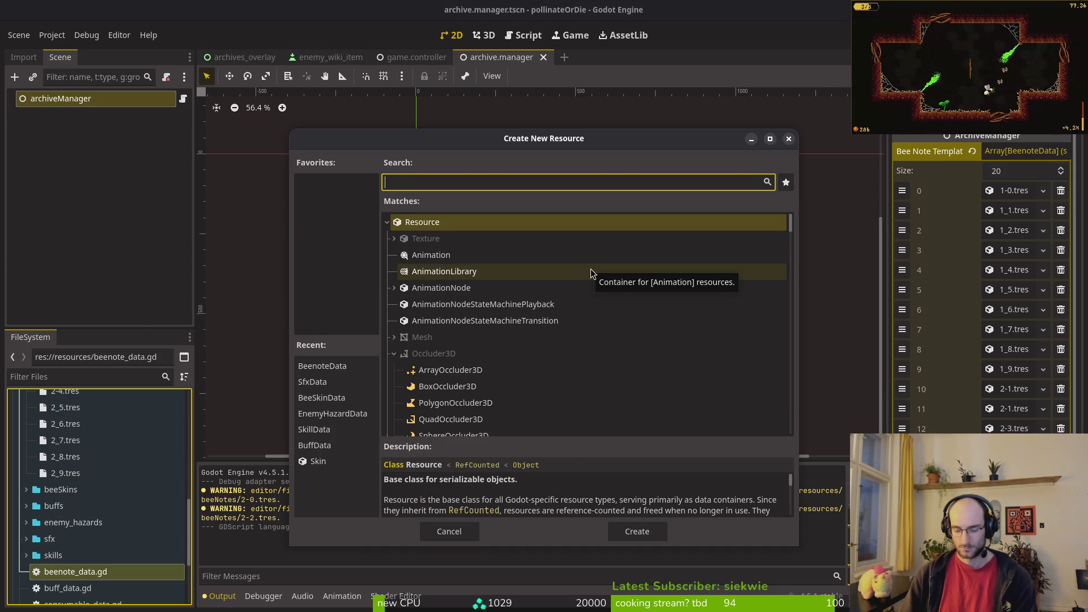
type("beenote")
key("Return")
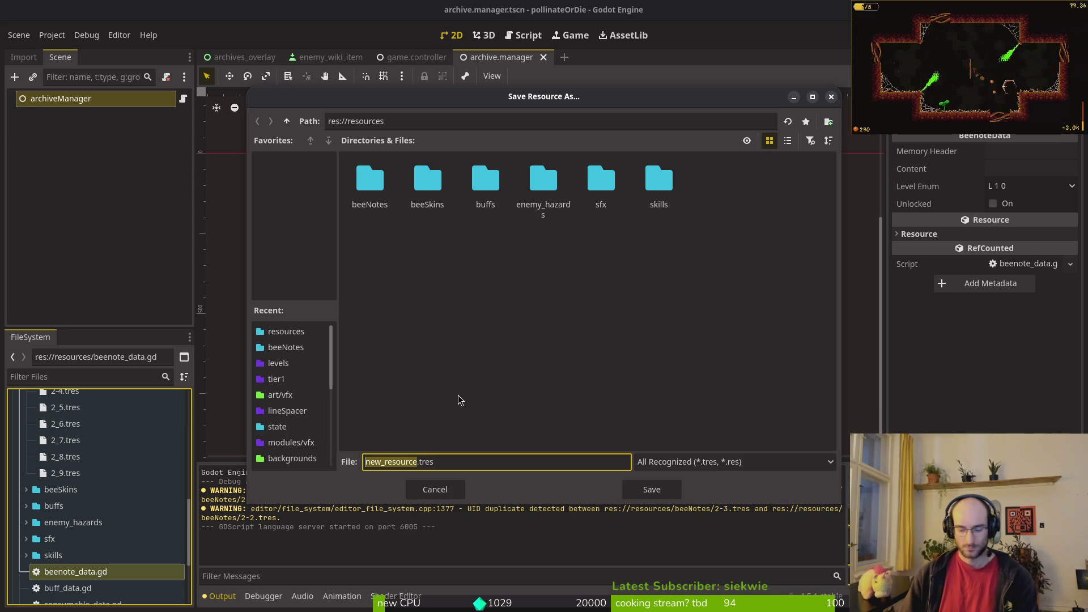
key("BackSpace")
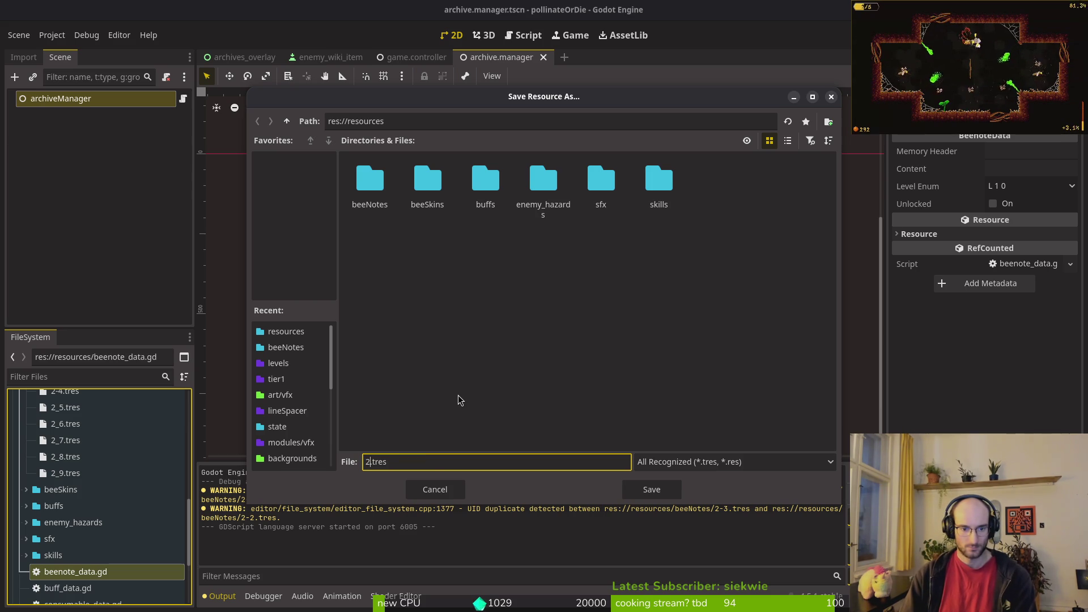
key("Return")
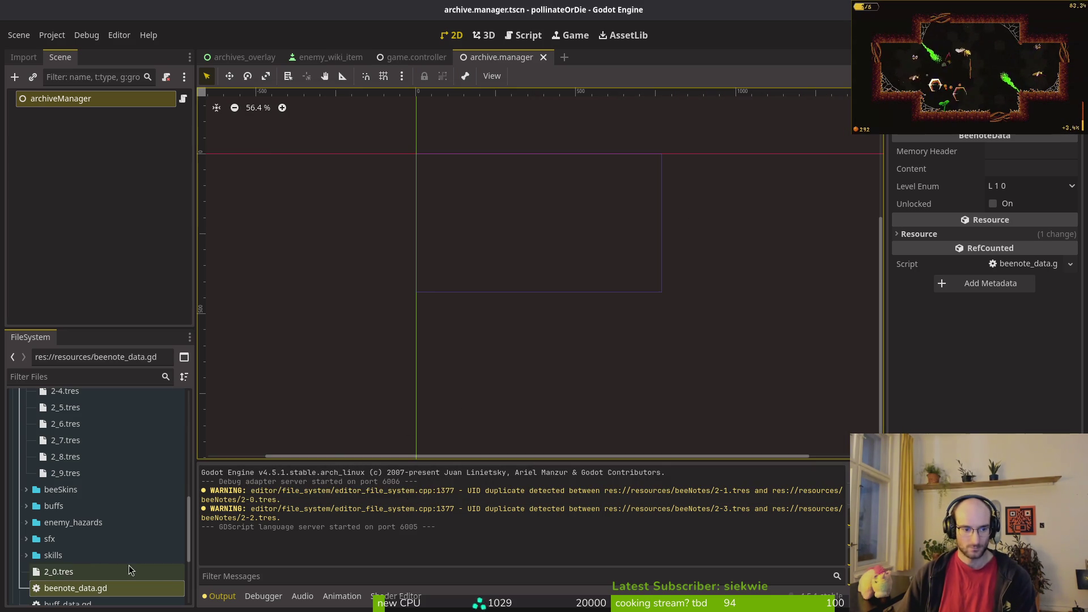
mouse_move(74, 486)
left_mouse_down()
mouse_move(90, 476)
mouse_move(90, 437)
mouse_move(76, 521)
left_mouse_up()
left_click(64, 499)
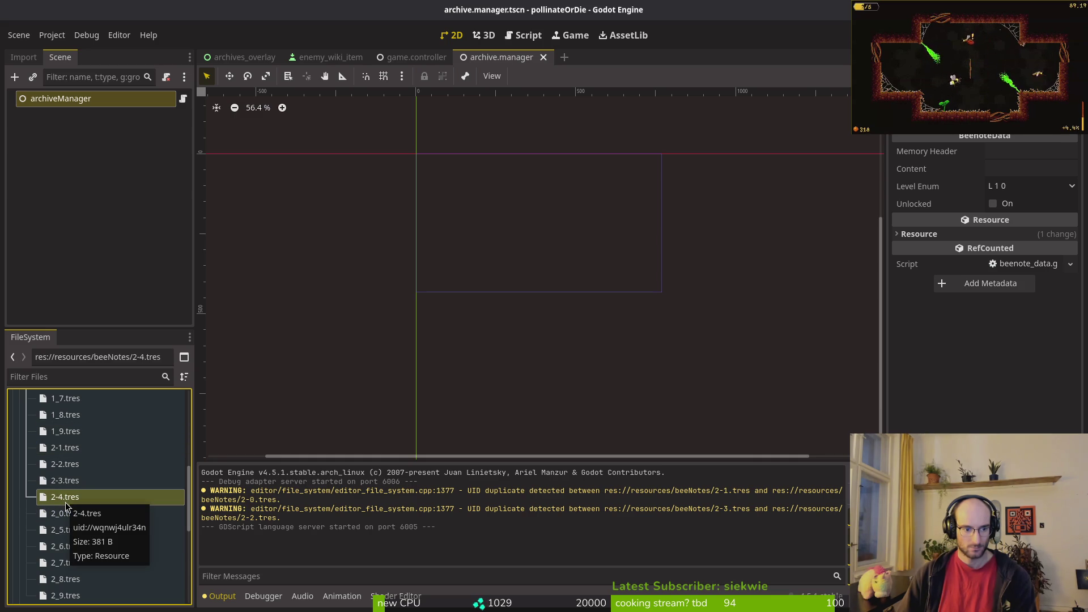
left_click(91, 513)
key("ctrl+s")
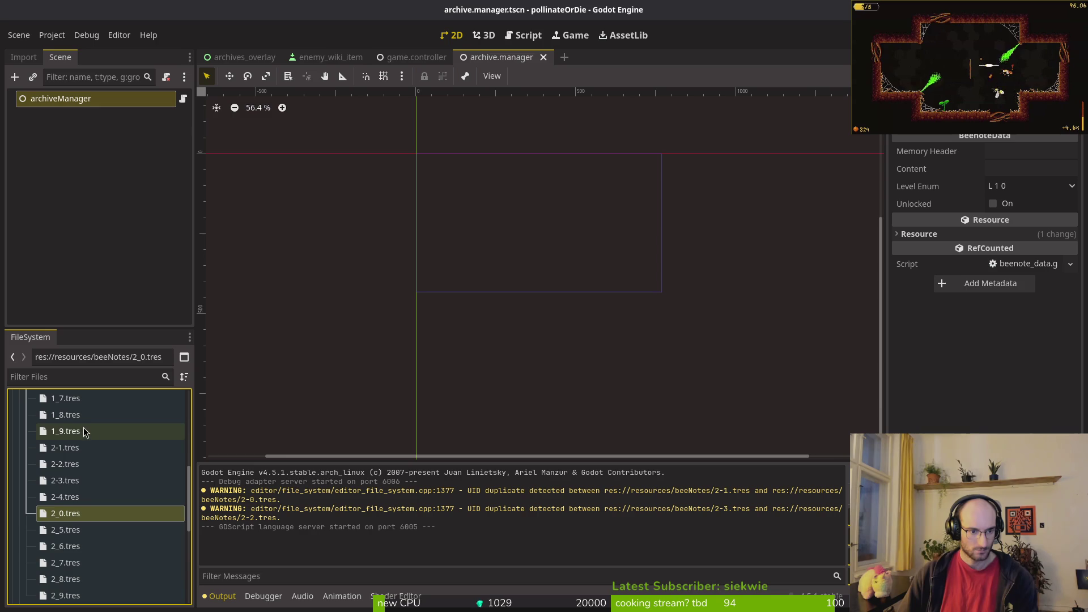
Rename 1-0.tres to 1_0.tres
scroll(88, 448, "up", 5)
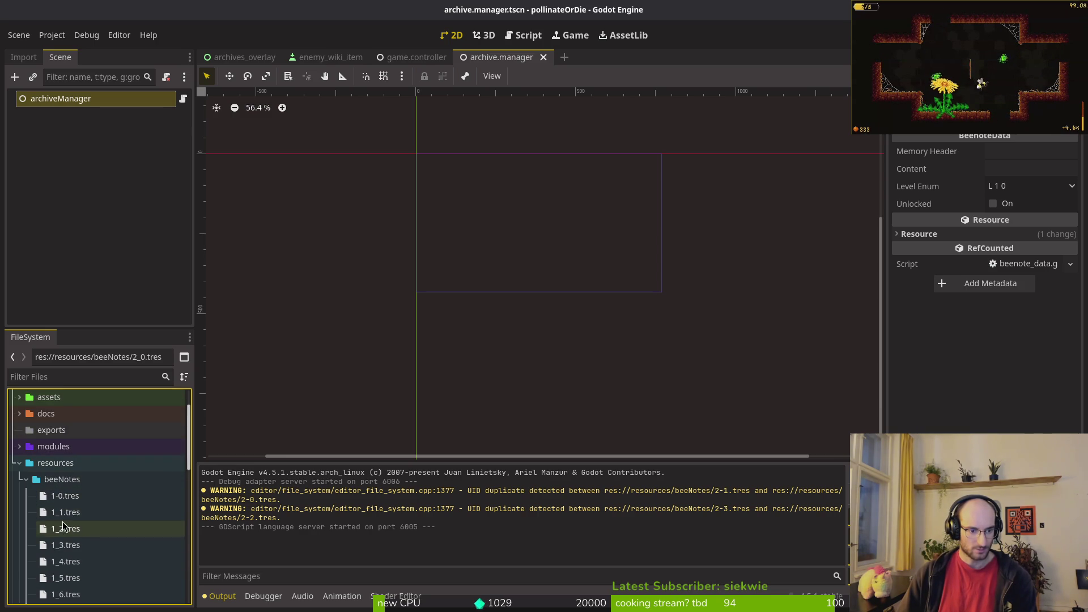
left_click(57, 501)
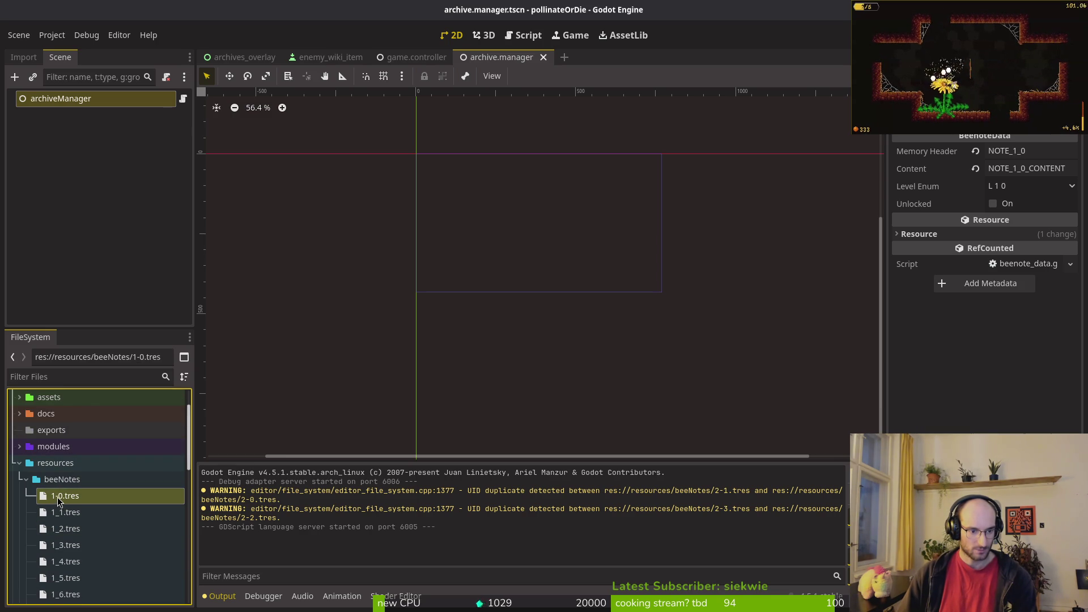
right_click(60, 501)
left_click(85, 485)
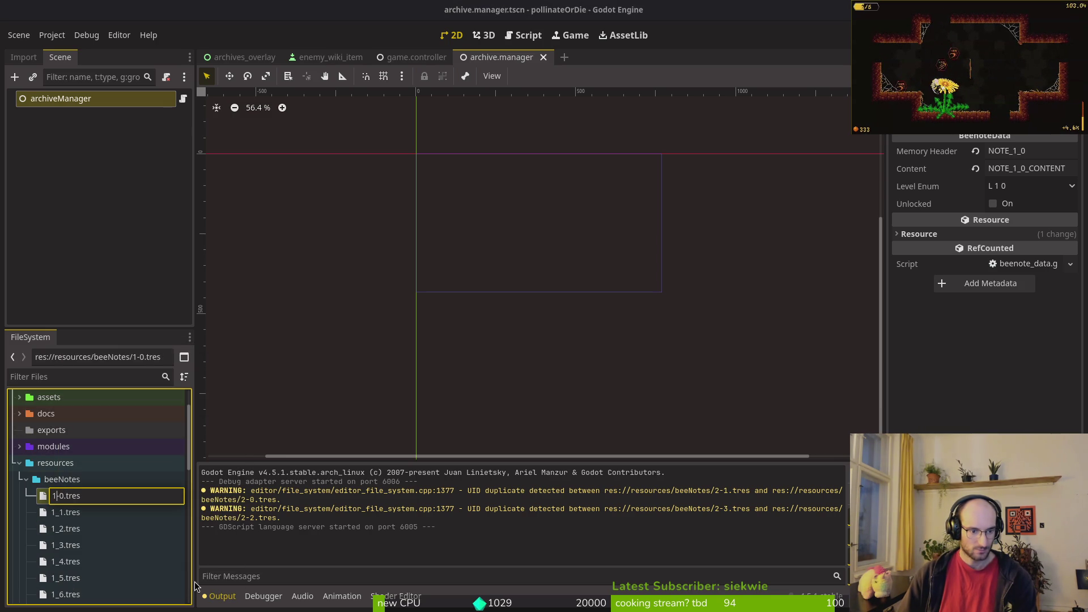
type("-")
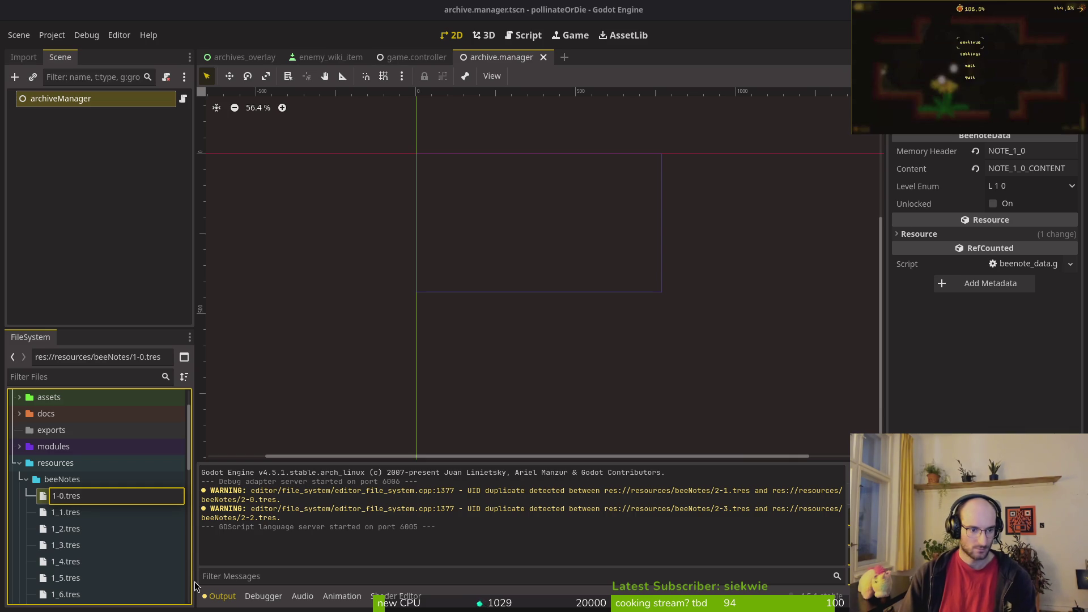
type("_")
key("Return")
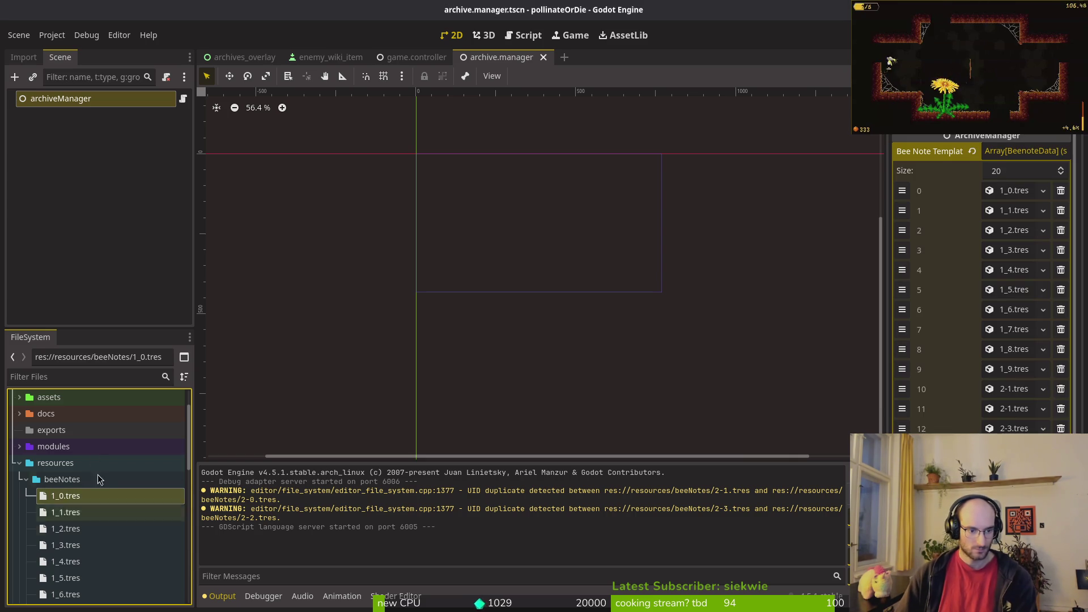
Rename 2-1.tres and 2-2.tres to 2_1.tres and 2_2.tres
scroll(131, 534, "down", 3)
scroll(116, 468, "down", 1)
left_click(77, 529)
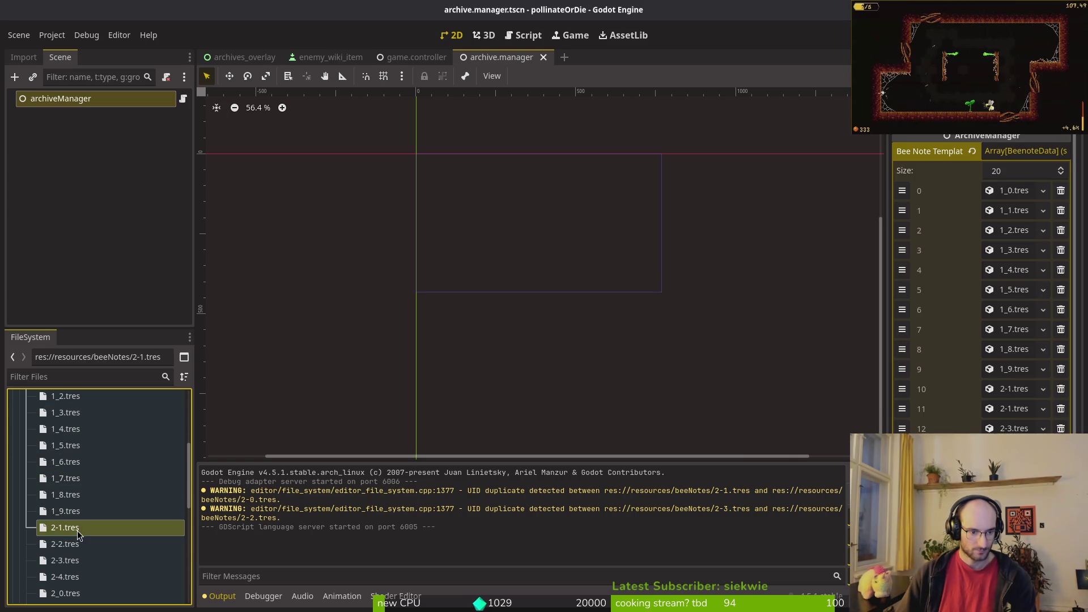
scroll(107, 516, "down", 3)
left_click(99, 528)
left_click(69, 565)
left_click(60, 449)
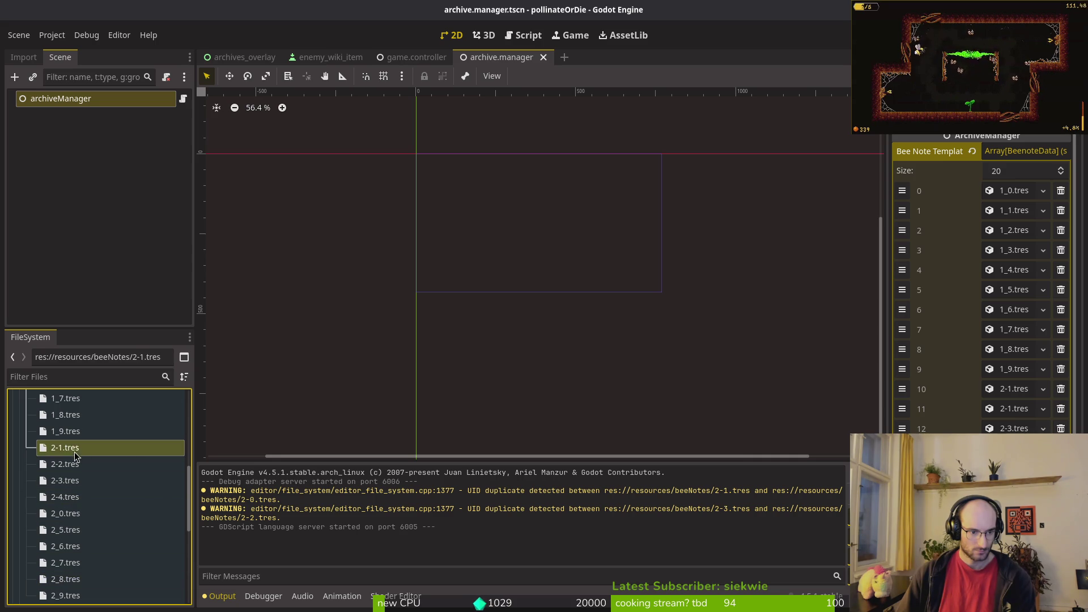
key("F2")
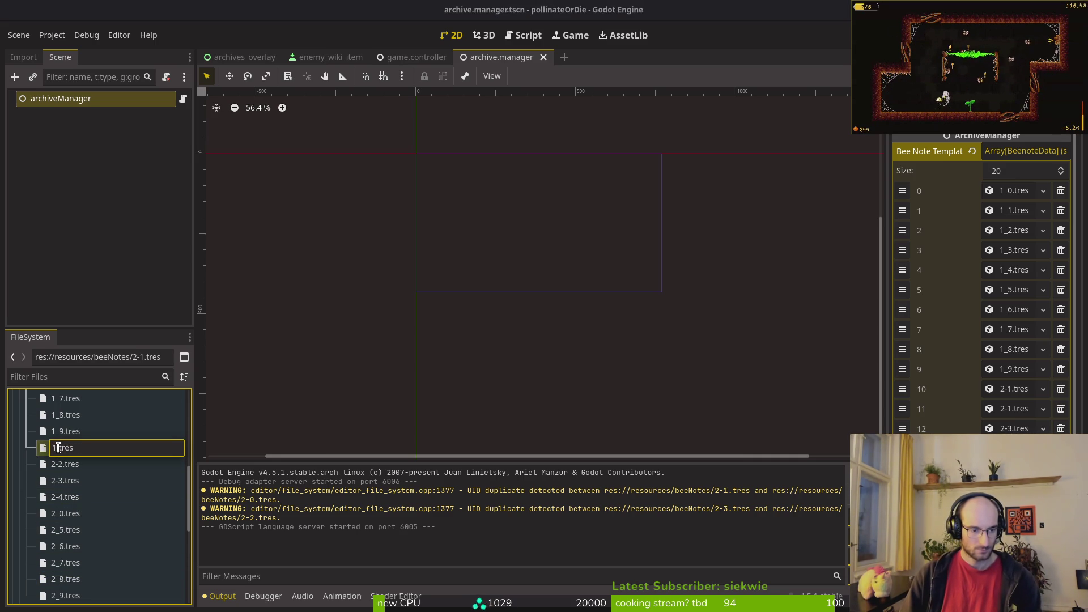
type("1")
key("Return")
left_click(63, 449)
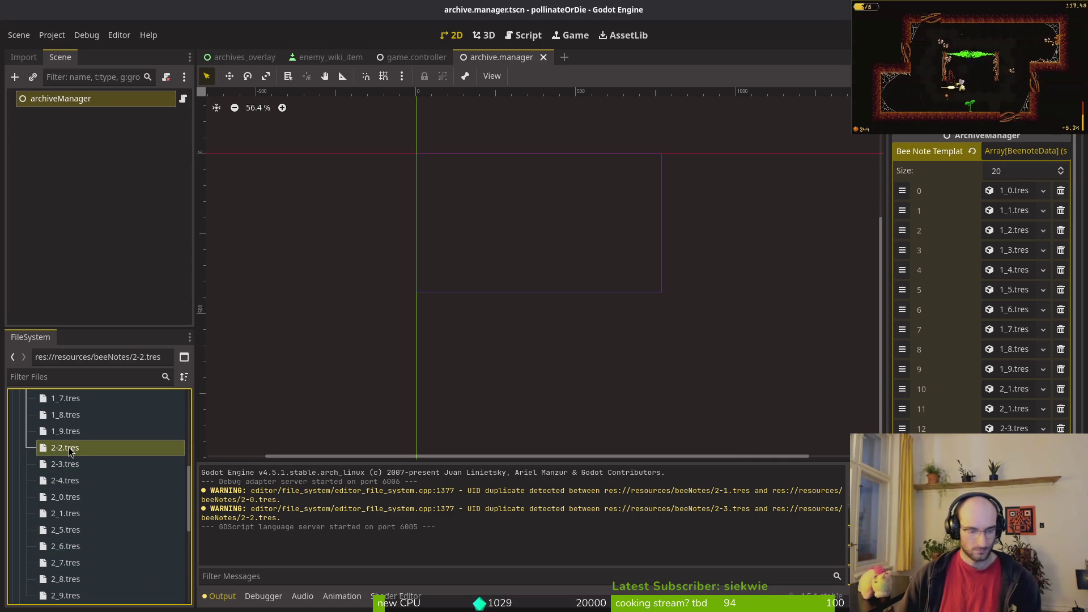
key("F2")
key("Delete")
type("_")
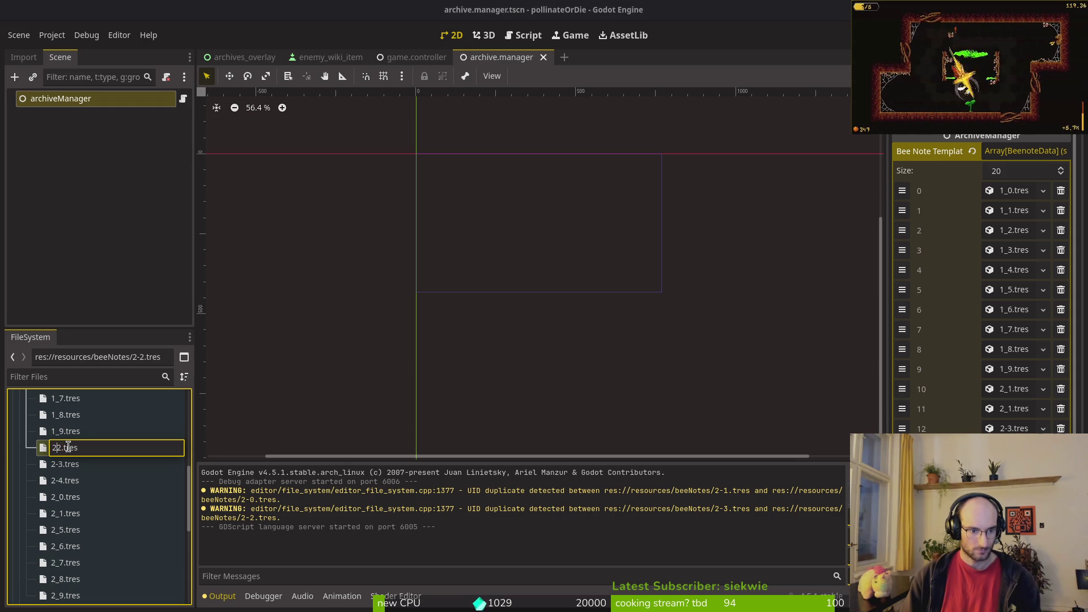
key("Return")
Rename 2-4.tres and 2-3.tres to 2_4.tres and 2_3.tres
key("Up")
key("Up")
key("Up")
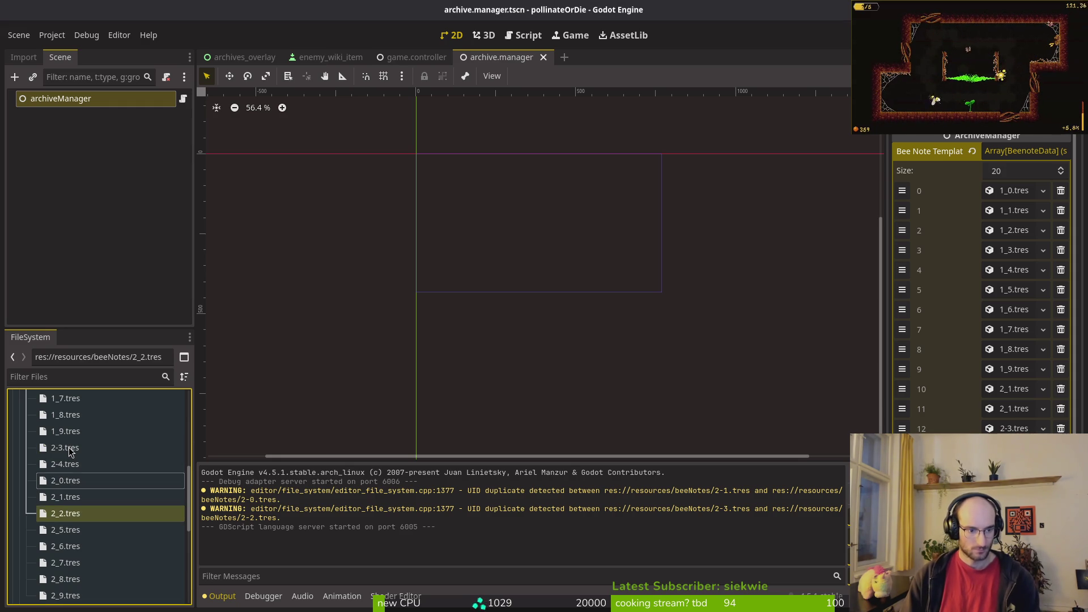
key("F2")
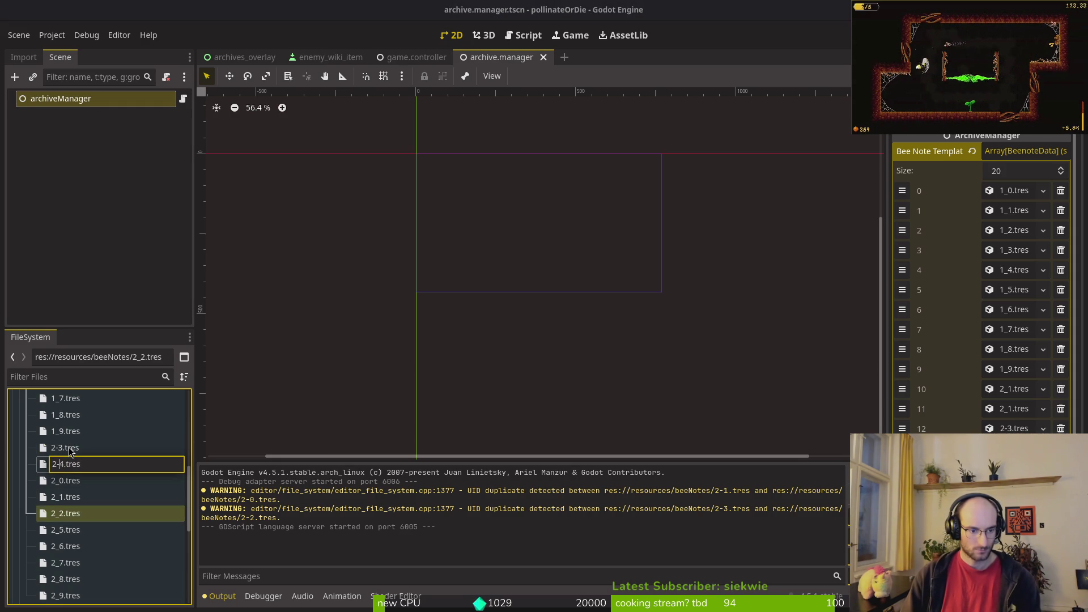
type("_")
key("Return")
key("Up")
key("Up")
key("Up")
key("F2")
key("Left")
key("Right")
type("_")
key("Return")
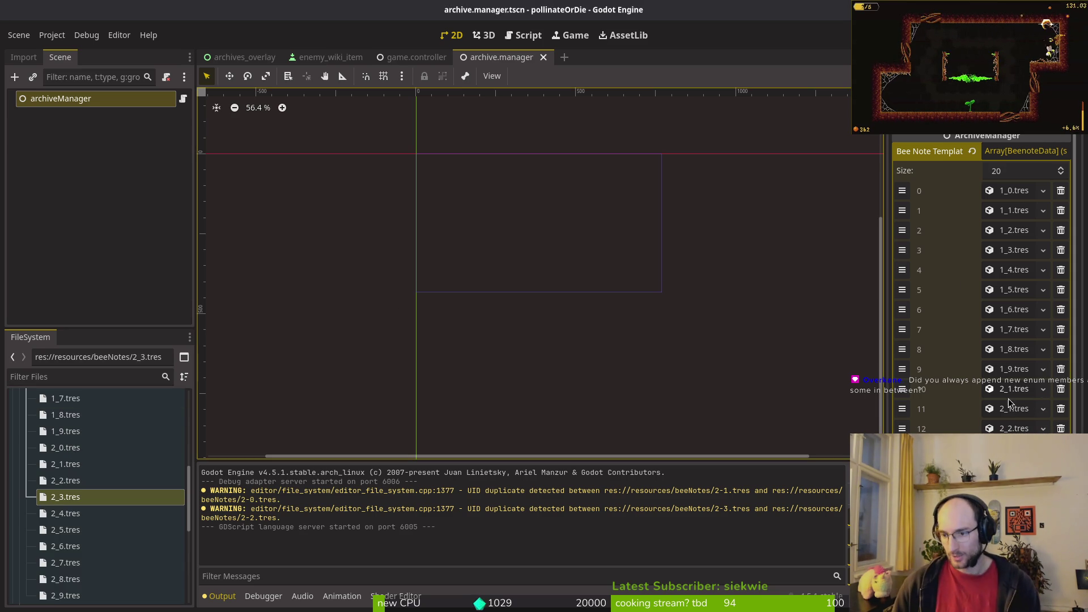
Empty the Bee Note Templates array in the Inspector and save the scene
left_click(1060, 192)
left_click(1061, 192)
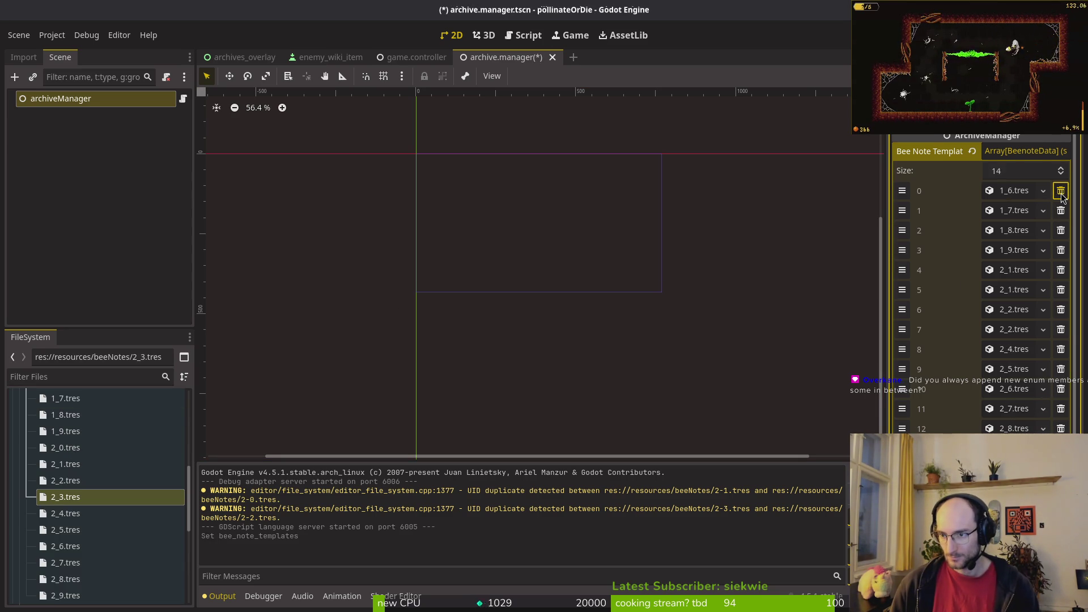
double_click(1061, 192)
triple_click(1062, 191)
triple_click(1065, 191)
triple_click(1066, 191)
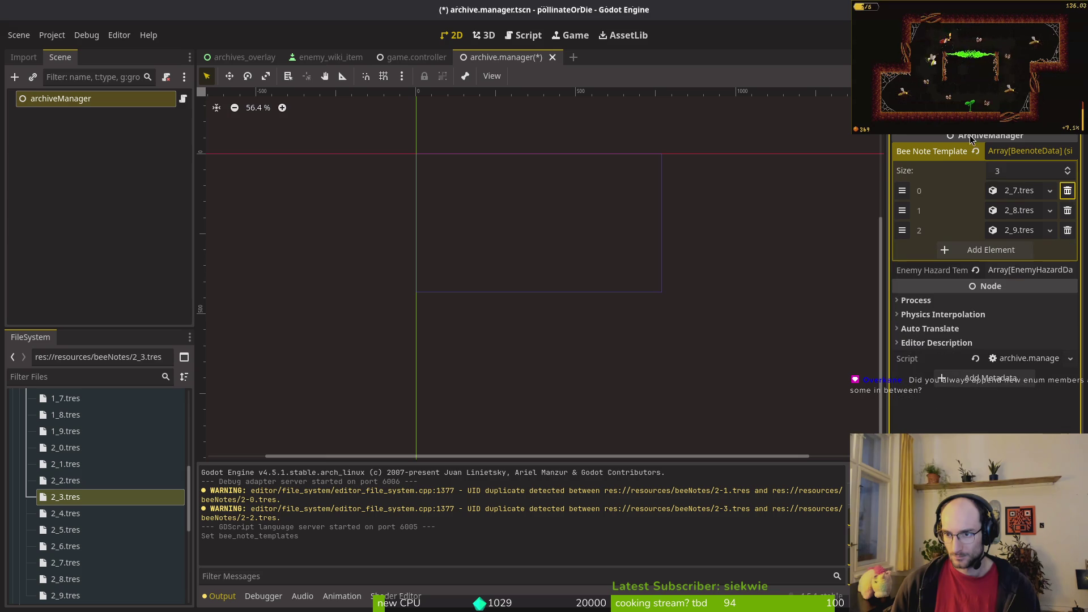
left_click(975, 149)
key("ctrl+s")
Add all 20 notes, 1_0.tres through 2_9.tres, to Bee Note Templates and save
scroll(88, 431, "up", 2)
scroll(88, 431, "up", 10)
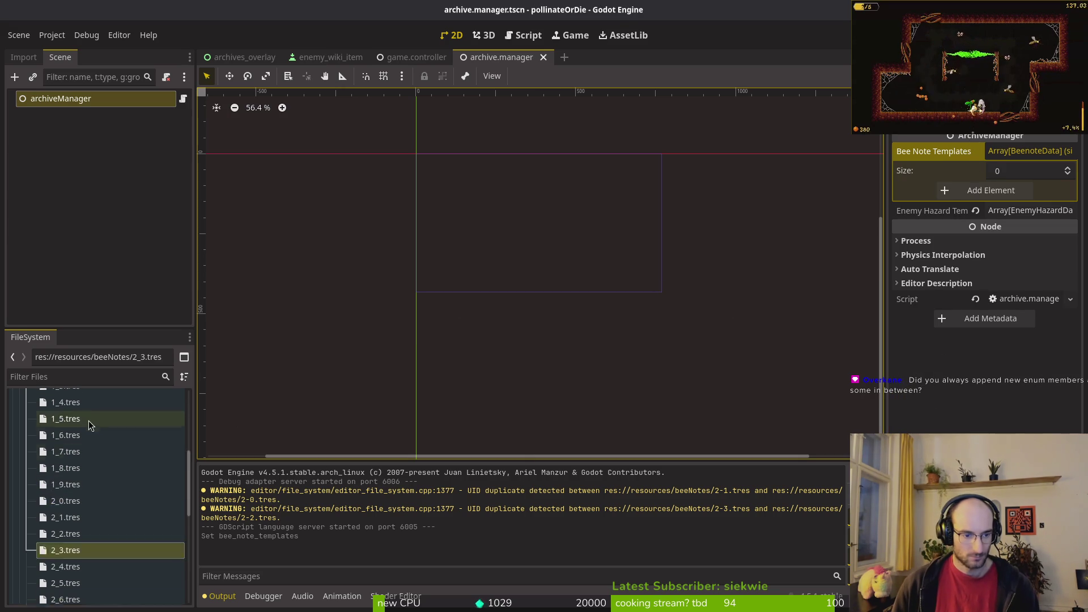
left_click(63, 498)
scroll(107, 477, "down", 10)
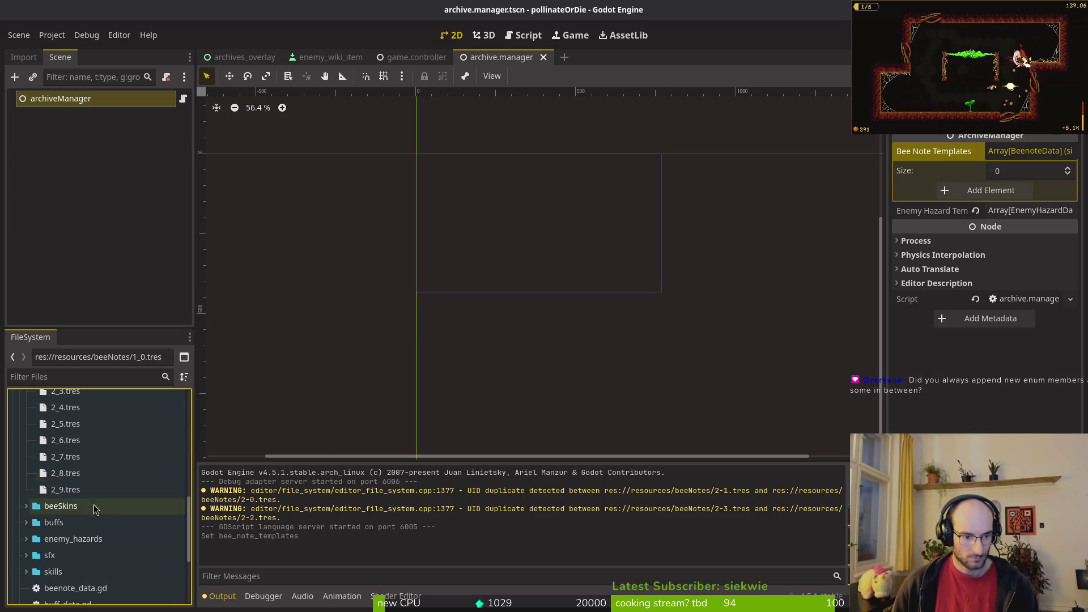
left_click(66, 489, "shift")
left_click_drag(65, 475, 998, 193)
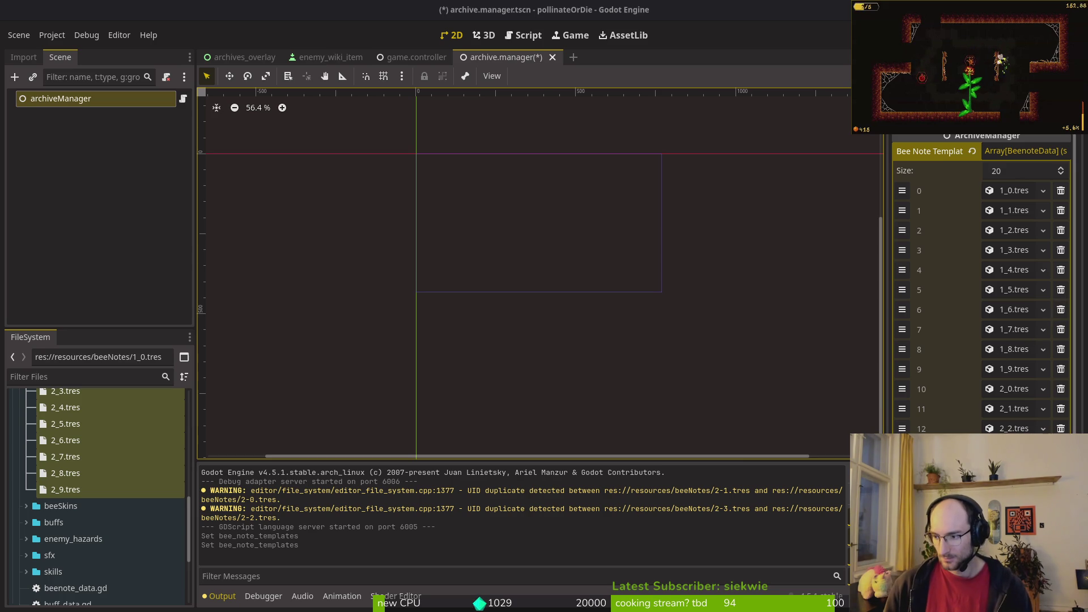
key("ctrl+s")
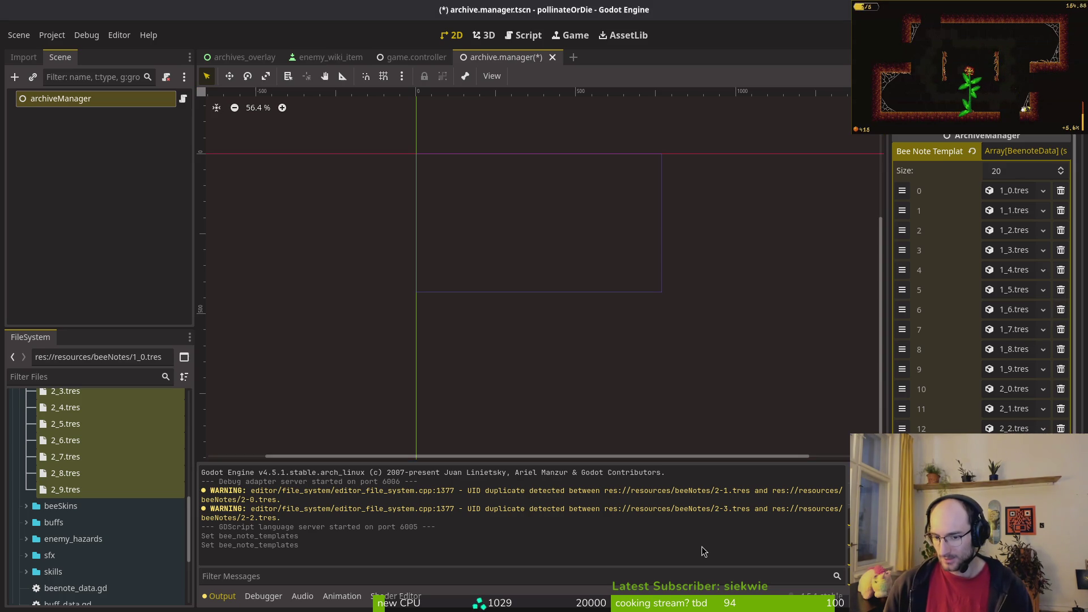
Check the 1_8.tres entry's level enum, then run the game with F5
scroll(63, 489, "up", 10)
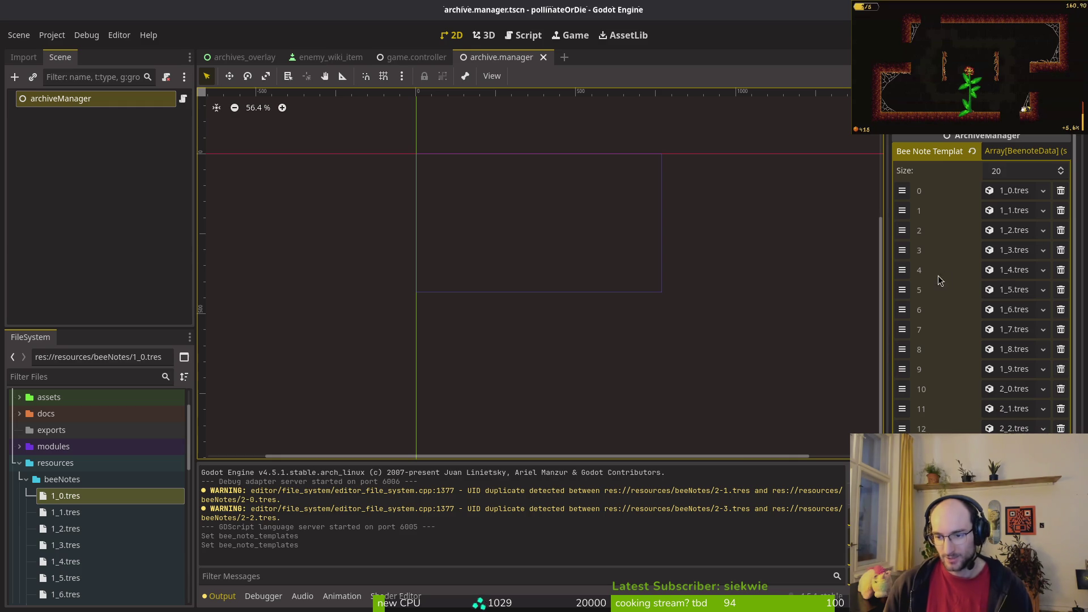
left_click(1013, 352)
left_click(1013, 351)
key("F5")
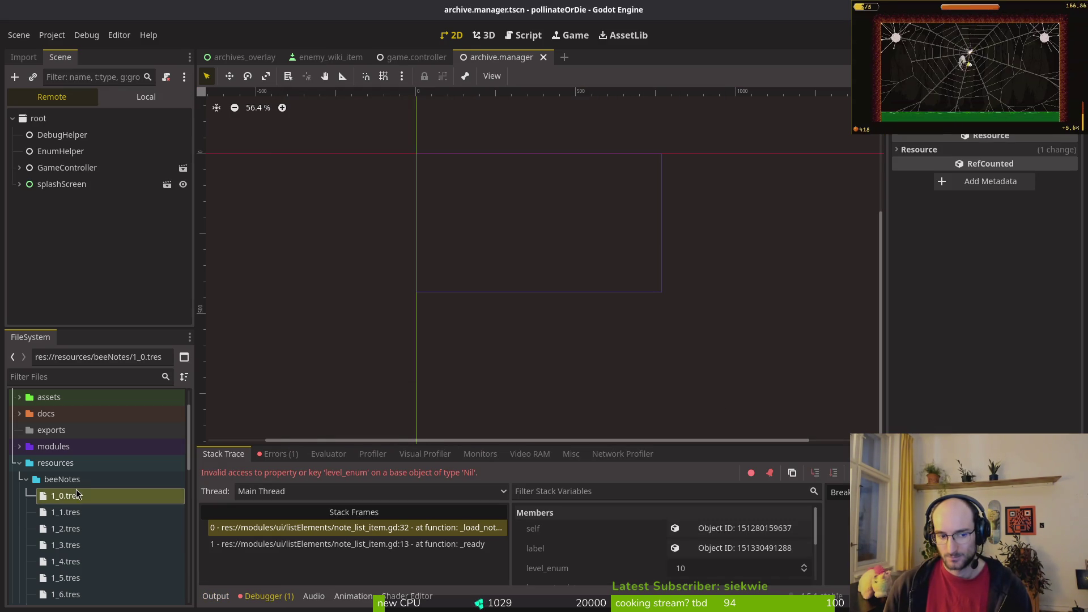
Inspect the archiveManager node's Bee Note Templates in the Local scene tree
left_click(71, 516)
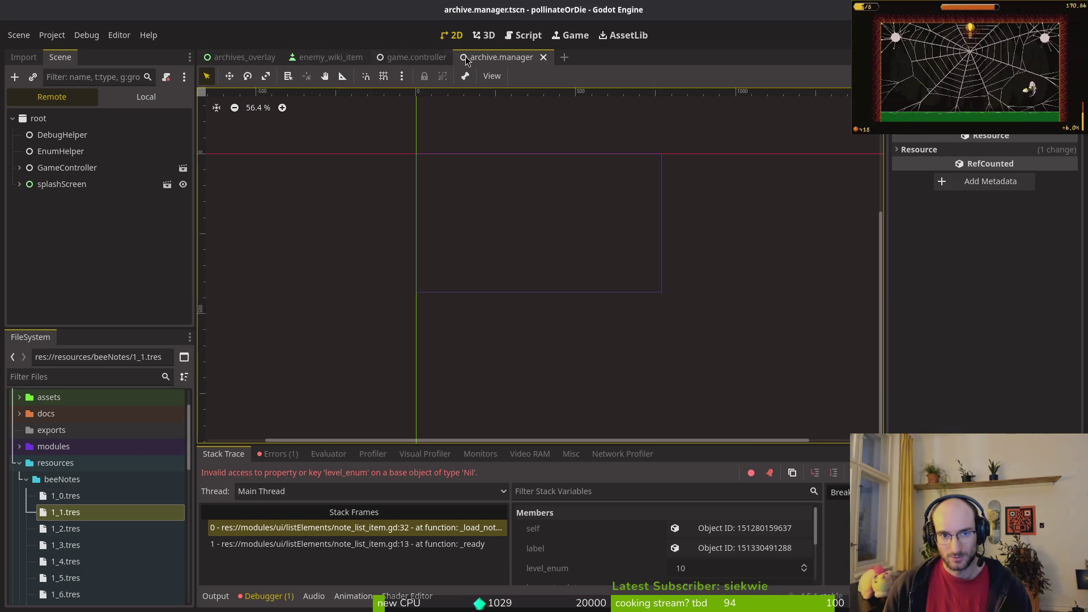
left_click(103, 97)
left_click(59, 119)
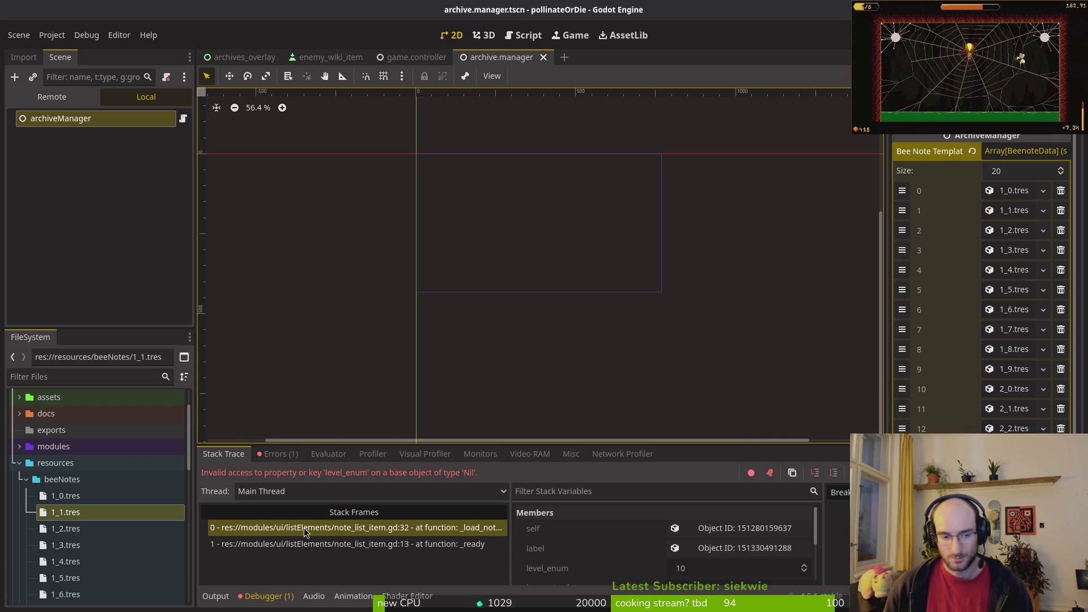
Switch to the Output log and select the lines ending in <null>
left_click(215, 596)
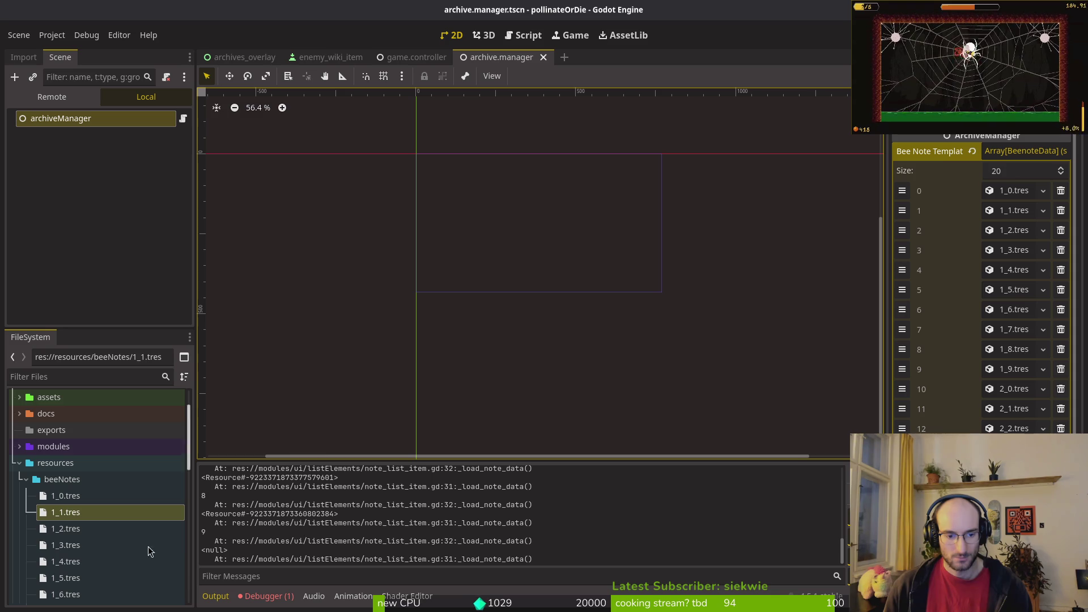
left_click_drag(231, 550, 206, 513)
left_click(221, 554)
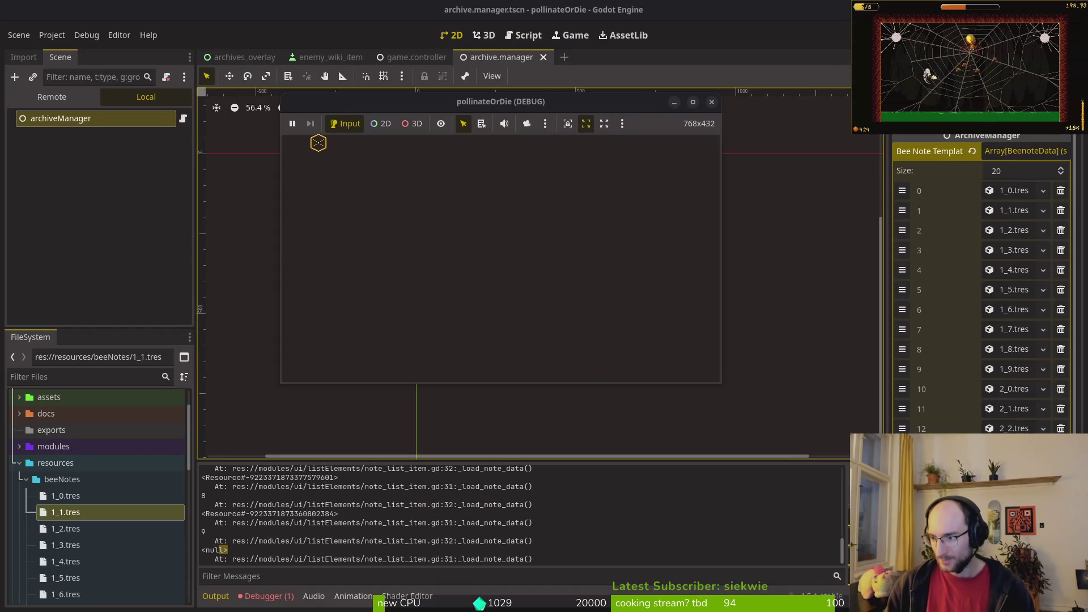
Open the project folder in Neovim with 'vim .' and find enum.helper.gd via file search
type("po")
key("Tab")
key("Return")
type("vim .")
key("Return")
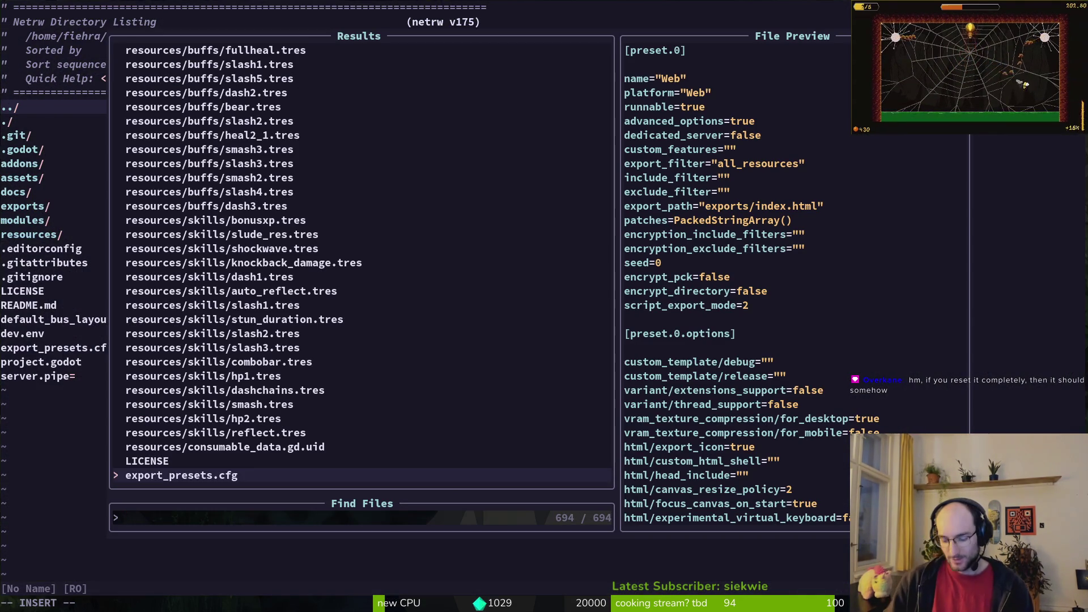
type("num")
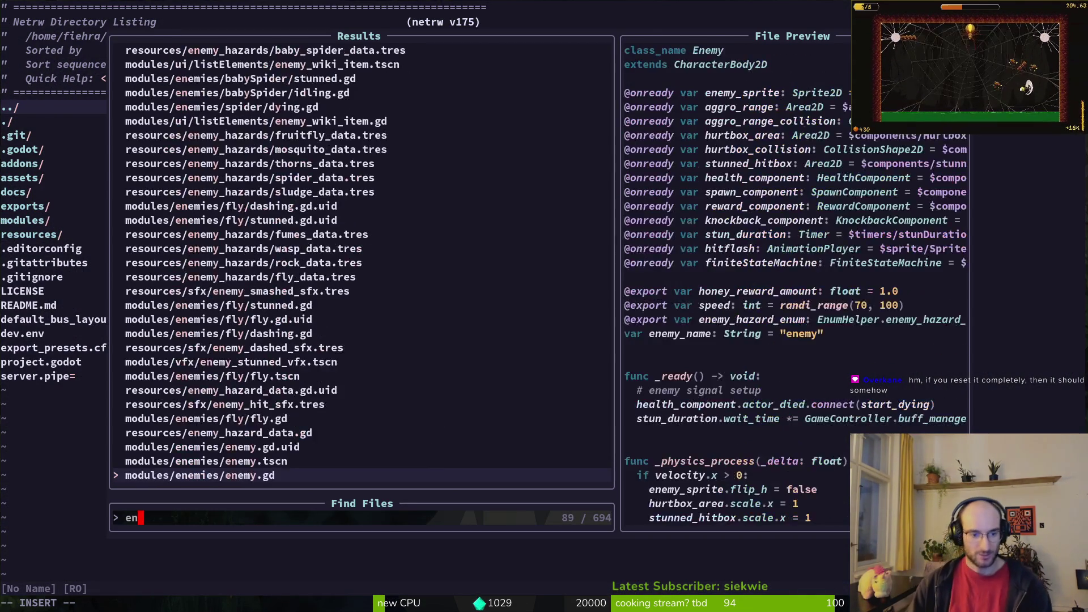
key("Return")
Give the L1_0 entry in level_enum the explicit value 0 and save the file
key("shift+g")
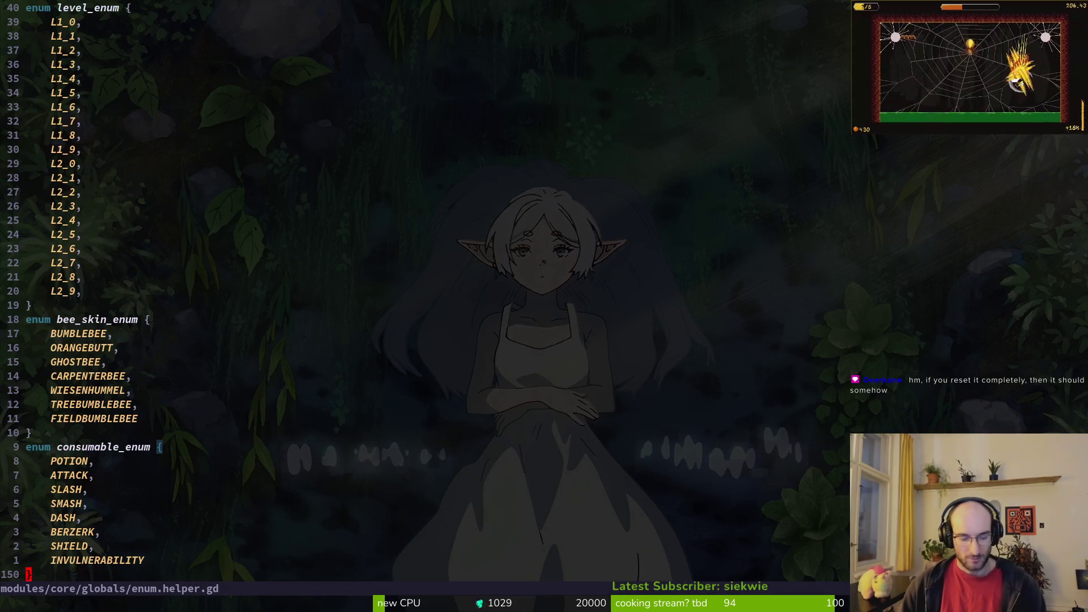
key("k")
key("k")
key("k")
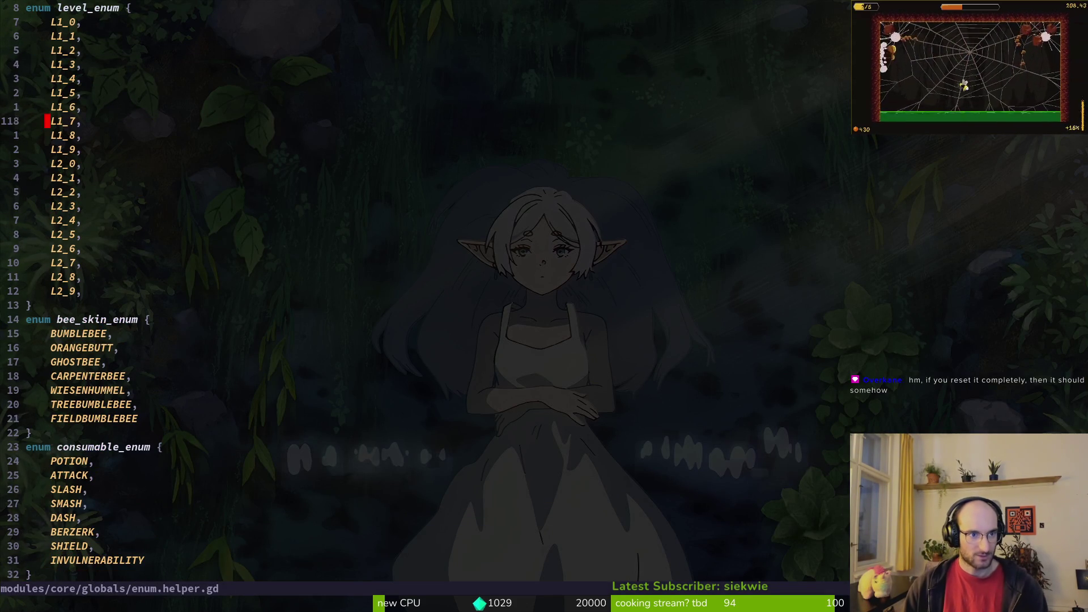
key("k")
key("l")
key("l")
type("i ")
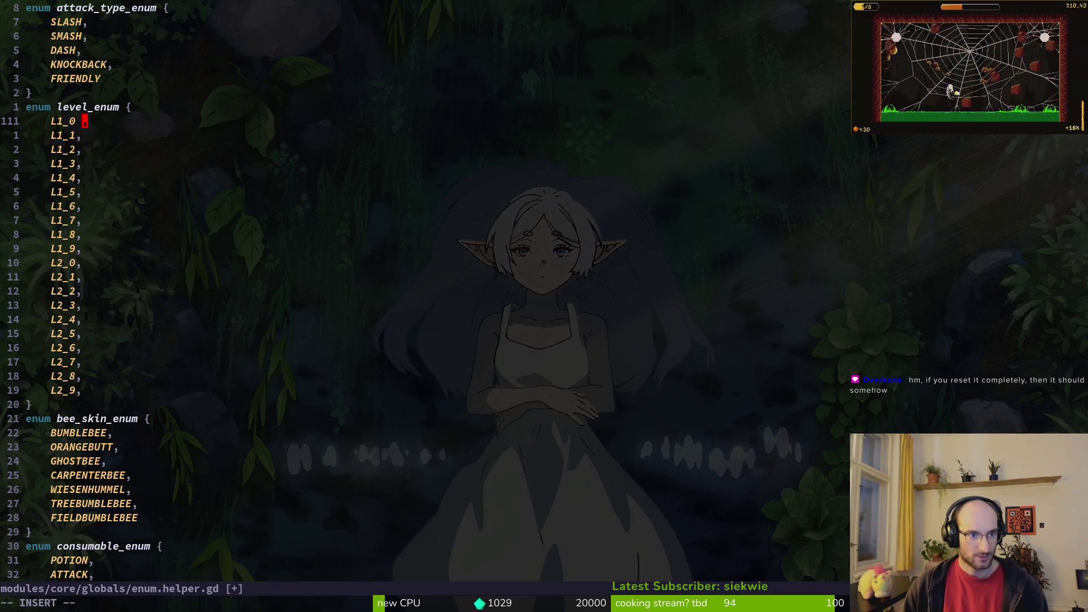
type("0")
key("Escape")
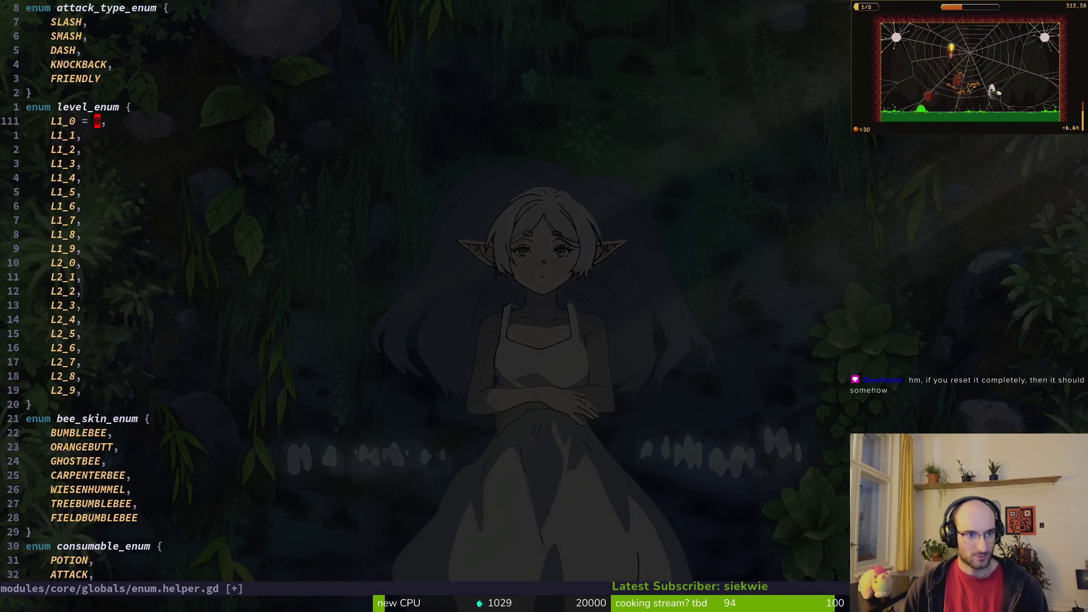
type(":w")
key("Return")
Assign explicit values L1_1 = 1, L1_2 = 2 and L1_3 = 3
key("j")
key("i")
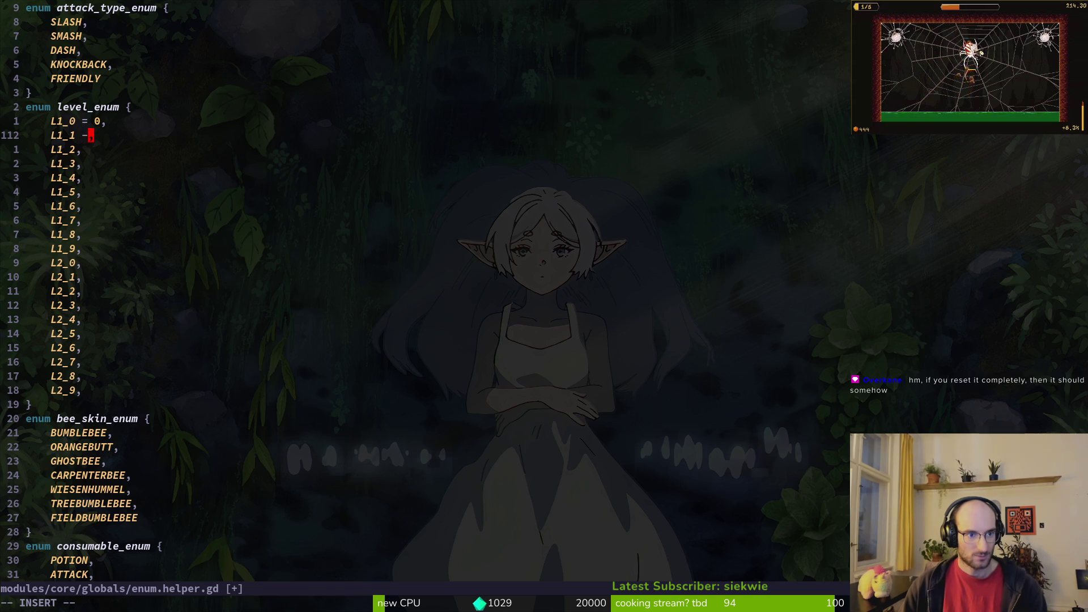
key("BackSpace")
type("/")
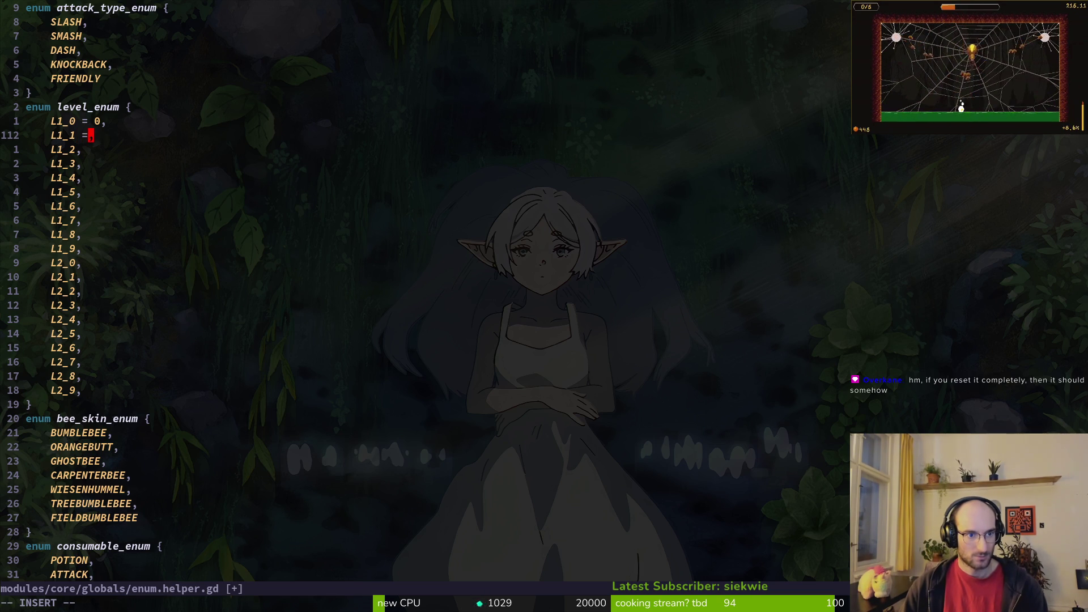
type("1j")
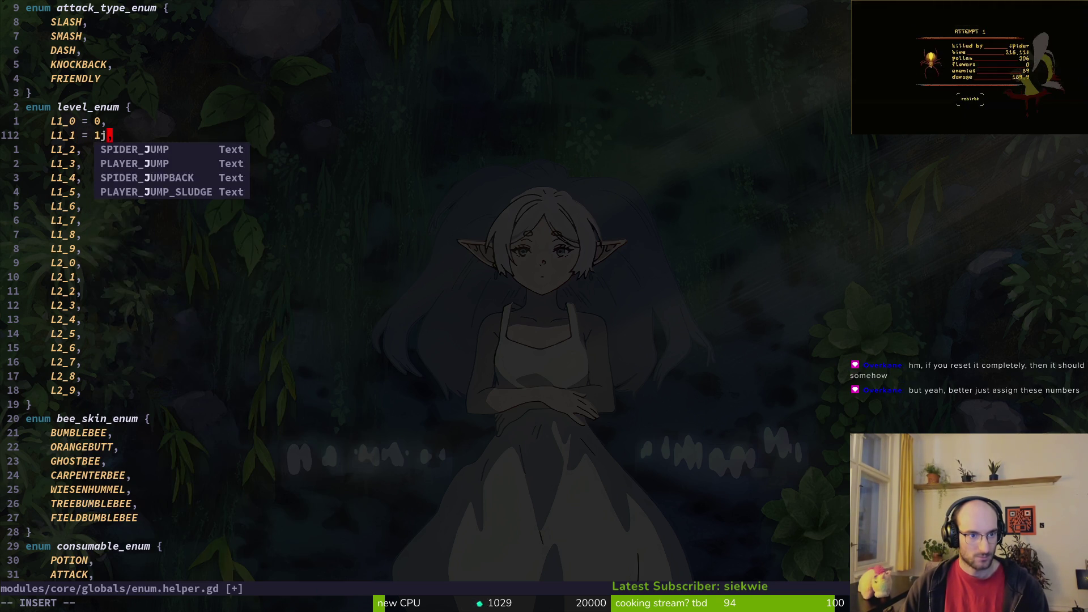
key("Escape")
type("ji = 2")
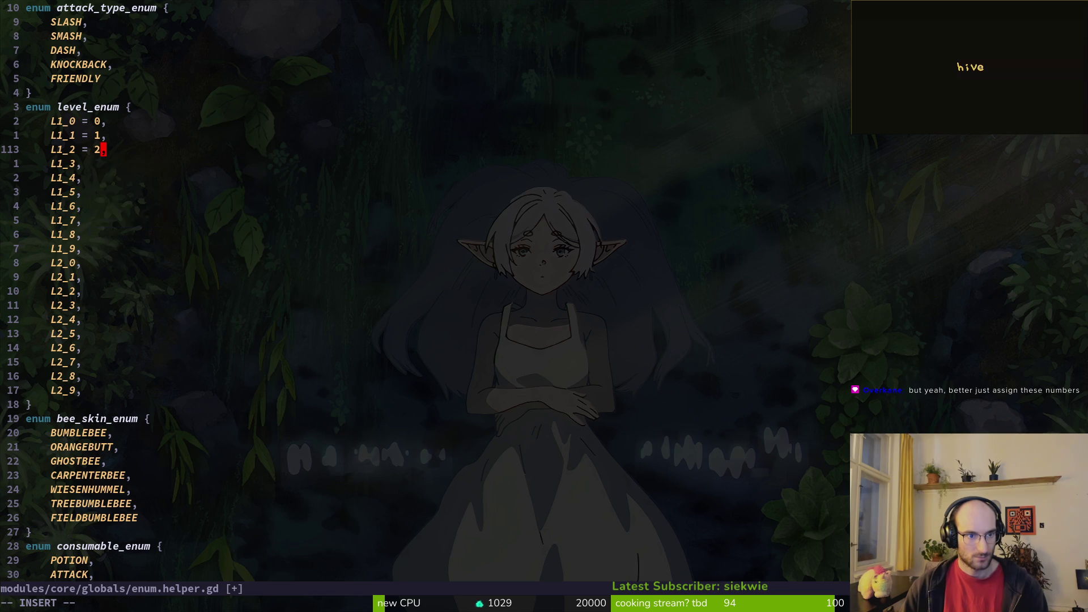
key("Escape")
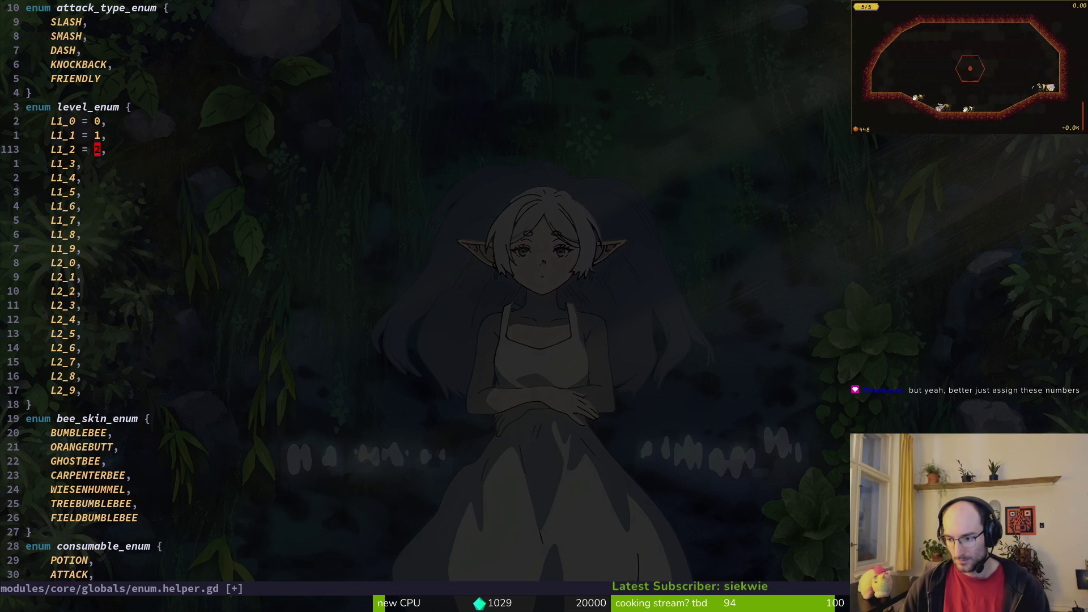
type("ji ")
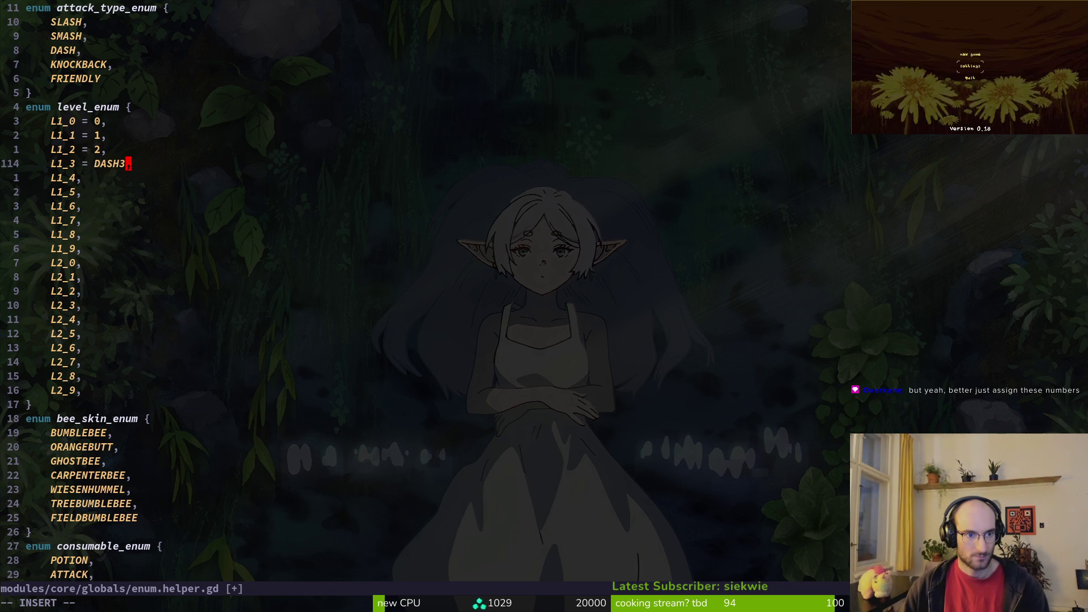
type("e")
key("BackSpace")
type("3")
key("Escape")
Duplicate the L1_3 = 3 line several times and rename the copies to L1_4
key("j")
key("k")
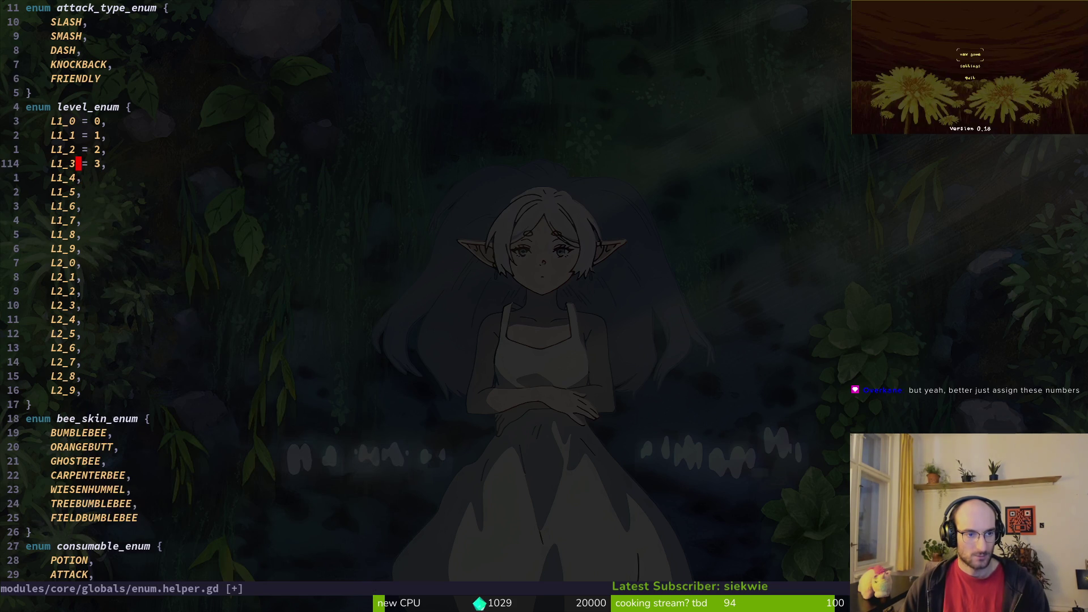
key("y")
key("y")
key("p")
key("p")
key("p")
key("p")
key("p")
key("p")
key("p")
key("p")
key("k")
key("k")
key("k")
key("k")
key("k")
key("e")
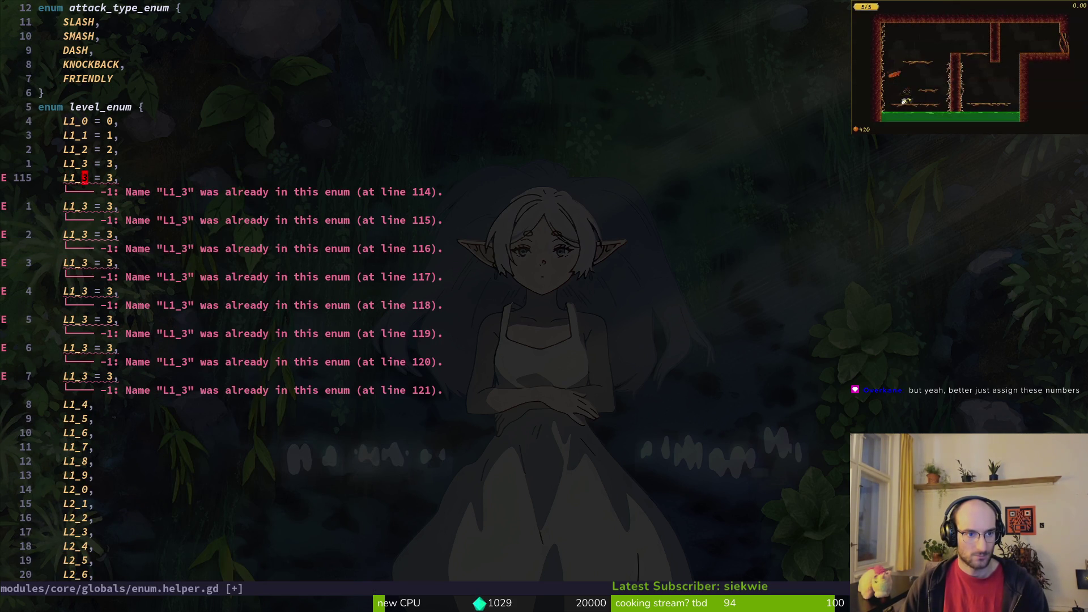
key("r")
key("4")
key("j")
key("period")
key("j")
key("period")
key("j")
key("period")
key("j")
key("period")
key("k")
key("k")
key("k")
Rename the remaining copies to L1_5, L1_6, L1_7, L1_8 and L1_9
key("j")
key("j")
key("j")
key("j")
key("j")
key("period")
key("k")
key("k")
key("k")
key("k")
key("r")
key("5")
key("j")
key("r")
key("6")
key("j")
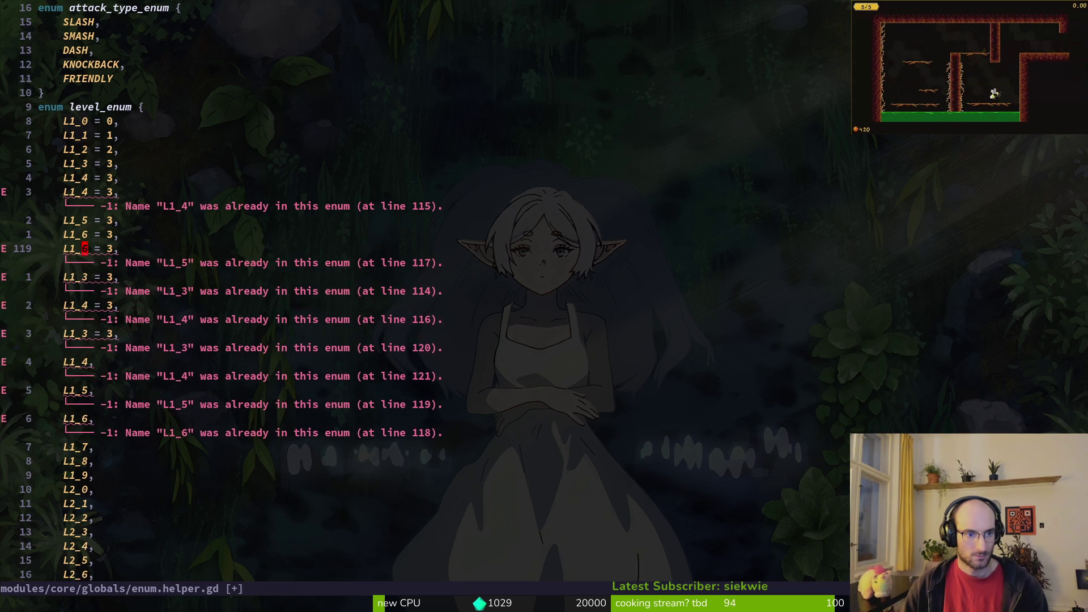
key("r")
key("7")
key("j")
key("r")
key("8")
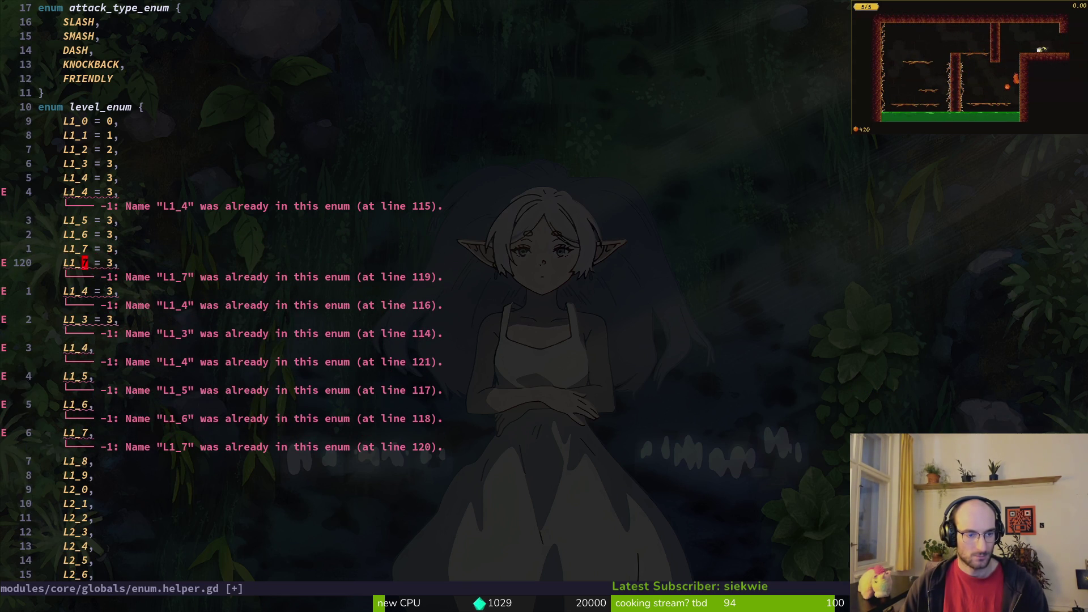
key("j")
key("r")
key("9")
Start replacing the copied entries' values with 4, 5, 6 and 7
key("l")
key("l")
key("k")
key("k")
key("k")
key("k")
key("k")
key("l")
type("r4js5")
key("Escape")
key("j")
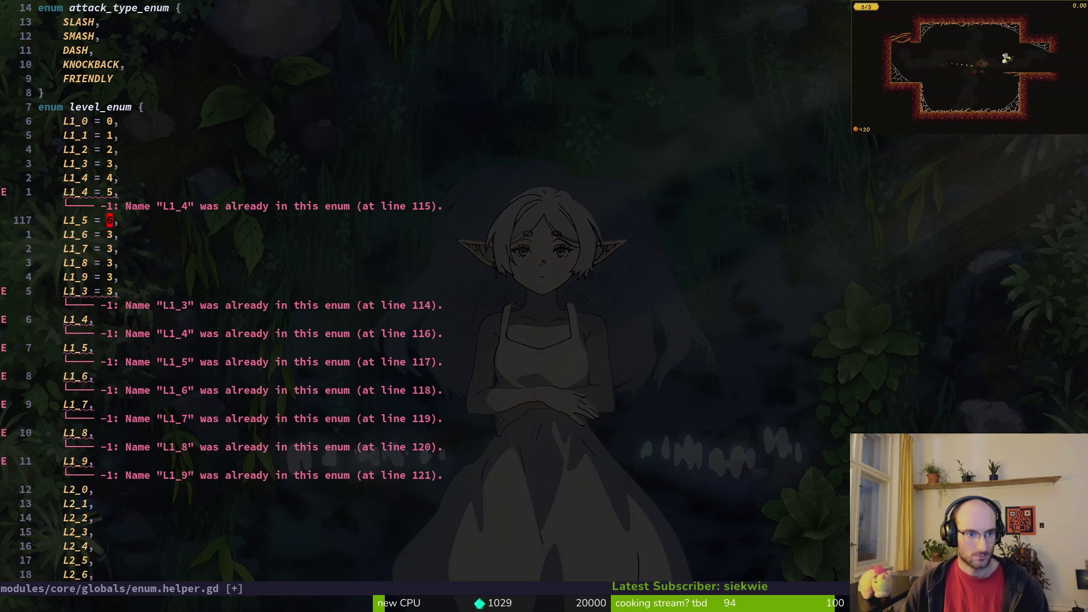
type("s6")
key("Escape")
type("js7")
key("Escape")
key("j")
key("r")
key("4")
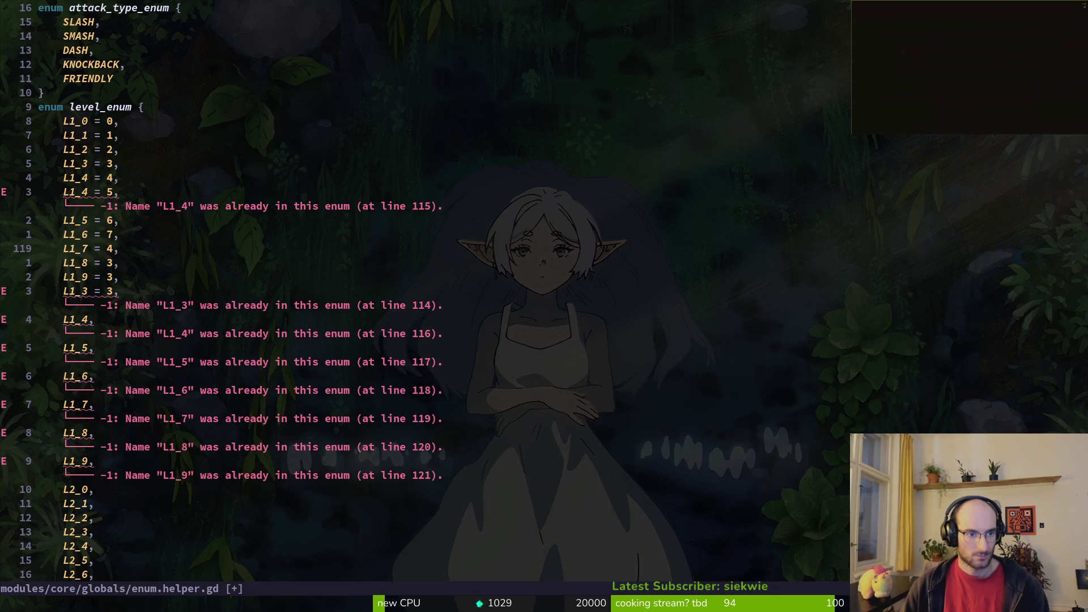
Renumber the remaining copies' values to 5, 6, 7 and 9 to match their names
key("k")
key("k")
key("k")
key("j")
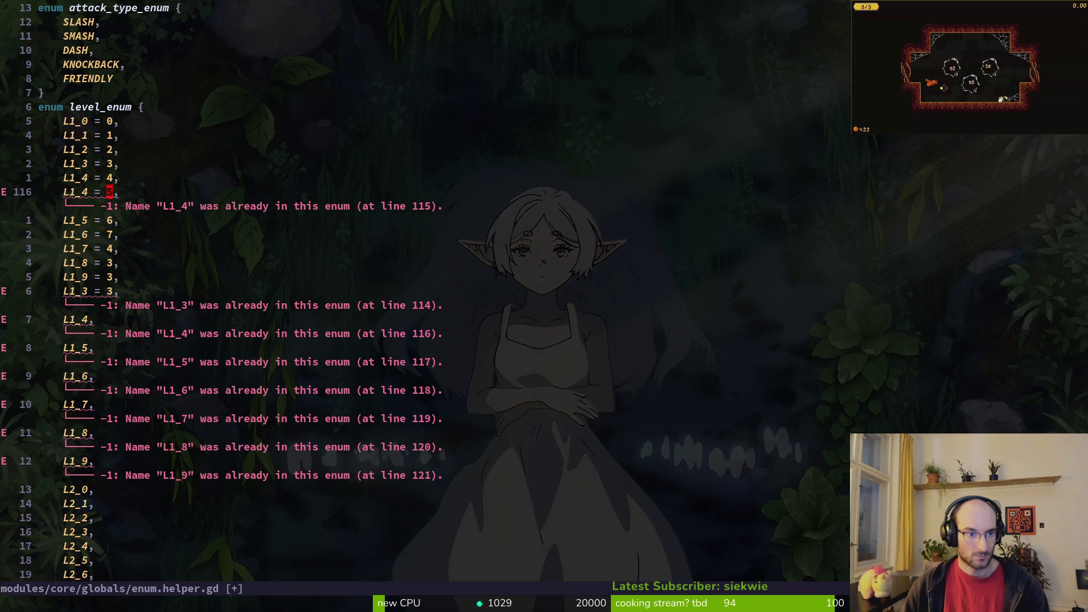
type("js5")
key("Escape")
type("js6")
key("Escape")
type("js7")
key("Escape")
type("s7")
key("Escape")
key("j")
type("js9")
key("Escape")
Delete the duplicate L1_4 = 5 line and the leftover L1_3 = 3 line
key("k")
key("k")
key("k")
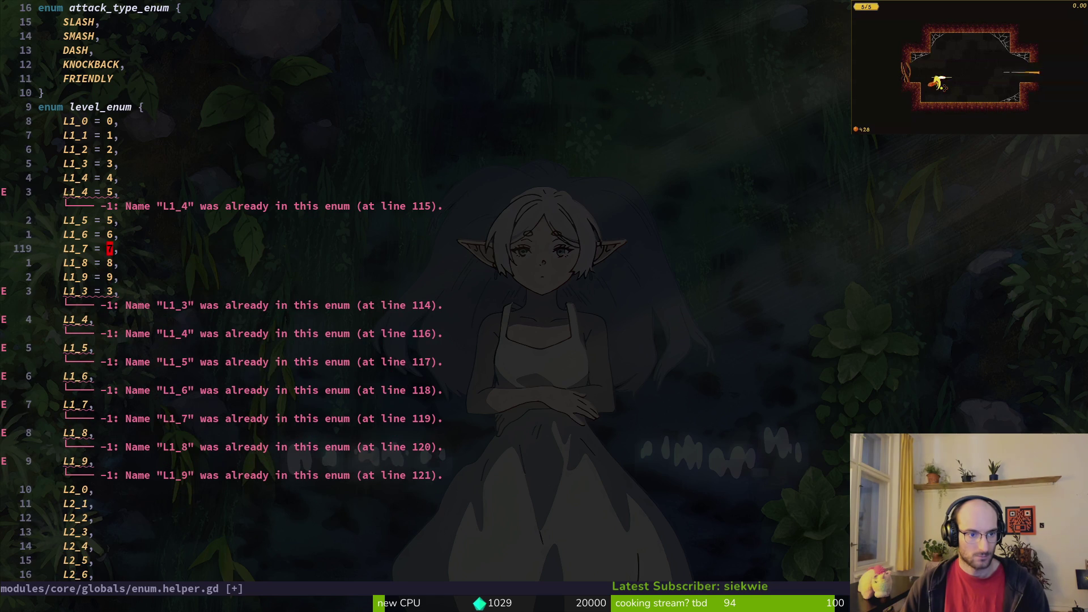
key("d")
key("d")
key("j")
key("j")
key("j")
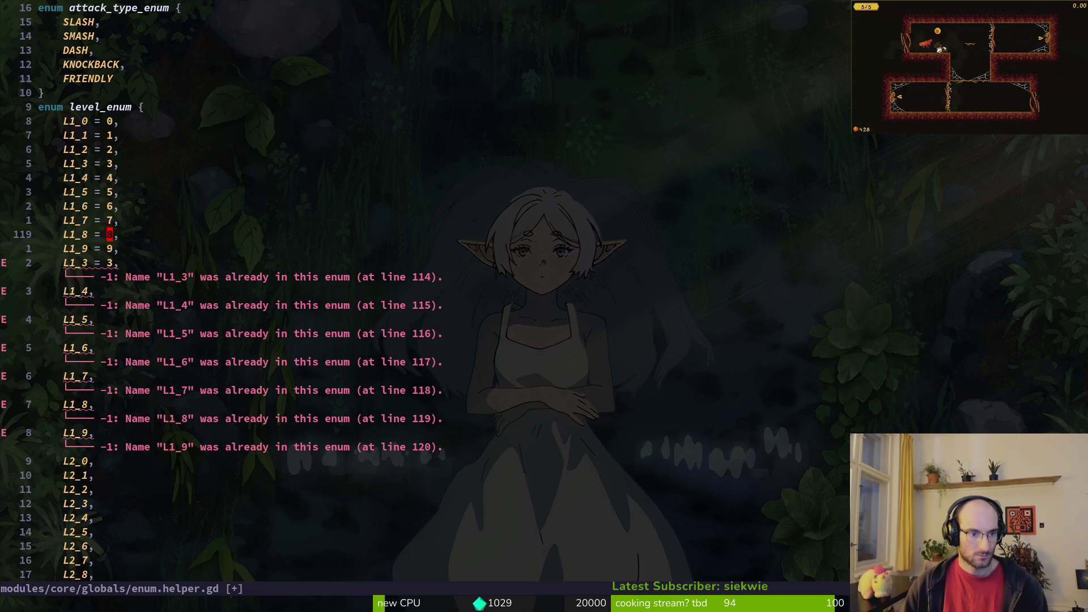
key("d")
key("d")
Copy the L1_9 line into a new L2_0 = 0 entry and begin selecting the old unnumbered lines
key("k")
key("y")
key("y")
key("p")
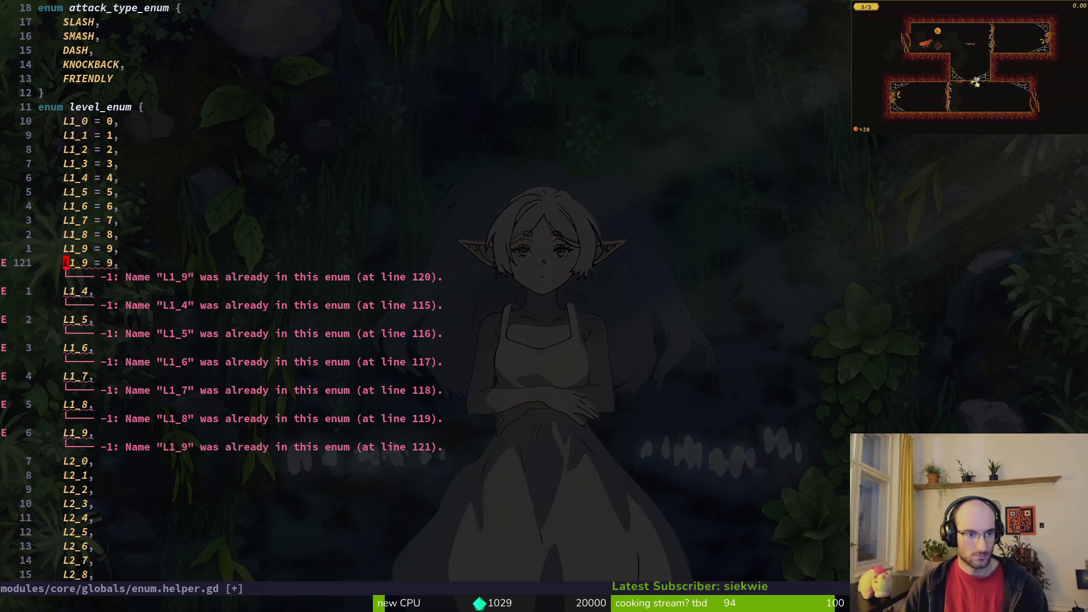
key("ctrl+a")
key("l")
key("ctrl+a")
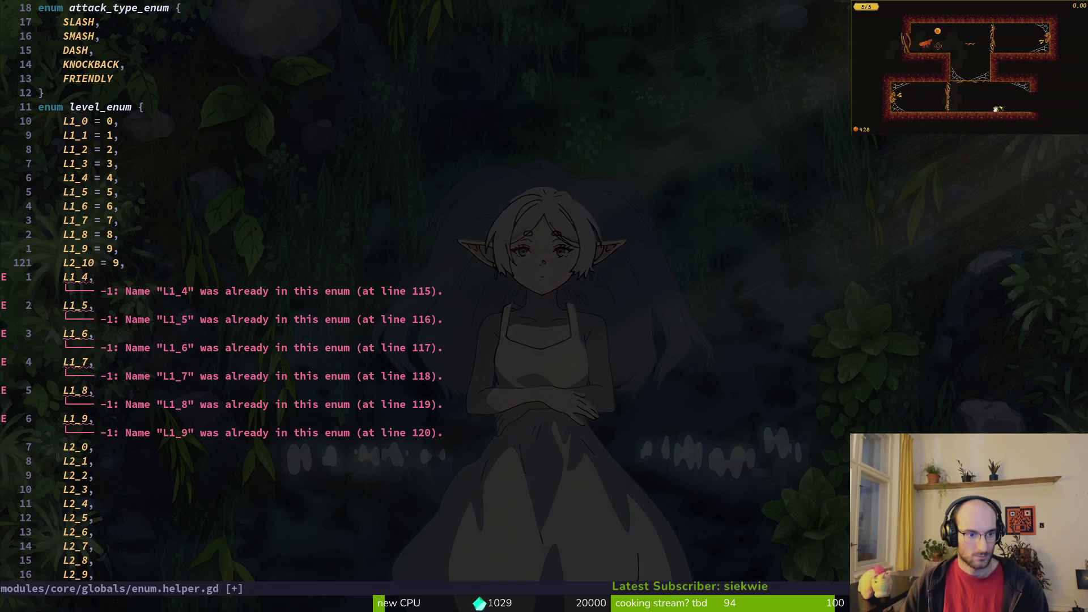
key("x")
key("w")
key("w")
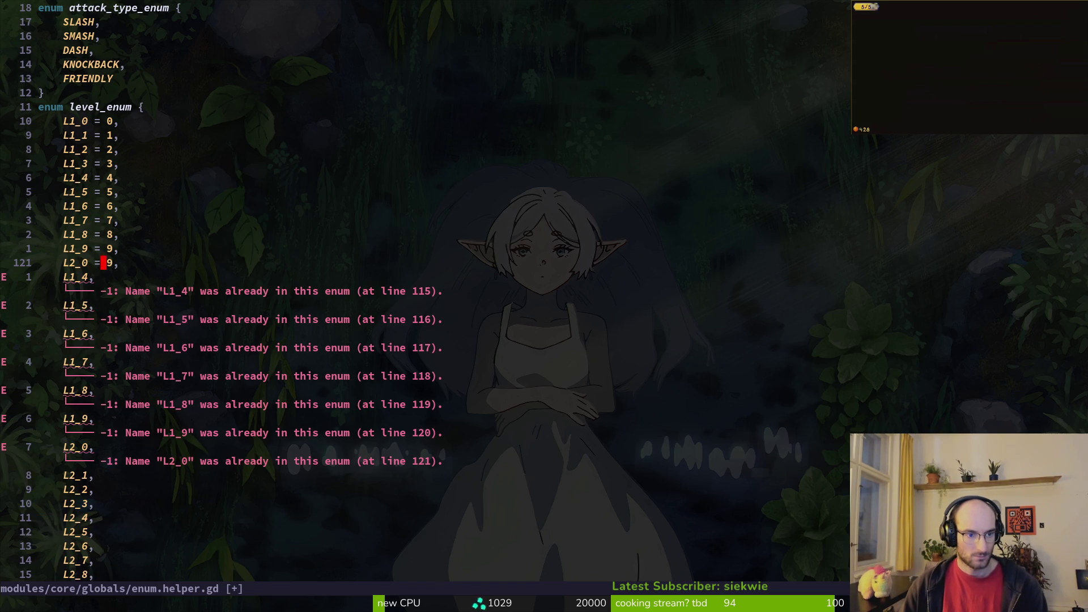
key("ctrl+a")
key("x")
key("j")
key("shift+v")
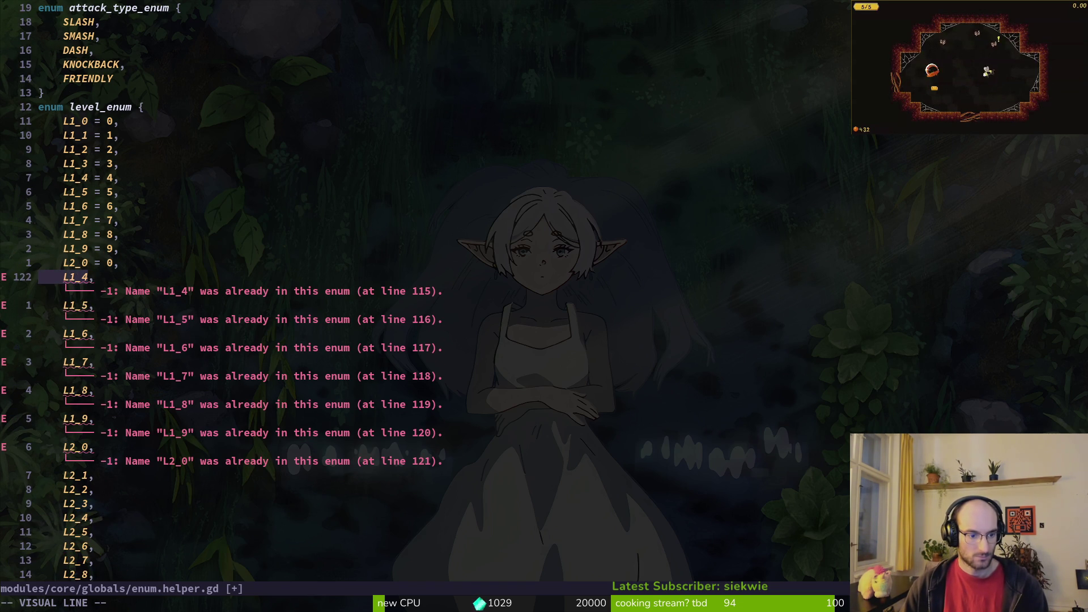
Delete the 15 leftover level lines and the stray L2_9 line, then paste copies of the L2_0 entry
key("1")
key("4")
key("j")
key("d")
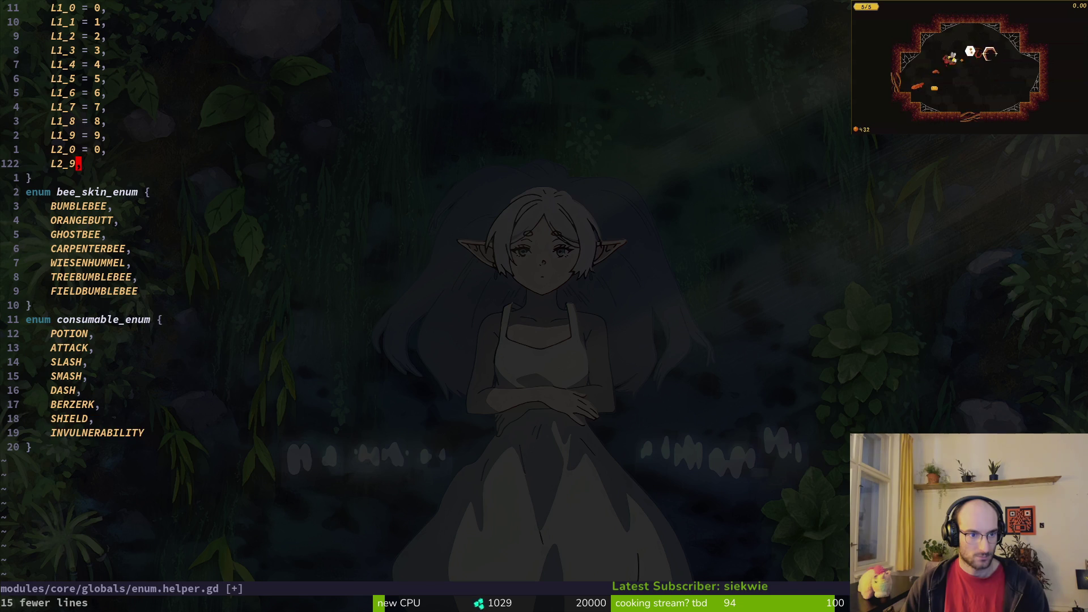
key("d")
key("d")
key("k")
key("y")
key("y")
key("p")
key("p")
key("p")
Rename the first three duplicate L2_0 entries to L2_1, L2_2 and L2_3
key("k")
key("k")
key("k")
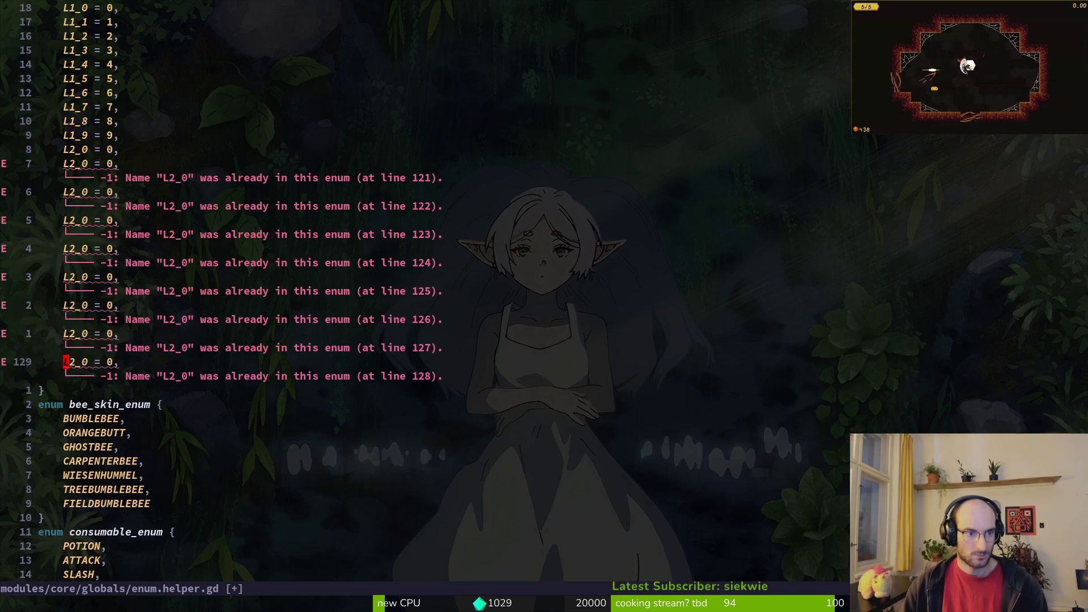
key("j")
key("j")
key("j")
key("ctrl+a")
key("w")
key("j")
key("2")
key("ctrl+a")
key("j")
key("3")
key("ctrl+a")
key("j")
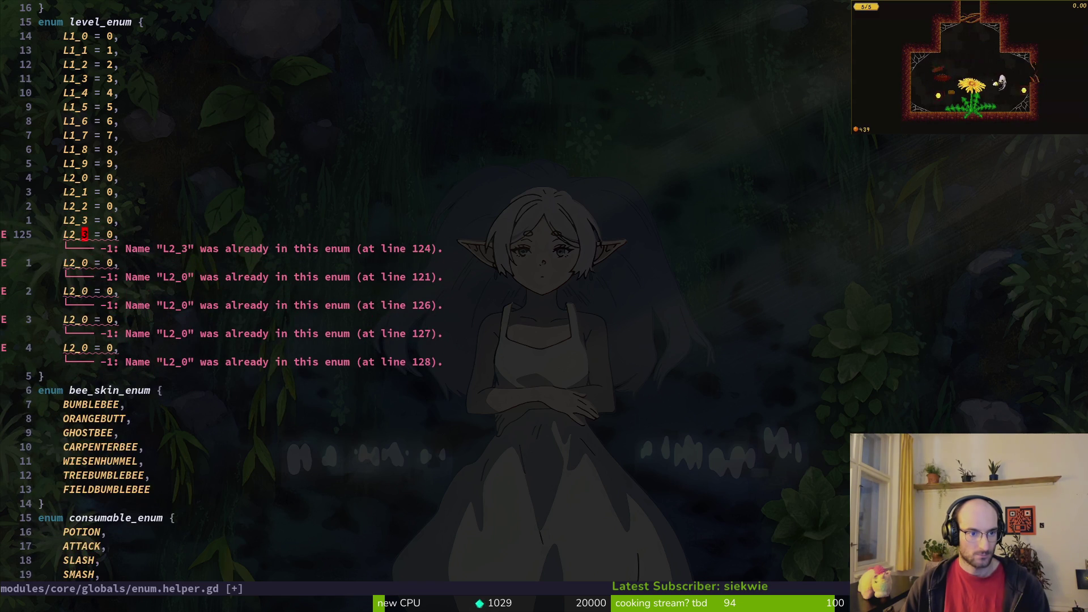
Rename the remaining duplicates to L2_4 through L2_8
key("ctrl+a")
key("j")
key("ctrl+a")
key("ctrl+a")
key("j")
key("5")
key("ctrl+a")
key("ctrl+a")
key("j")
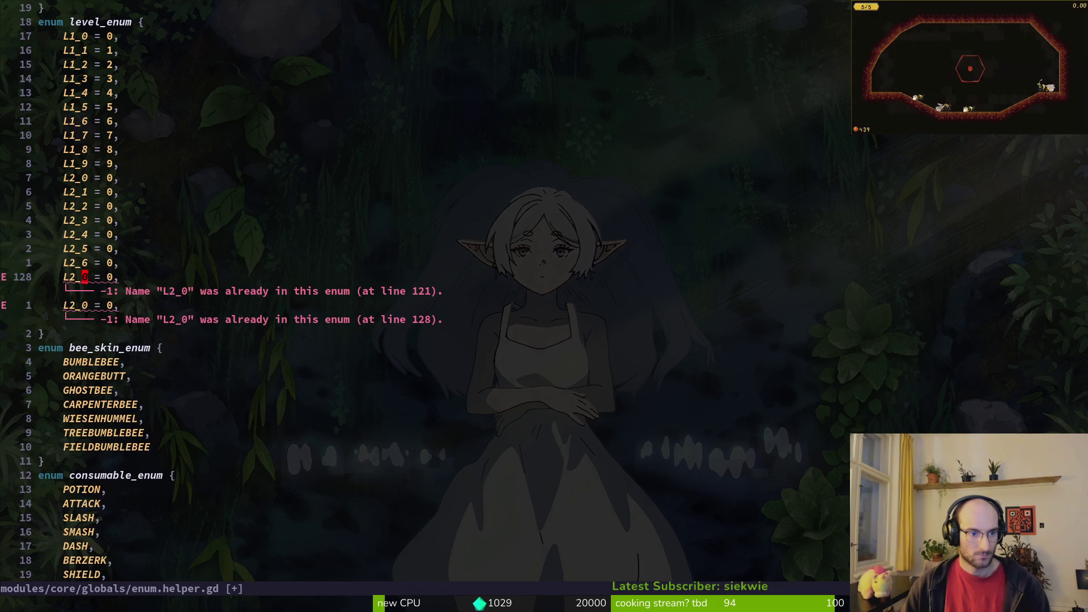
key("7")
key("ctrl+a")
key("j")
key("8")
key("ctrl+a")
Save the file, then duplicate the L2_8 line and rename the copy to L2_9
type(":w")
key("Return")
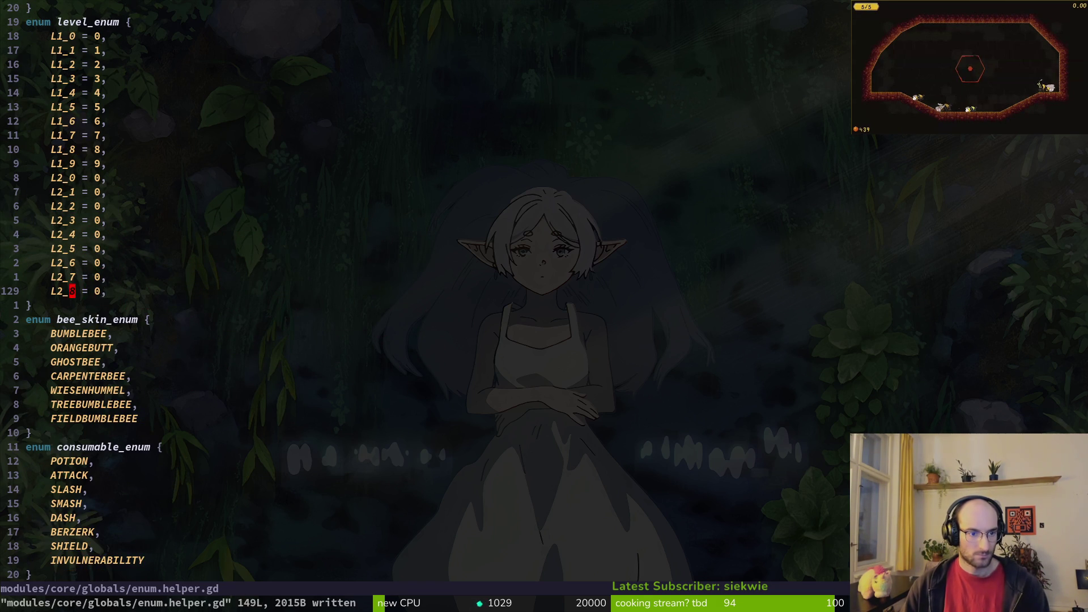
key("y")
key("y")
key("p")
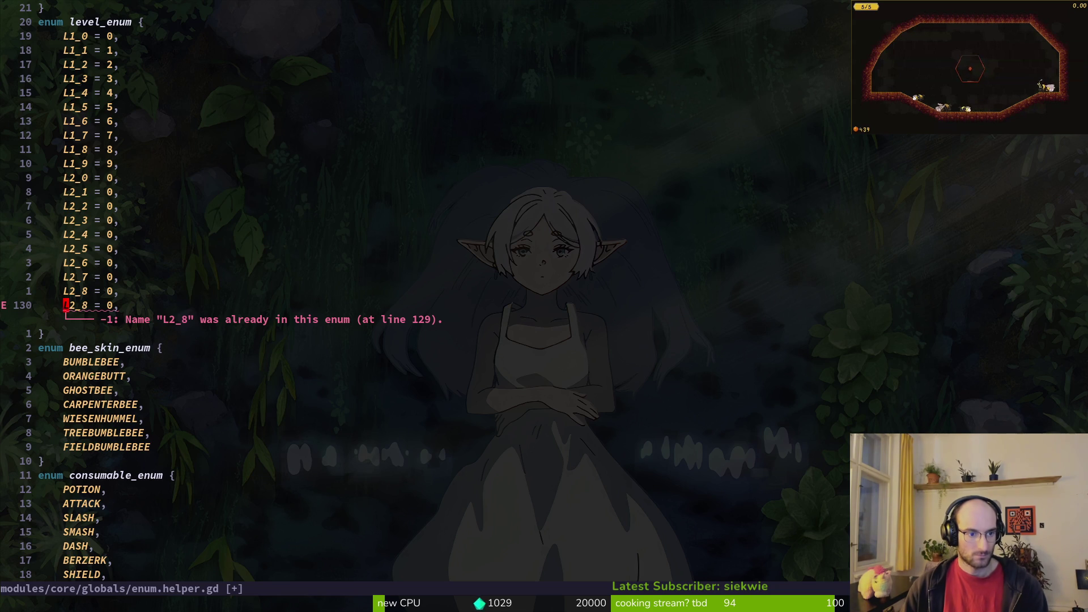
key("ctrl+a")
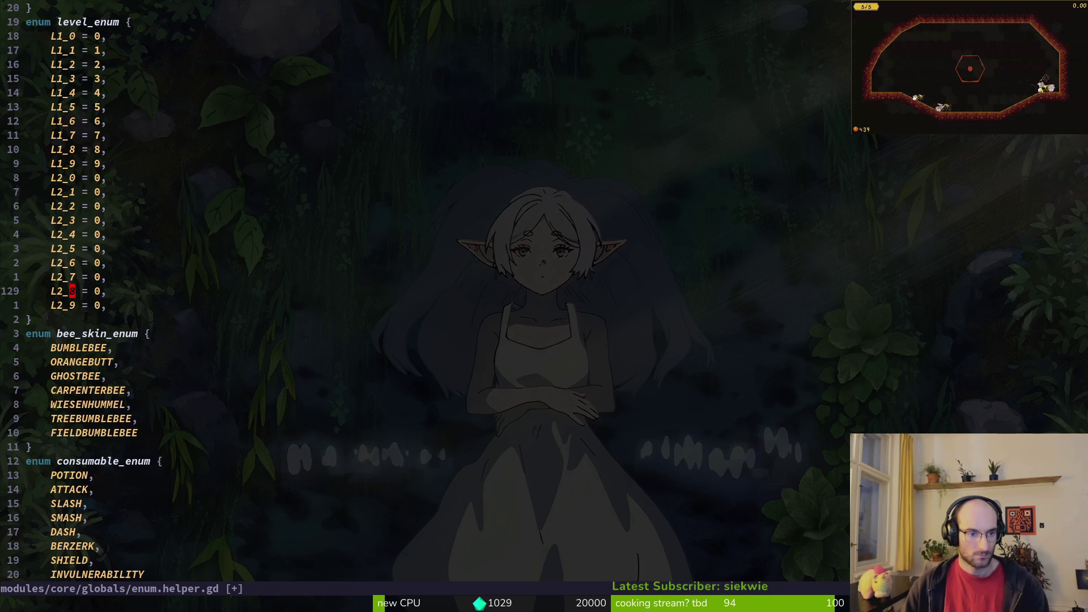
Set the values of L2_9, L2_8, L2_7 and L2_6 to 9, 8, 7 and 6
type("ls9")
key("Escape")
type("ks8")
key("Escape")
type("ks7")
key("Escape")
type("ks6")
key("Escape")
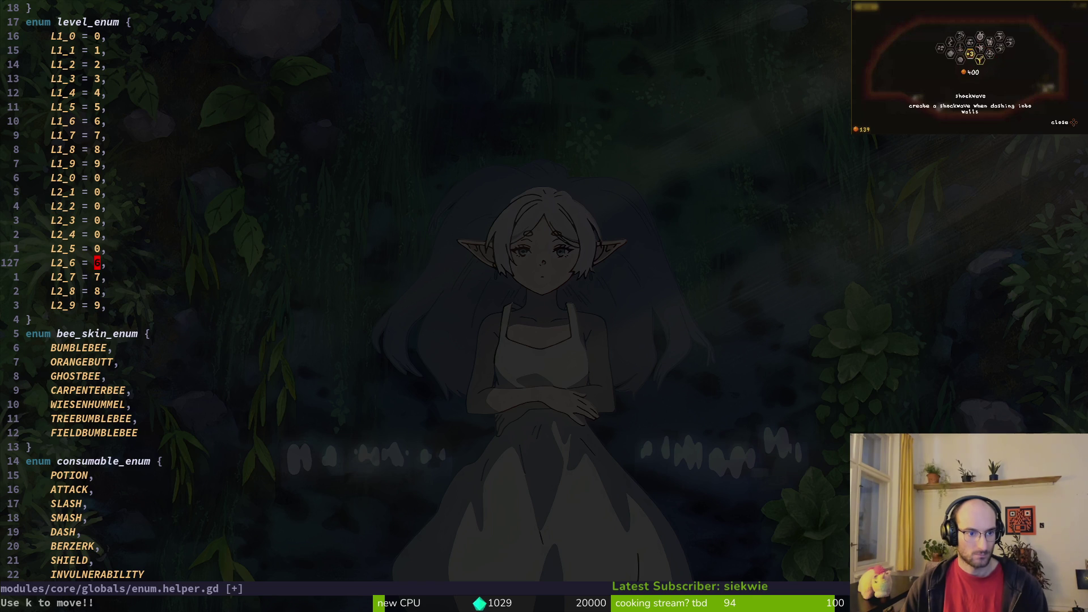
Set the values of L2_5 down to L2_1 to 5, 4, 3, 2 and 1
type("ks5")
key("Escape")
type("ks4")
key("Escape")
type("ks")
type("ks2")
key("Escape")
type("ks1")
key("Escape")
Save the enum file, quit Neovim with :wq, and run tig to review uncommitted changes
type(":w")
key("Return")
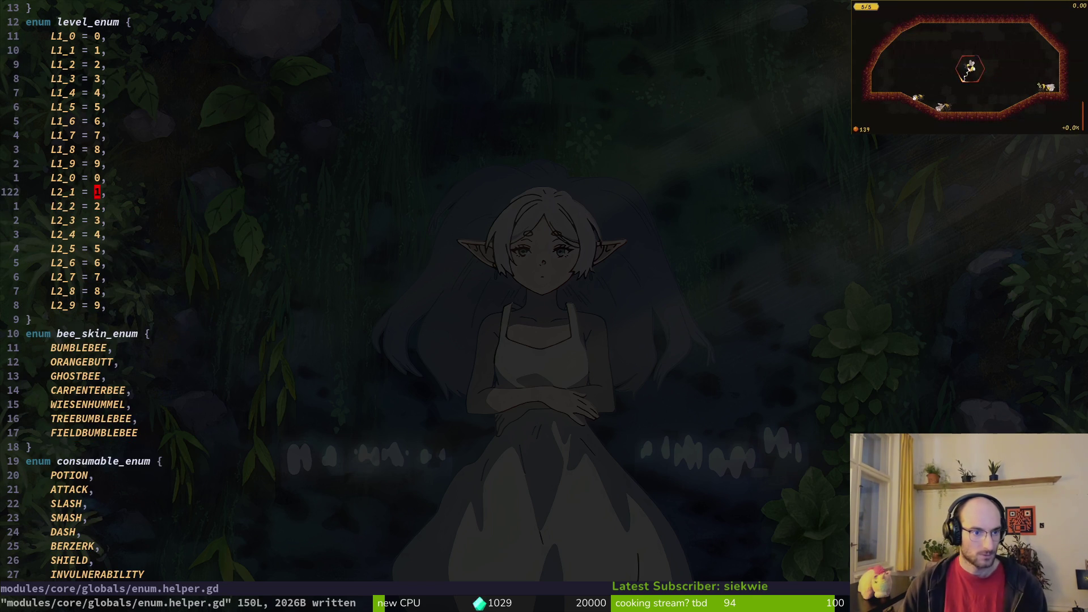
type(":wq")
key("Return")
type("tig")
key("Return")
Close tig and the running game, then inspect archiveManager's bee note templates, including 1_0.tres
key("q")
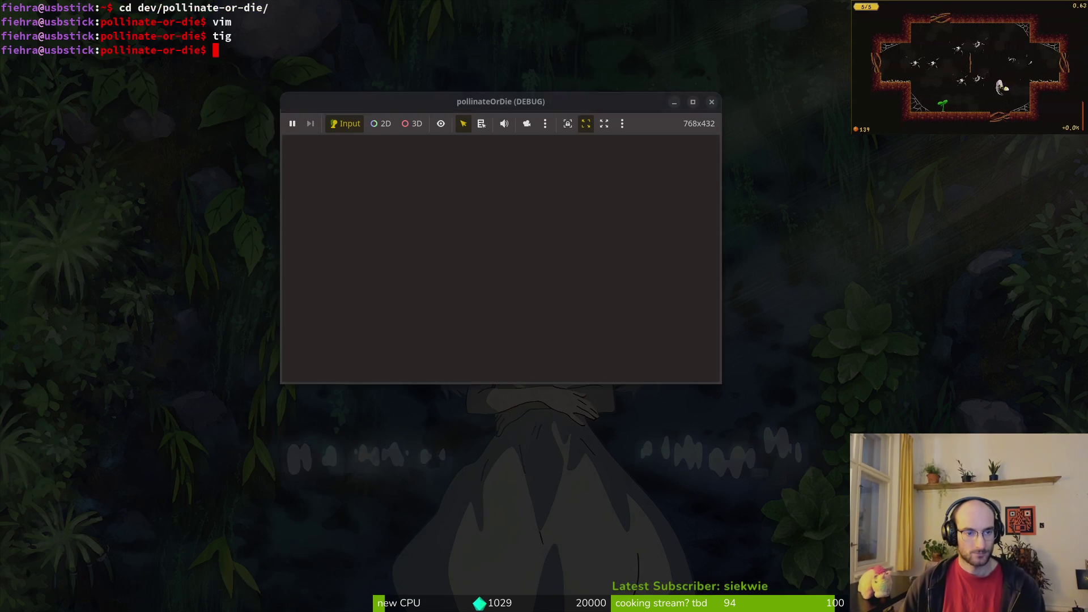
left_click(713, 103)
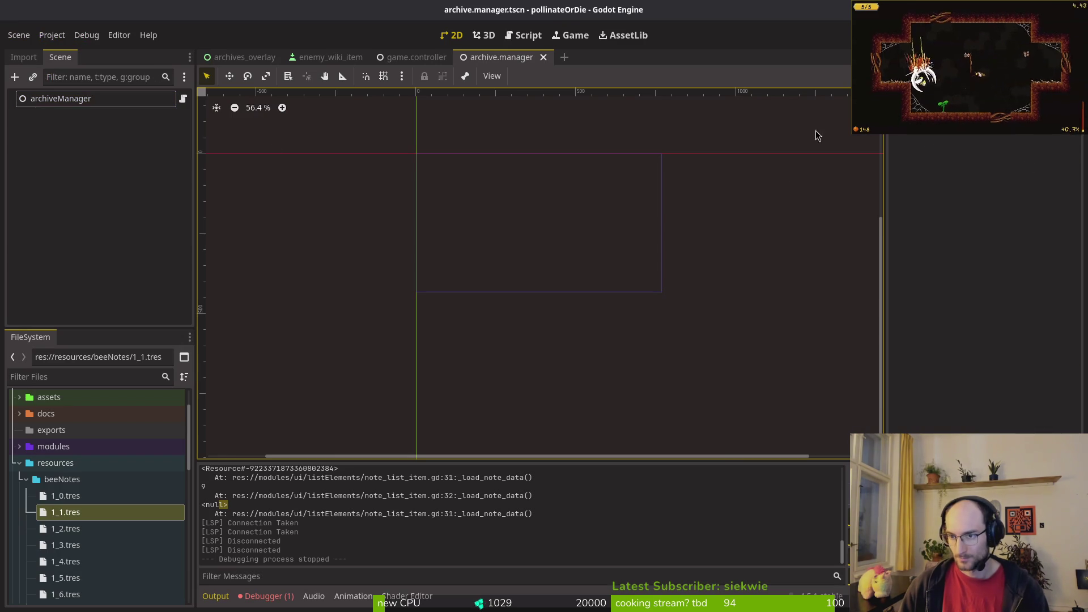
left_click(78, 105)
left_click(1024, 150)
left_click(1022, 150)
left_click(1011, 192)
left_click(1010, 191)
Run the game with F5 and check the Errors, Stack Trace and Output log for the level_enum failure
key("F5")
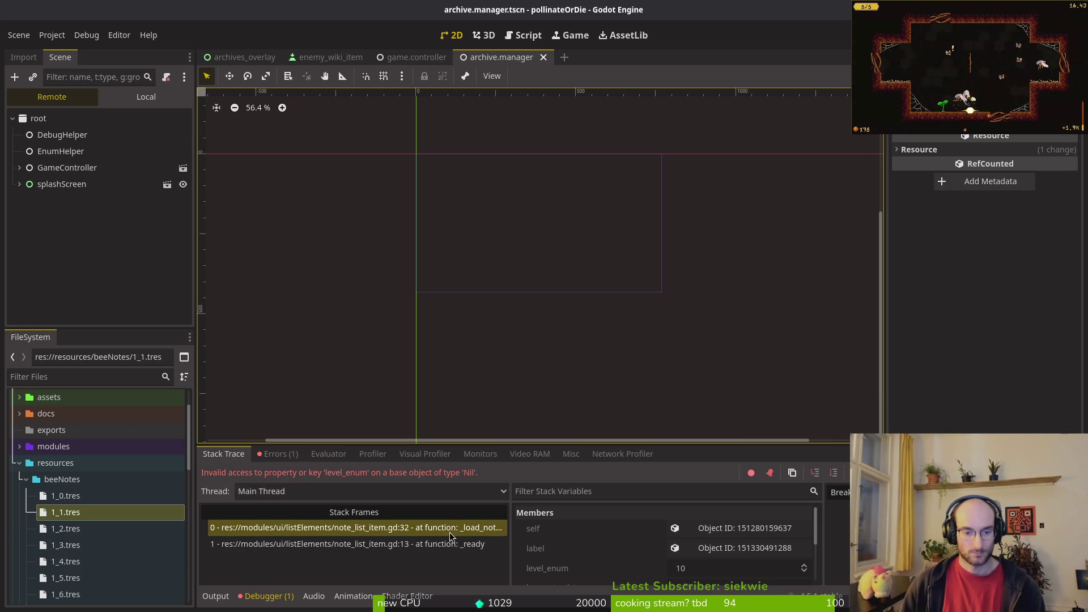
left_click(280, 457)
left_click(233, 456)
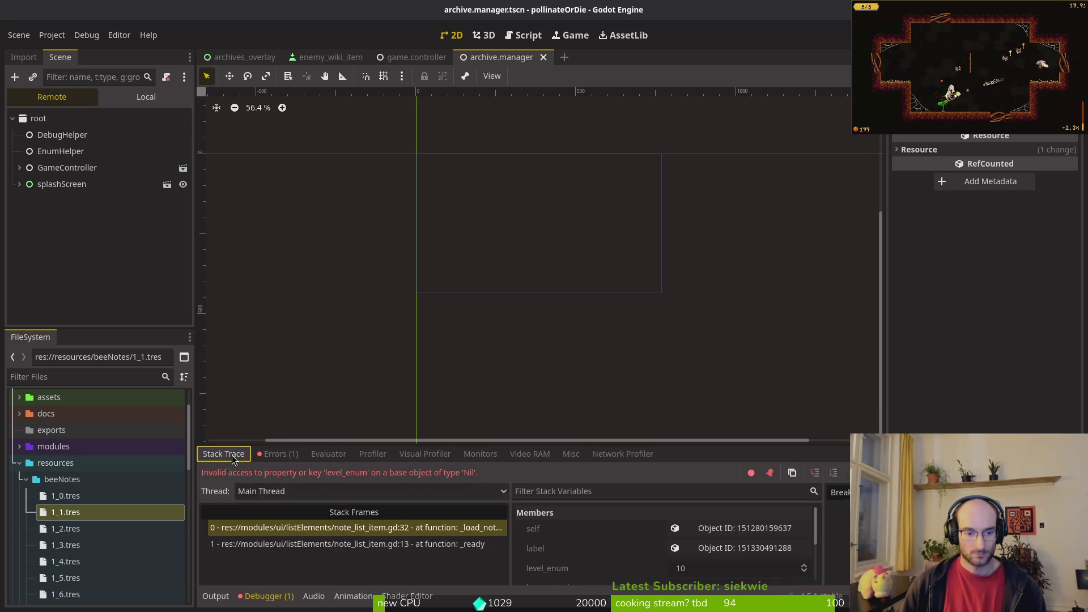
left_click(211, 599)
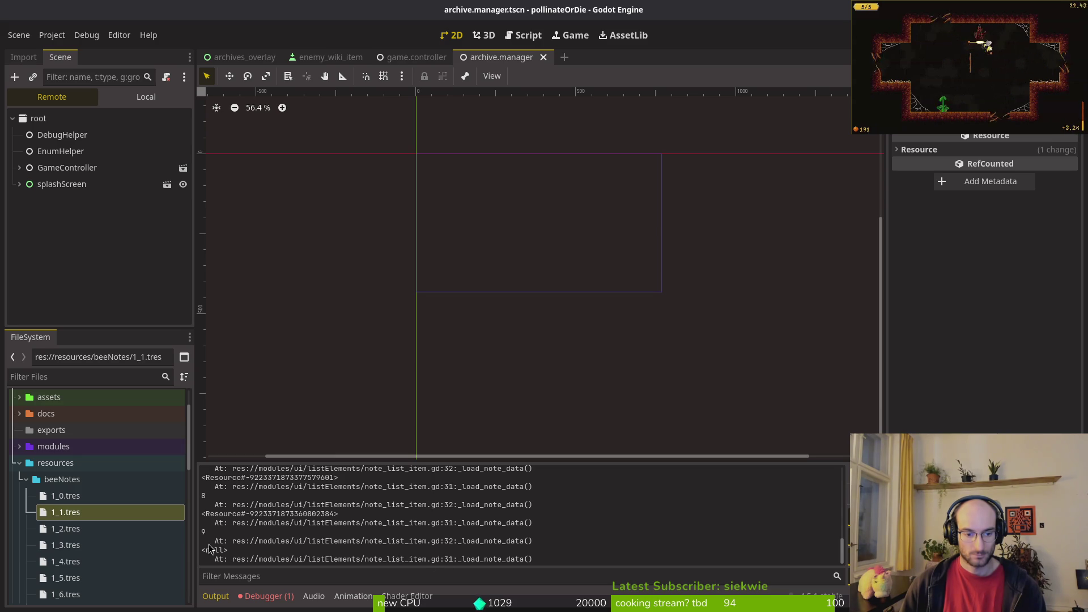
scroll(245, 524, "up", 3)
scroll(245, 524, "down", 3)
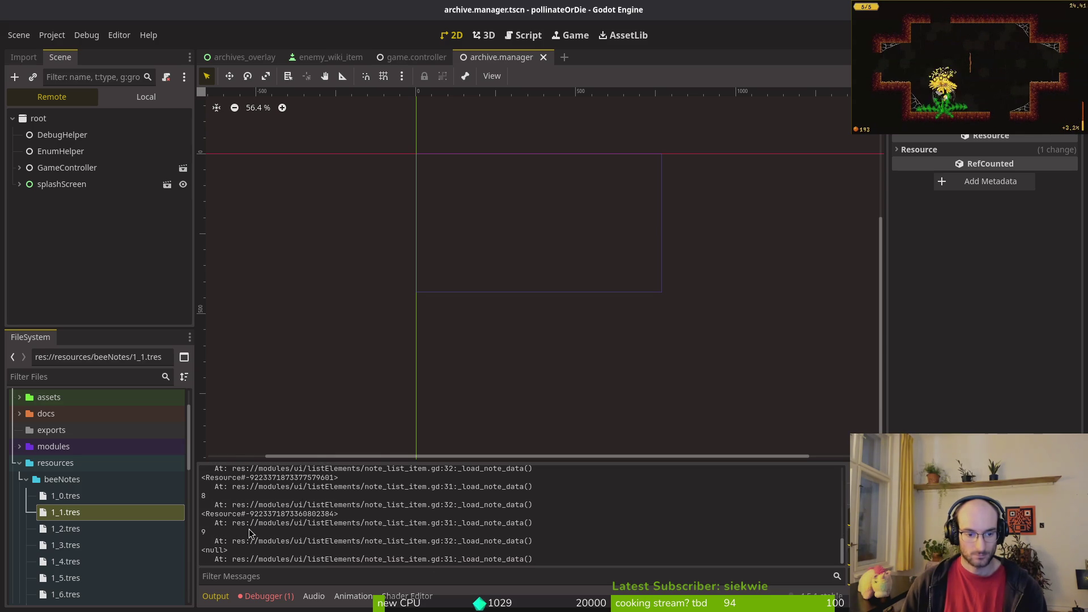
key("super+2")
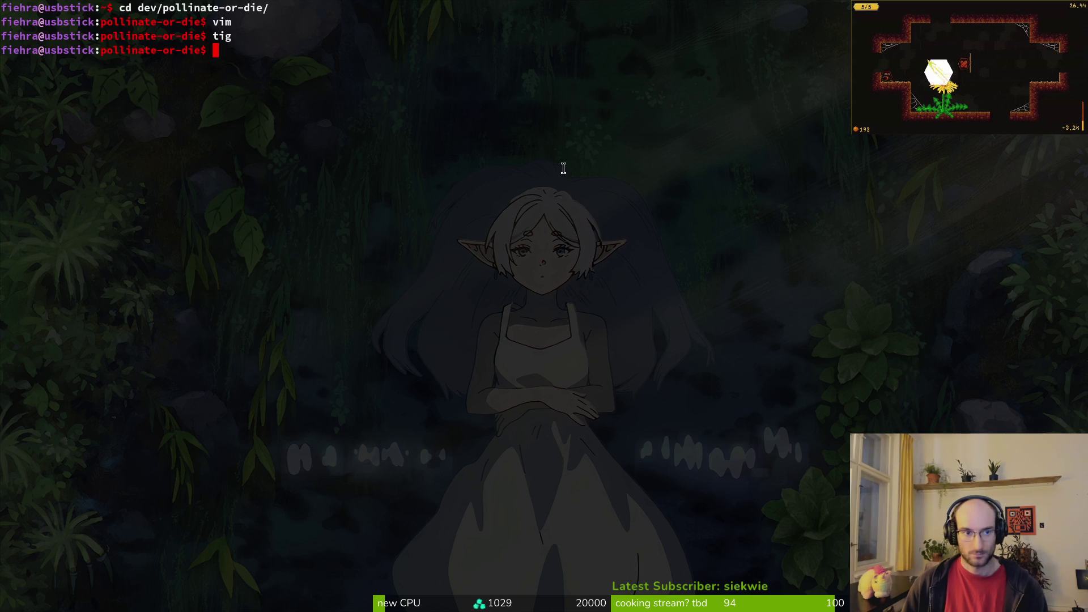
Open enum.helper.gd with vim . and the file finder, and go to the L2_0 entry
type("vim .")
key("Return")
key("space")
key("f")
key("f")
type("enu")
key("Return")
key("G")
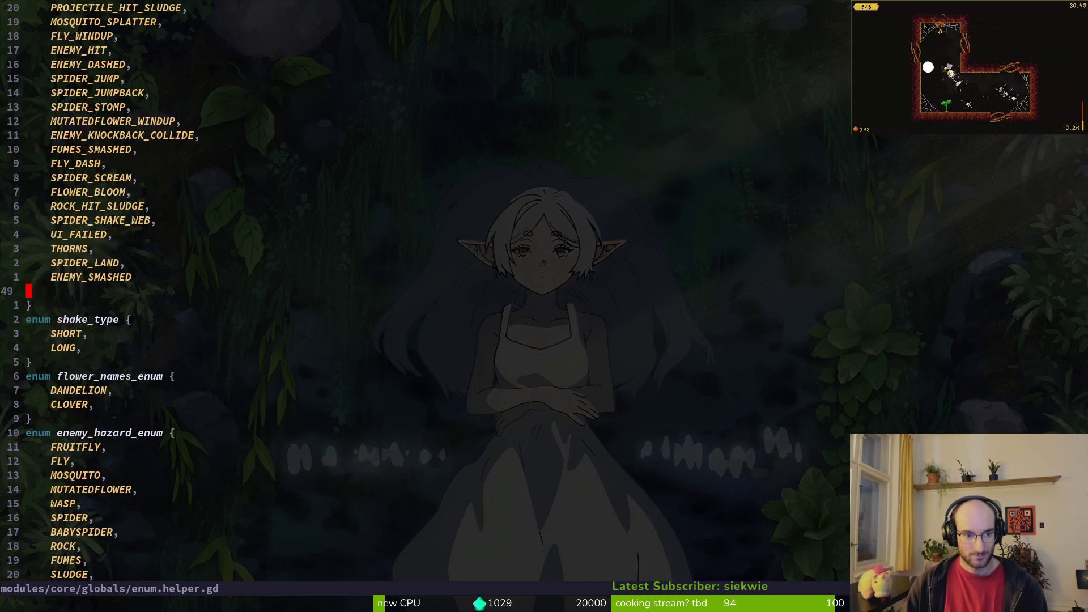
key("k")
key("k")
key("k")
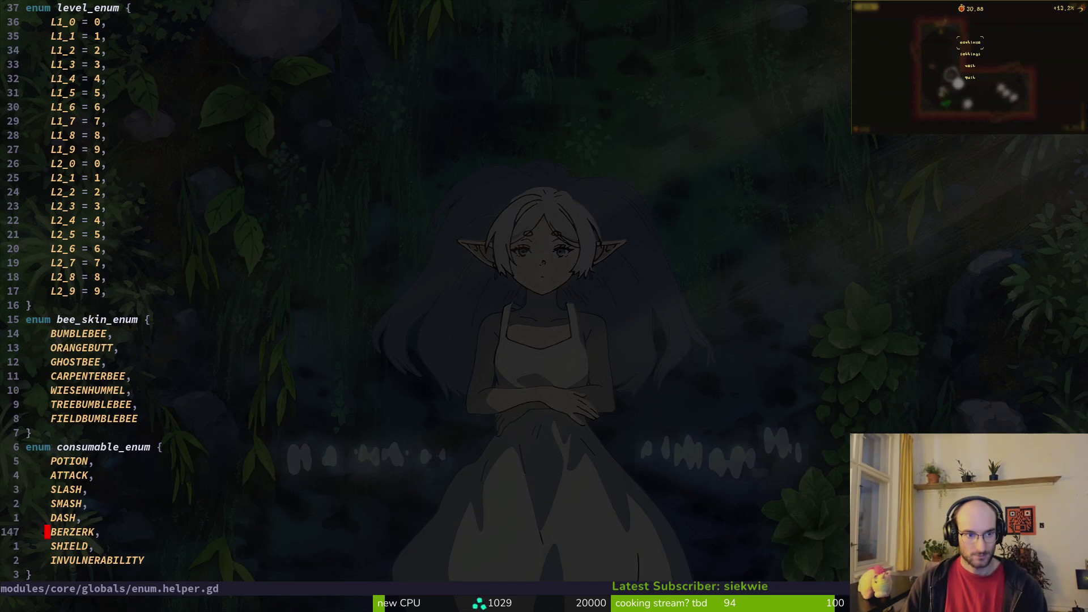
key("2")
key("4")
key("k")
key("j")
key("k")
key("k")
Change the L2_0 through L2_4 values to 10, 11, 12, 13 and 14
type("j")
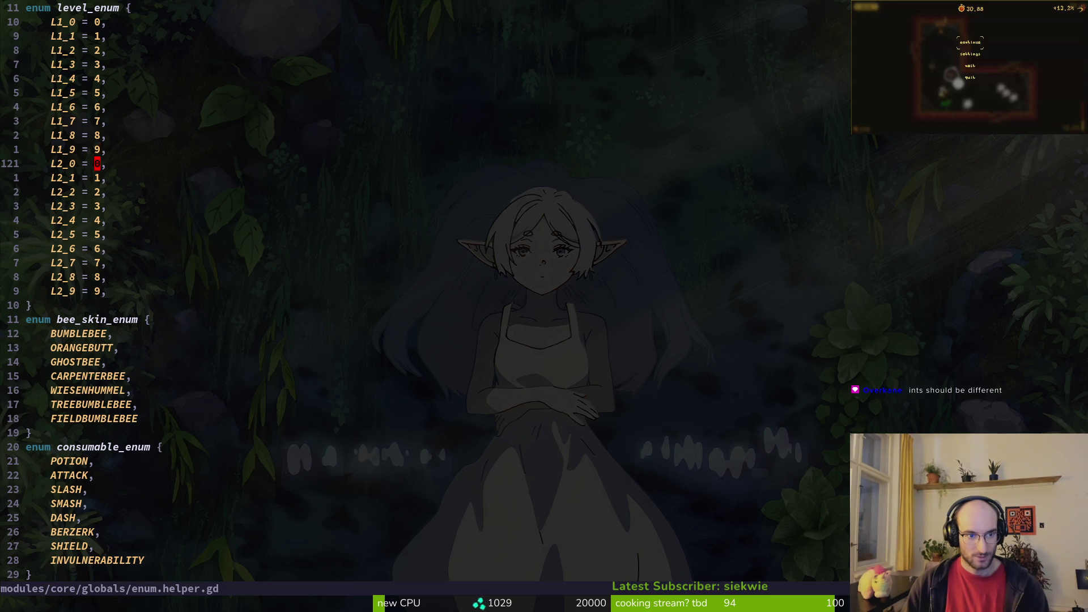
type("i1")
key("Escape")
key("j")
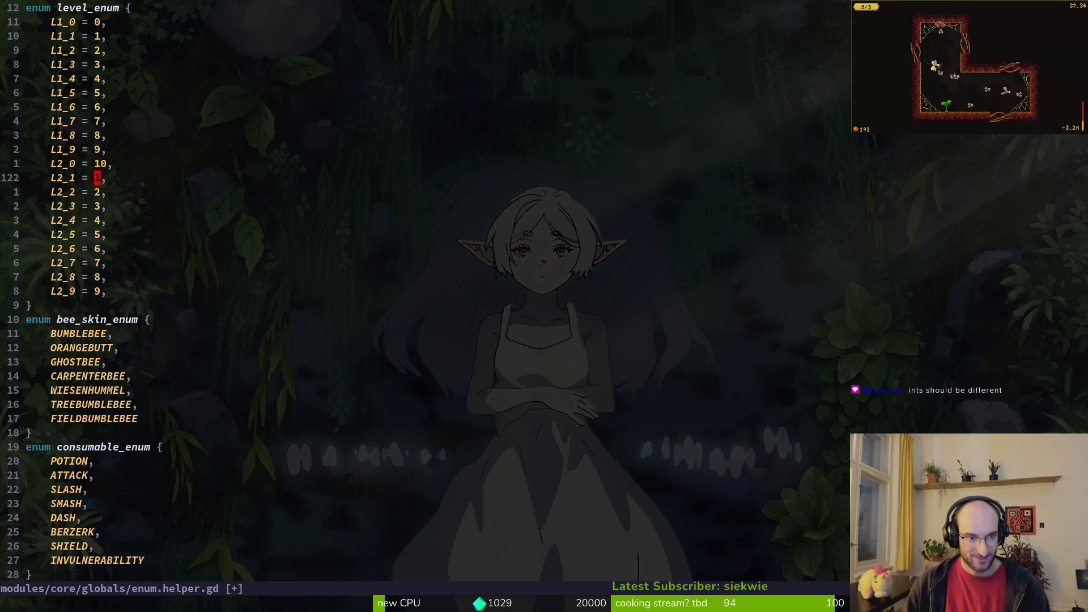
key("k")
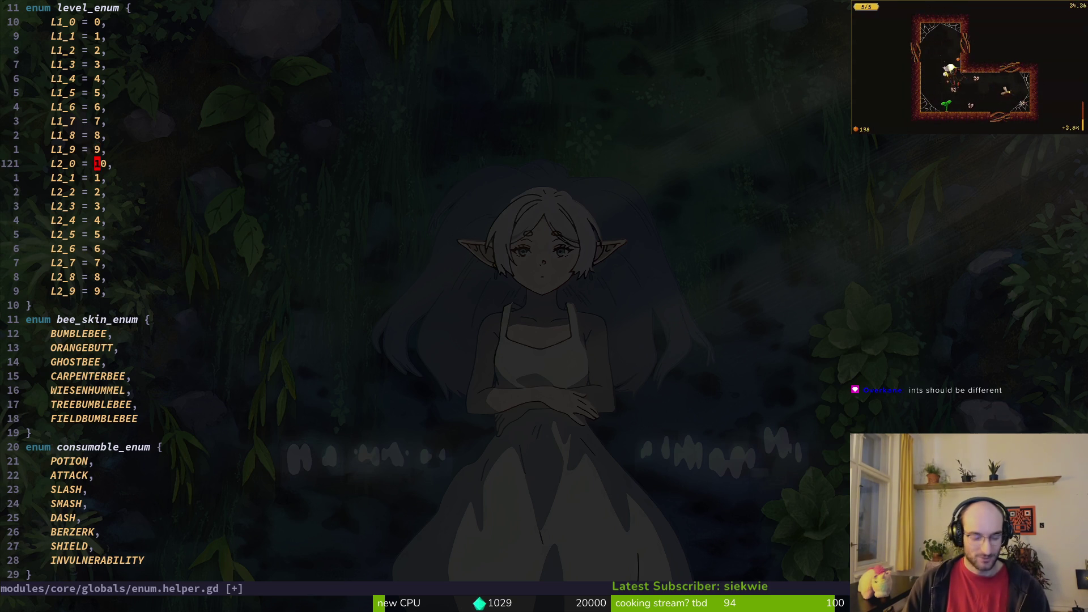
key("j")
type("i1")
key("Escape")
type("ji1")
key("Escape")
key("j")
key("Escape")
key("j")
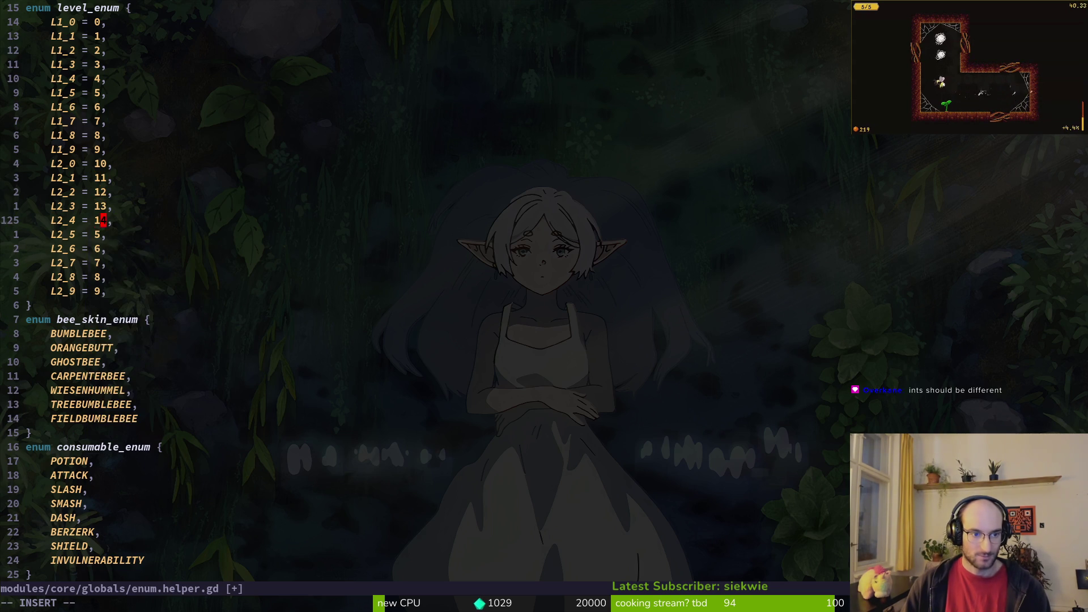
key("Escape")
Change L2_5 through L2_9 to 15–19, then save and quit Neovim
type("ji1")
key("Escape")
type("ji1")
key("Escape")
type("ji1")
key("Escape")
key("j")
key("i")
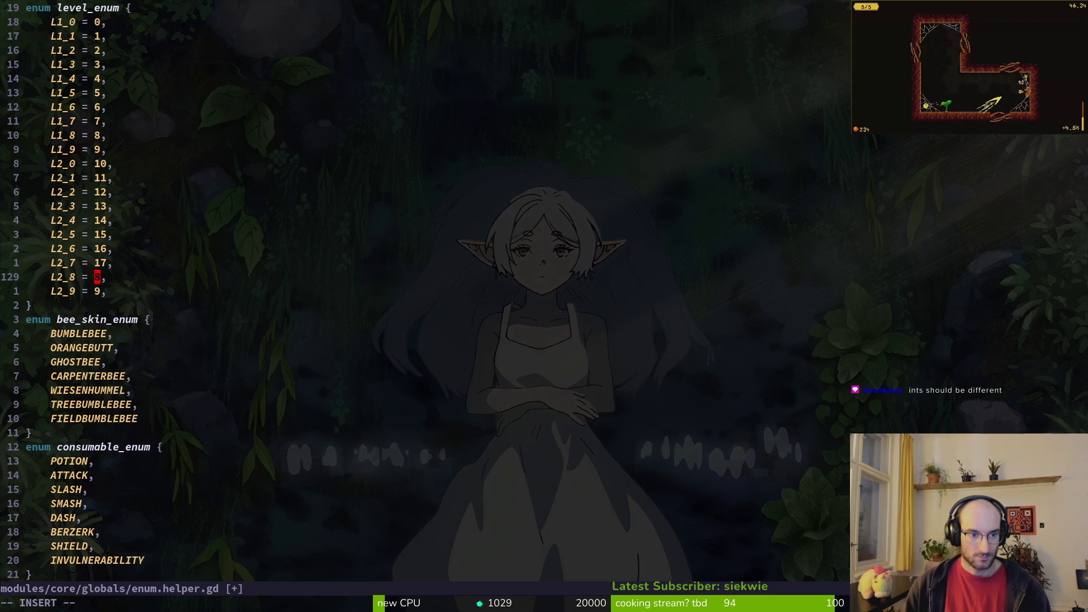
key("Escape")
key("j")
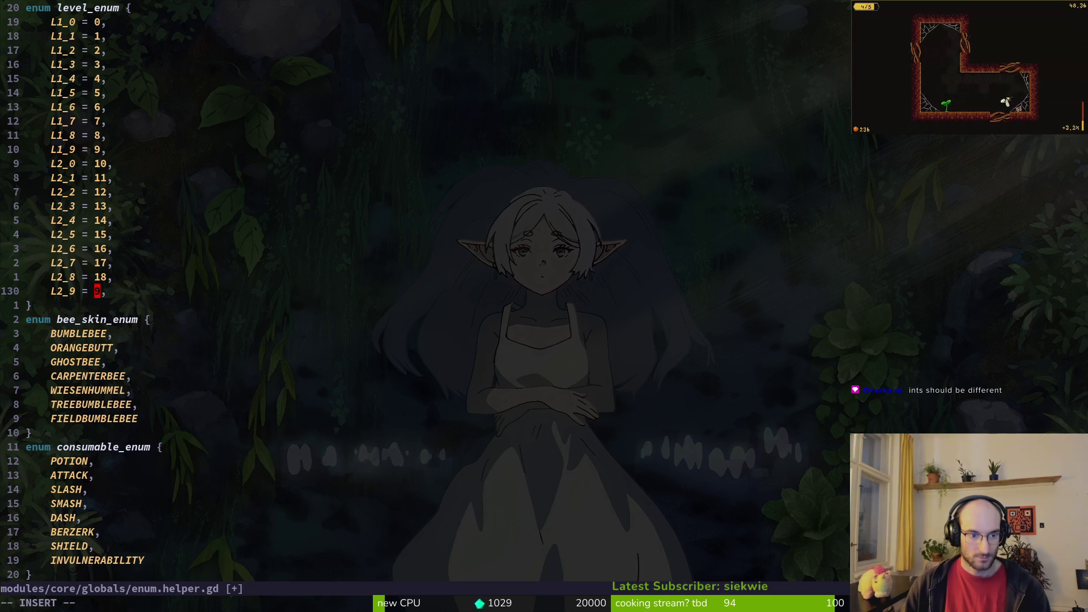
key("Escape")
type(":write")
key("Return")
type(":wq")
key("Return")
Review the git status of the enum change in tig and close it
type("tig")
key("Return")
key("q")
In Godot, stop the running game with F8, select archiveManager, and re-run it with F5
key("alt+Tab")
key("F8")
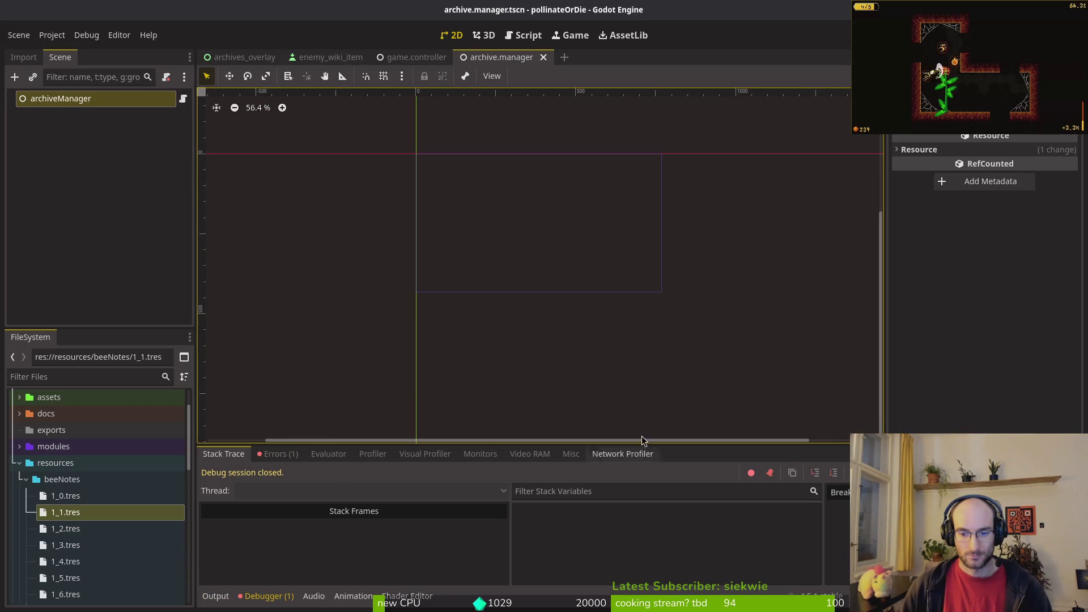
left_click(73, 103)
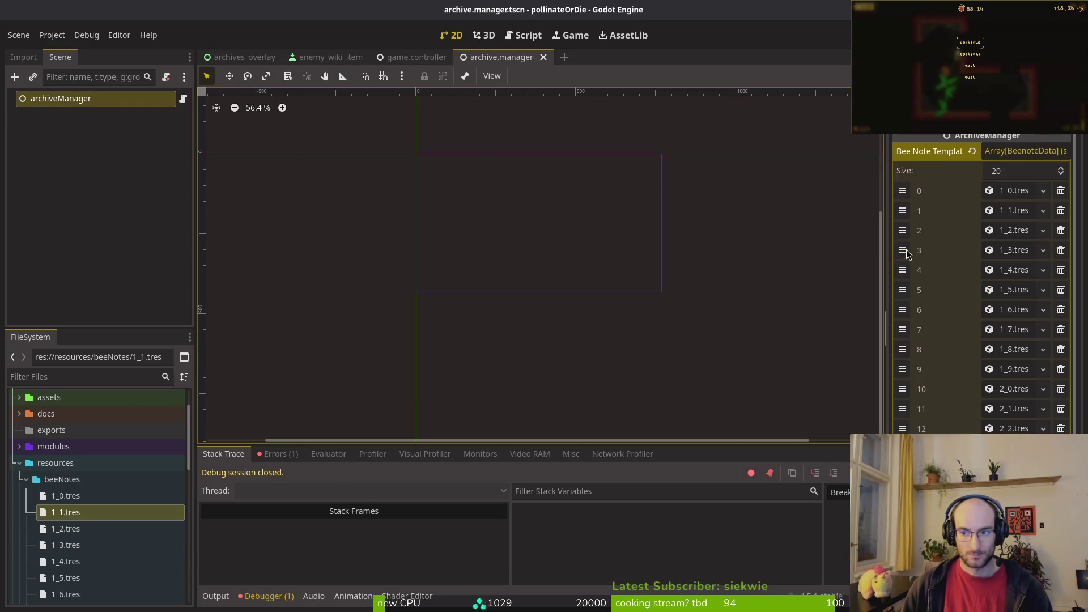
key("F5")
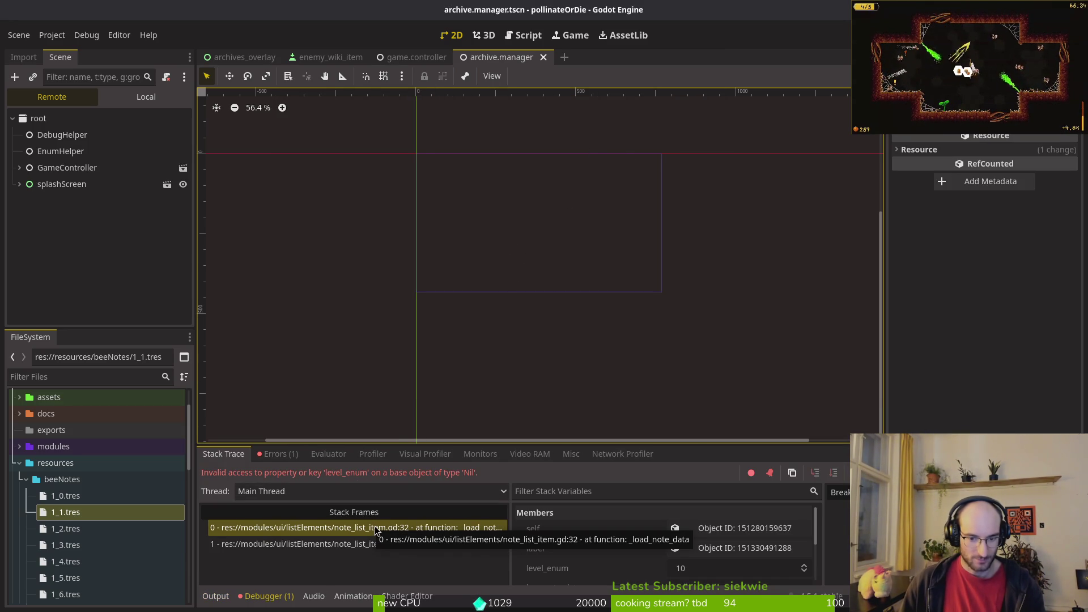
key("alt+Tab")
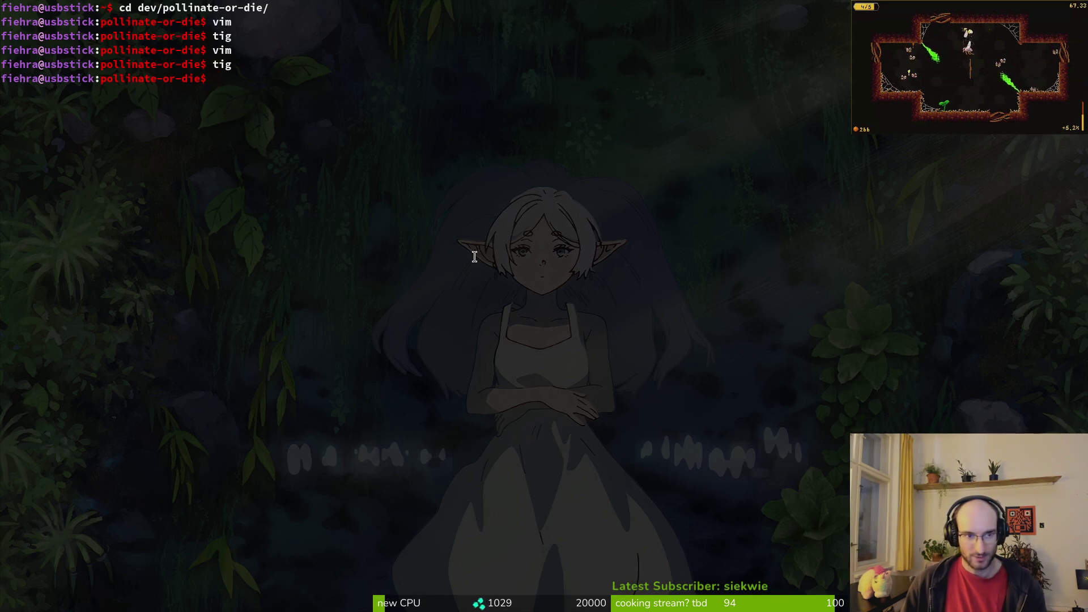
Open note_list_item.gd in Neovim through the file finder, search 'notelis', and save it with :w
key("Return")
key("Return")
key("Return")
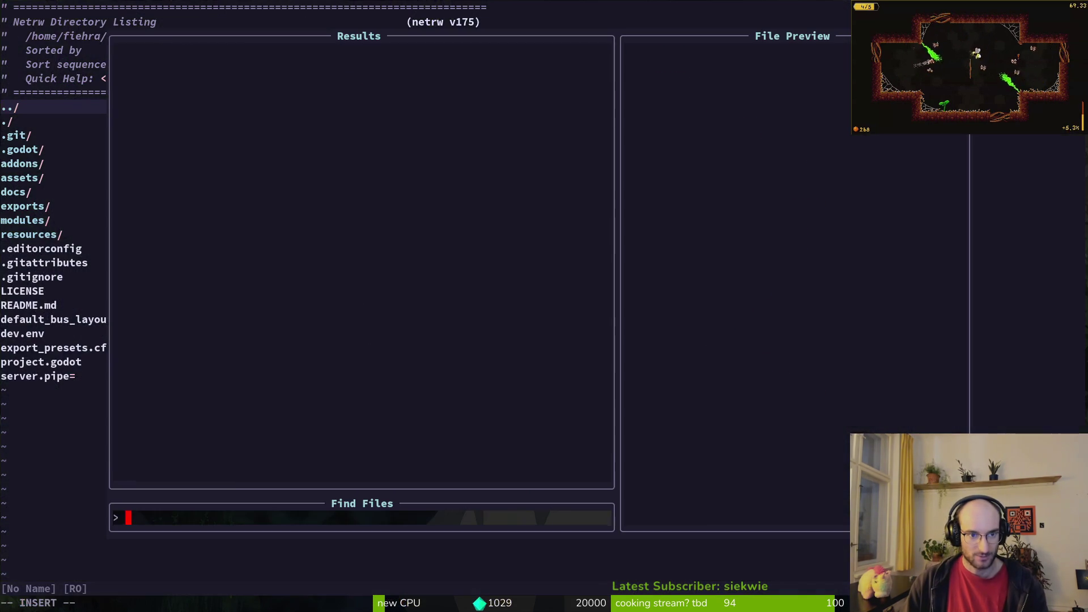
type("notelis")
key("Return")
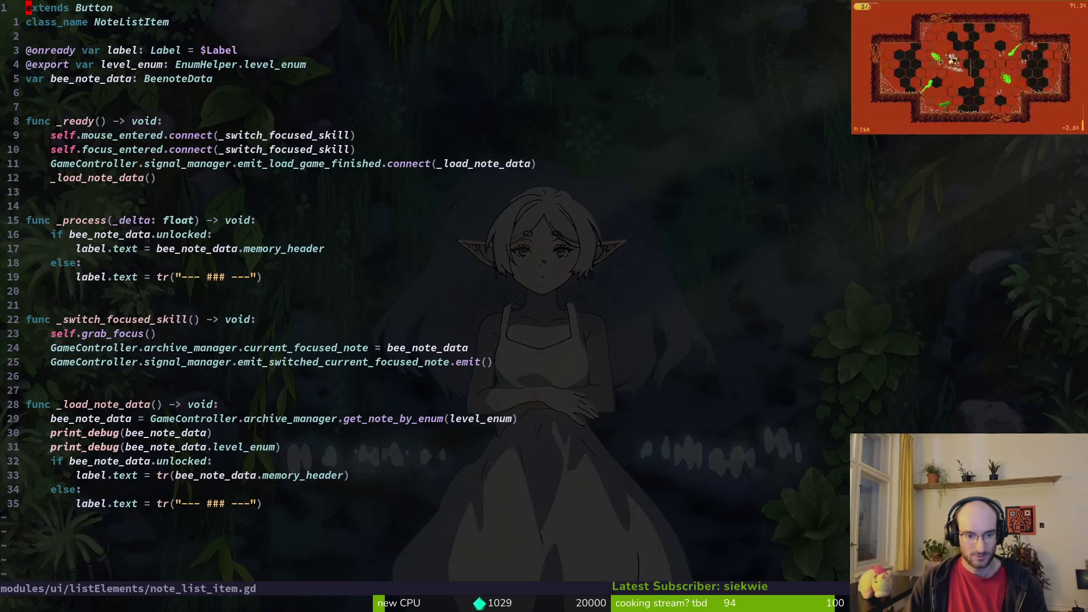
type(":w")
key("Return")
key("alt+Tab")
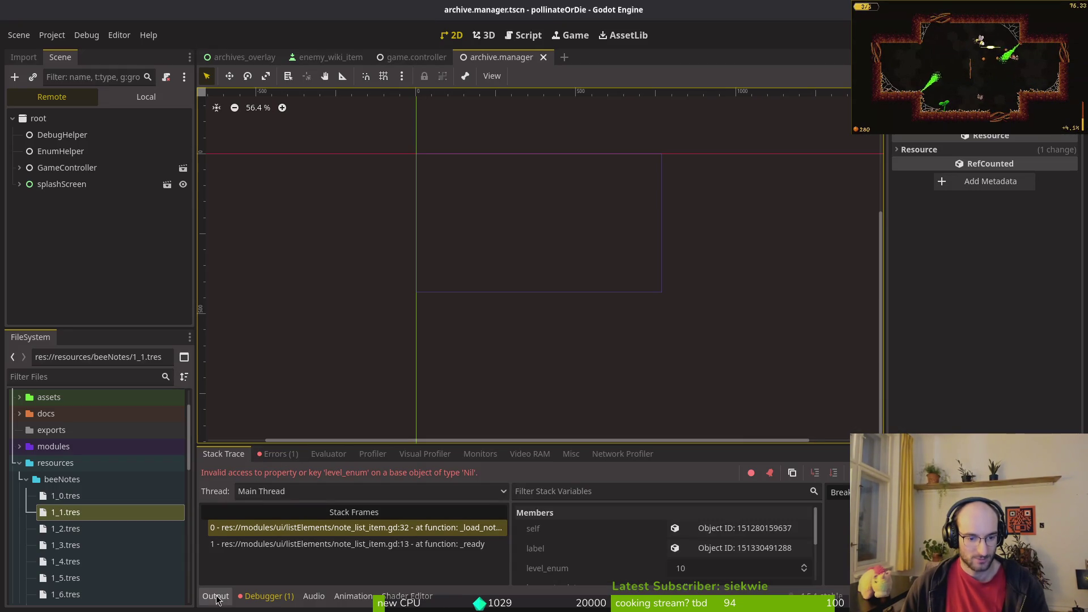
Show the Output log, open archives_overlay in the local tree, and check note items 1-0 to 1-3's level enums
left_click(215, 596)
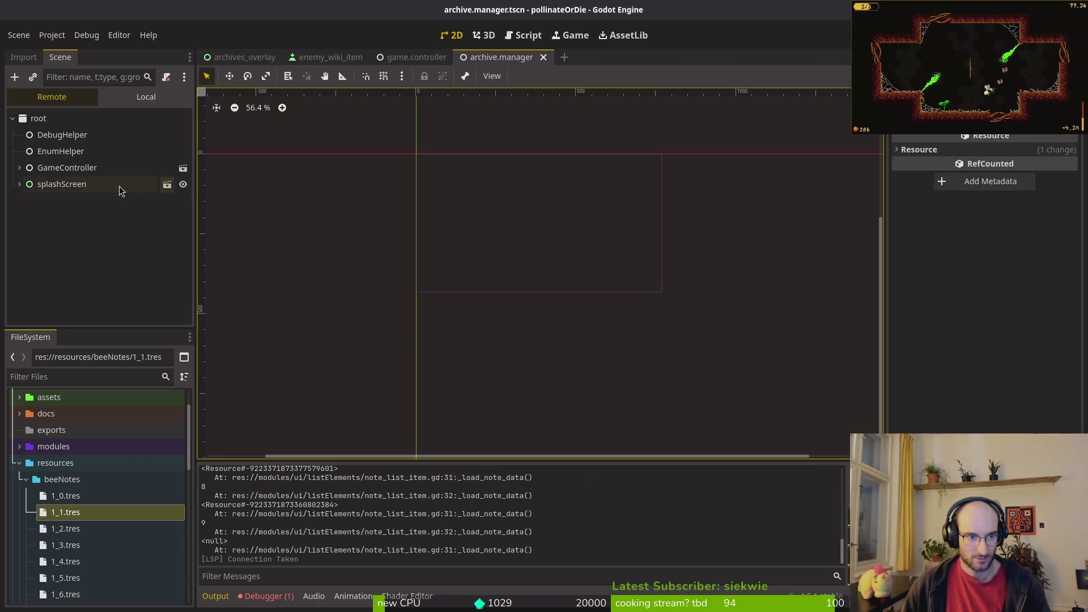
left_click(146, 97)
left_click(253, 59)
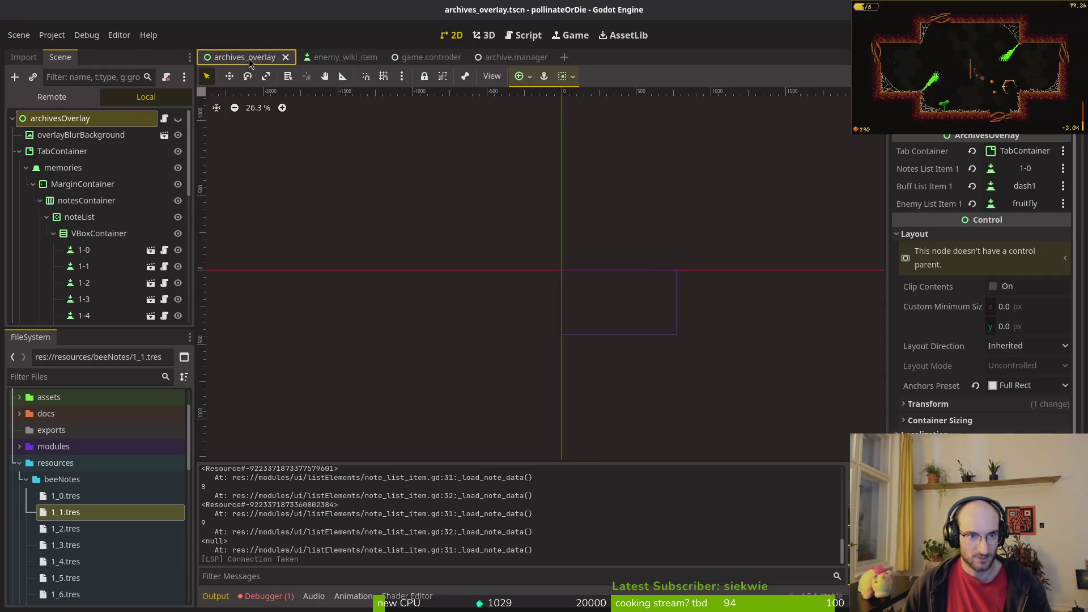
left_click(93, 252)
left_click(94, 269)
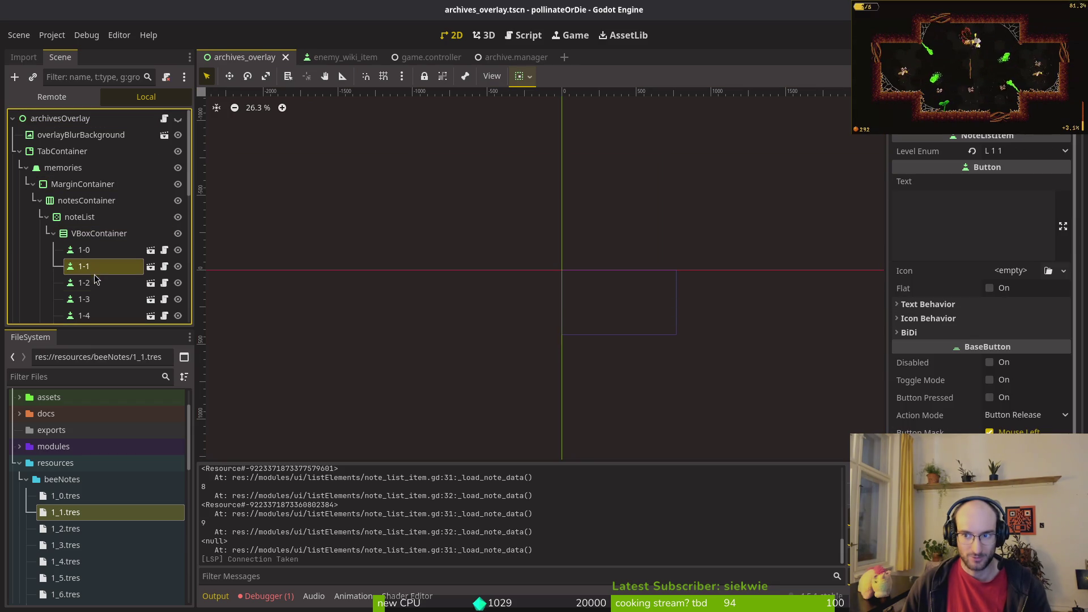
left_click(92, 283)
left_click(88, 300)
Compare the level enums of note items 1-9 and 2-0 through 2-9
scroll(109, 282, "down", 2)
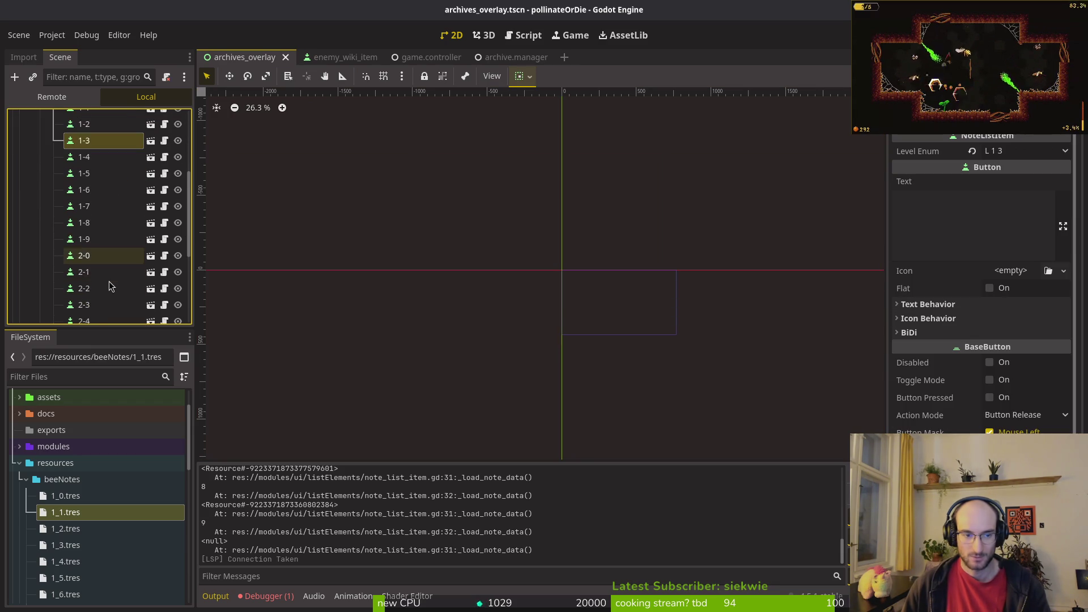
left_click(97, 256)
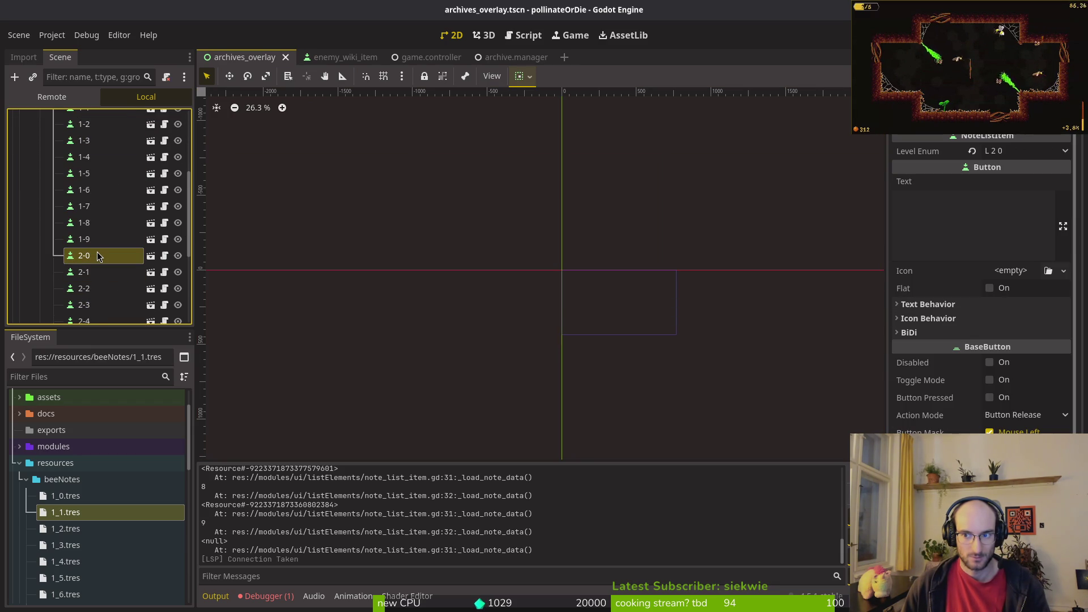
left_click(91, 238)
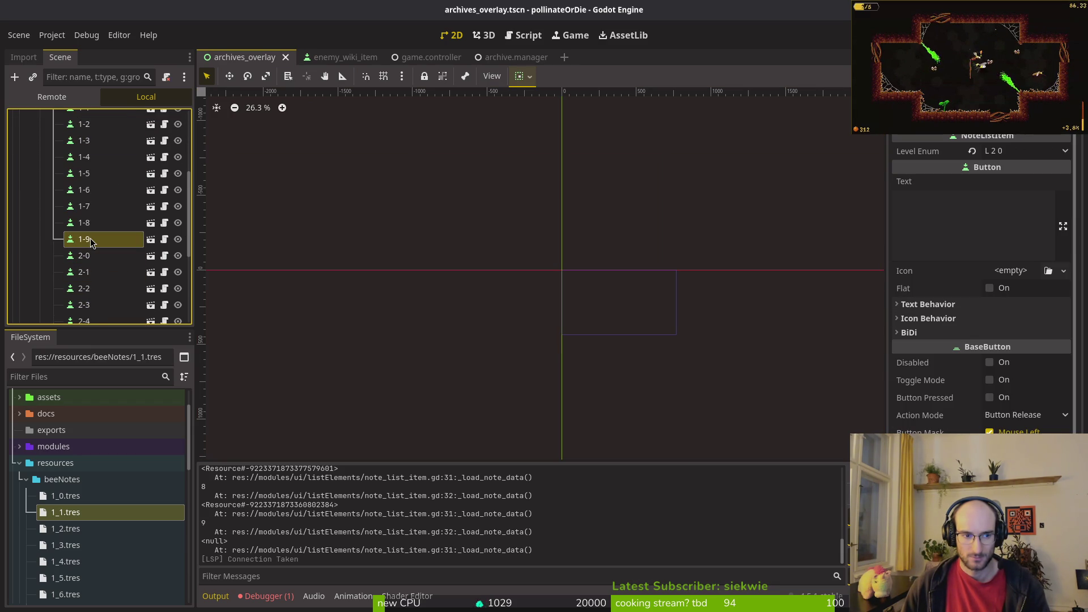
left_click(93, 272)
left_click(97, 288)
scroll(108, 249, "down", 1)
scroll(110, 253, "down", 2)
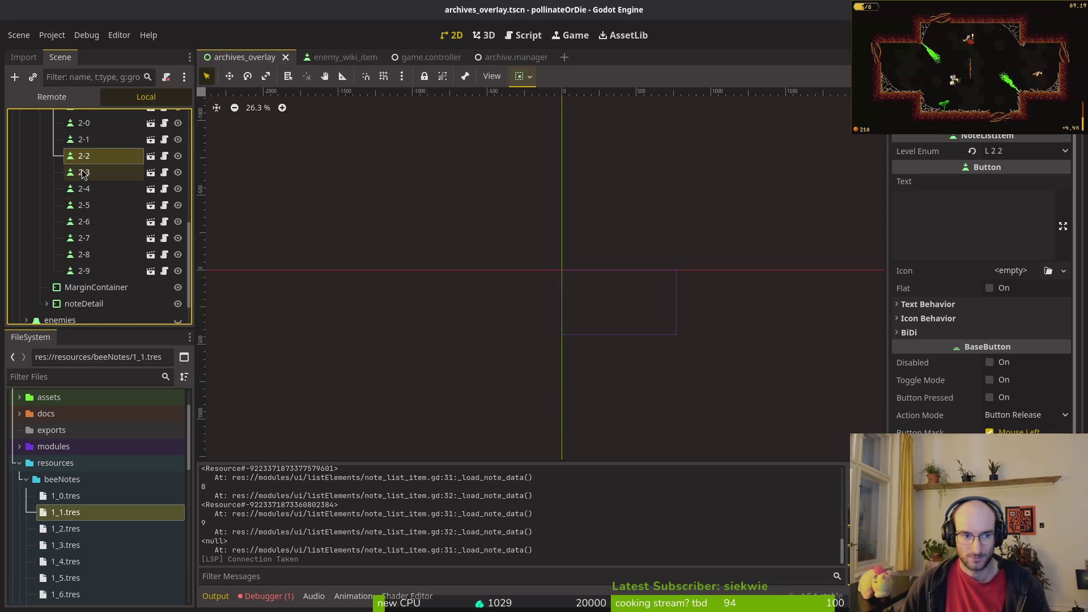
left_click(97, 238)
left_click(95, 257)
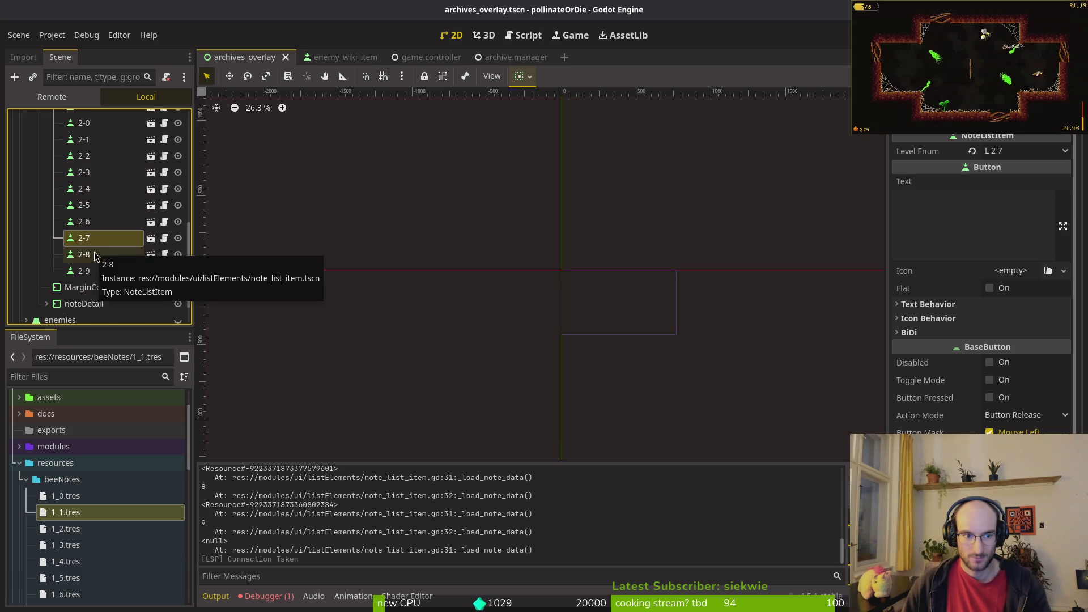
left_click(94, 273)
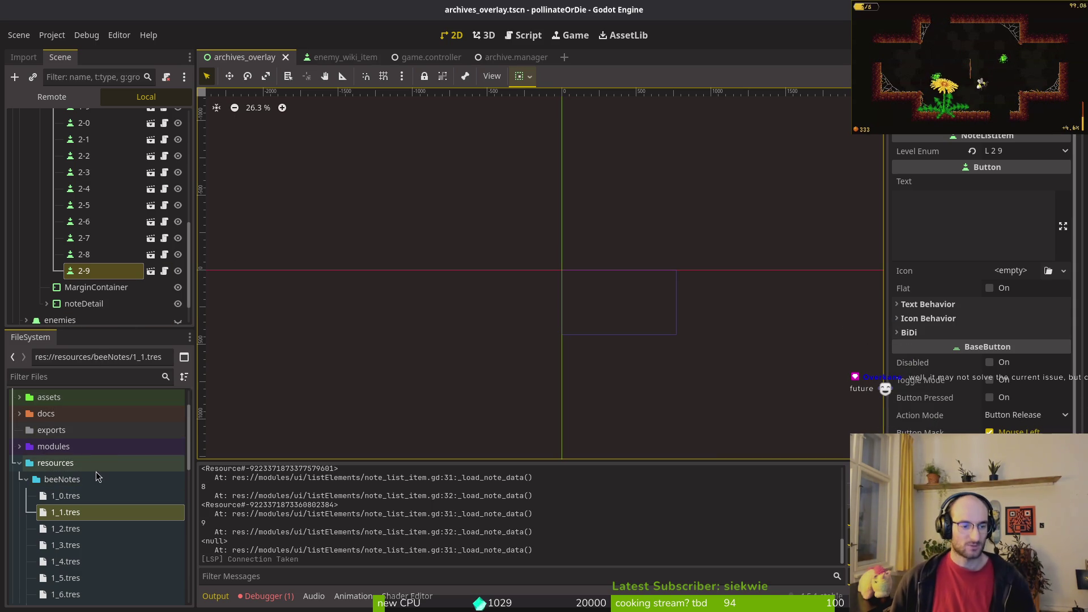
Collapse the beeNotes folder in the FileSystem dock
left_click(27, 482)
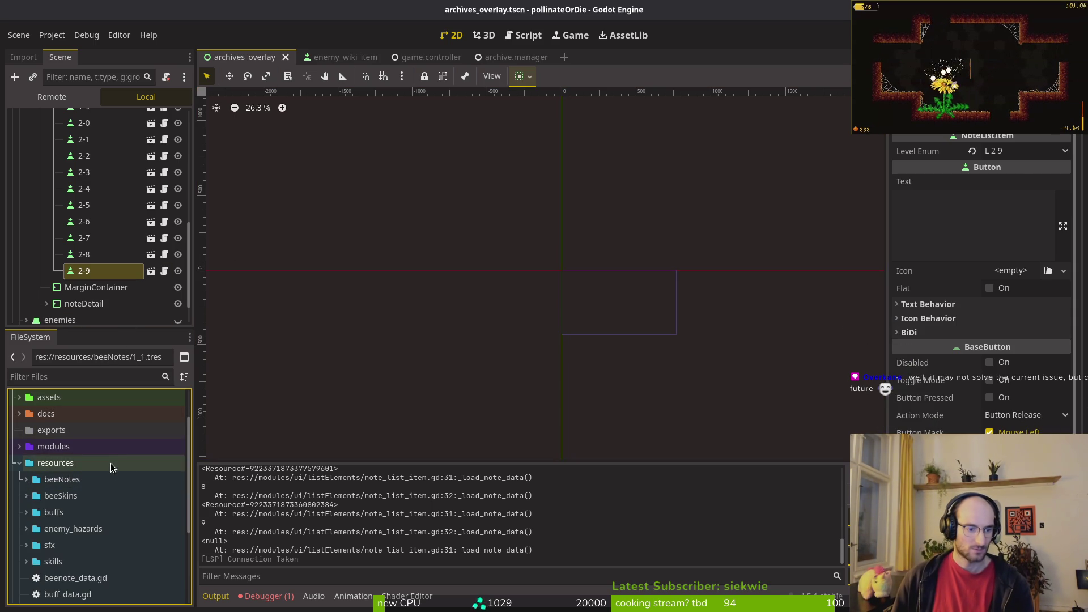
scroll(116, 250, "up", 5)
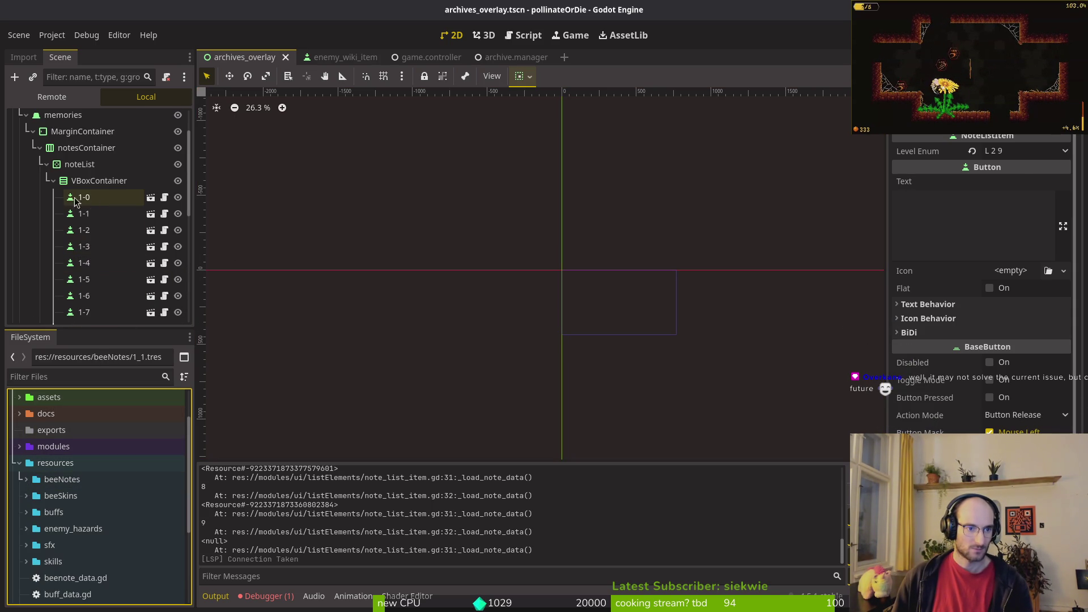
scroll(123, 209, "down", 4)
scroll(122, 209, "down", 4)
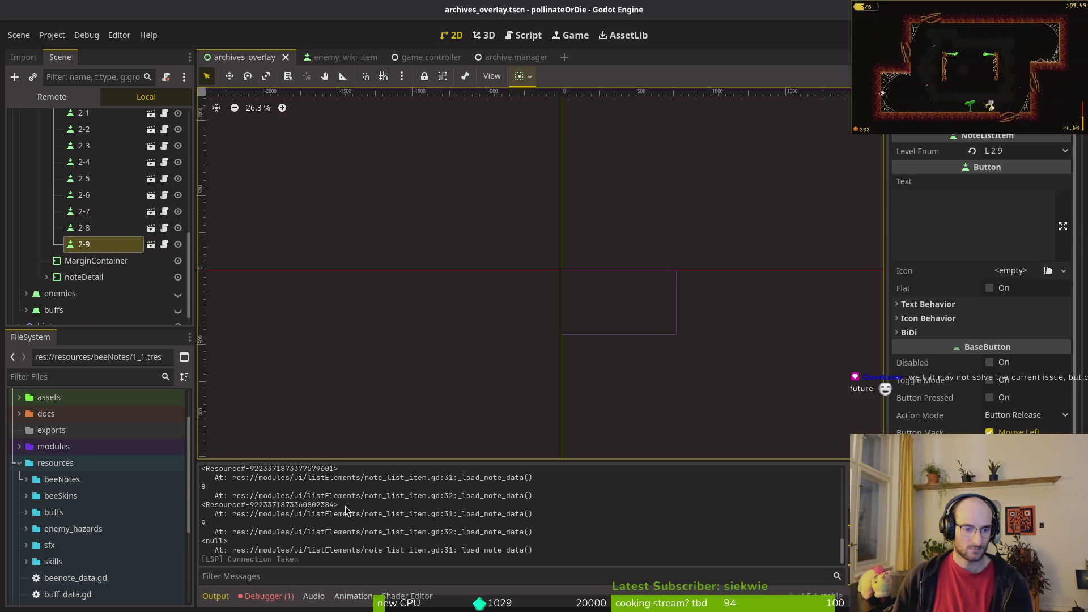
scroll(294, 522, "up", 1)
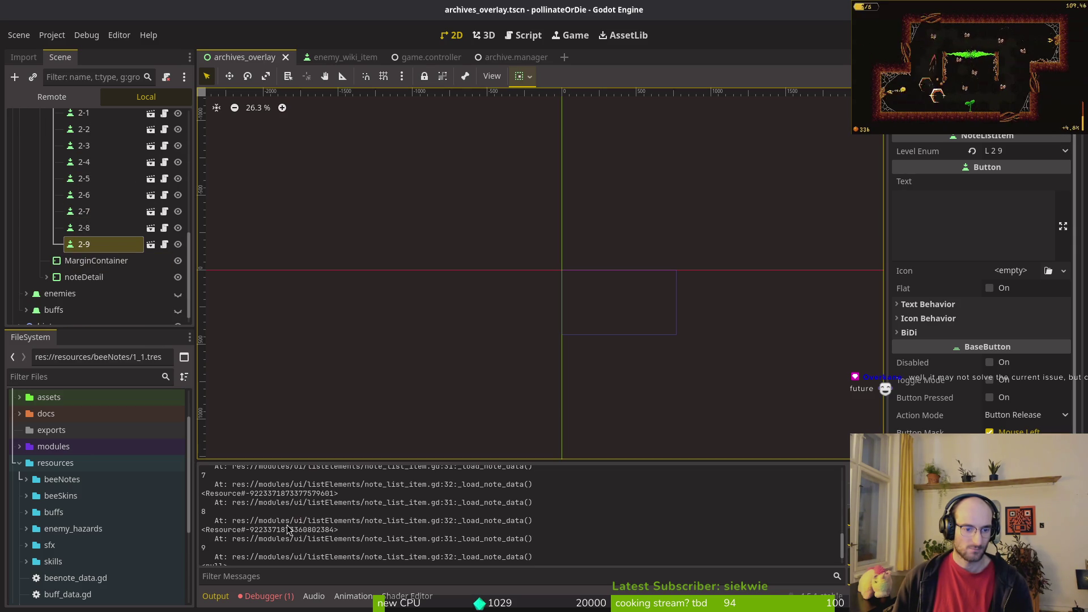
scroll(280, 536, "down", 1)
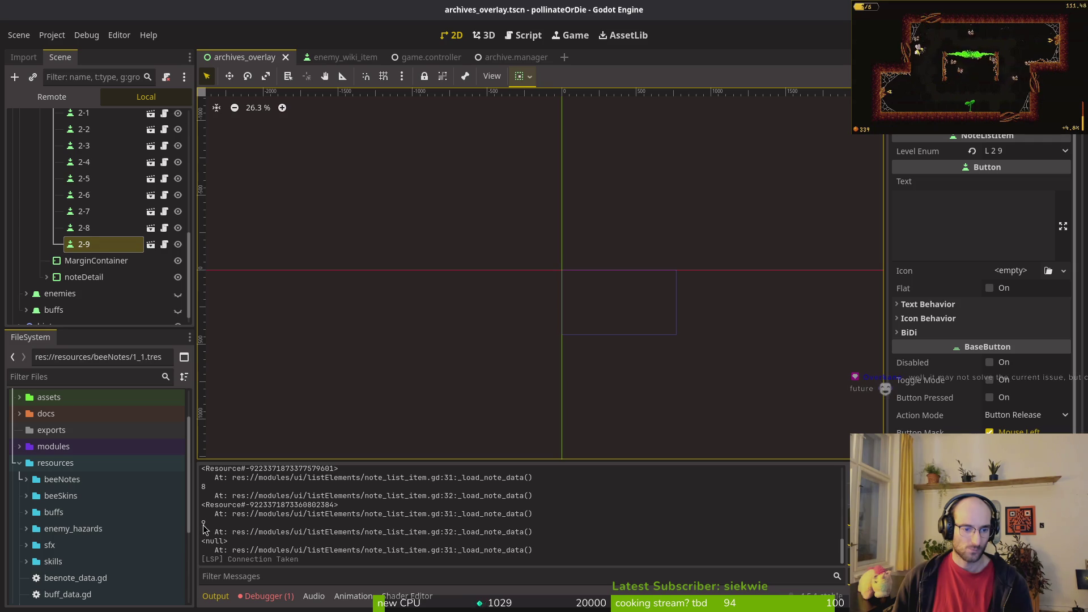
Open enum.helper.gd in Neovim and mark level_enum's L1_9 = 9 entry
key("alt+Tab")
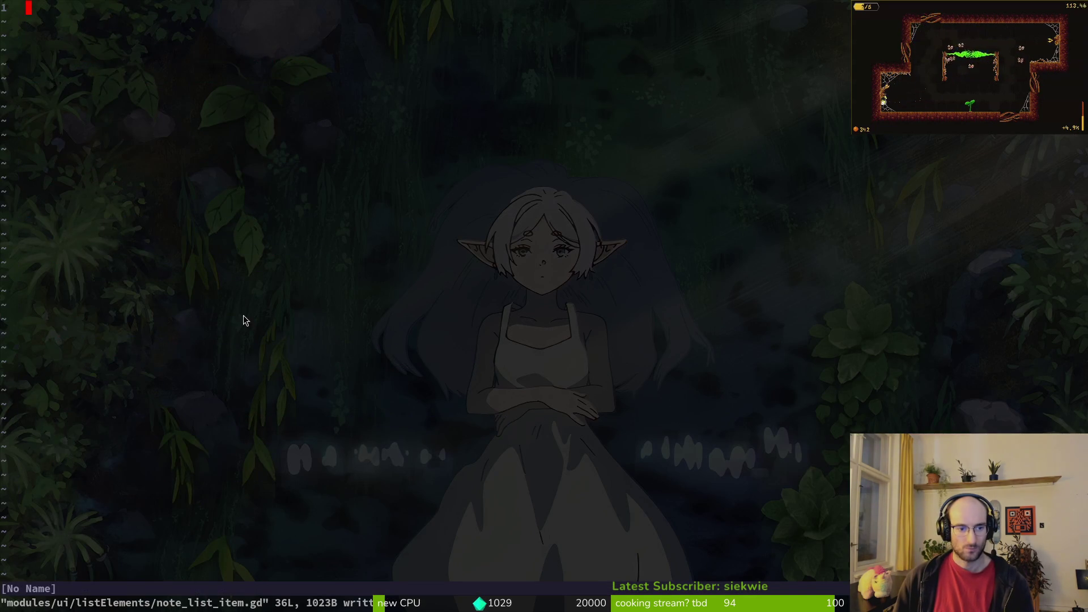
key("space")
key("f")
key("f")
type("enhe")
key("Return")
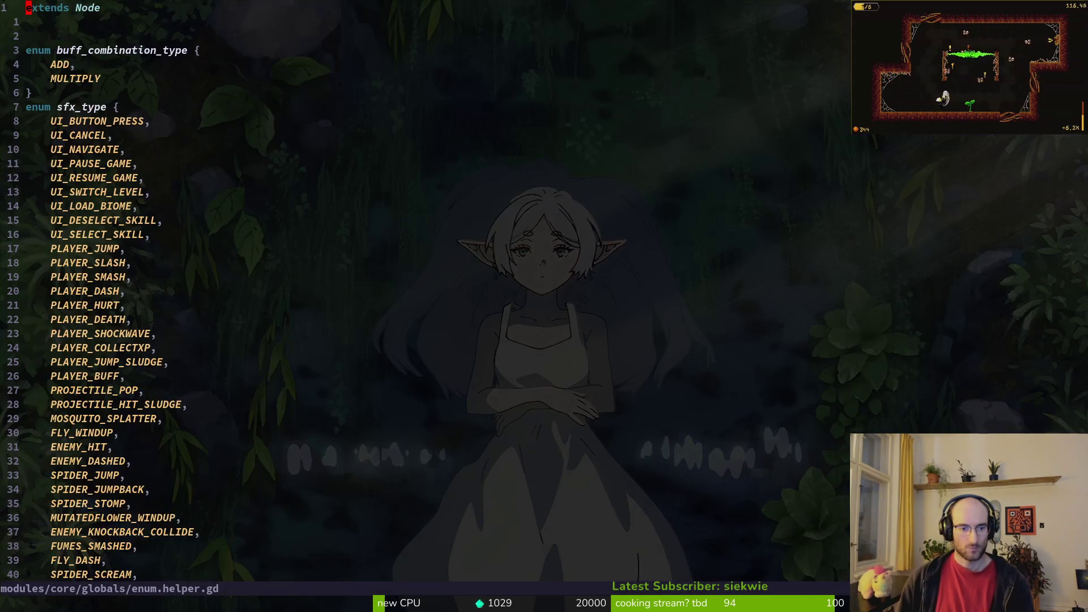
key("shift+g")
left_click_drag(103, 154, 2, 148)
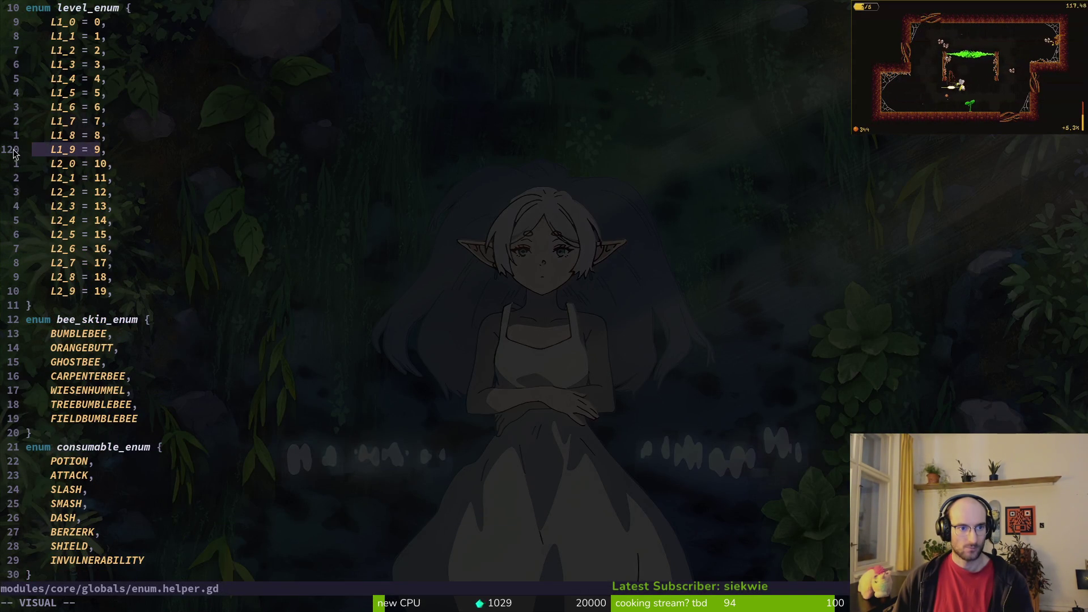
key("alt+Tab")
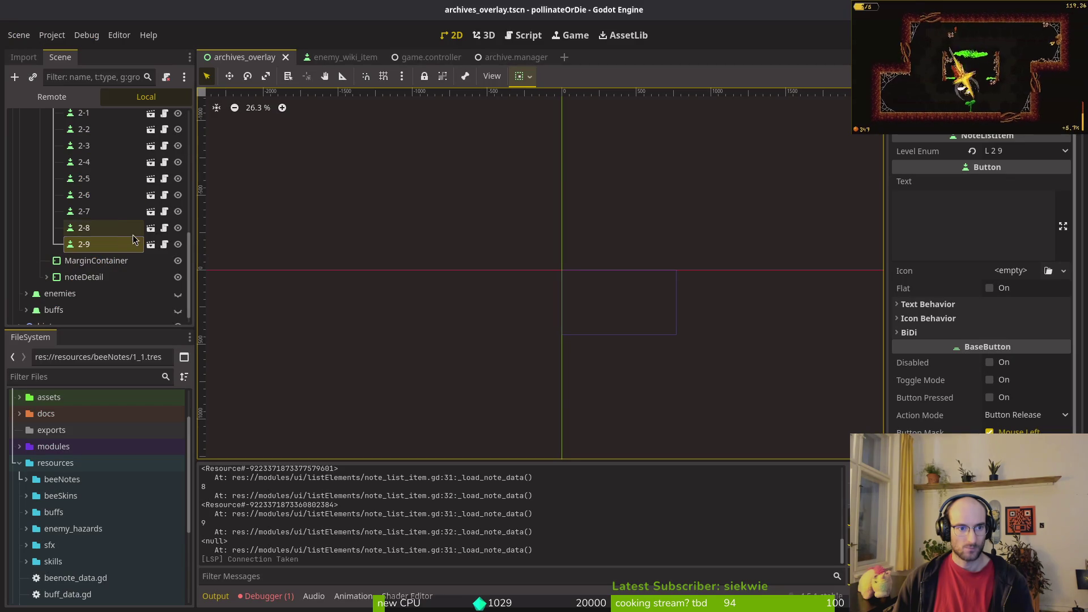
Expand beeNotes and inspect the 1_9.tres and 1_8.tres resource details and paths
scroll(35, 502, "down", 3)
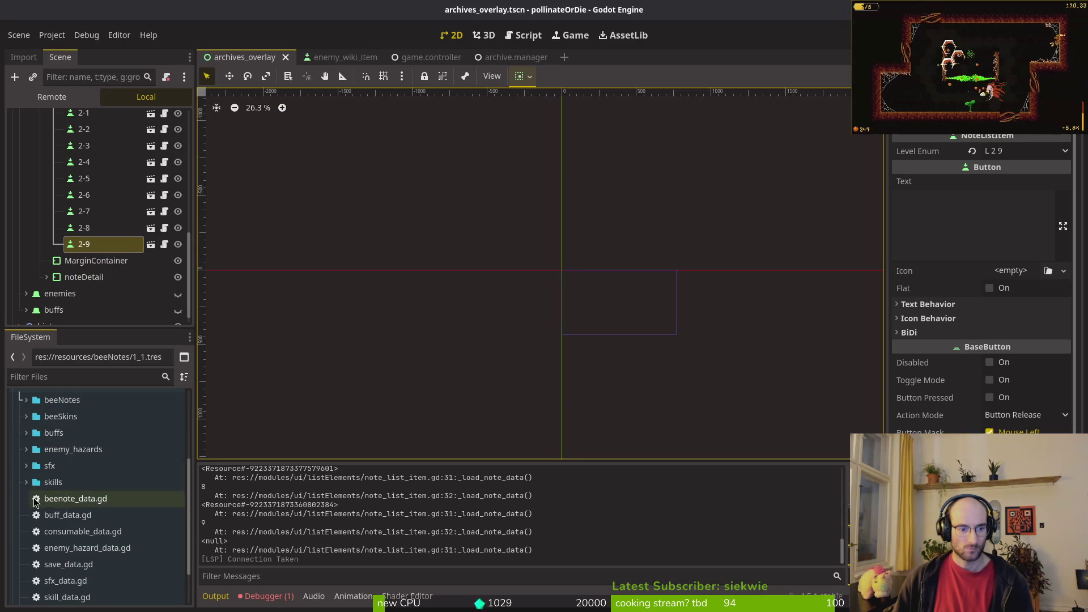
left_click(26, 400)
scroll(86, 471, "down", 2)
left_click(88, 511)
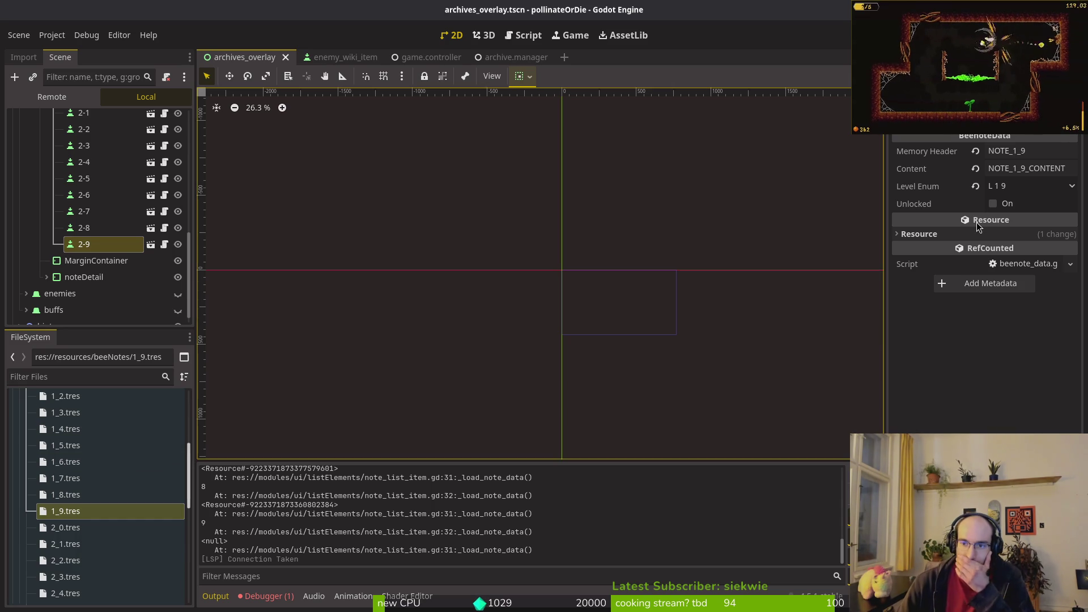
left_click(1004, 234)
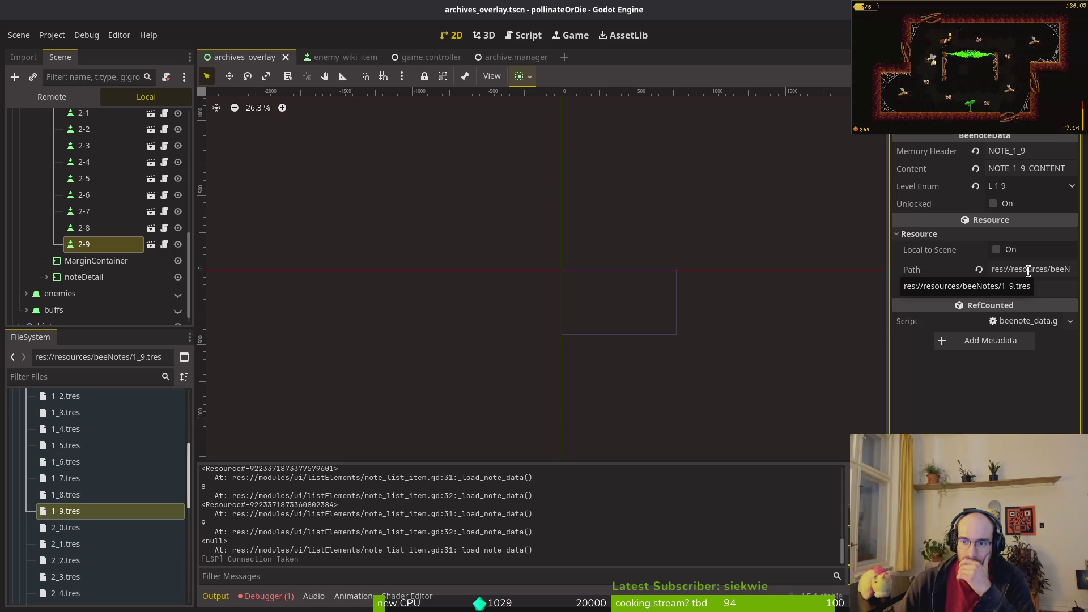
key("Up")
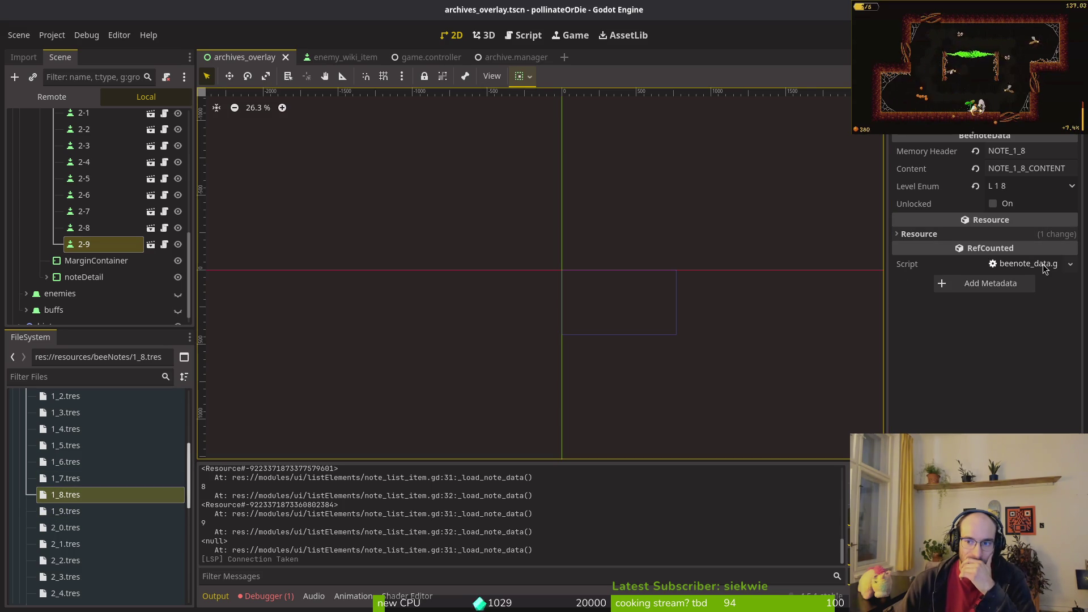
left_click(1053, 237)
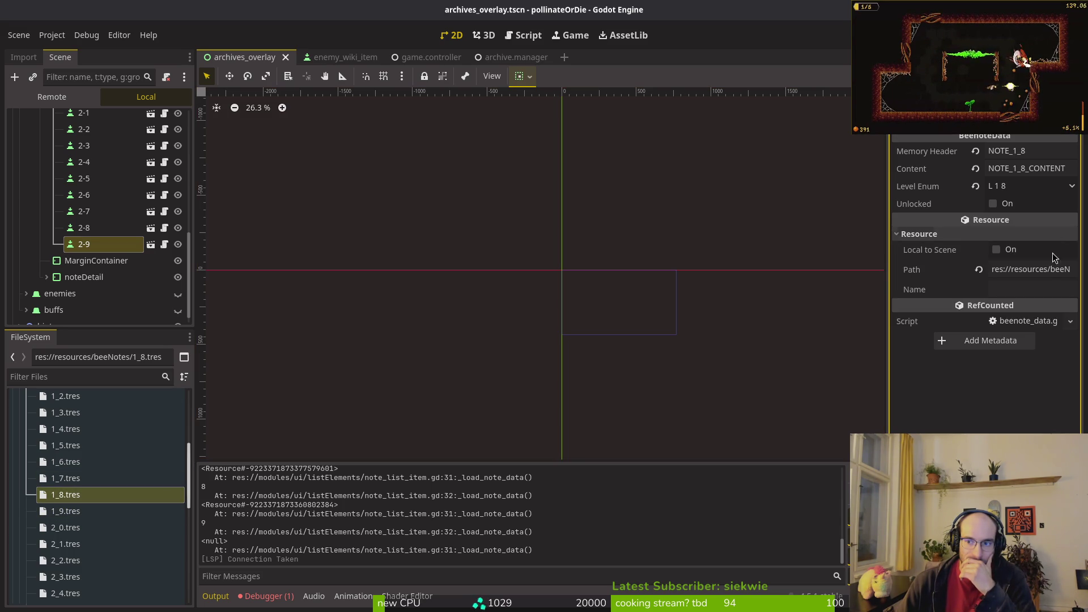
Inspect 2_0.tres, then compare the resource details of 1_8.tres, 1_7.tres and 1_6.tres
left_click(124, 530)
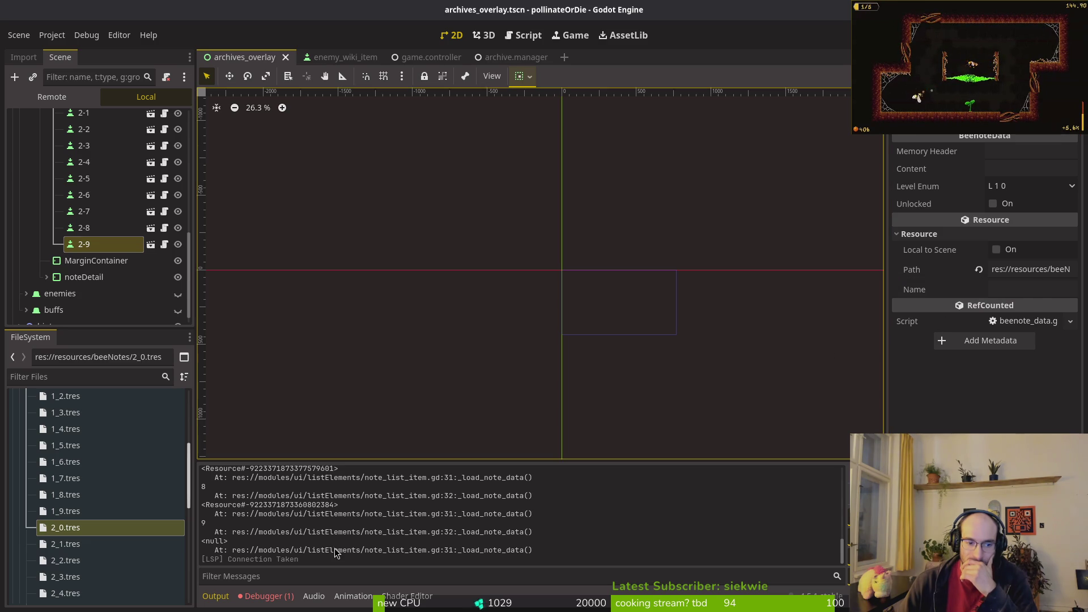
left_click(59, 497)
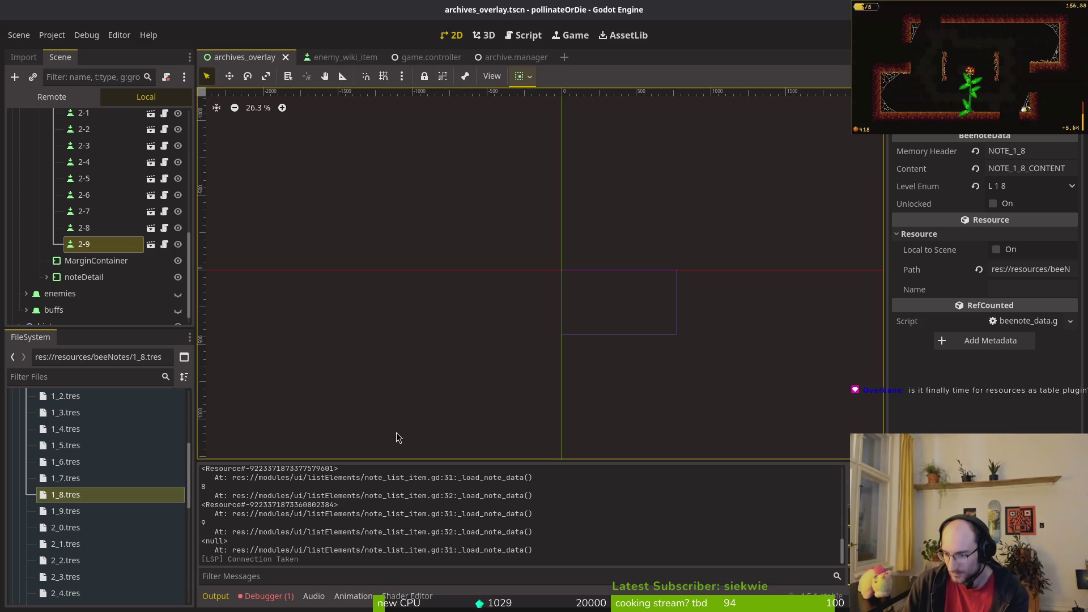
left_click(72, 481)
left_click(1037, 235)
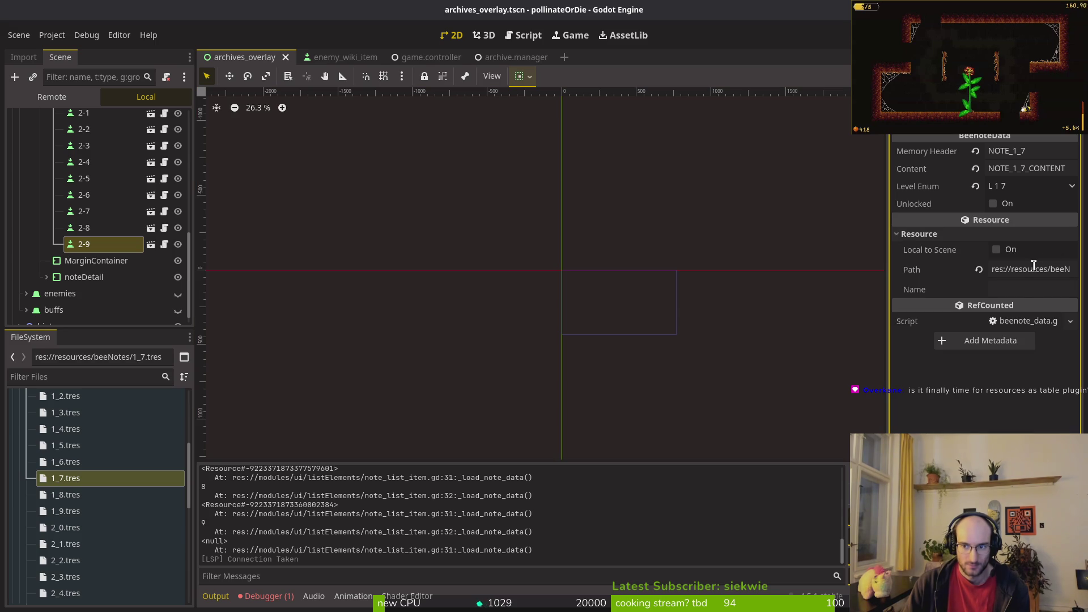
left_click(79, 461)
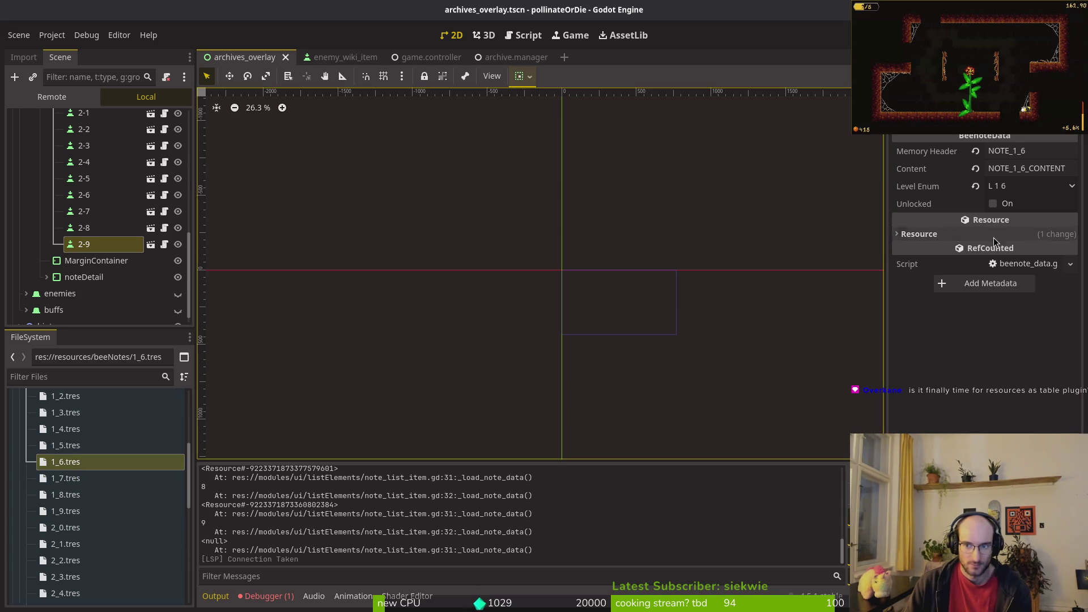
left_click(1064, 237)
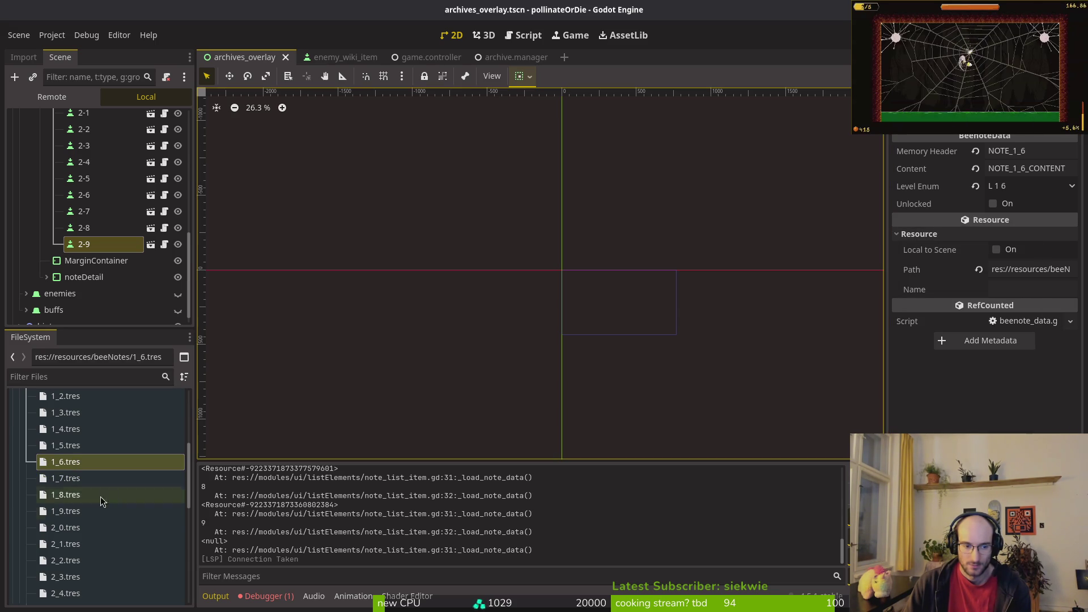
Select the archivesOverlay root node to show its note, buff and enemy lists
scroll(60, 451, "up", 5)
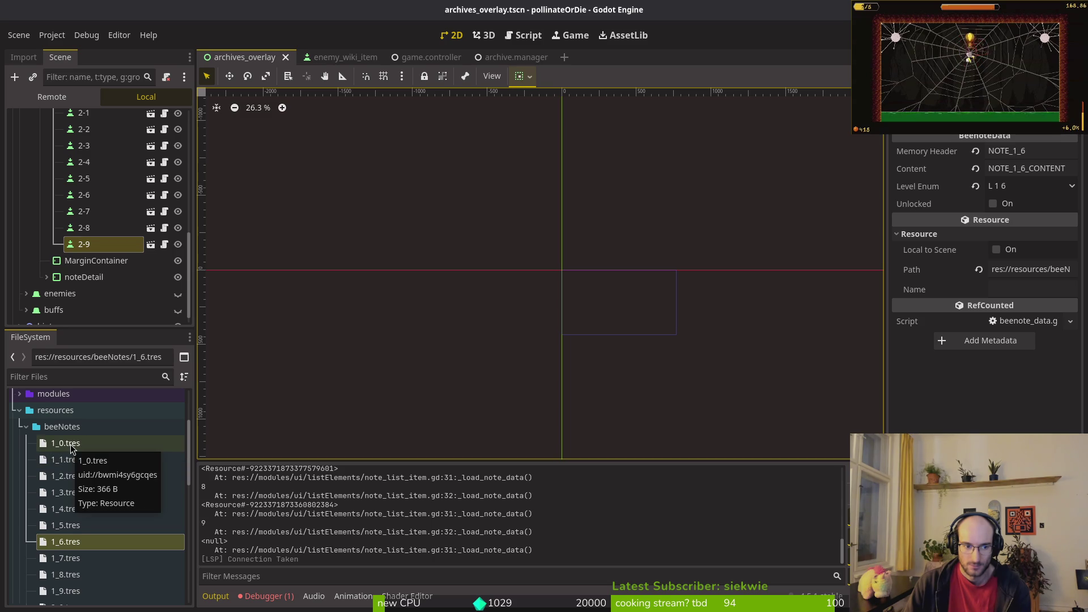
scroll(86, 249, "up", 3)
scroll(86, 235, "up", 5)
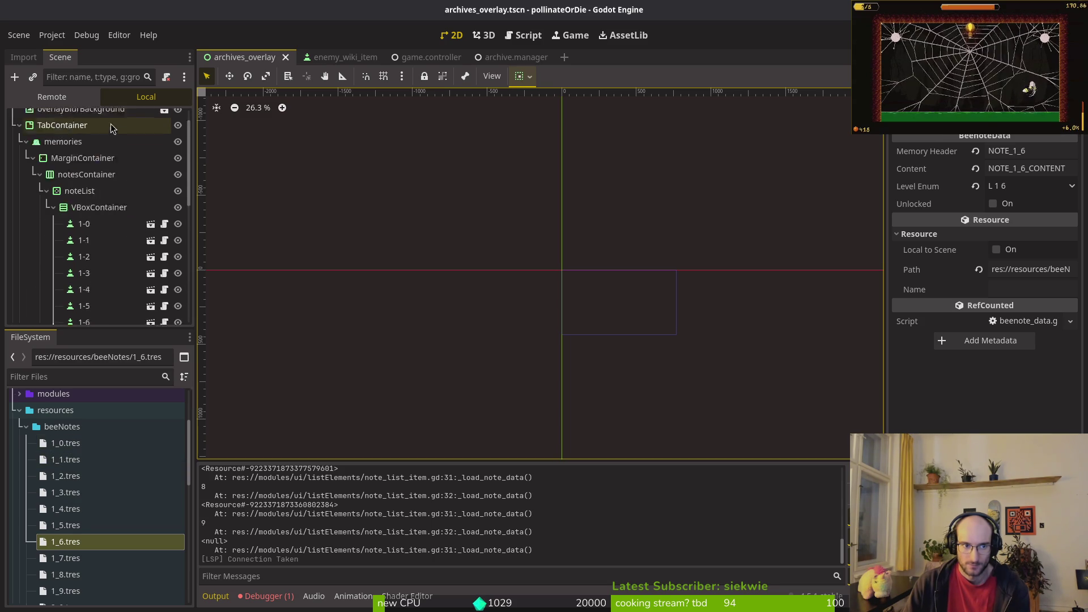
left_click(60, 117)
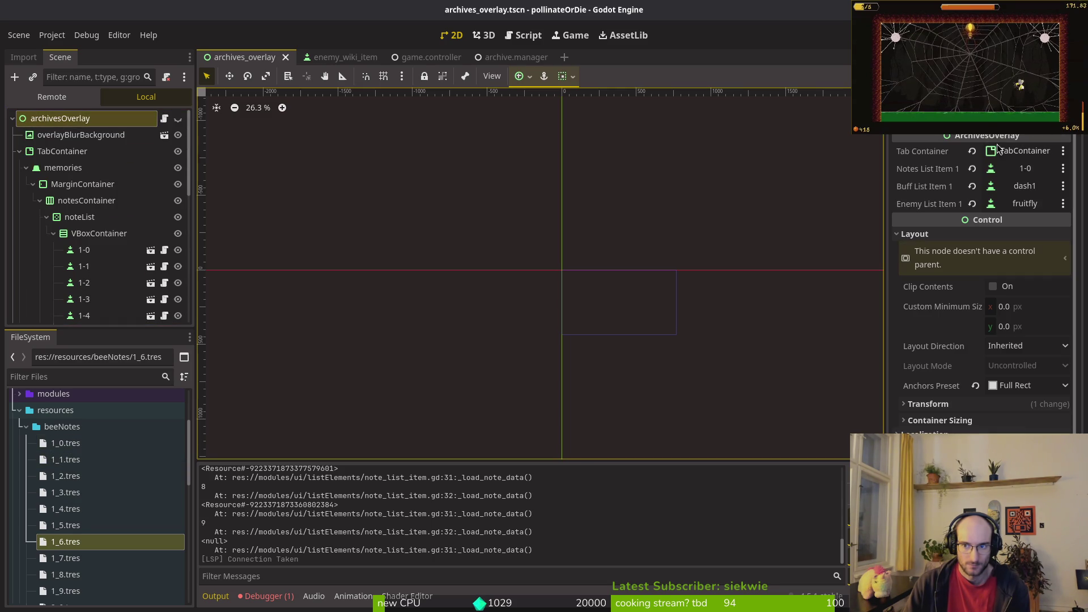
left_click(1030, 171)
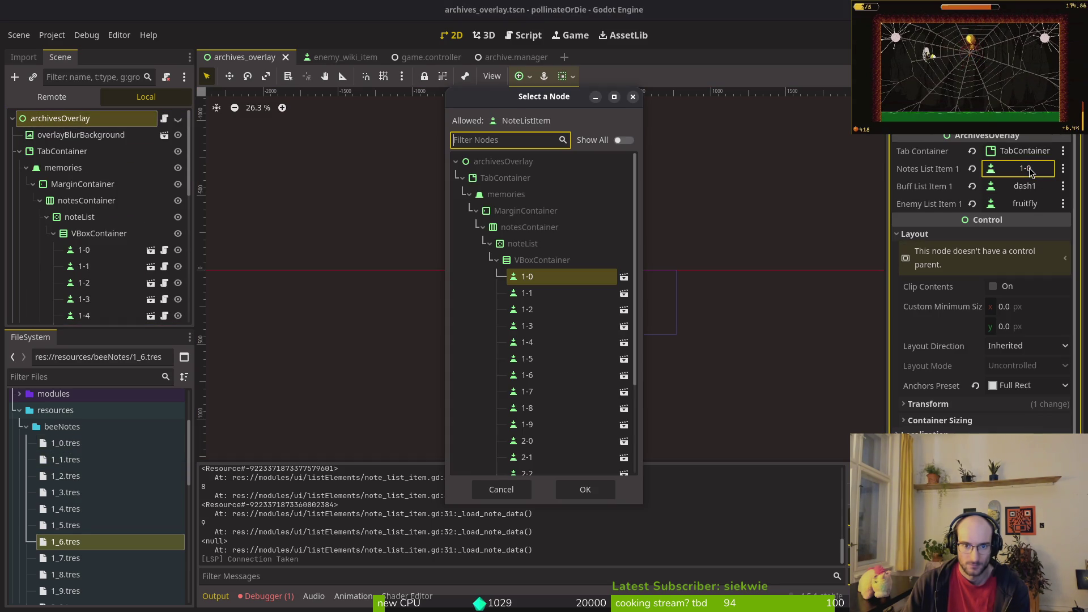
left_click(633, 98)
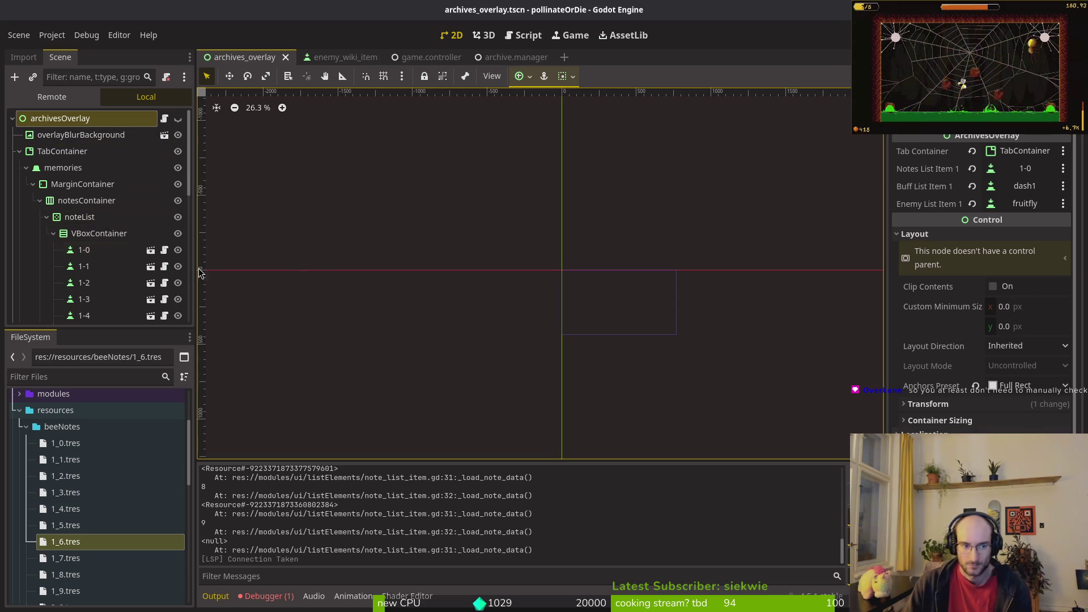
left_click(53, 234)
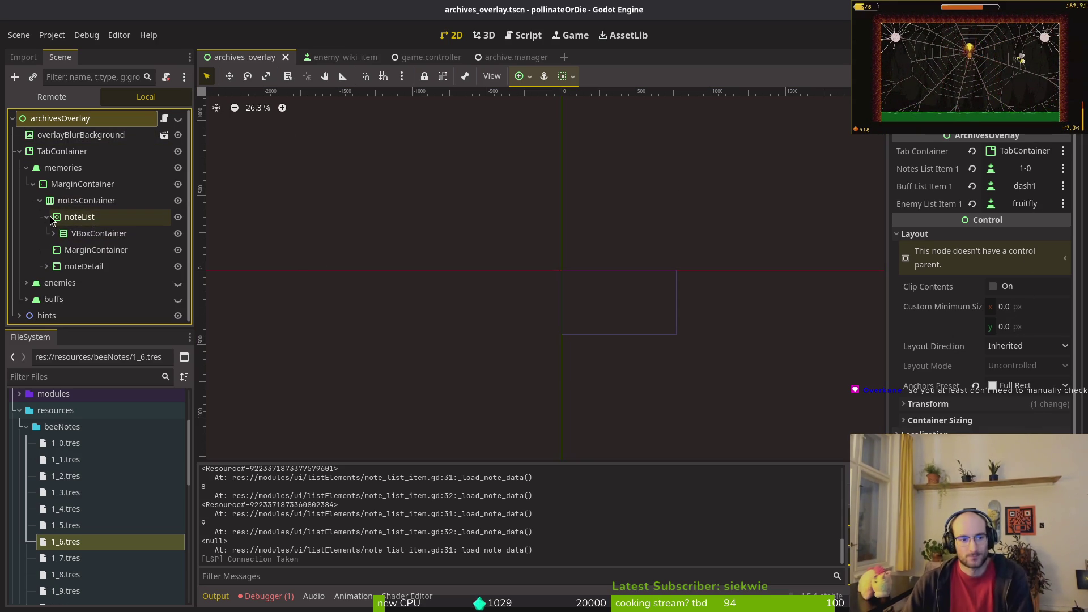
left_click(47, 218)
left_click(40, 201)
left_click(33, 184)
left_click(41, 201)
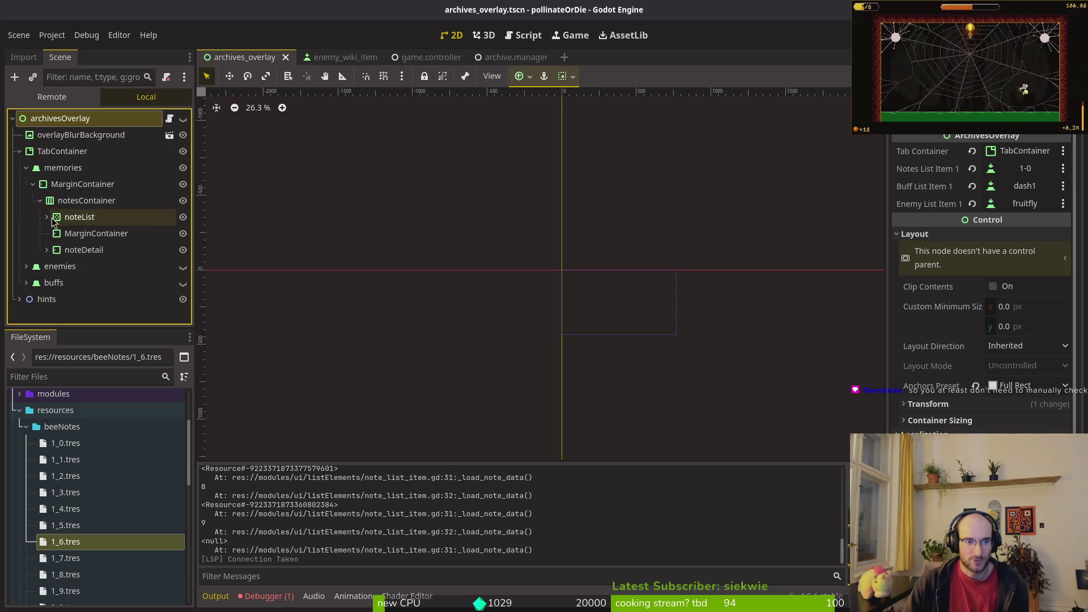
left_click(46, 217)
left_click(54, 234)
scroll(92, 253, "down", 4)
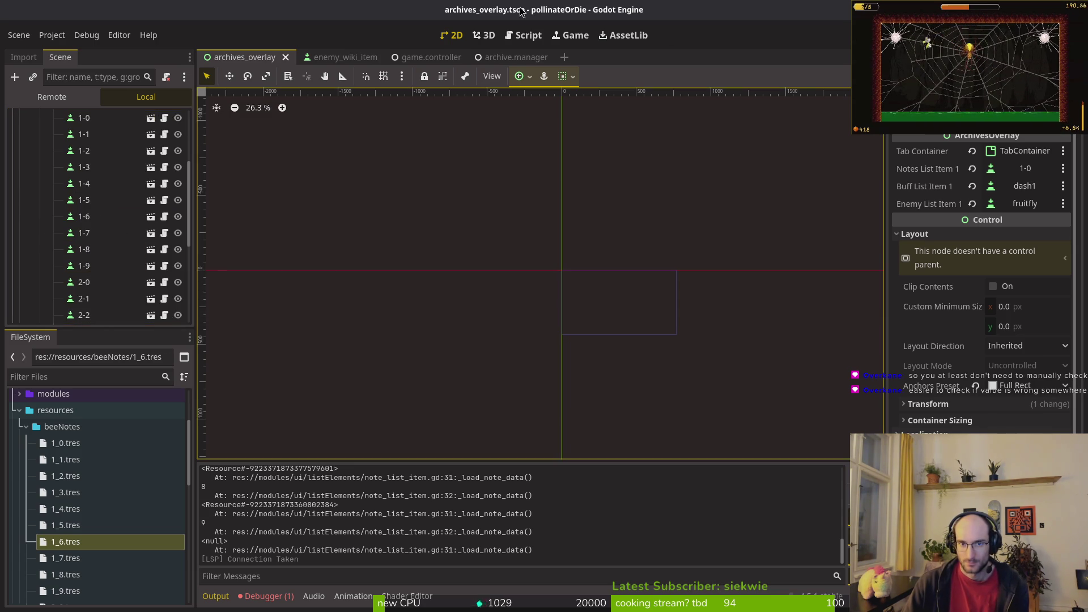
Review the Nil level_enum error in the Debugger's Errors and Stack Trace, then return to enum.helper.gd
left_click(256, 598)
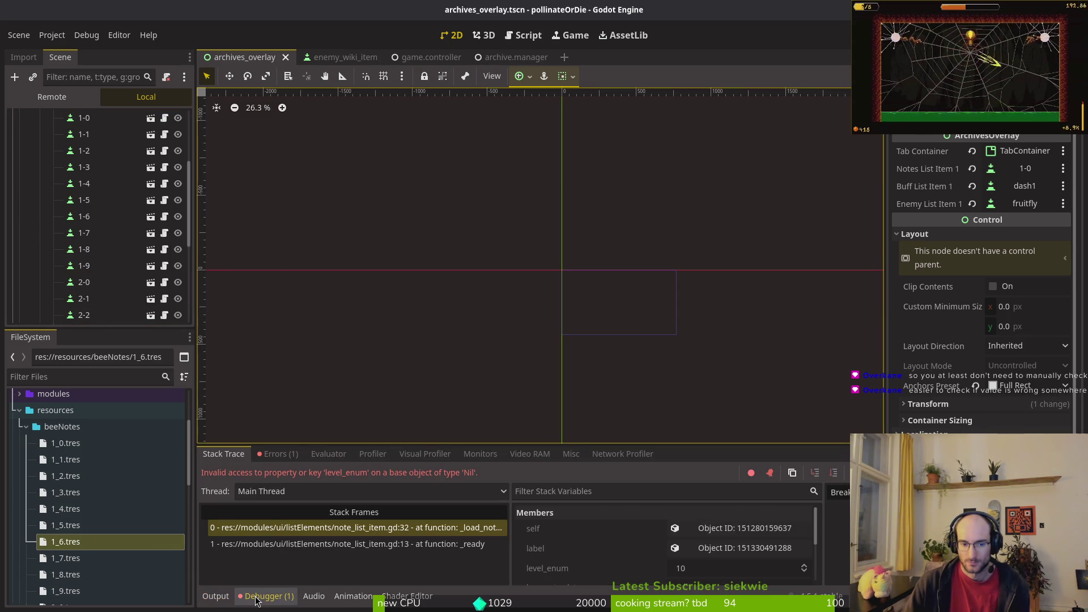
left_click(277, 455)
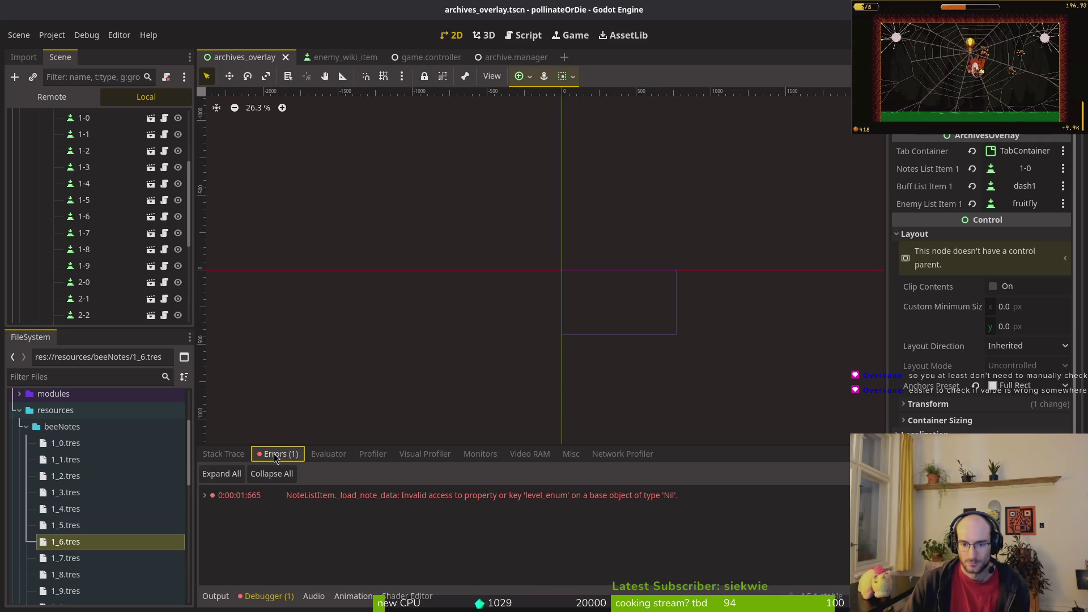
left_click(232, 455)
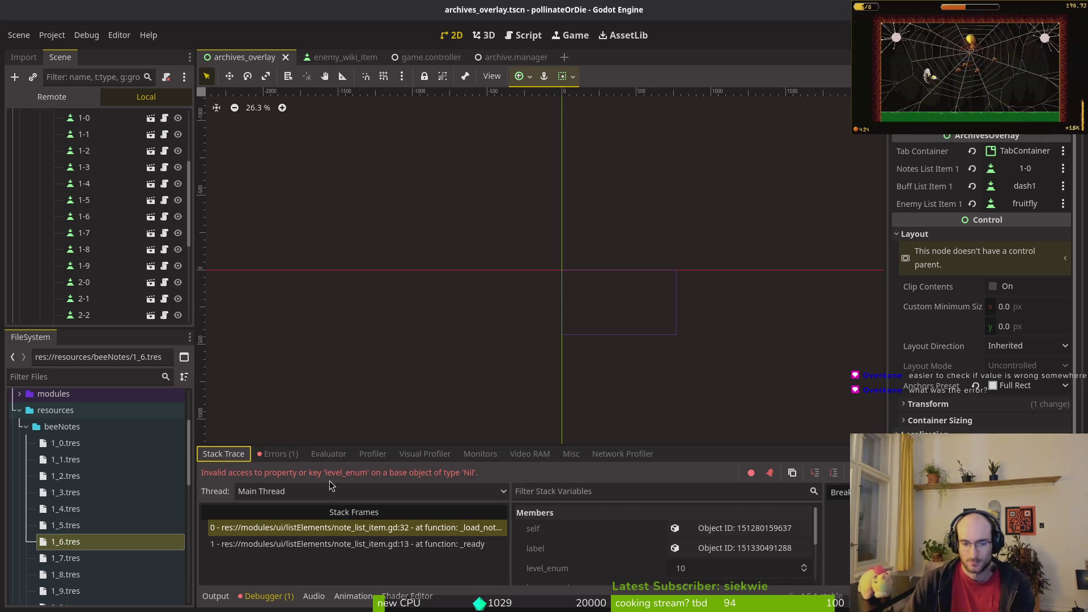
left_click(216, 596)
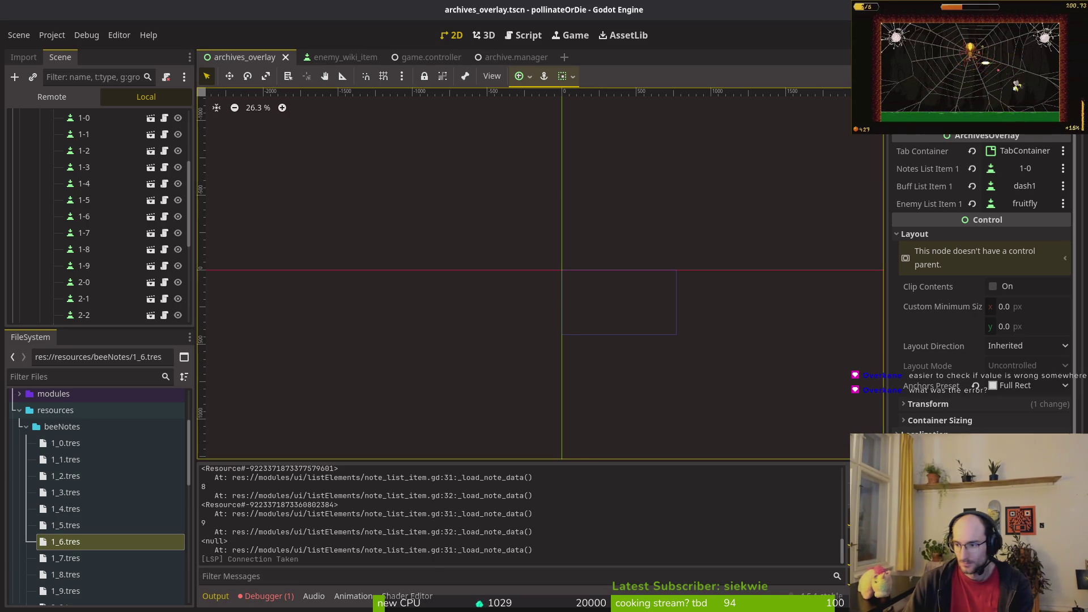
key("alt+Tab")
key("Escape")
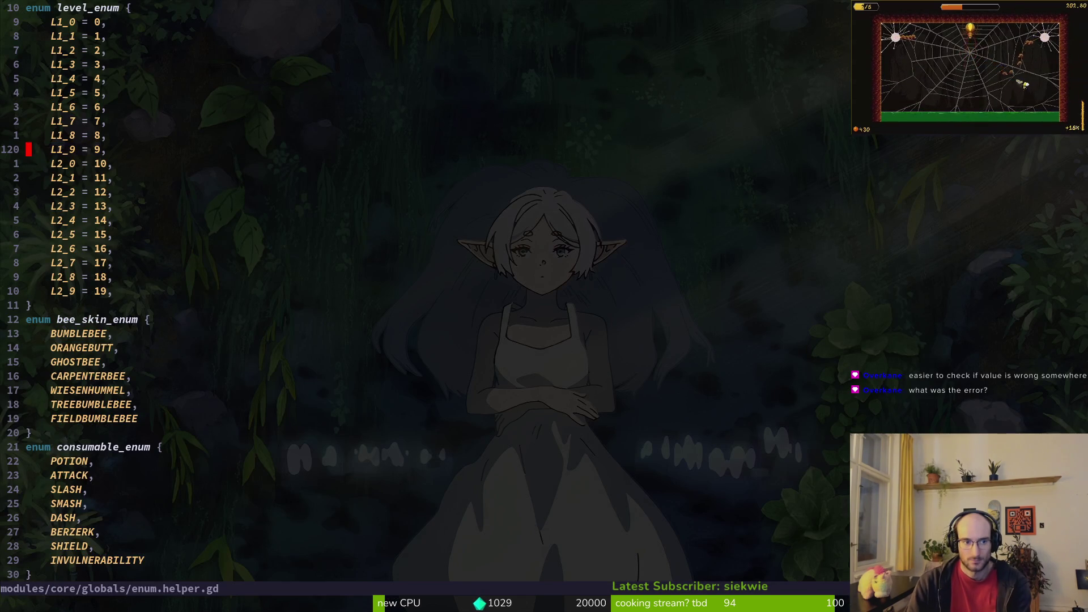
Open archive.manager.gd and move to the get_note_by_enum lookup loop
key("space")
key("f")
key("f")
type("arhmana")
key("Return")
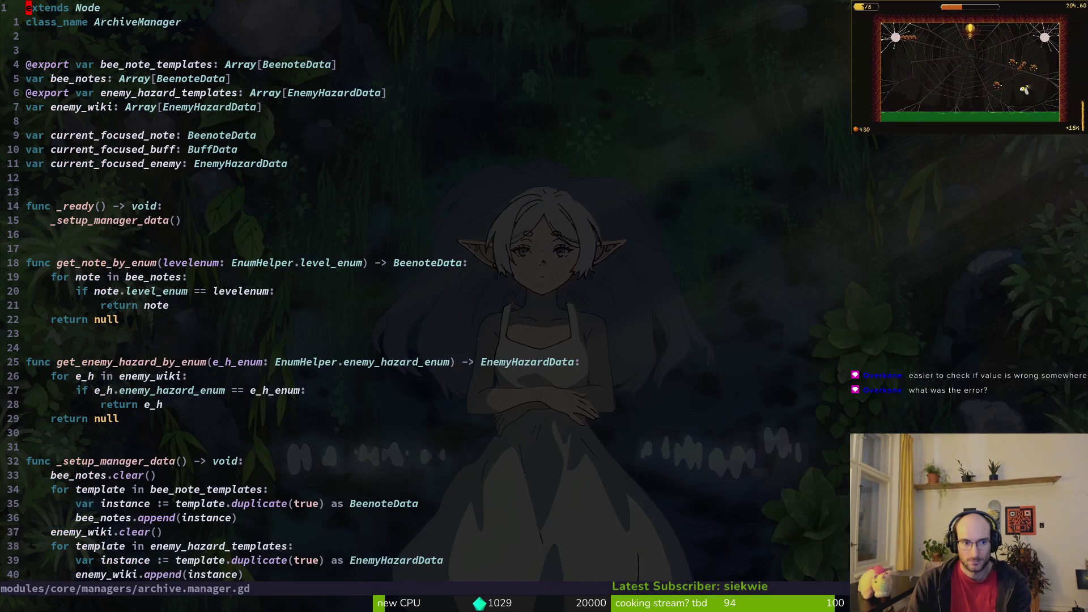
key("j")
key("j")
key("j")
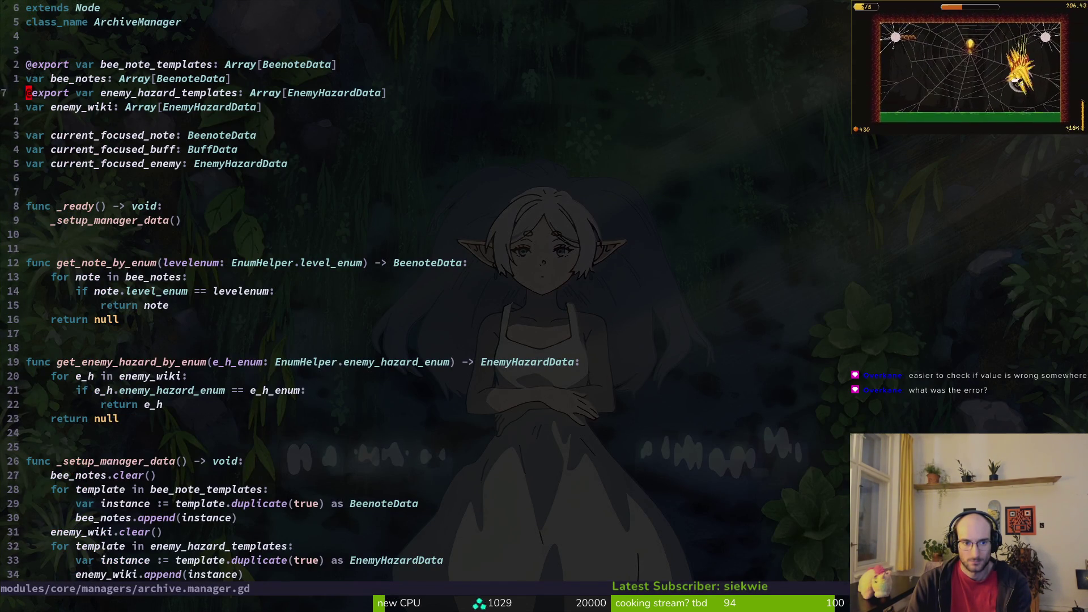
key("k")
key("k")
key("j")
key("j")
Add print_debug(note.level_enum) above the level_enum comparison and save with :w
key("o")
key("d")
key("d")
type("kOprint_debug(note.level_enum)")
key("Escape")
type(":w")
key("Return")
key("alt+Tab")
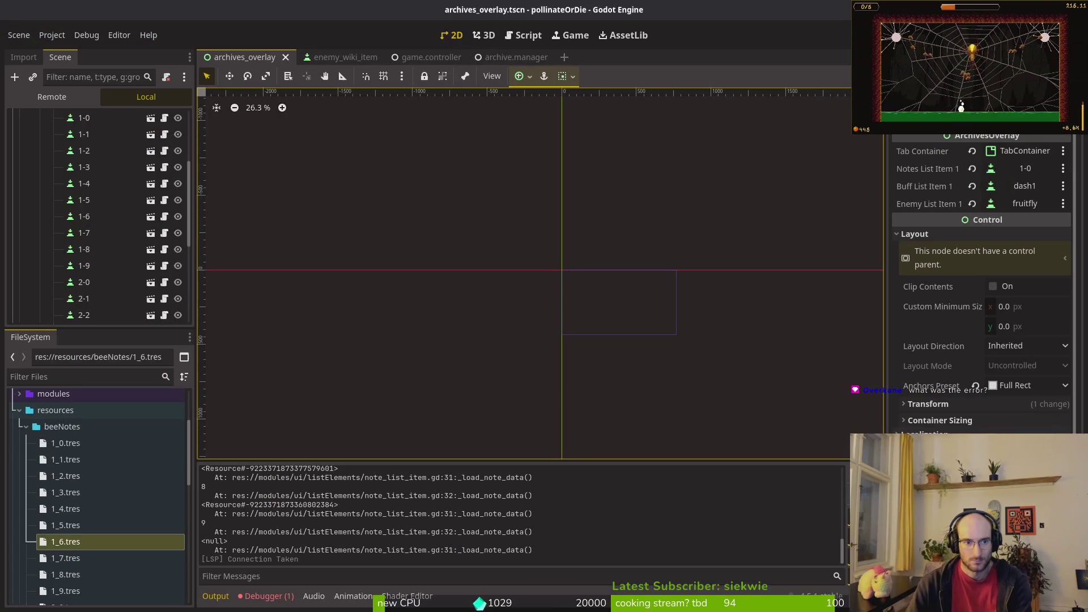
Re-run the game with F5 and read each note's level_enum in the Output log, ending in <null>
key("F5")
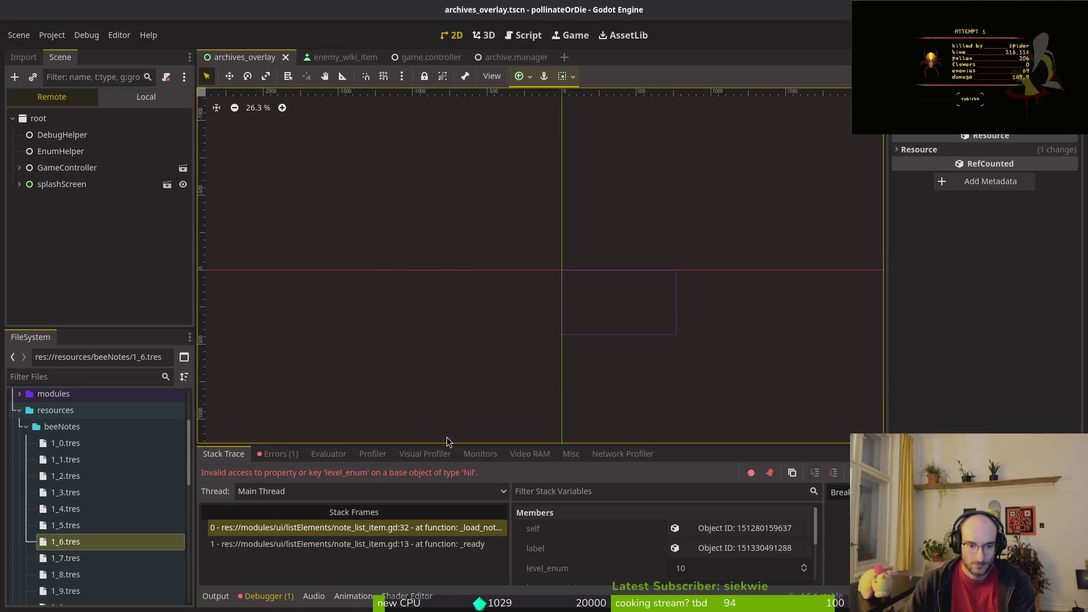
left_click(215, 595)
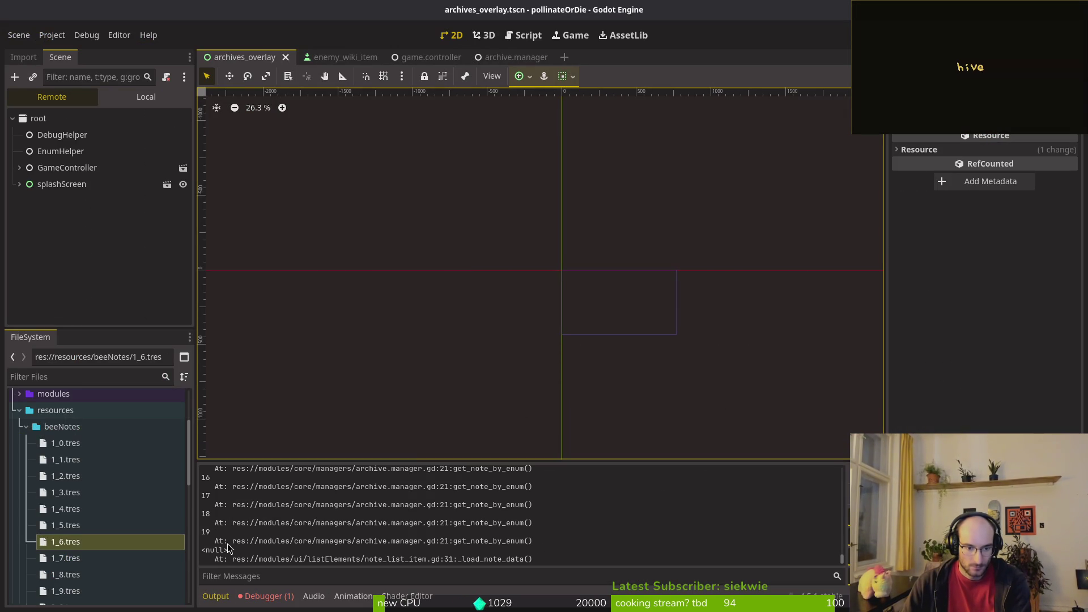
scroll(238, 532, "up", 5)
scroll(250, 513, "up", 3)
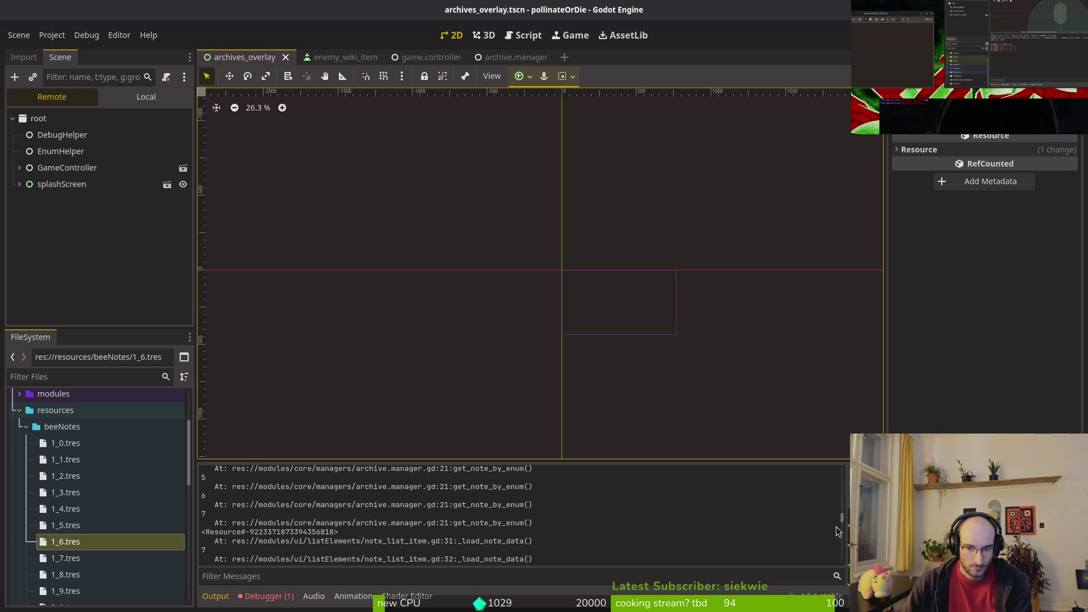
left_click_drag(843, 527, 827, 449)
scroll(227, 538, "down", 2)
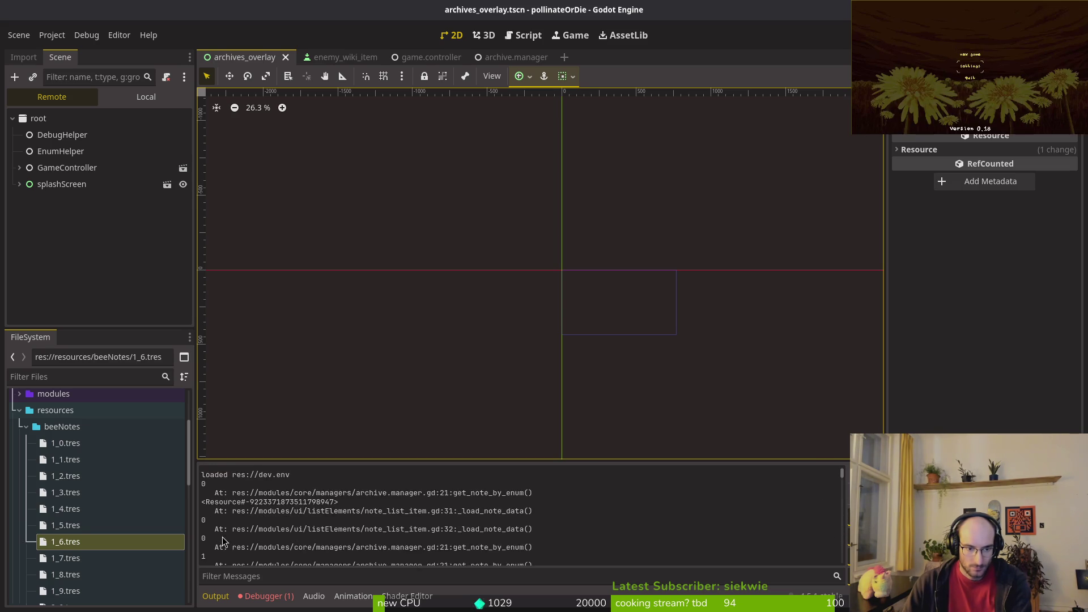
scroll(238, 522, "up", 2)
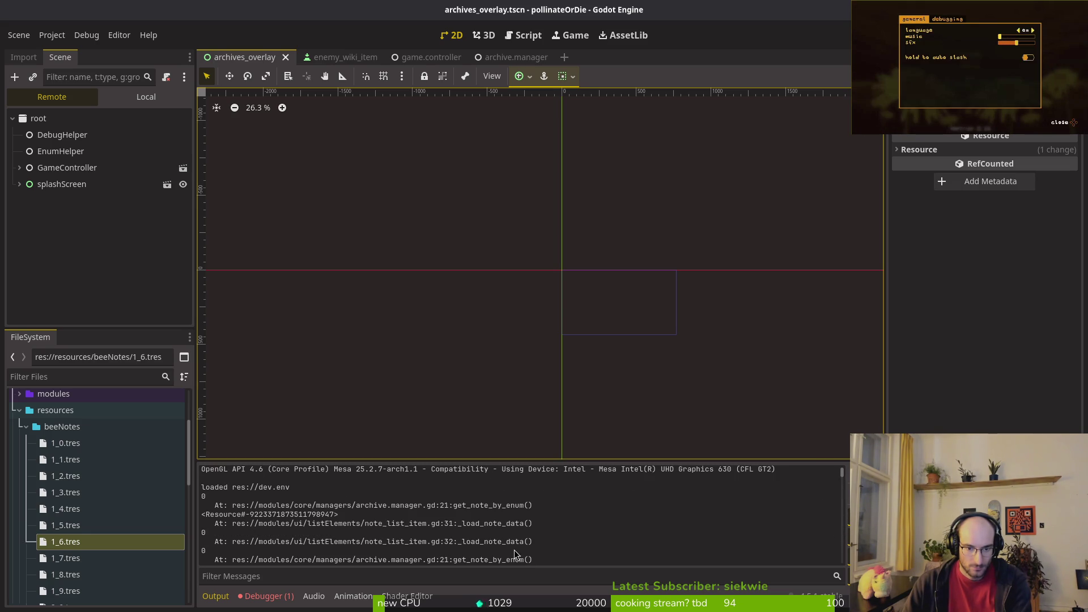
scroll(448, 543, "down", 1)
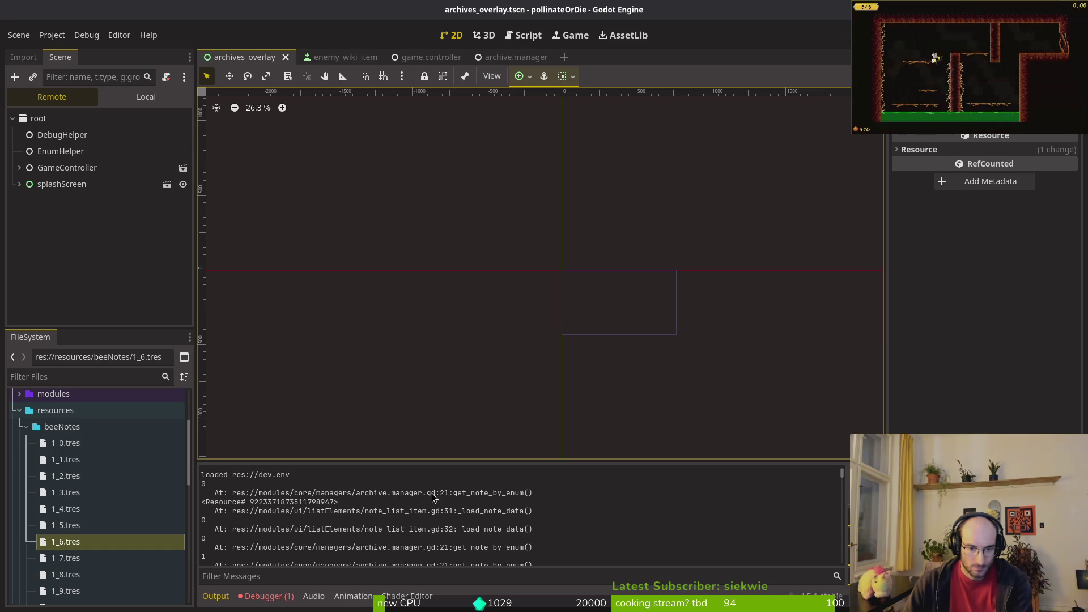
key("alt+Tab")
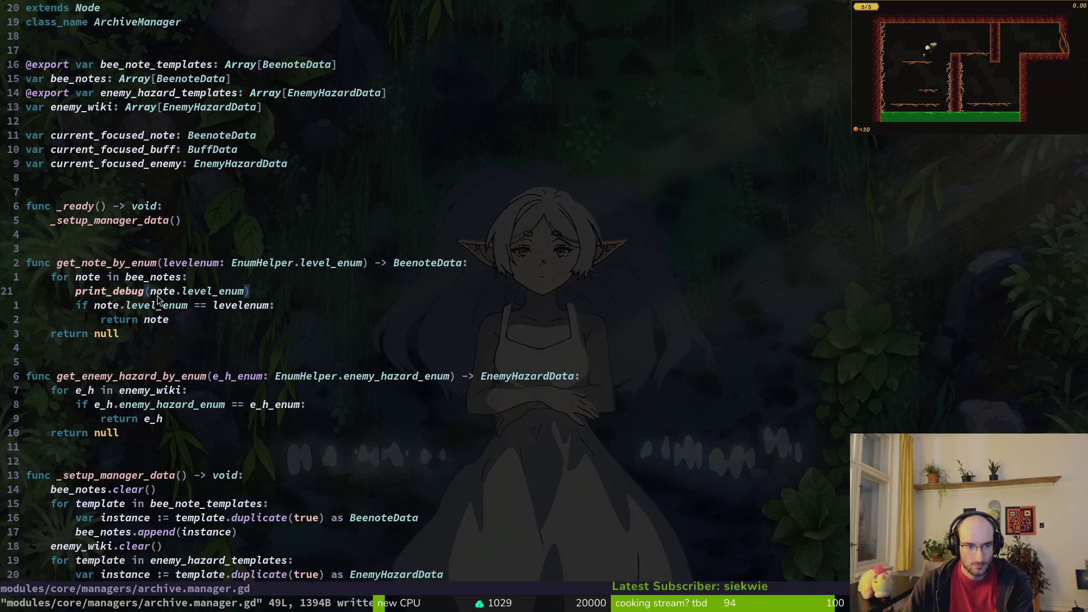
Place the cursor on the new print_debug line in archive.manager.gd, then go back to Godot
left_click(104, 291)
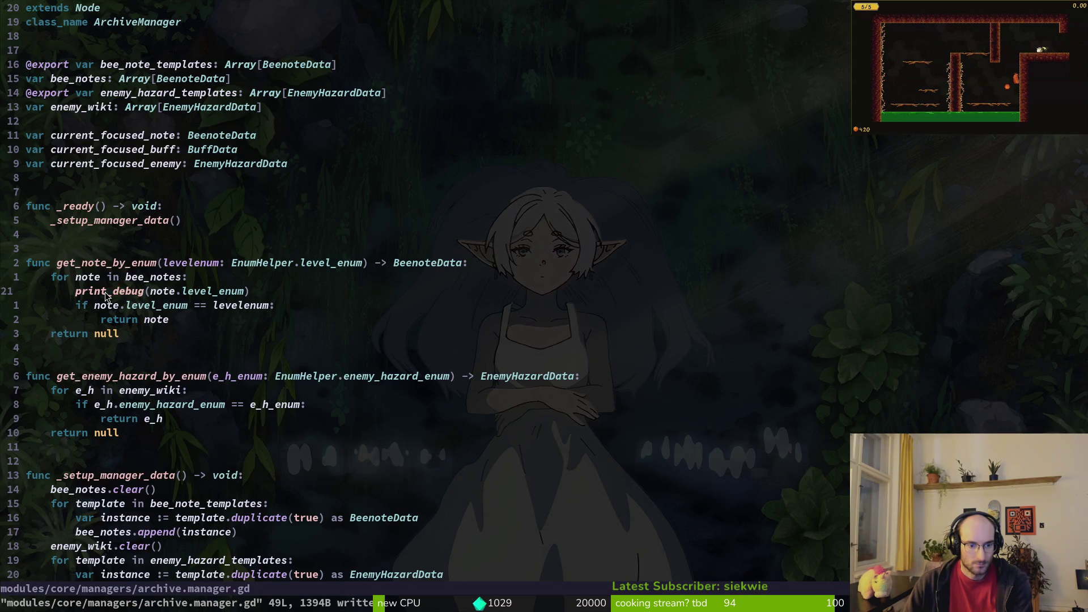
key("alt+Tab")
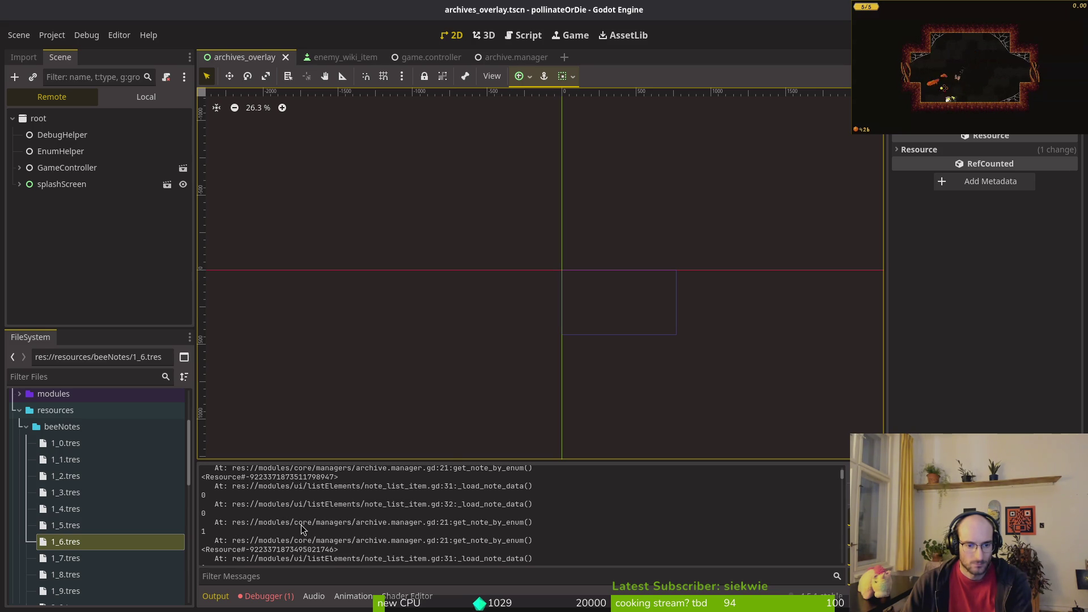
scroll(302, 529, "up", 1)
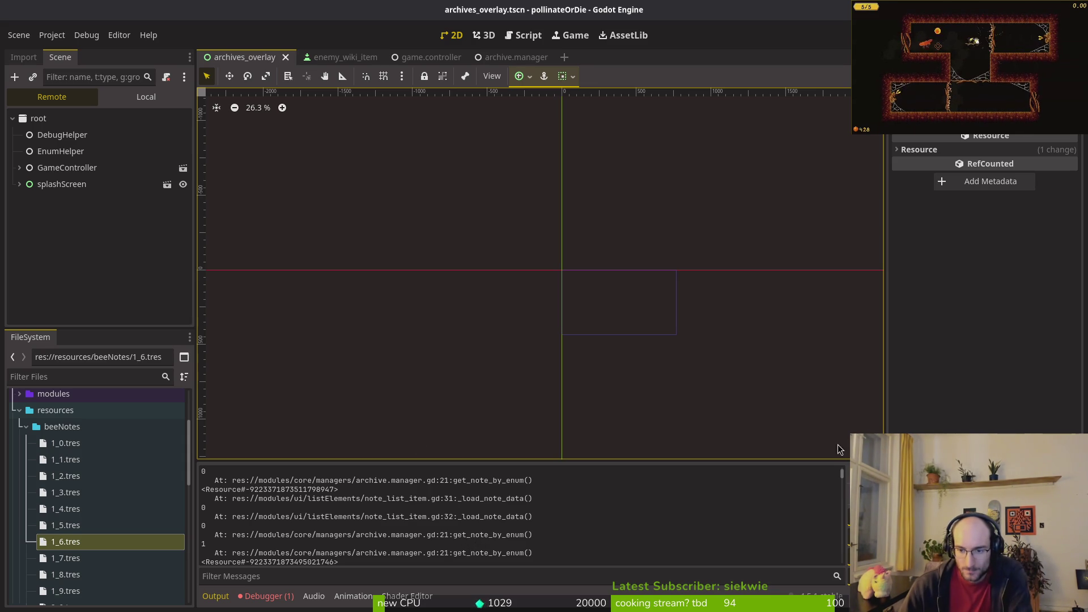
scroll(794, 498, "down", 15)
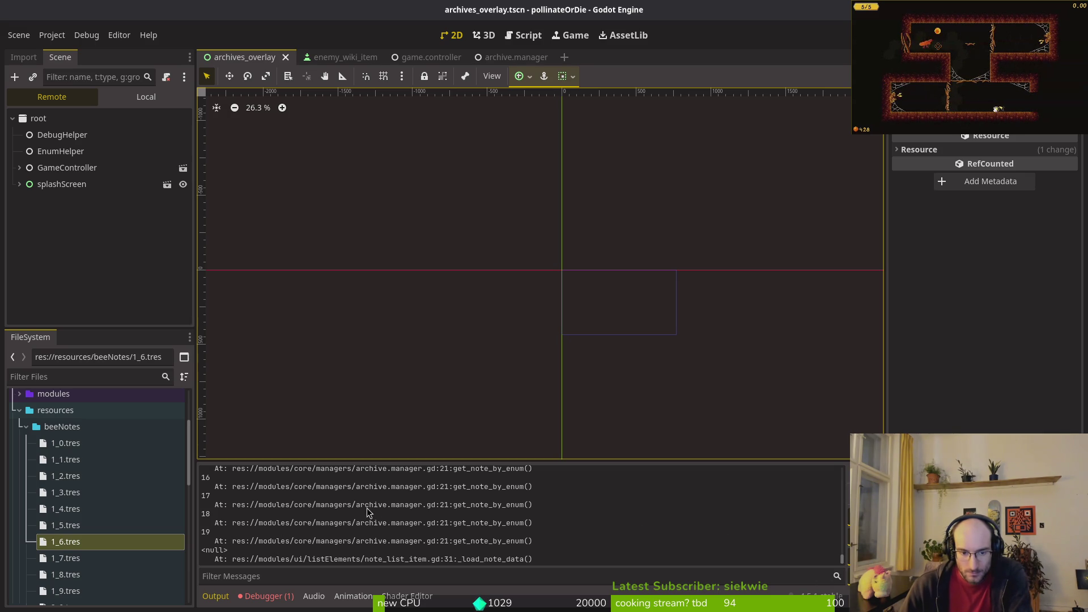
scroll(435, 537, "up", 4)
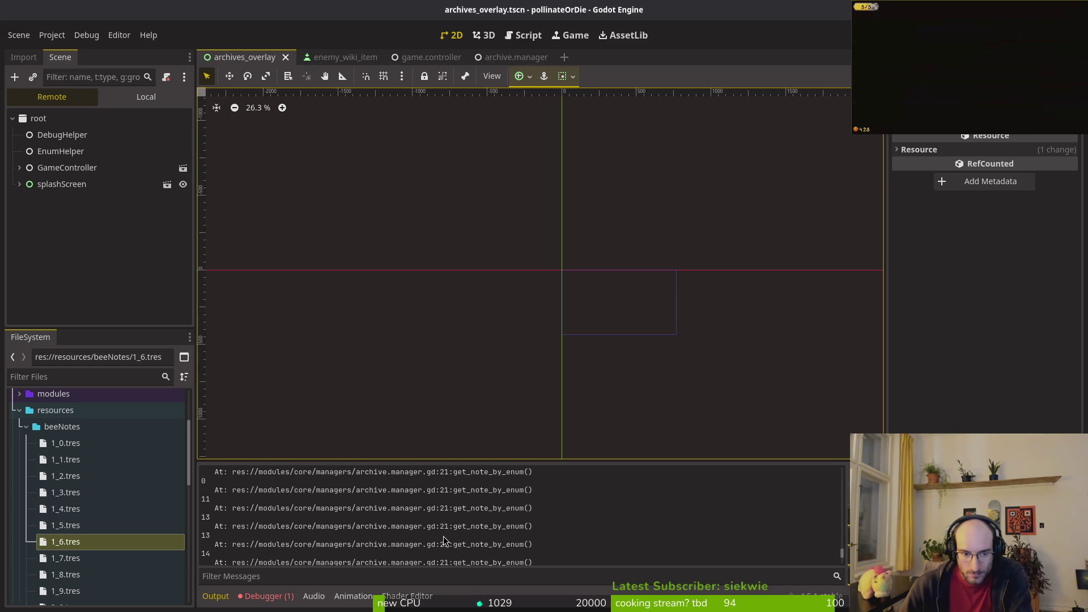
scroll(443, 537, "up", 3)
scroll(244, 533, "up", 3)
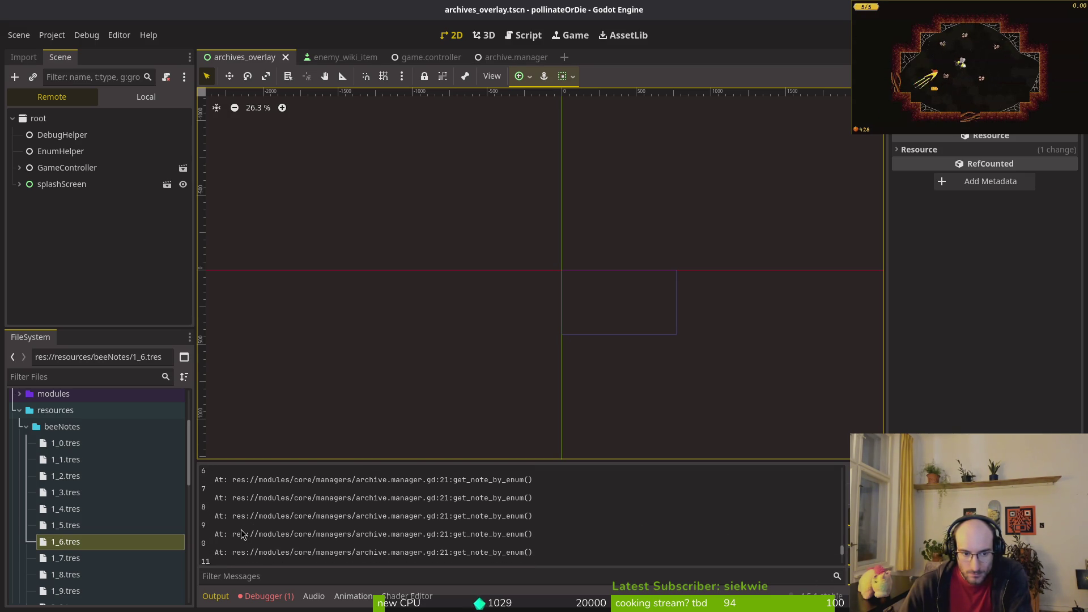
scroll(410, 533, "down", 5)
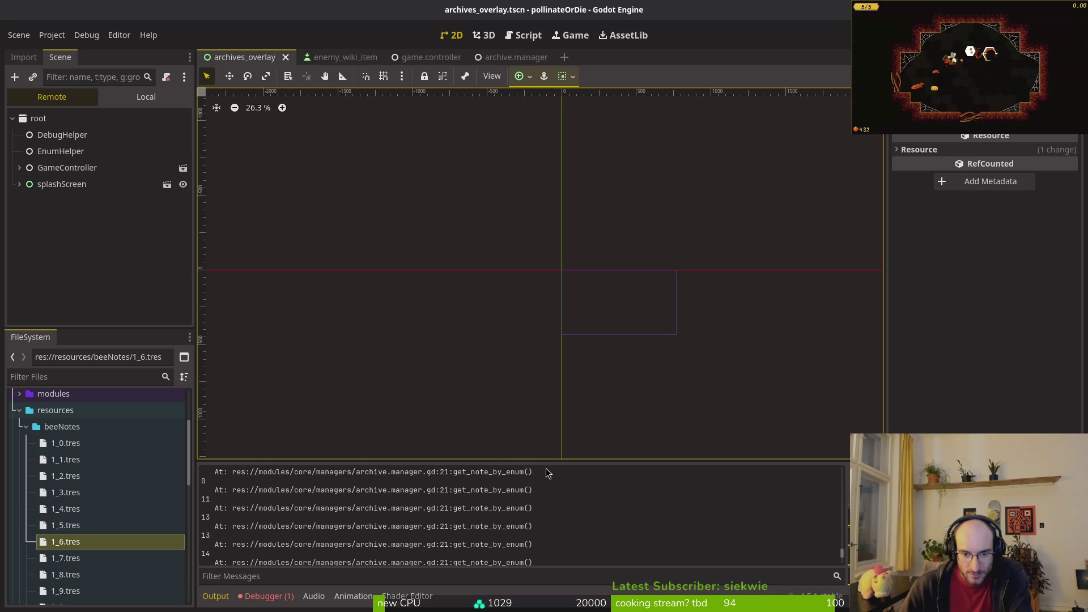
mouse_move(549, 462)
left_mouse_down()
mouse_move(530, 328)
mouse_move(537, 196)
left_mouse_up()
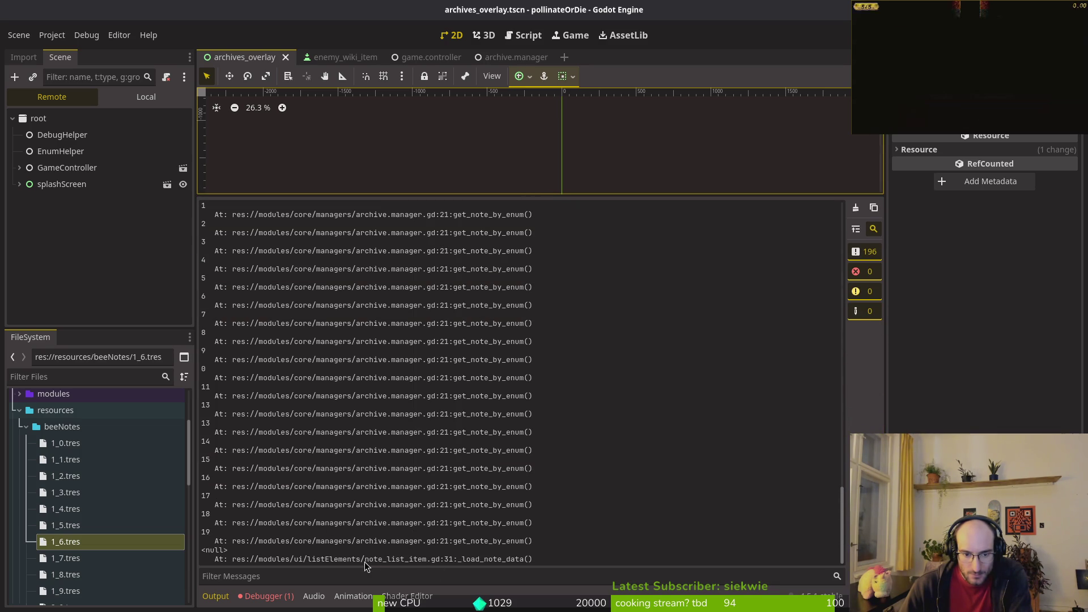
scroll(419, 367, "up", 5)
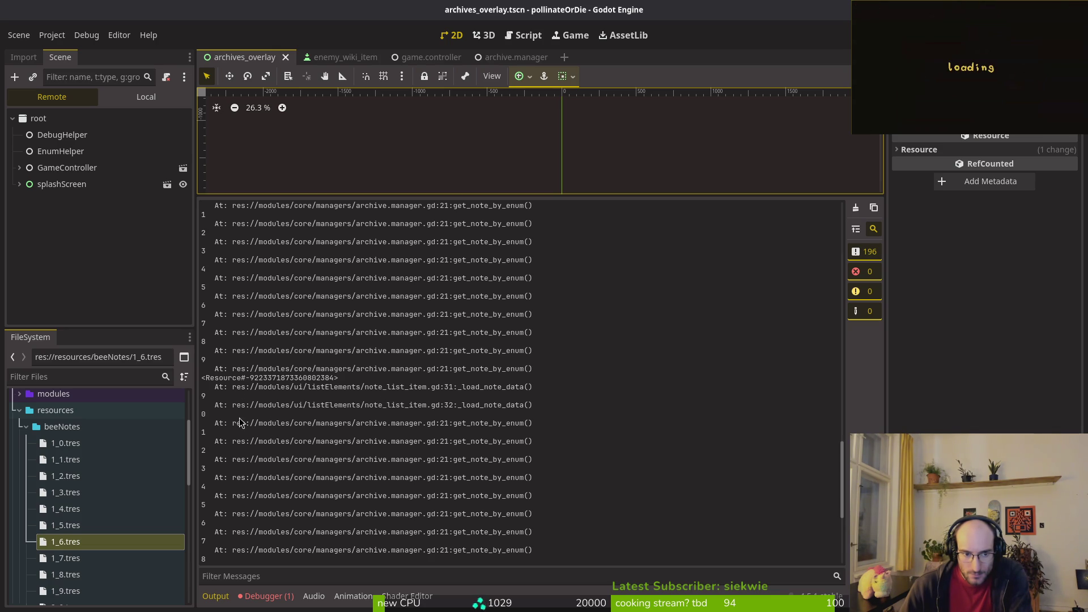
scroll(283, 416, "up", 3)
scroll(300, 463, "up", 3)
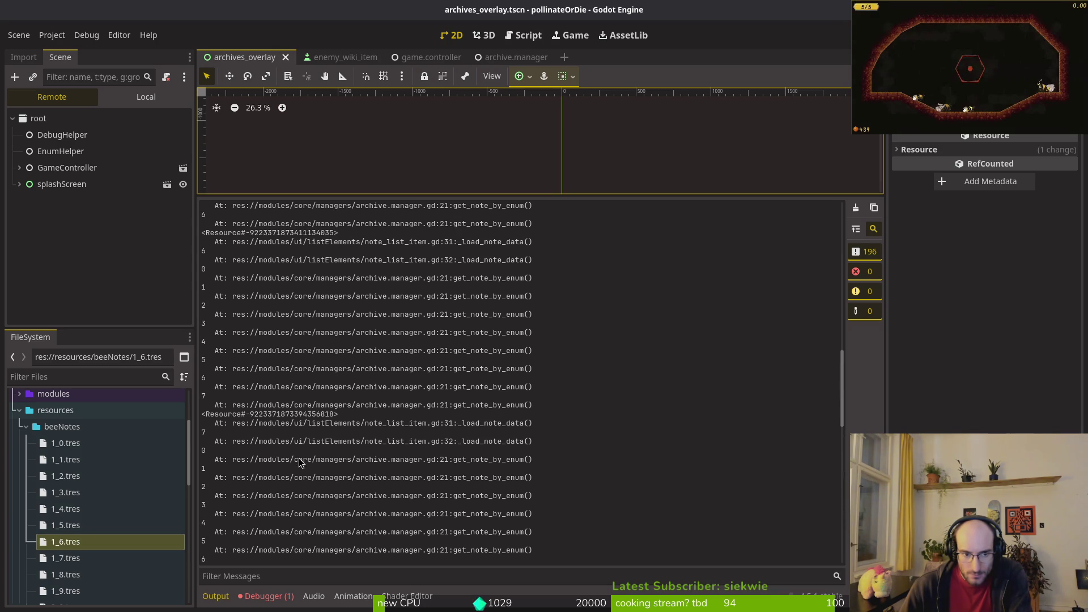
scroll(301, 462, "up", 5)
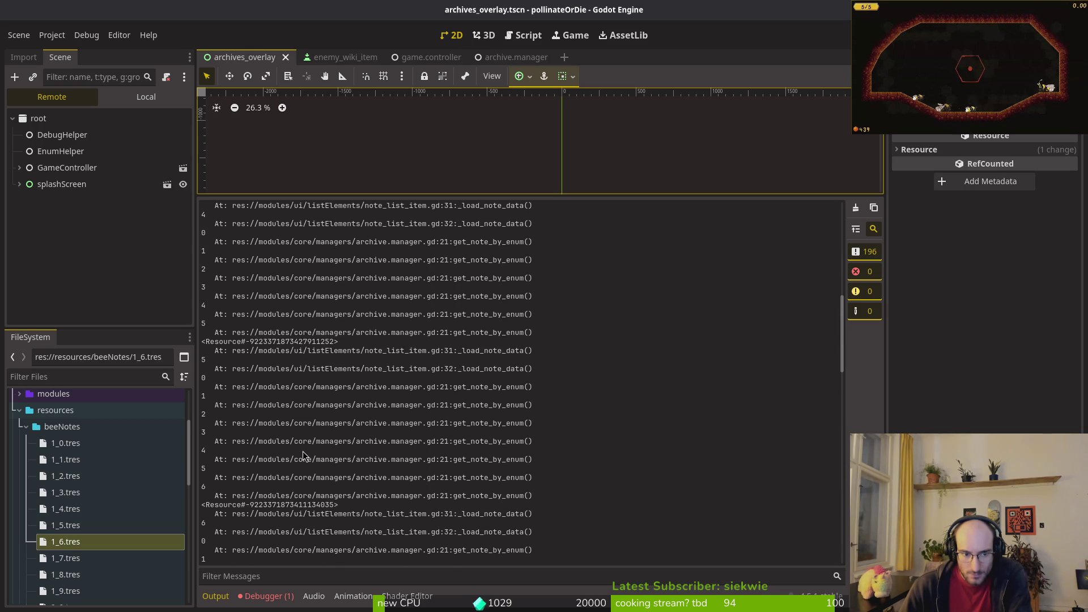
scroll(304, 456, "down", 10)
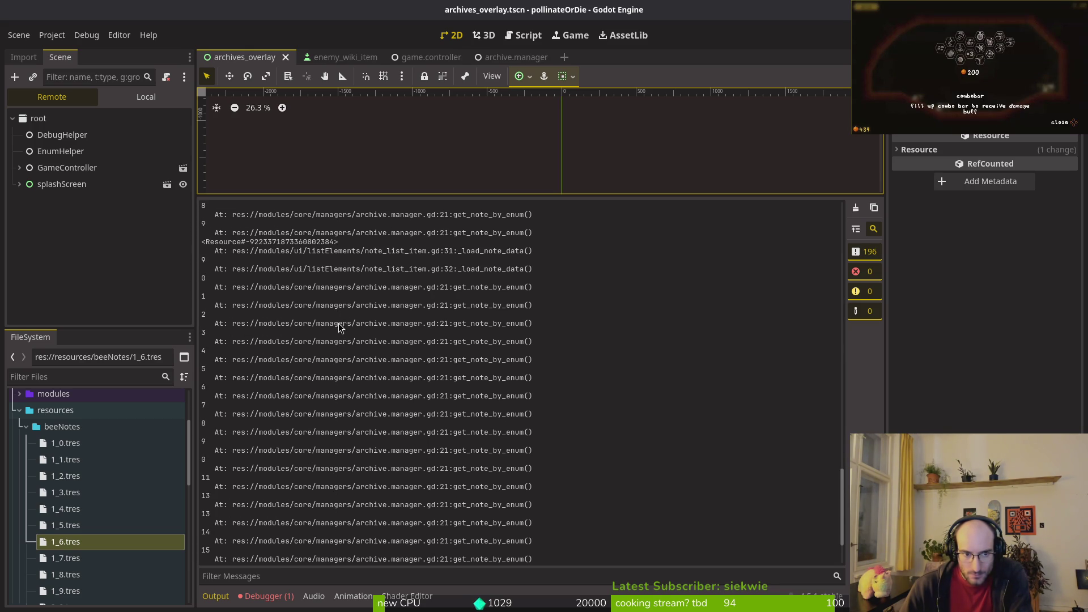
scroll(335, 409, "up", 10)
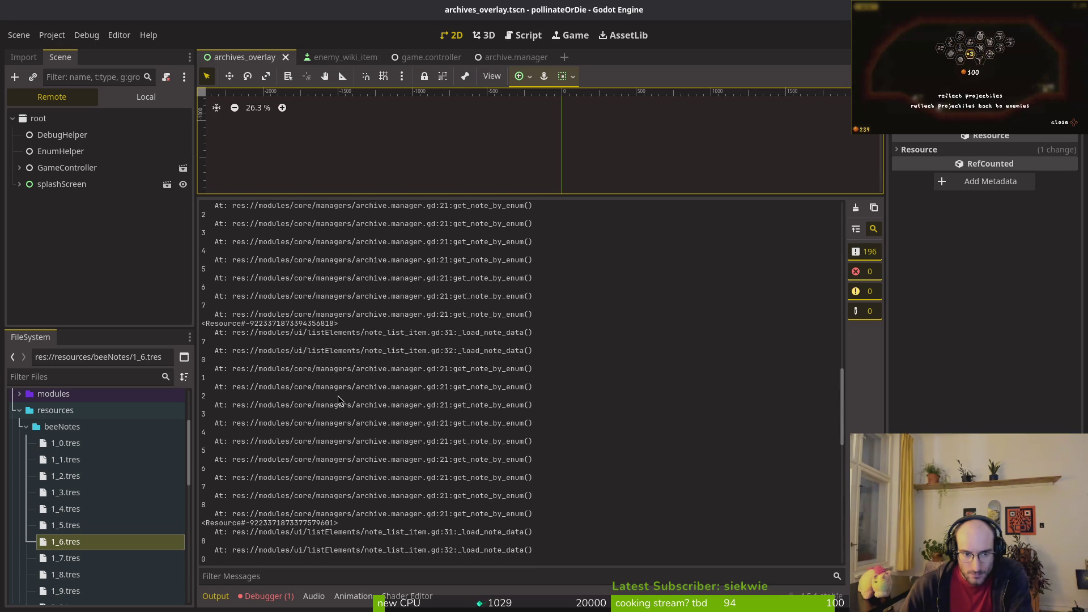
scroll(344, 408, "up", 10)
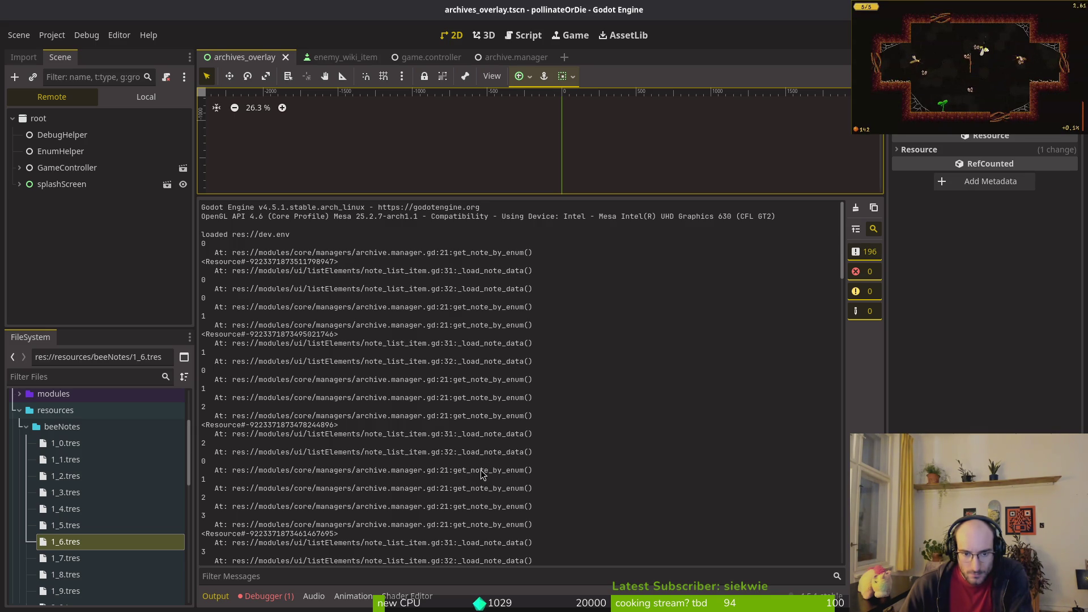
key("alt+Tab")
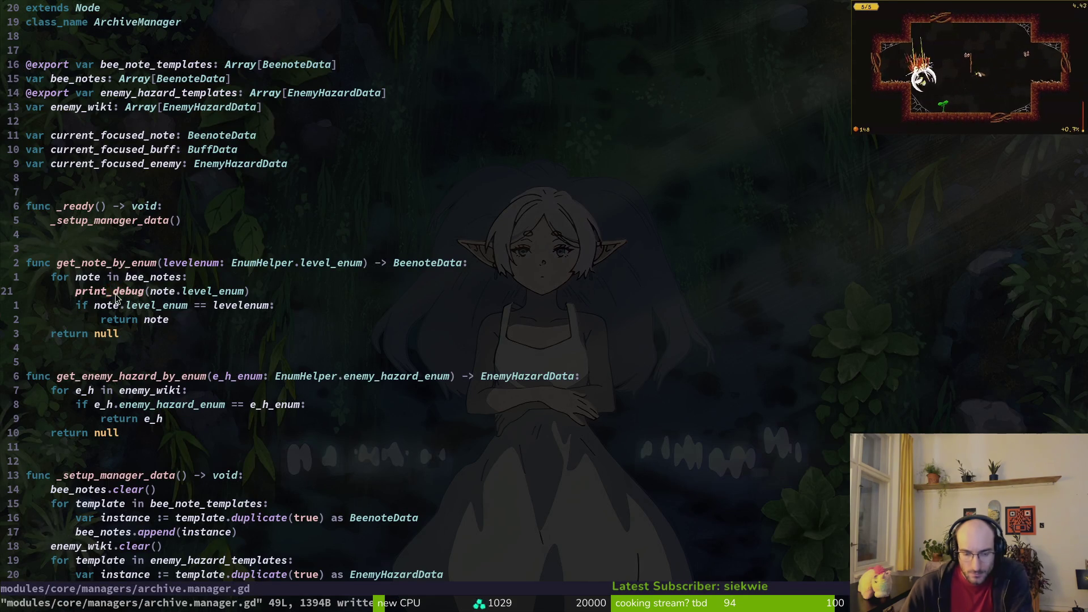
Move print_debug(note.level_enum) below the if check, indent it into the block, and save
key("shift+v")
key("shift+j")
key("7")
key("k")
key("greater")
key("greater")
type(":w")
key("Return")
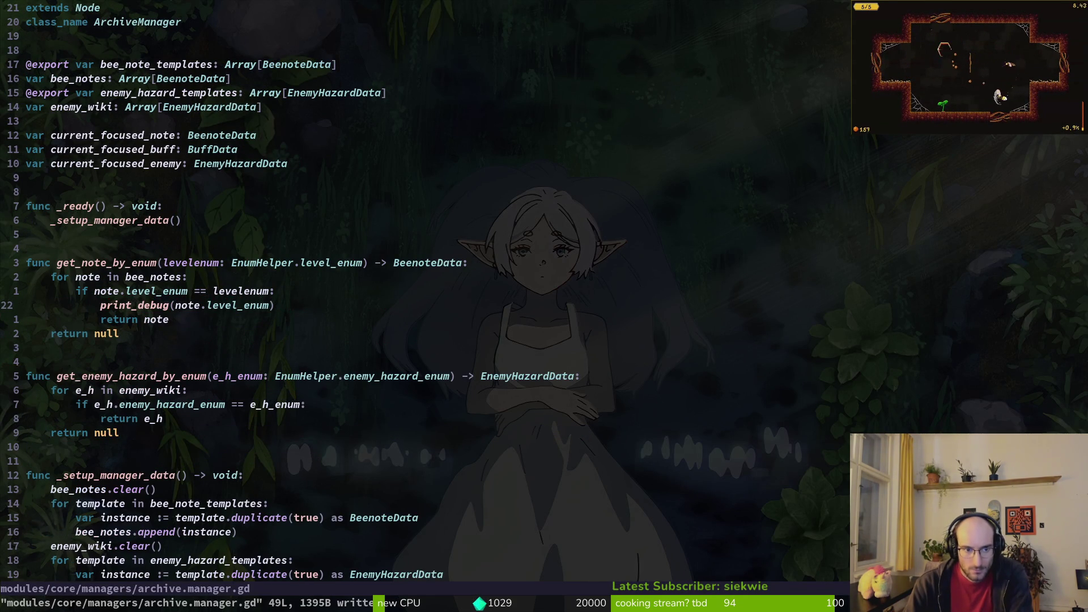
key("alt+Tab")
key("s")
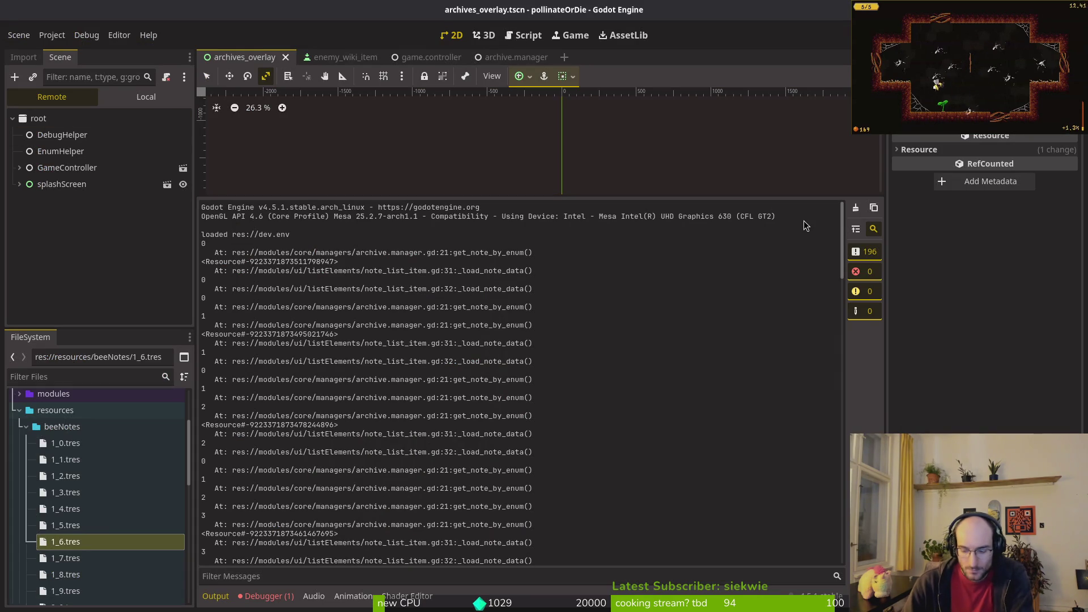
Re-run the game, pause it, and copy a get_note_by_enum trace line from the Output log
key("F5")
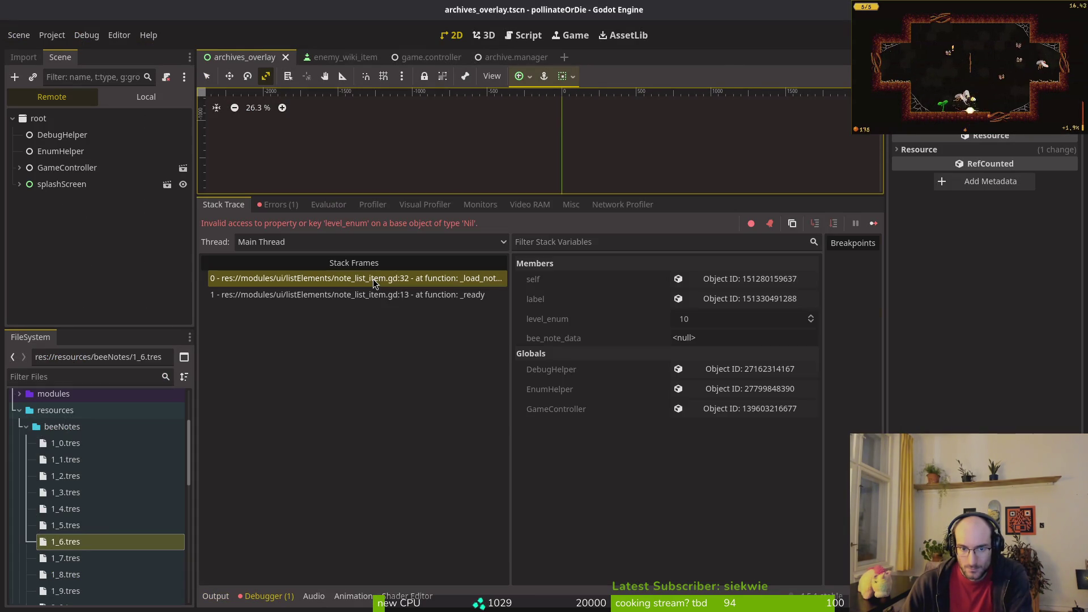
left_click(215, 596)
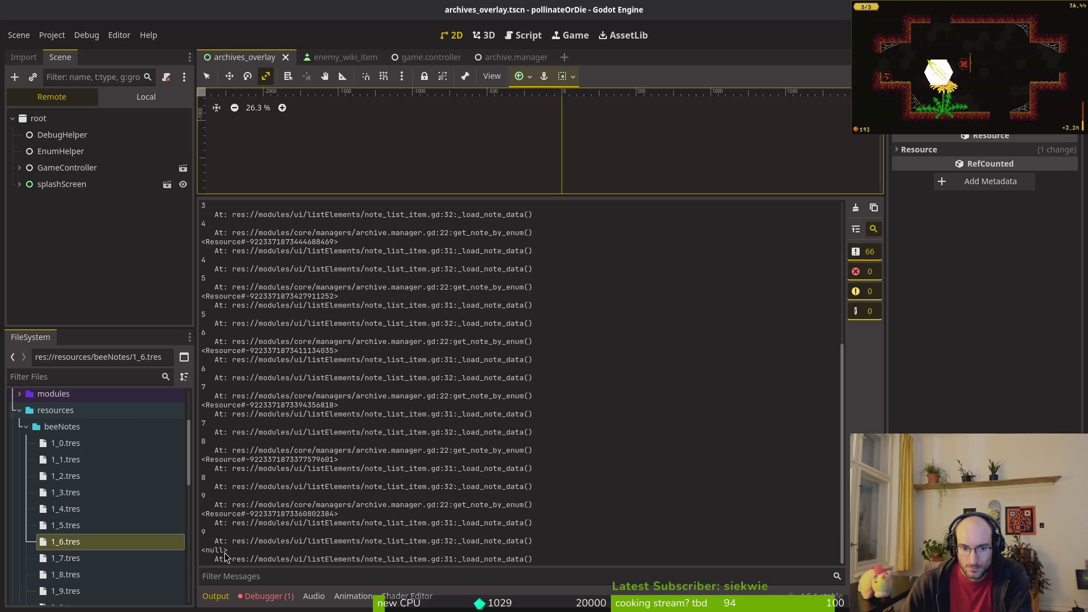
scroll(314, 408, "up", 5)
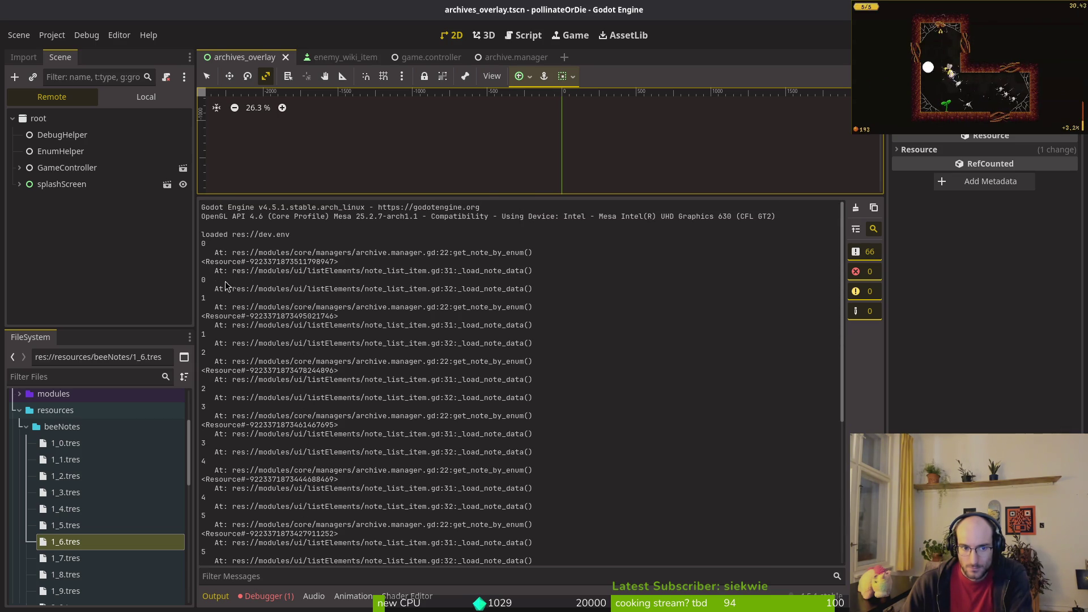
key("Escape")
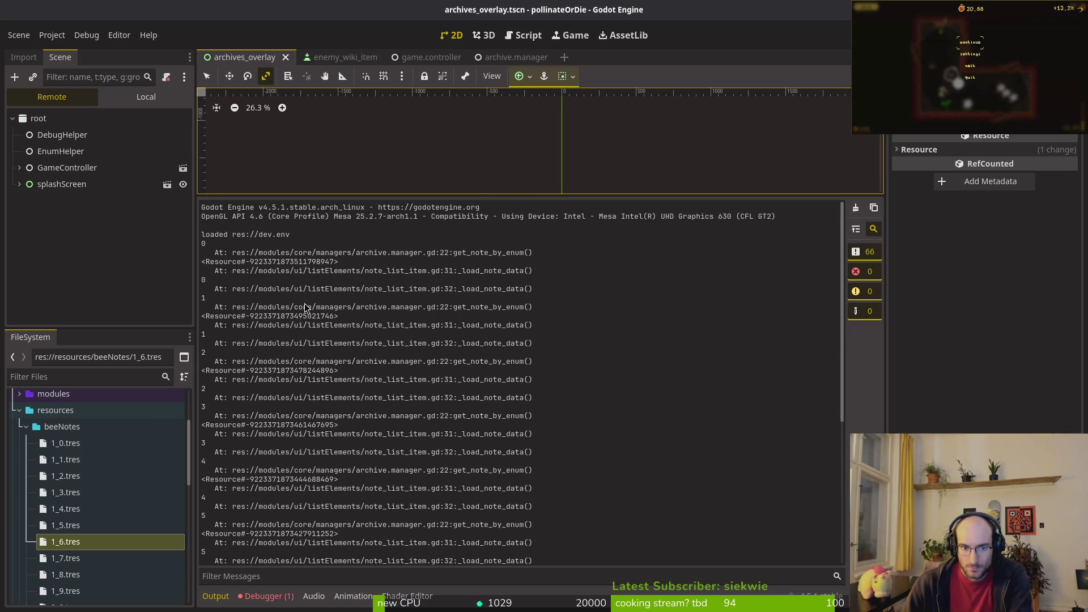
left_click_drag(206, 301, 569, 312)
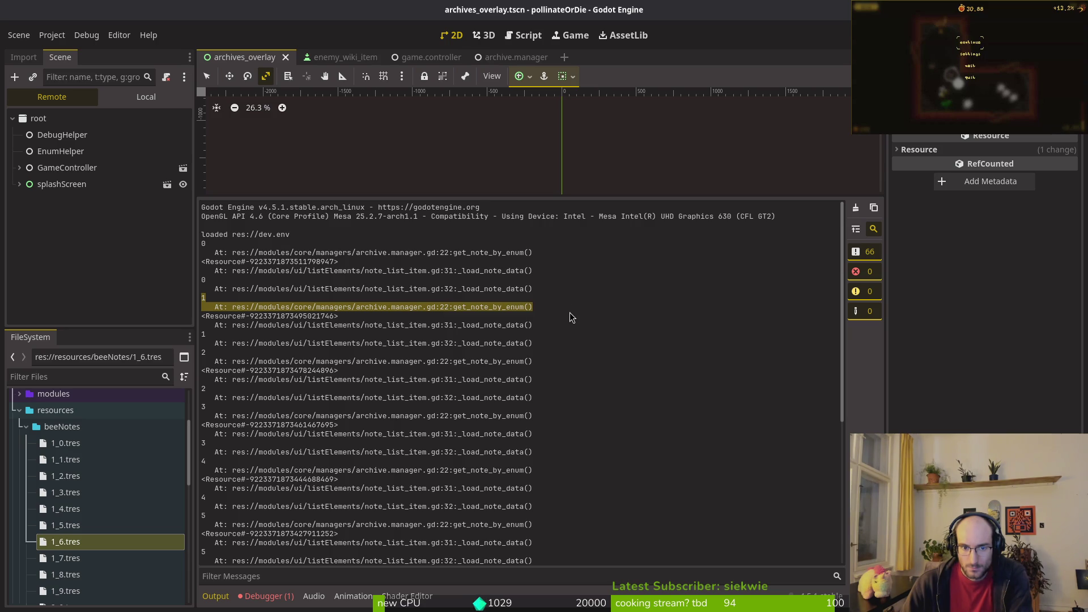
key("ctrl+c")
key("alt+Tab")
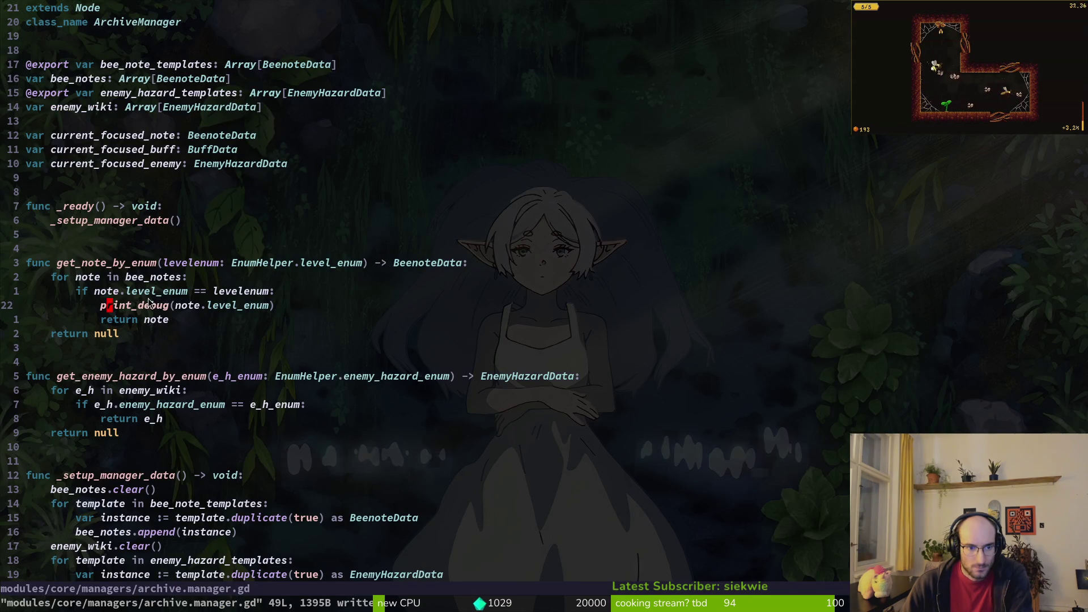
Grep the project for get_note_by_enum and preview its uses in archive.manager.gd and note_list_item.gd
key("k")
key("k")
key("k")
key("space")
key("s")
key("w")
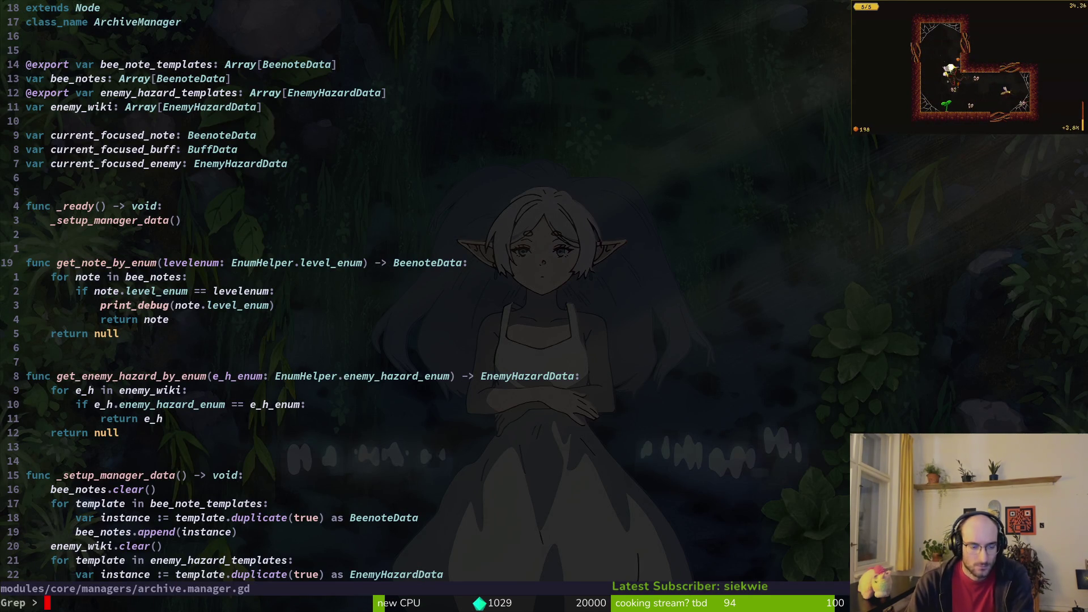
key("Up")
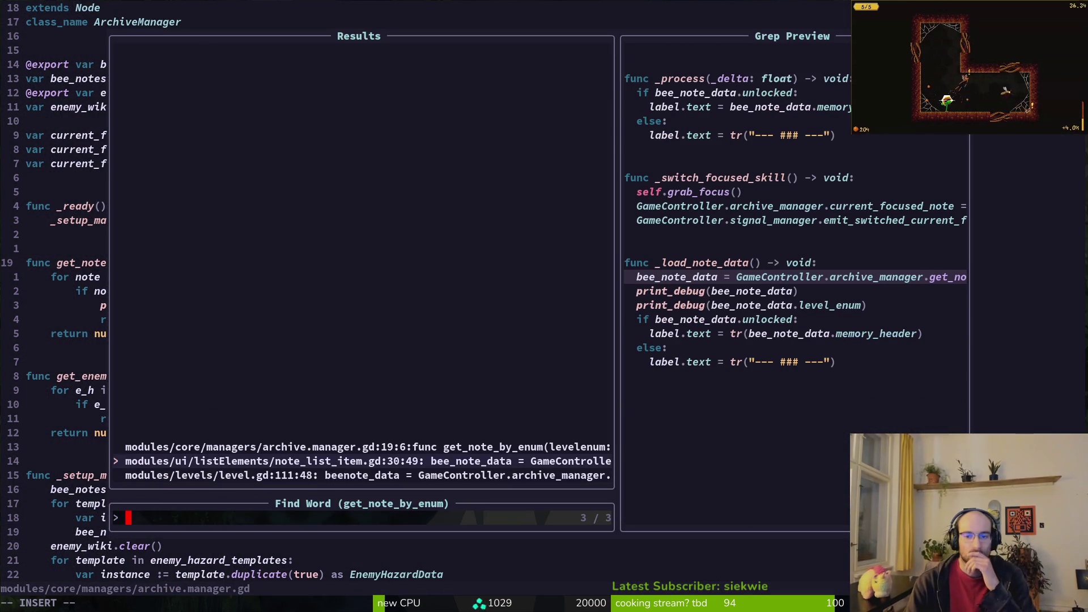
key("Up")
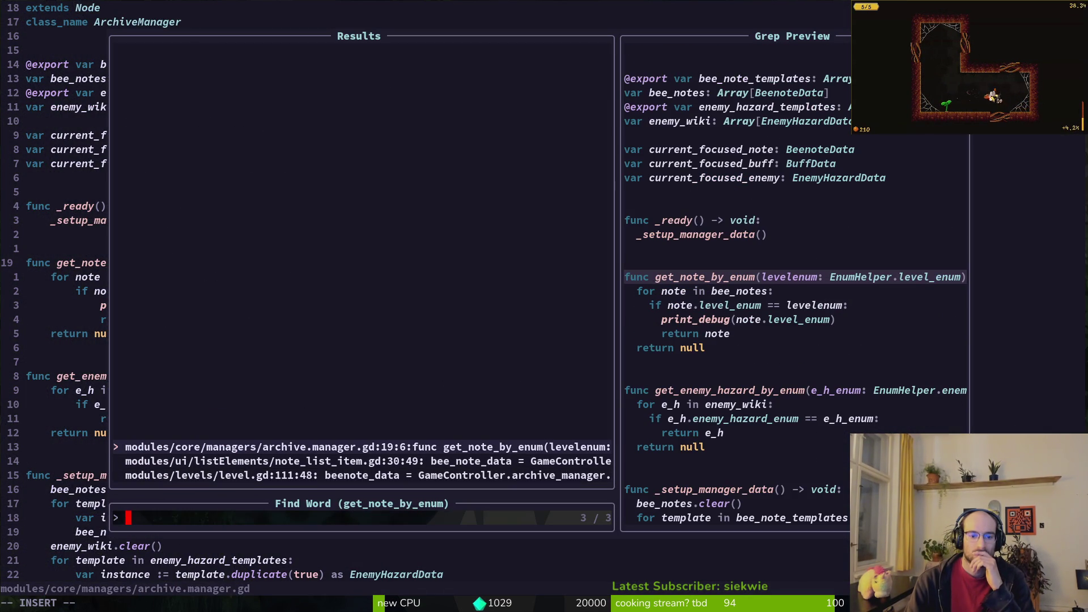
key("Down")
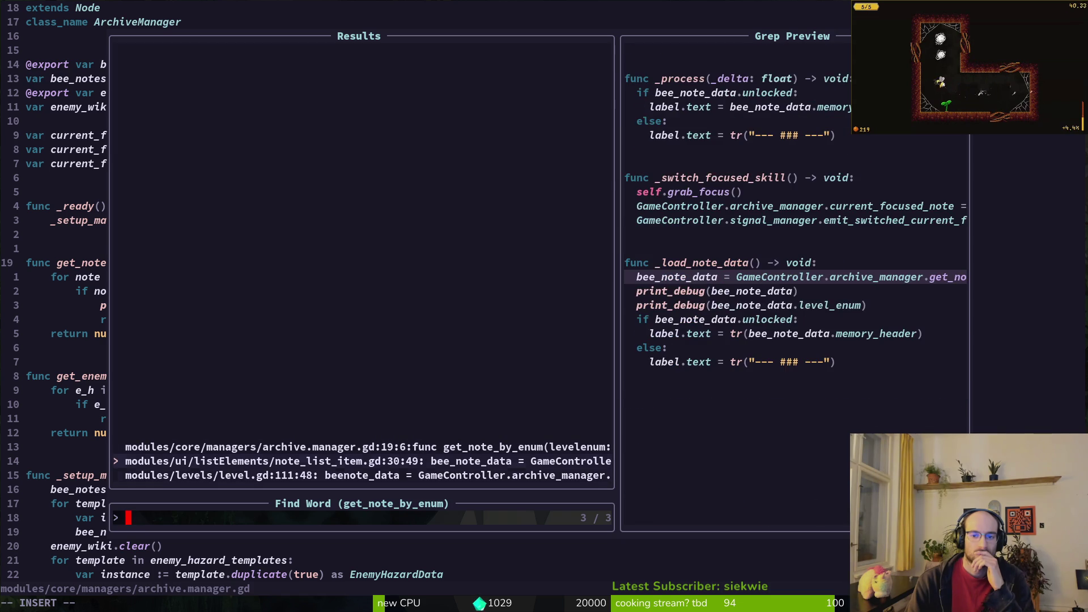
Preview the level.gd call, then re-run the game to hit the null bee_note_data error at line 31
key("Down")
key("alt+Tab")
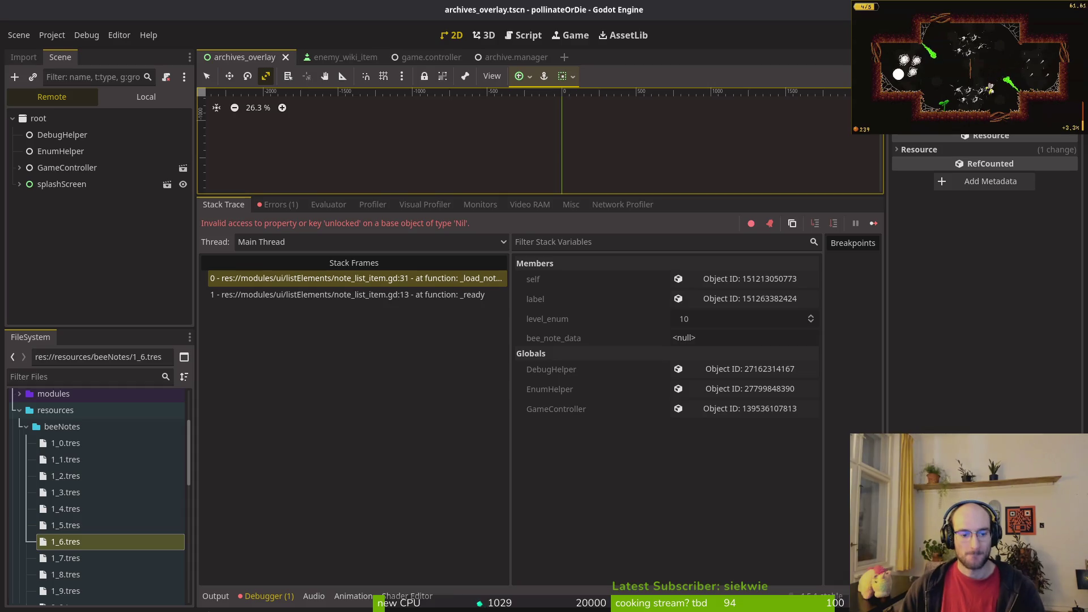
key("F5")
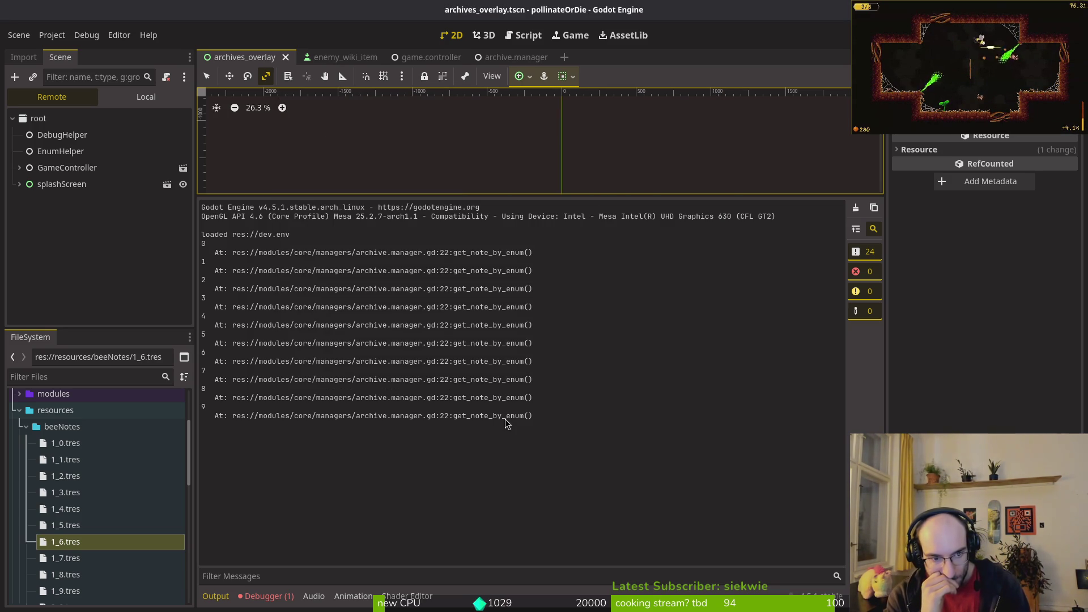
key("alt+Tab")
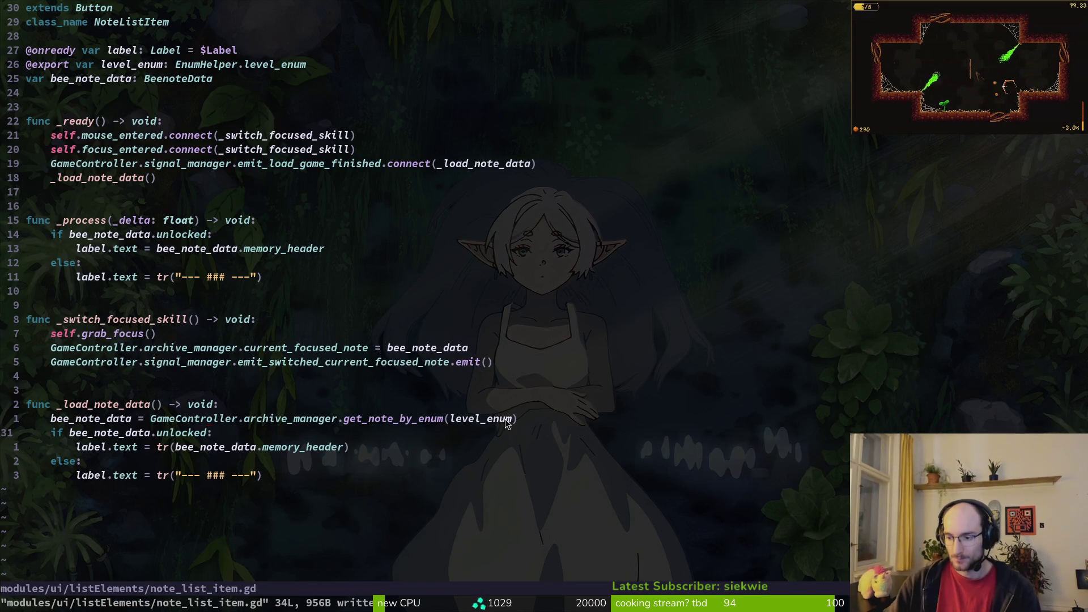
Undo and redo the edit so note_list_item.gd stays without its debug prints
key("u")
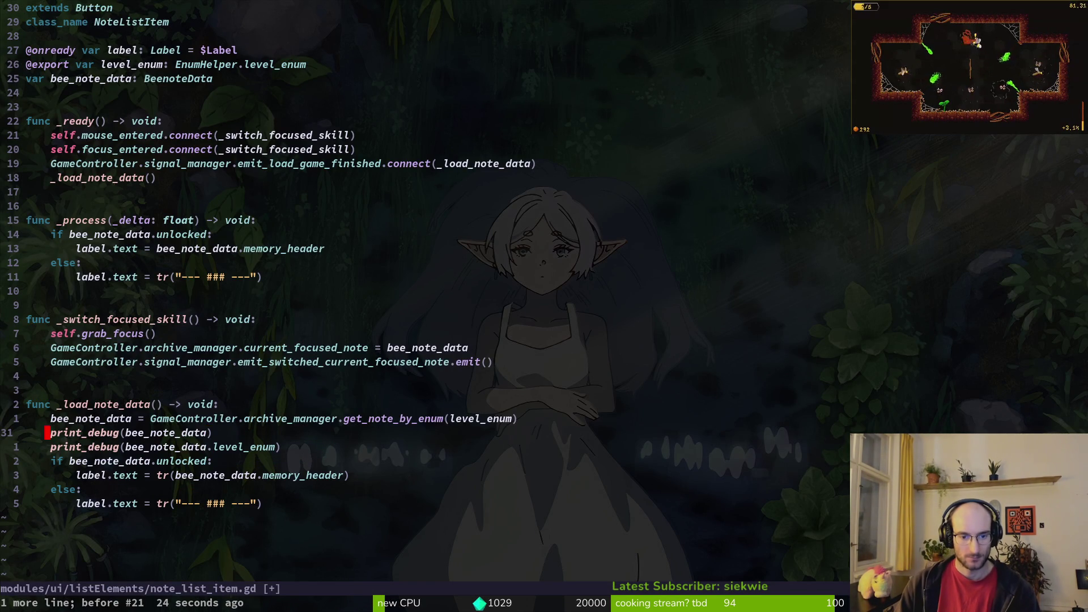
key("ctrl+r")
key("ctrl+r")
key("space")
key("f")
key("f")
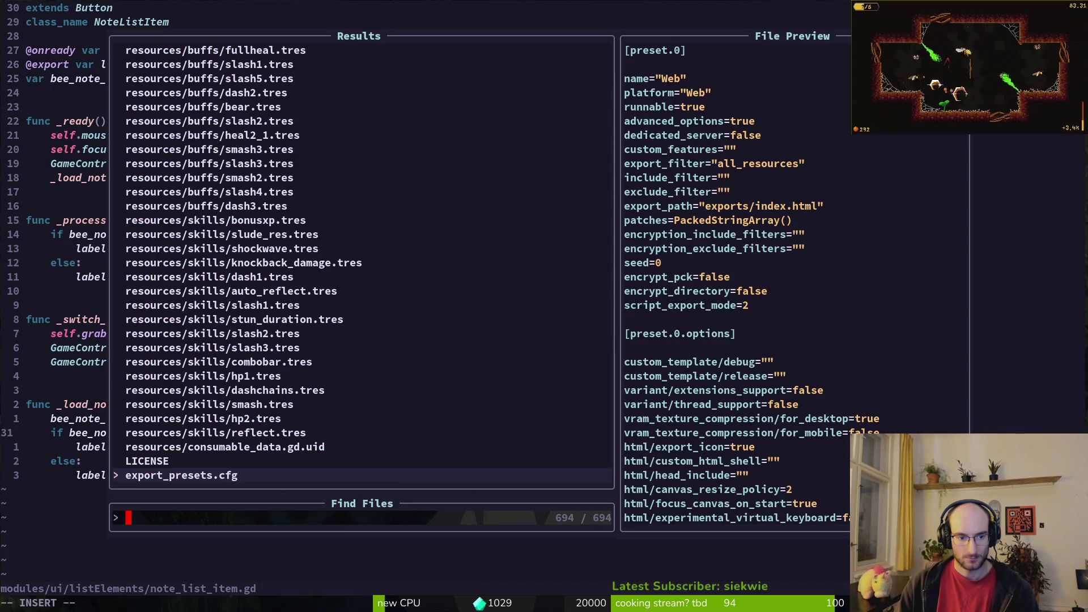
key("Escape")
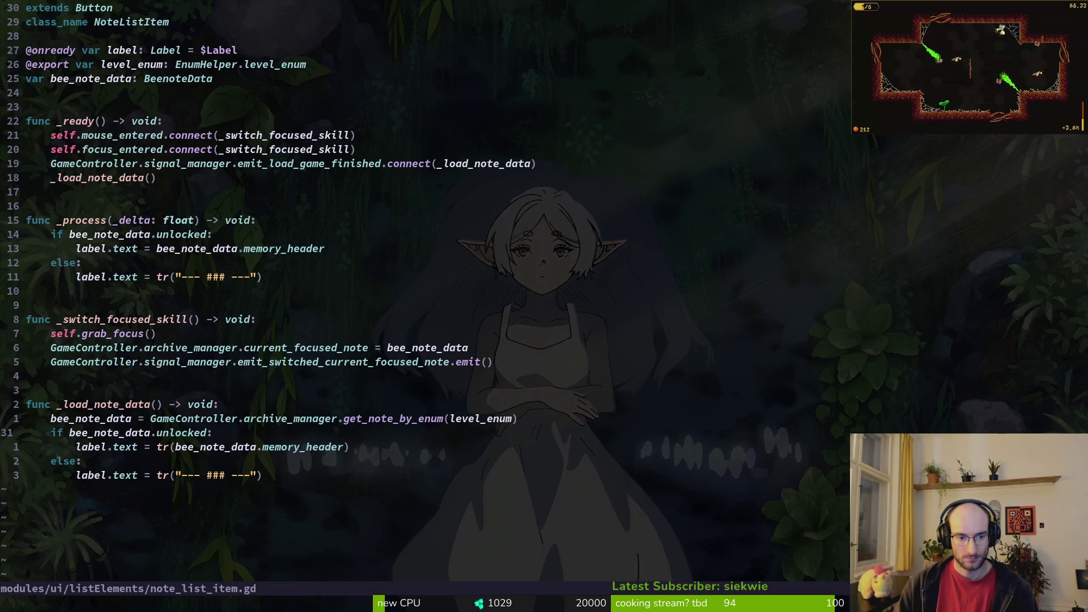
Open archive.manager.gd to review get_note_by_enum, then return to note_list_item.gd
key("space")
key("f")
key("f")
type("gamconarc")
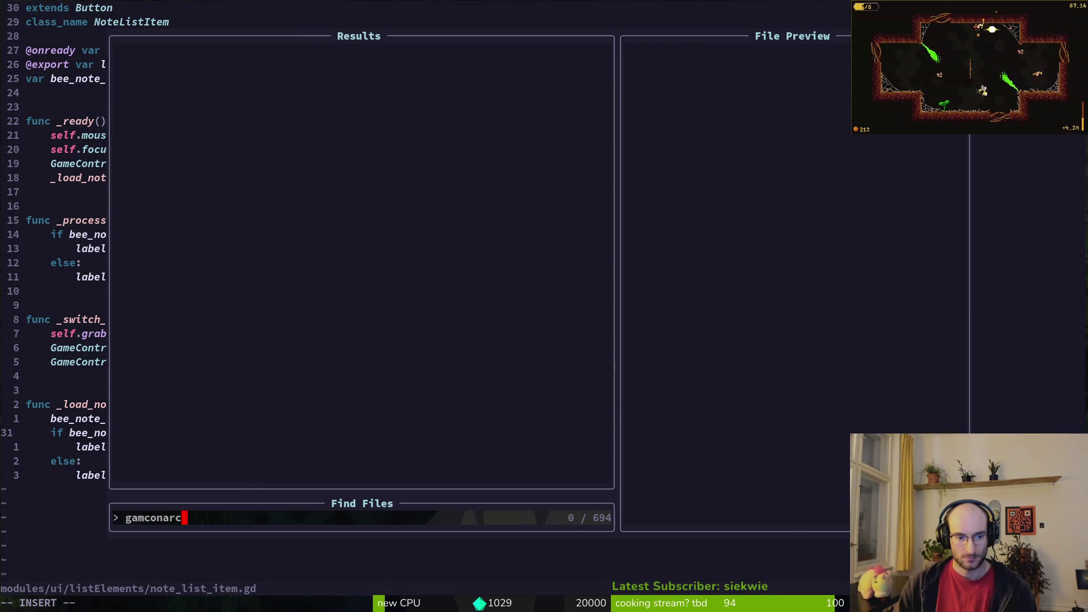
key("BackSpace")
key("BackSpace")
key("BackSpace")
type("archivem")
key("Return")
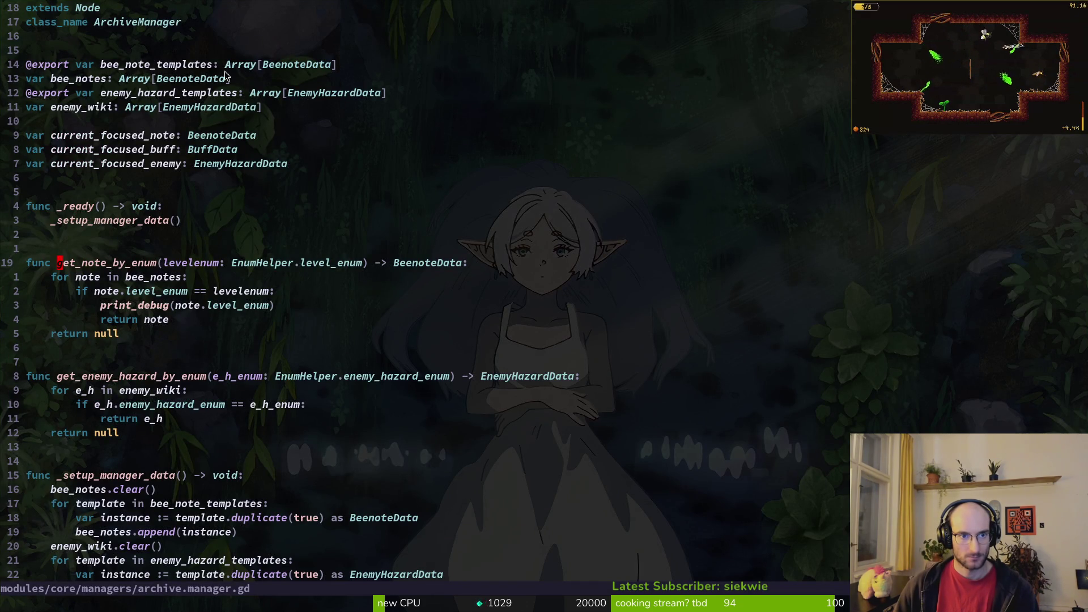
scroll(348, 310, "down", 5)
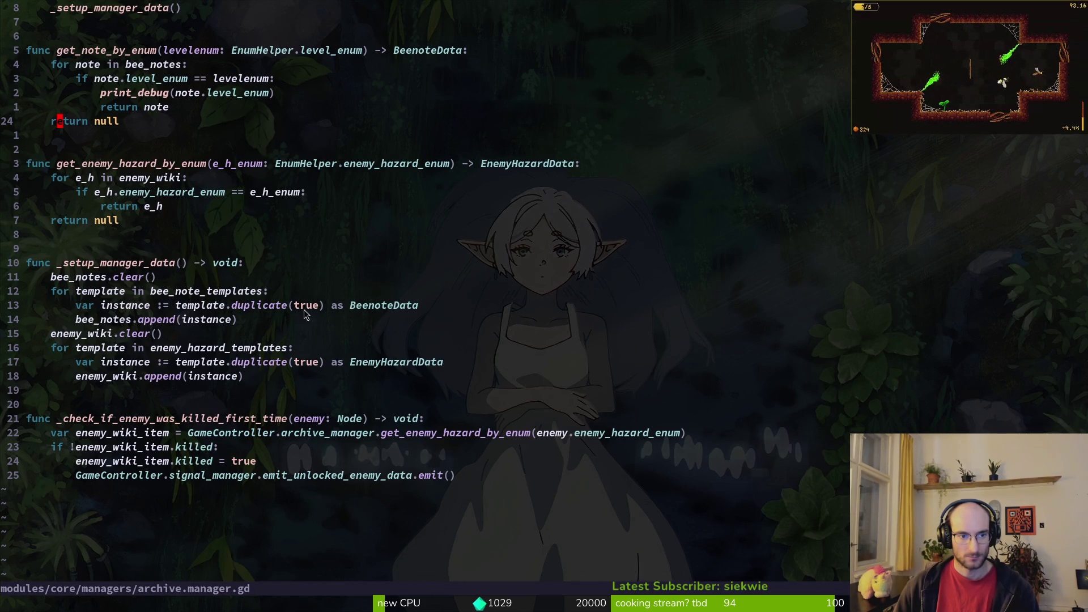
scroll(203, 172, "up", 3)
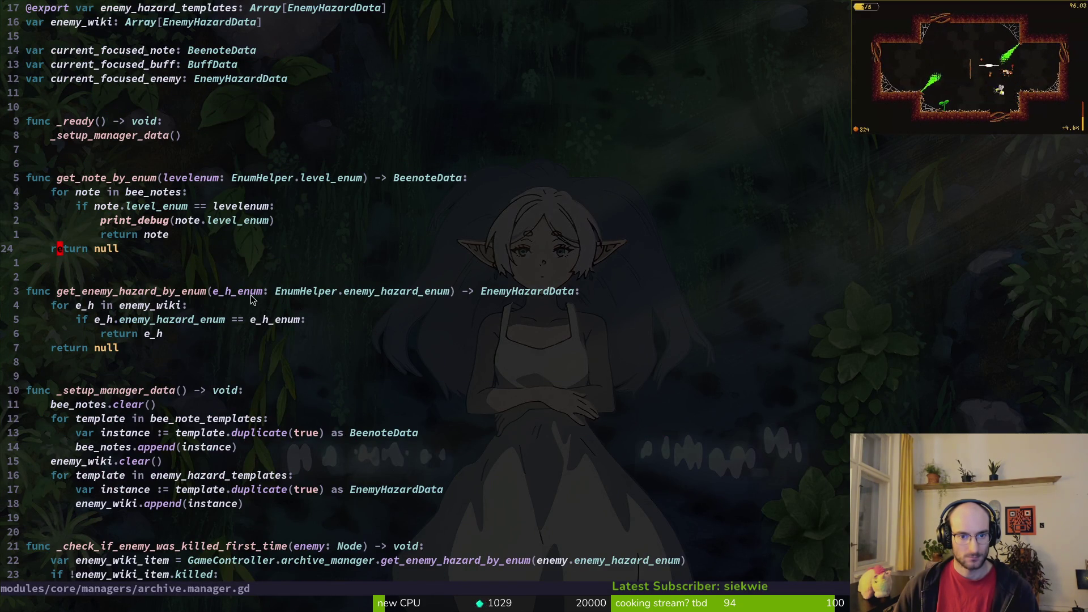
scroll(253, 248, "up", 2)
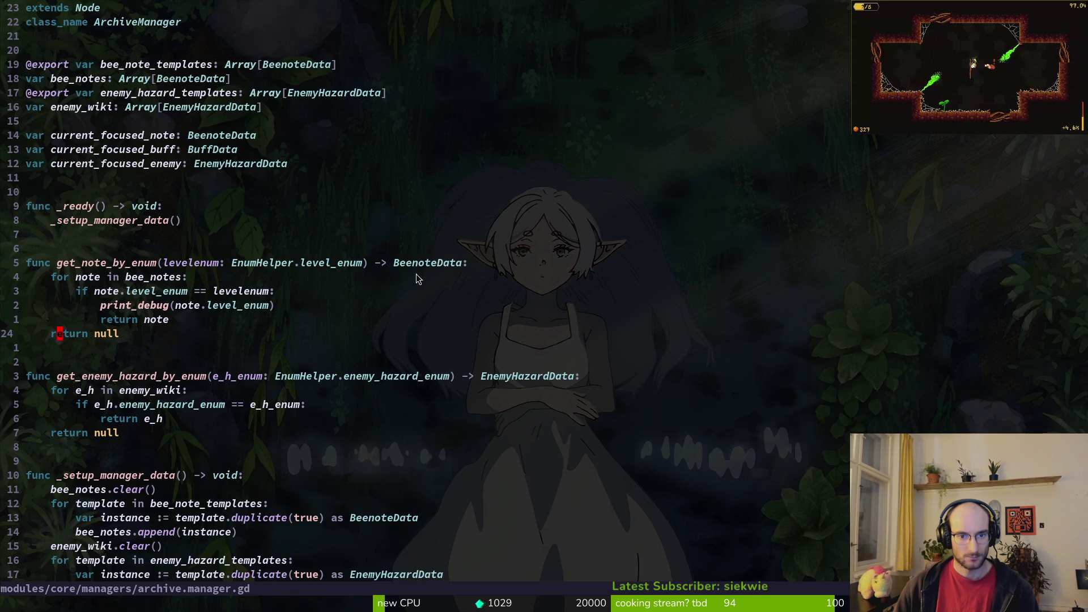
key("ctrl+o")
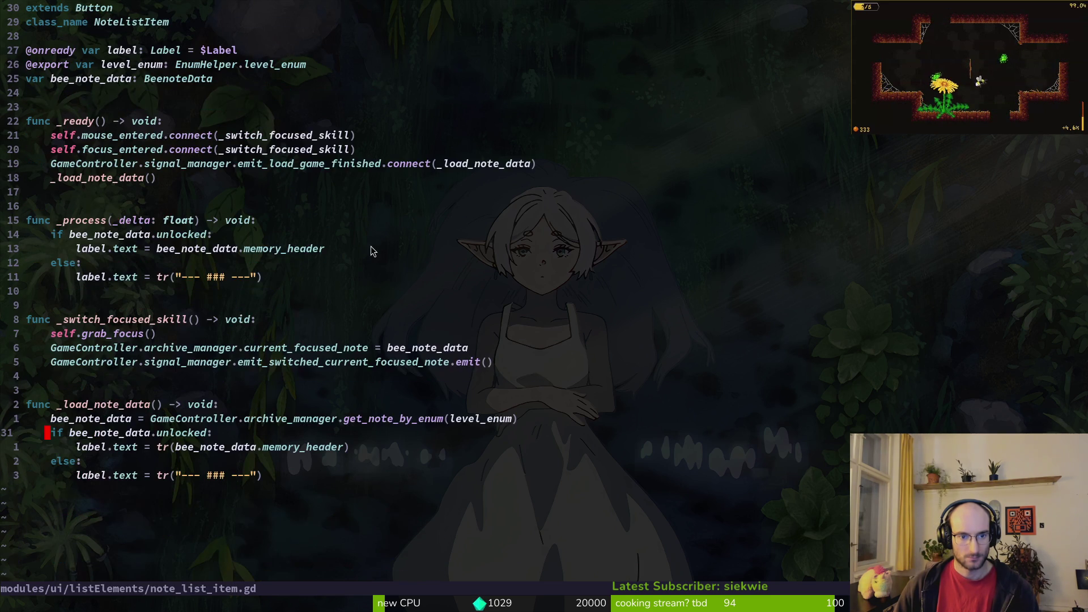
Open enum.helper.gd and select the level_enum name near its L2_9 entry
key("space")
key("f")
key("f")
type("enum")
key("Return")
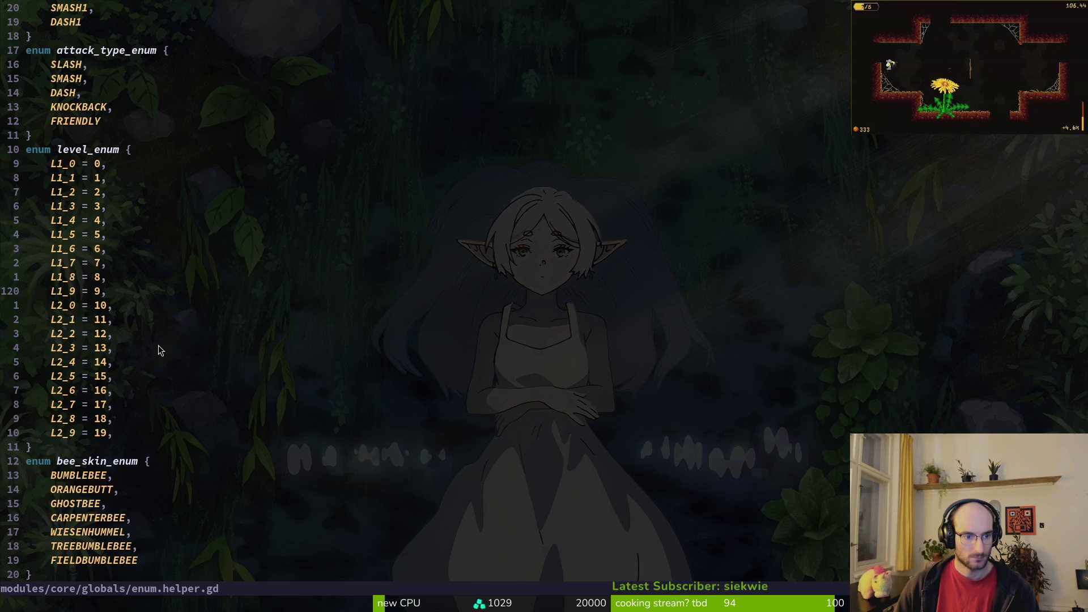
left_click(123, 438)
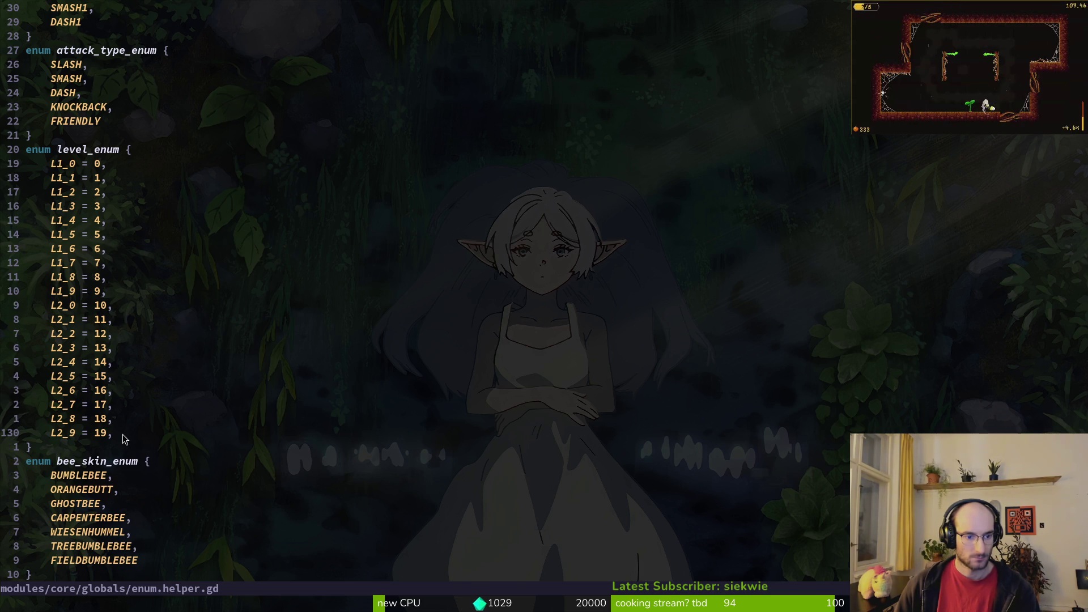
left_click(100, 151)
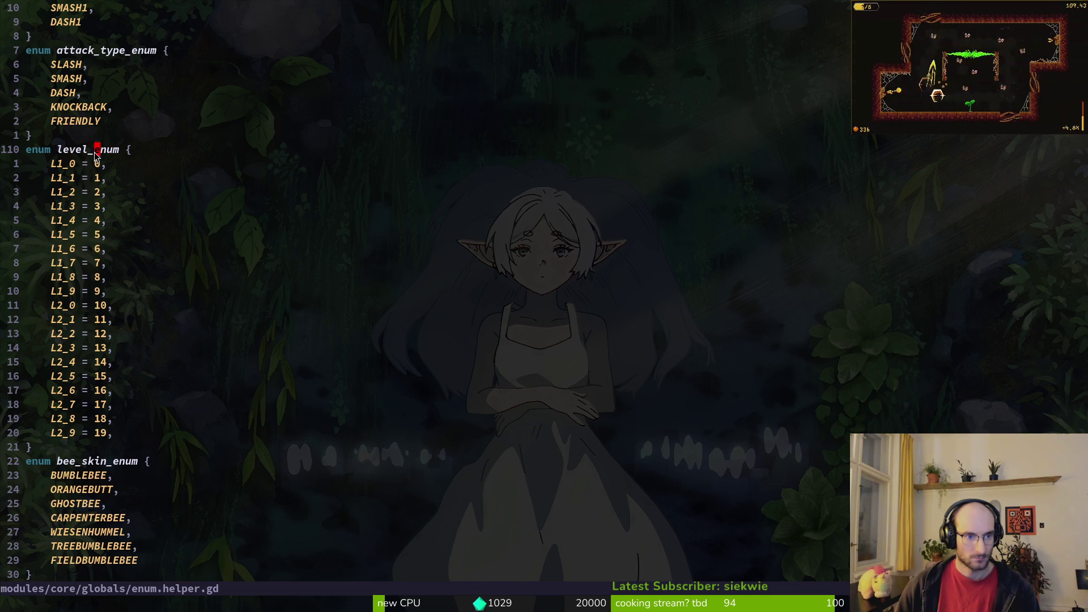
Grep the project for level_enum and preview bee notes 1_1, 1_6, 2_8, 2_9, 2_1 and 2_0
key("space")
key("s")
key("w")
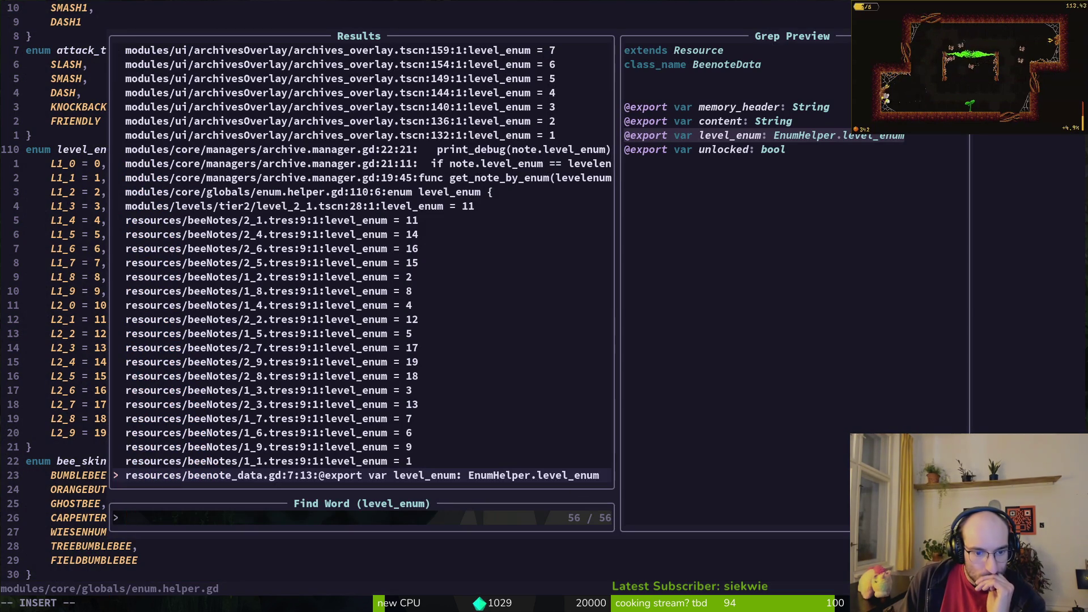
left_click(269, 461)
key("Up")
key("Up")
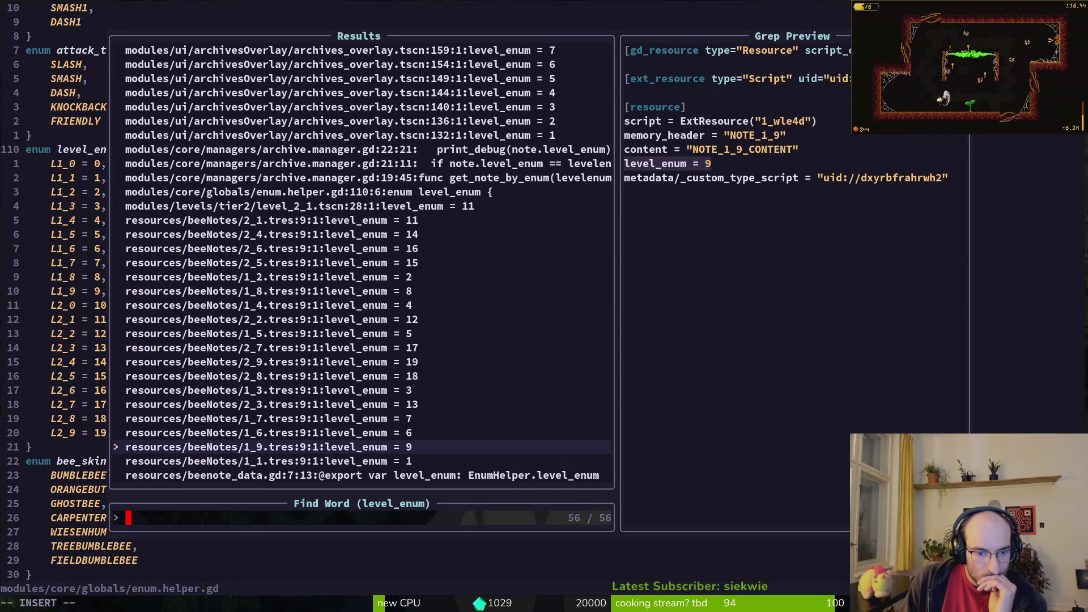
key("Up")
key("Up")
key("Up")
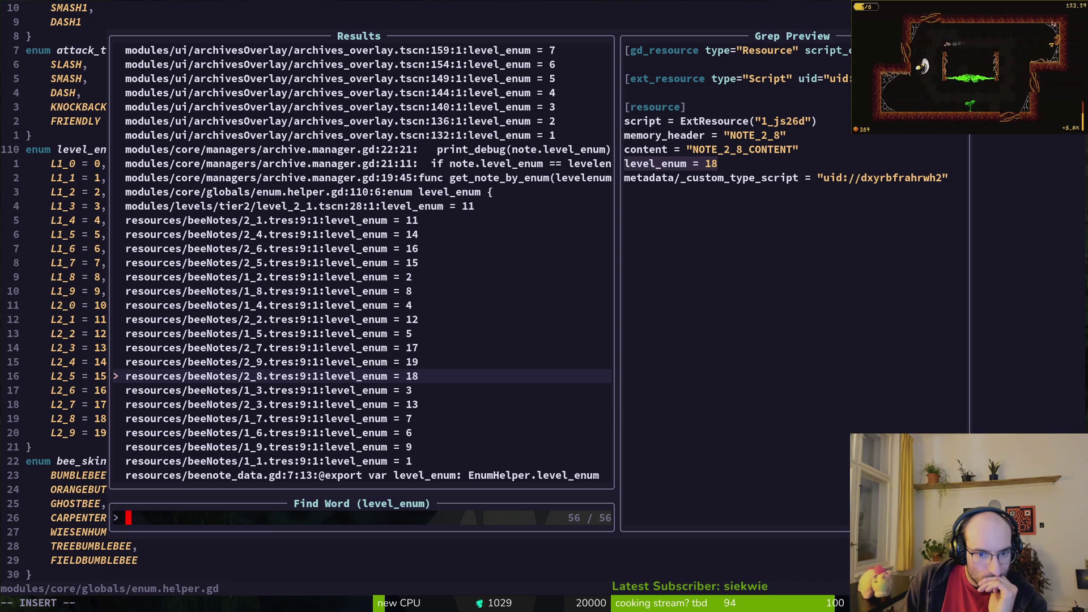
key("Up")
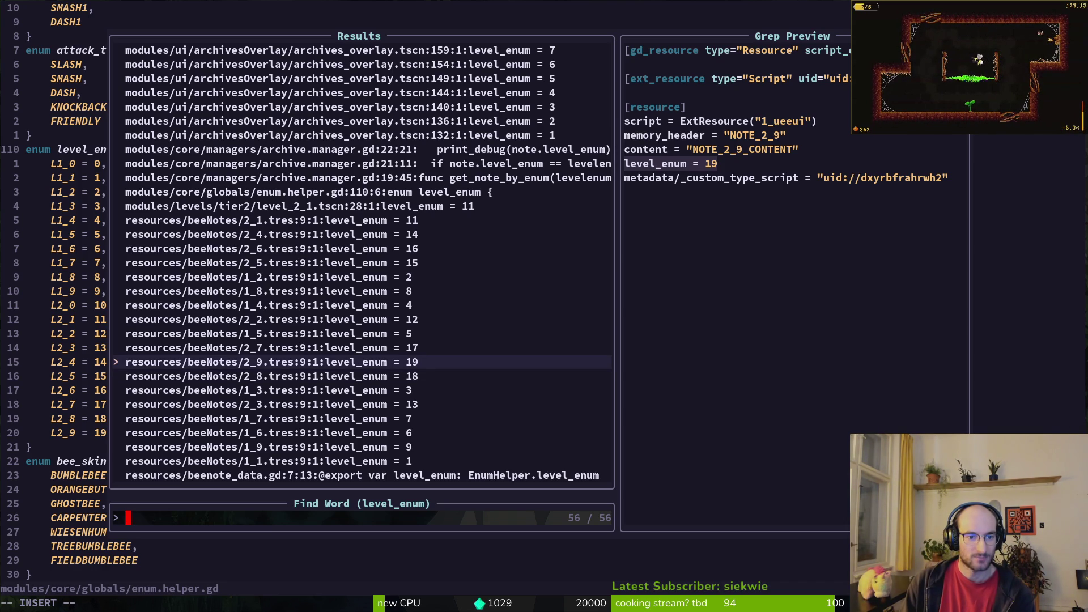
key("Up")
key("Up")
key("Up")
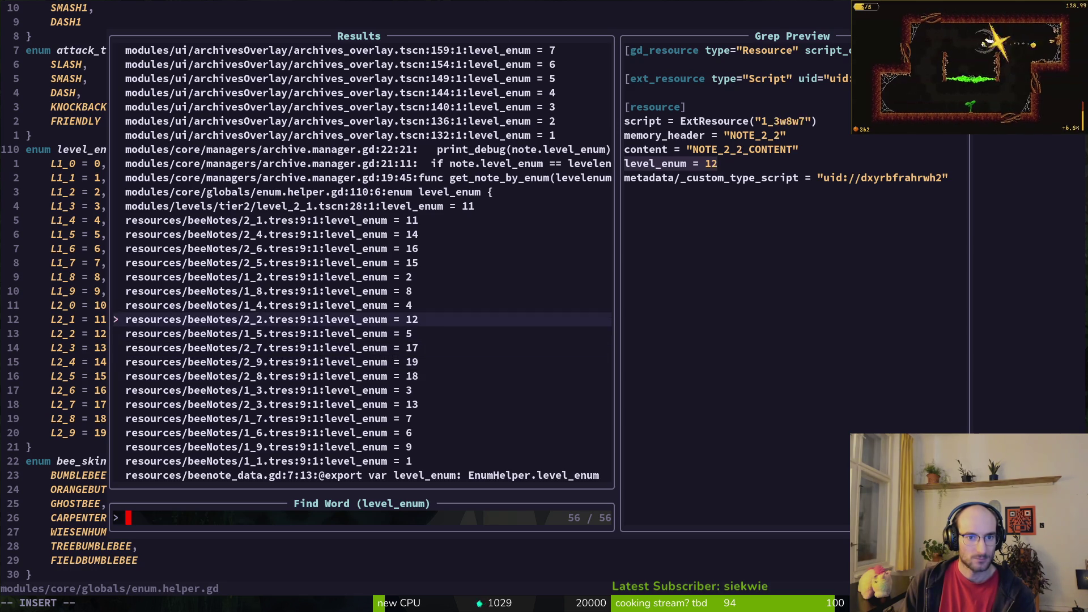
type("2_0")
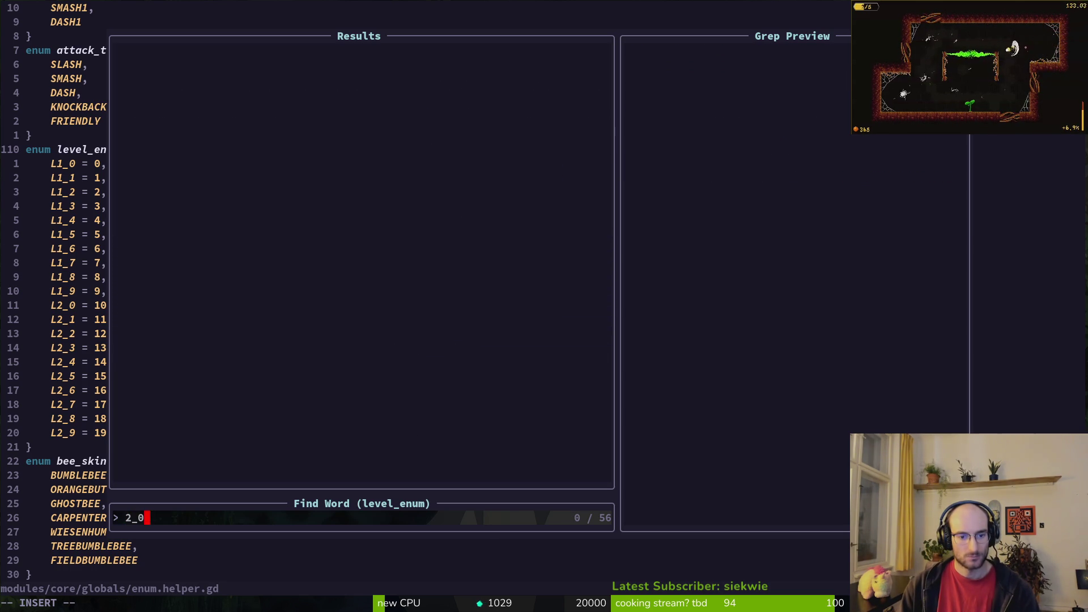
Check 2_0.tres in Godot's file system, then quit Vim with :wq
key("super+2")
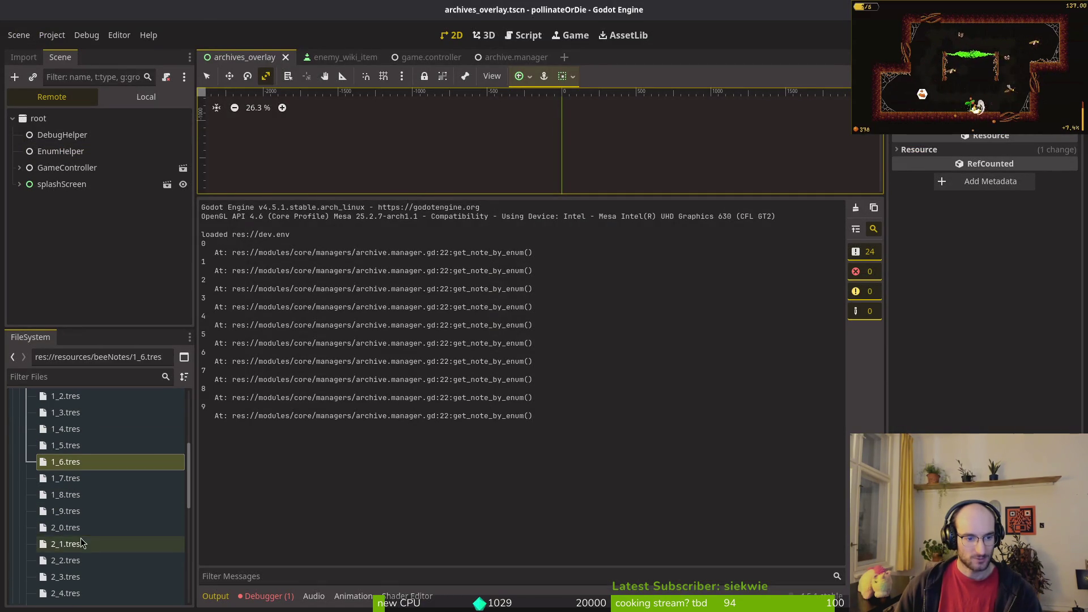
scroll(67, 542, "down", 2)
left_click(70, 530)
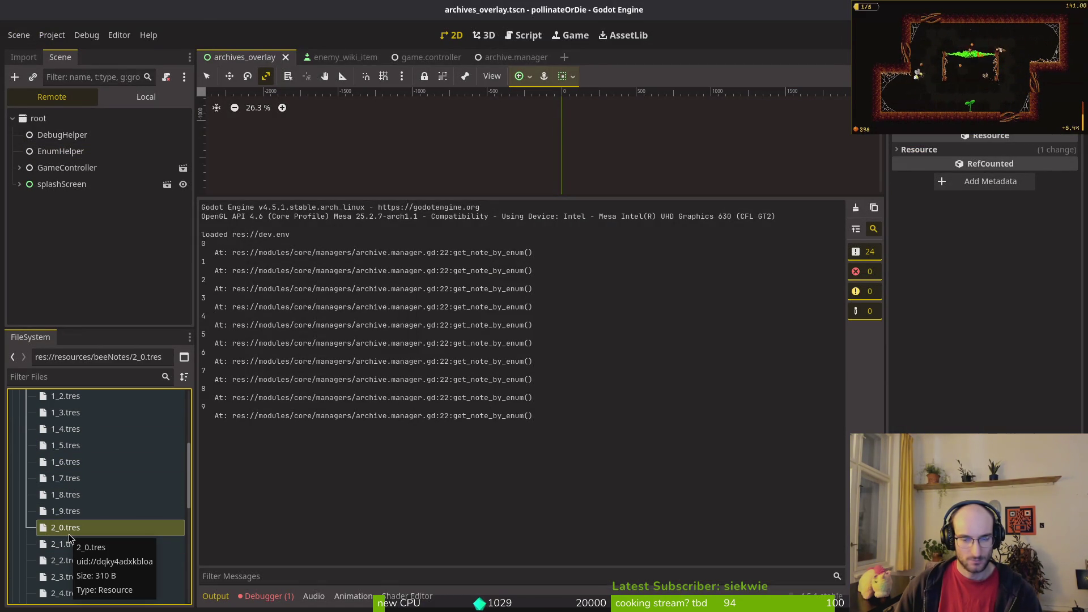
key("super+1")
type(":wq")
key("Return")
In tig, stage the deleted 1-0.tres and the renamed beeNotes files
type("ti")
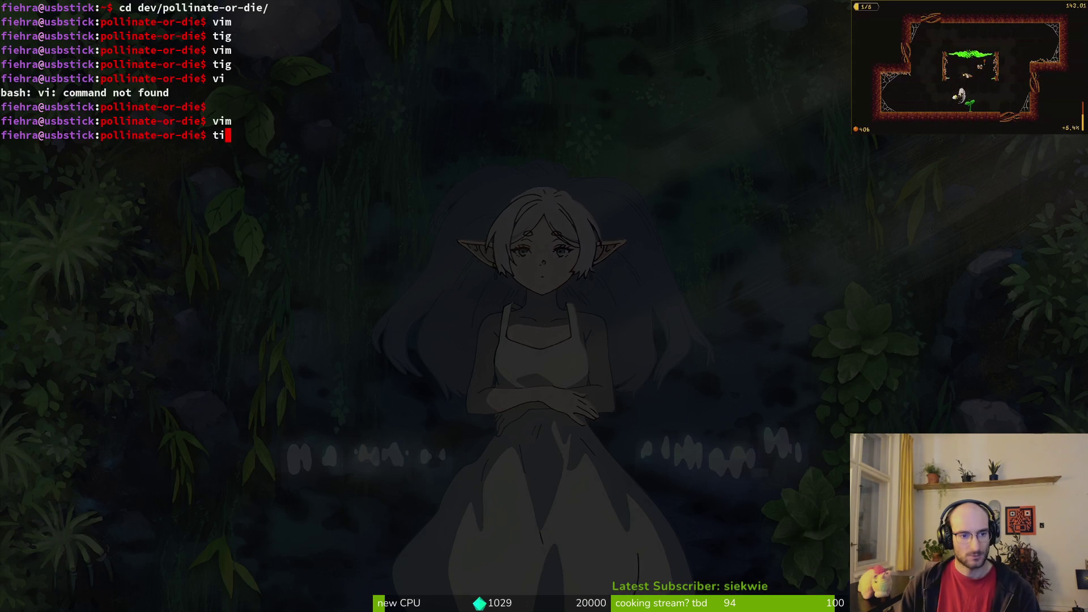
type("g")
key("Return")
key("Down")
key("Down")
key("Down")
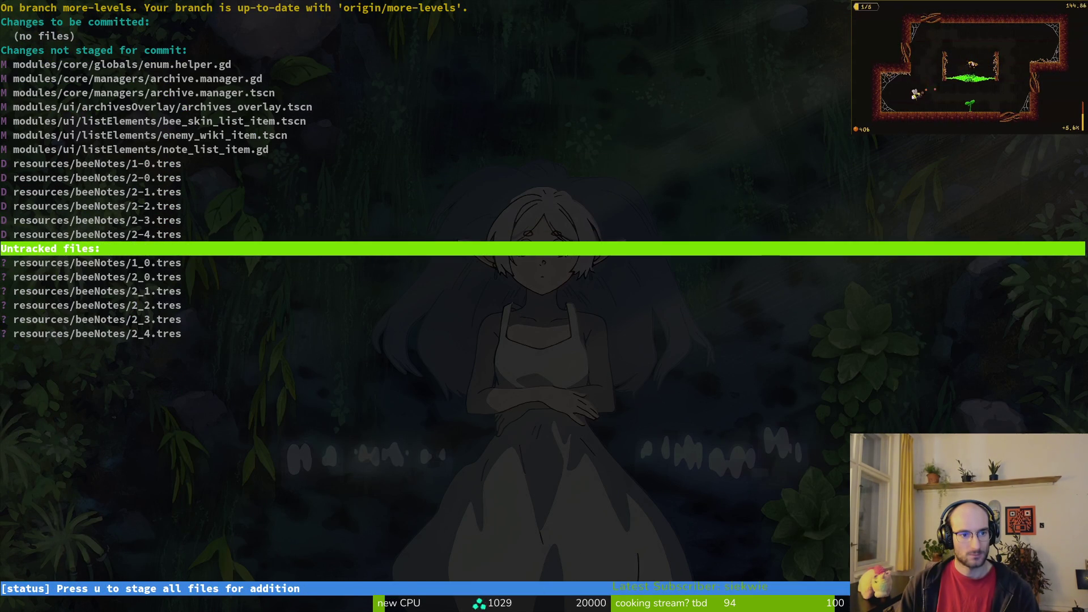
key("Up")
key("Up")
key("Up")
key("u")
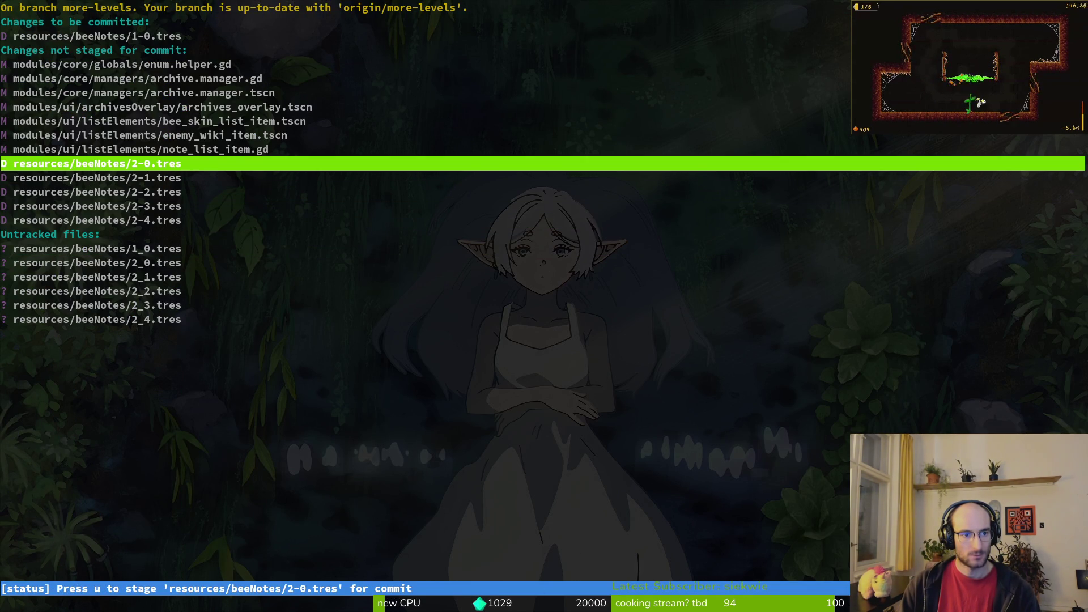
key("u")
key("u")
key("u")
key("u")
key("u")
key("u")
key("Down")
key("u")
key("Down")
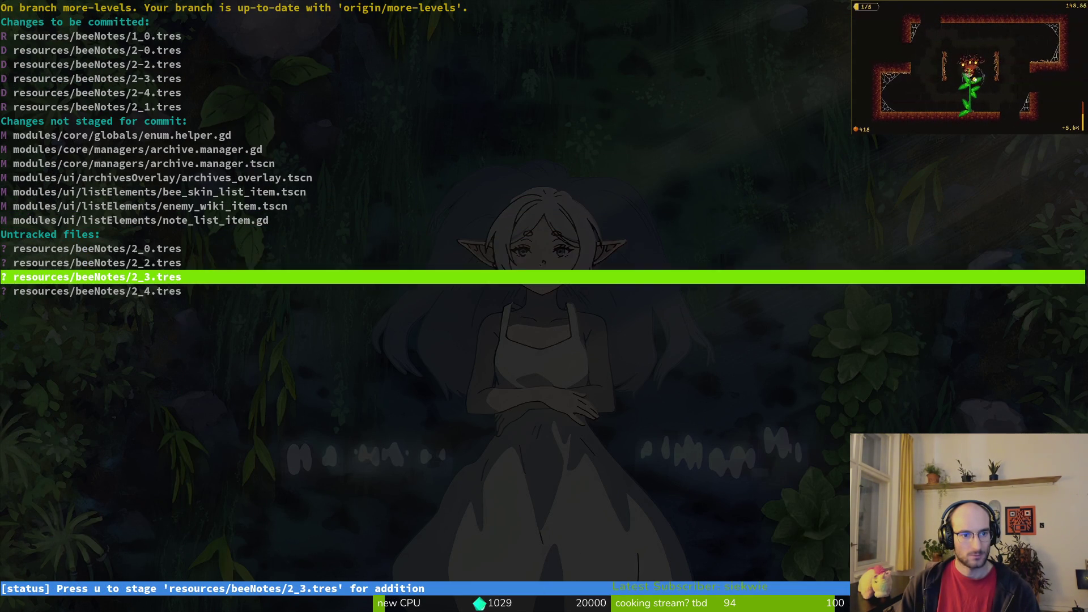
key("u")
key("u")
key("u")
Commit the staged notes as "added and renamed notes" and start git push
type("uqgit commit -m \"added and rename")
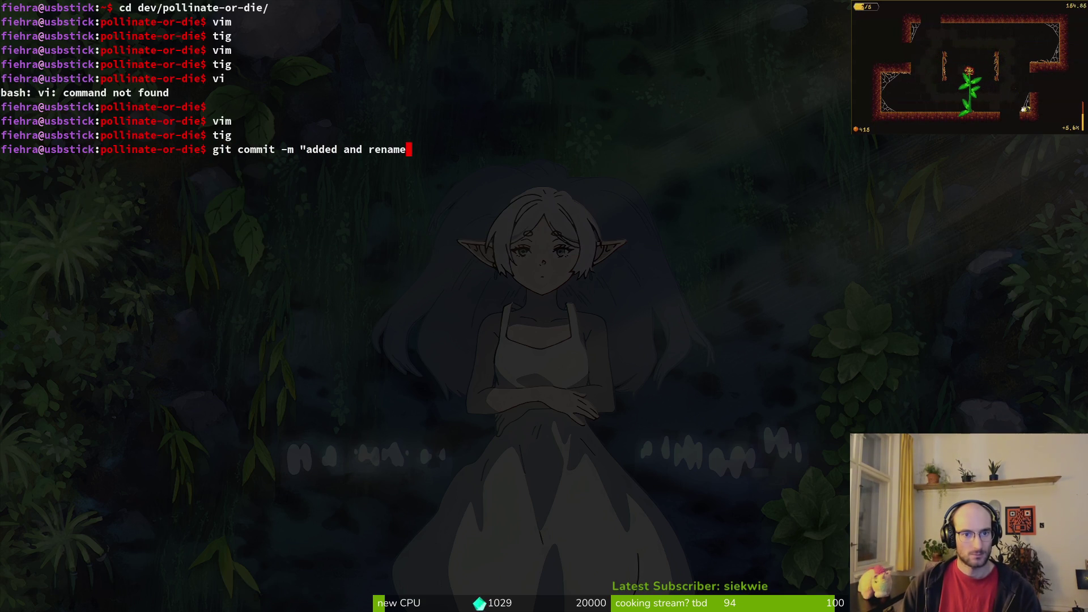
key("Return")
type("git push")
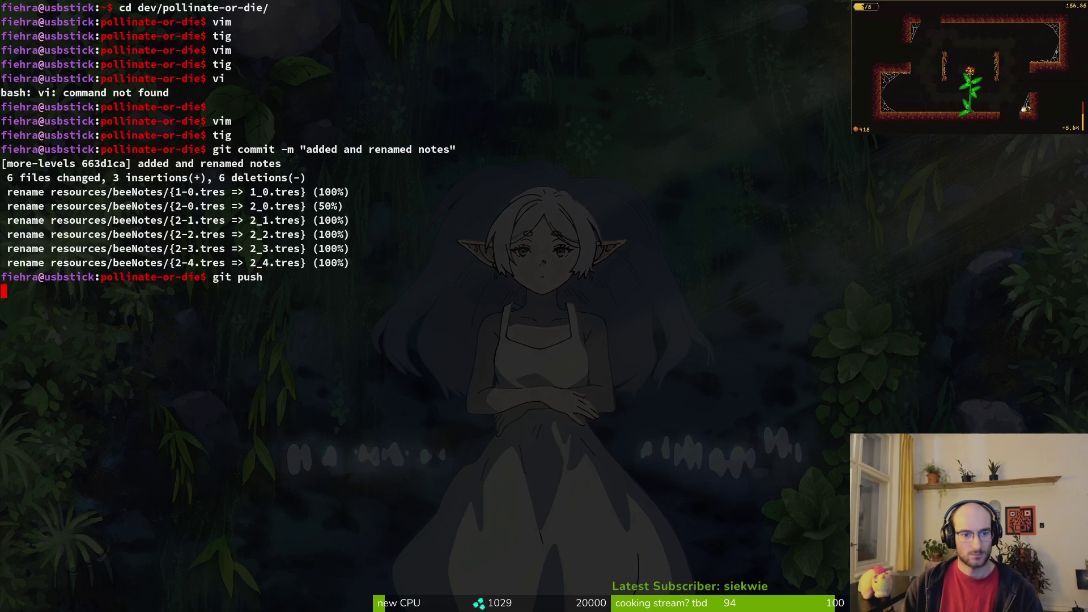
key("alt+Tab")
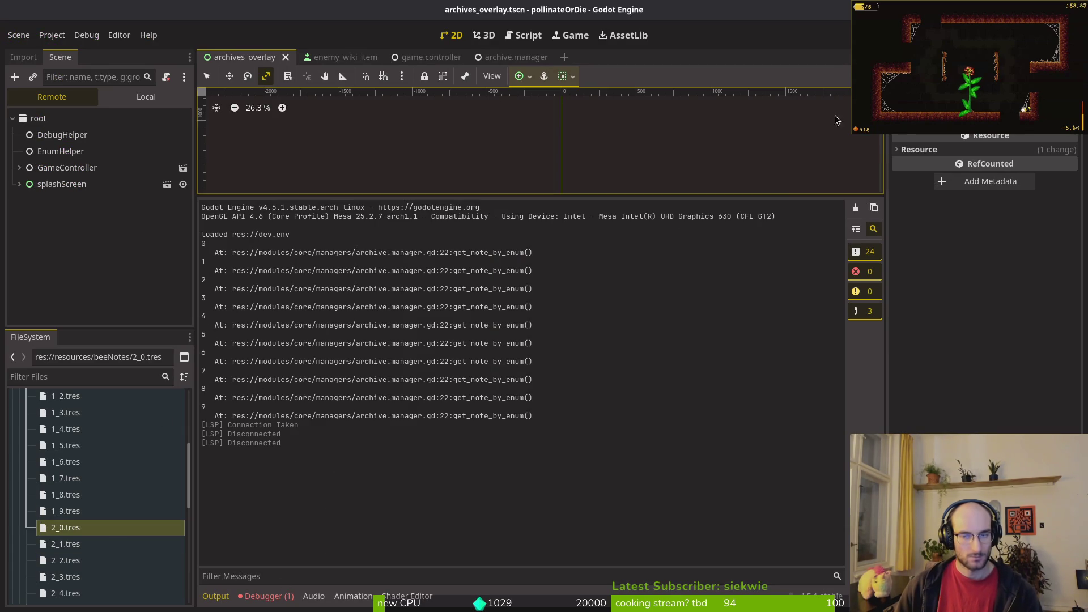
Run the game with F5, check the Output log for get_note_by_enum errors, and close it
key("F5")
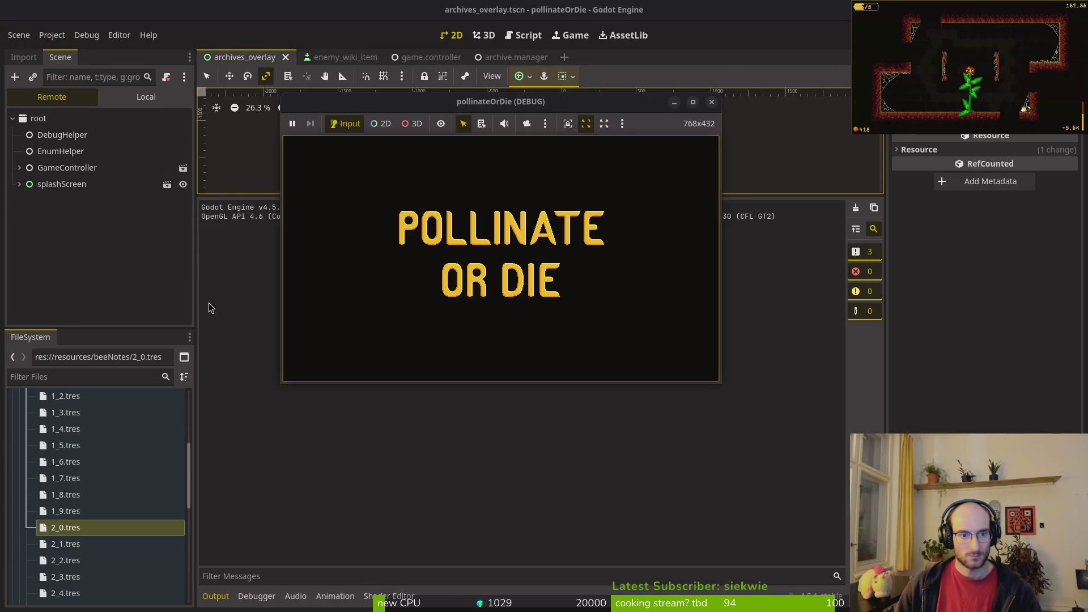
left_click(216, 596)
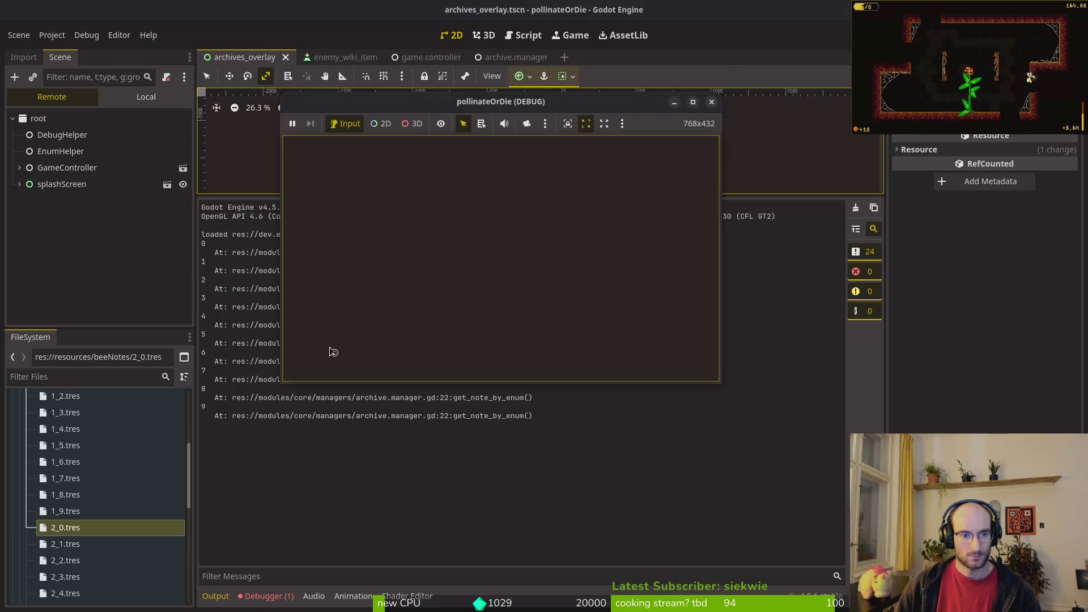
key("super+1")
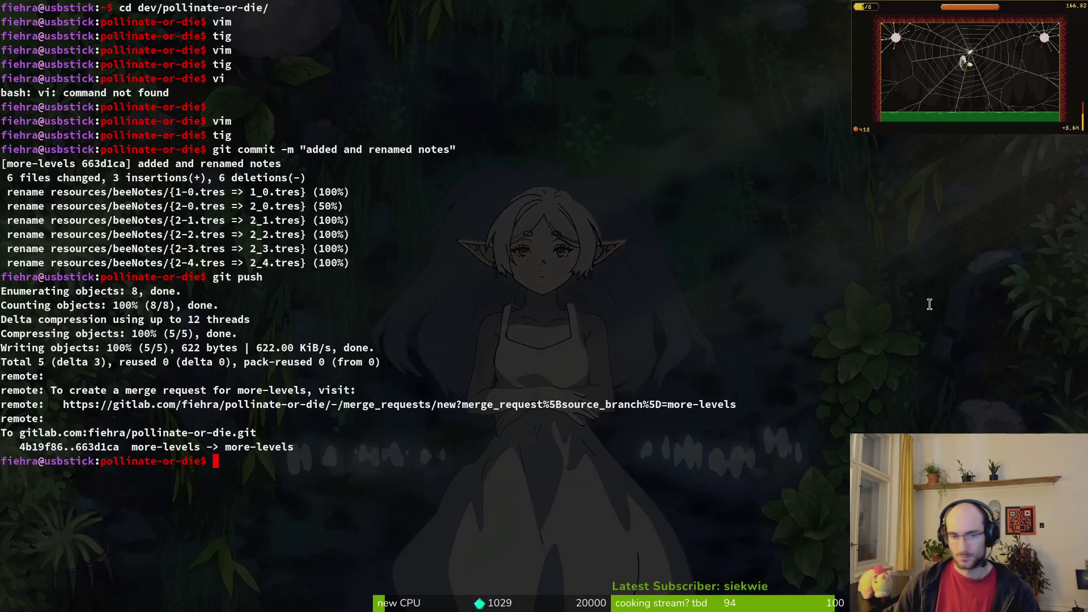
Start Vim from the shell and search the project for 2_0
key("super+2")
key("super+1")
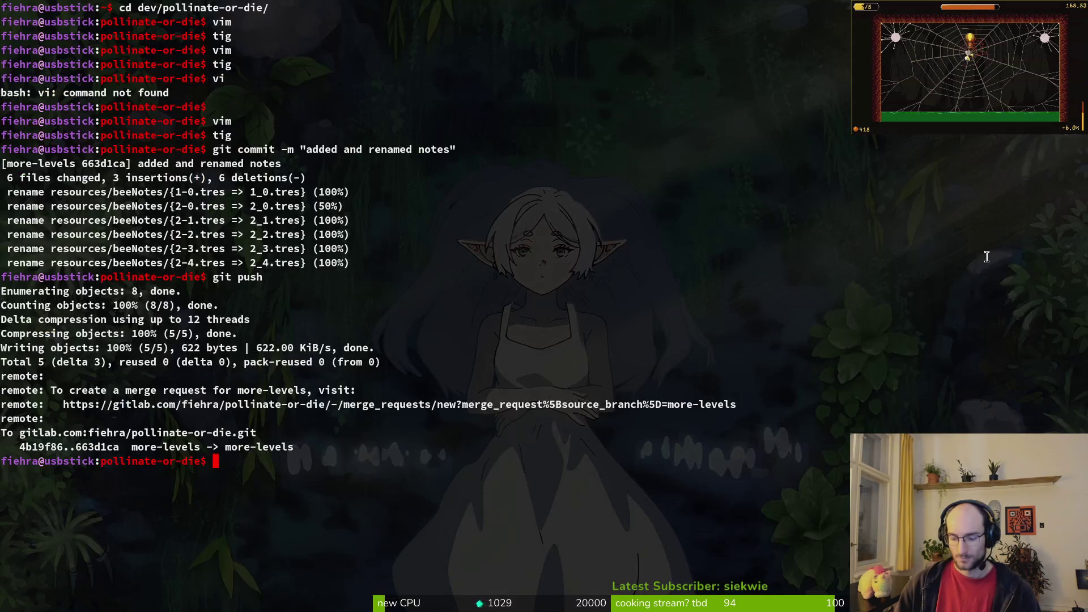
type("vim")
key("Return")
key("space")
key("f")
key("g")
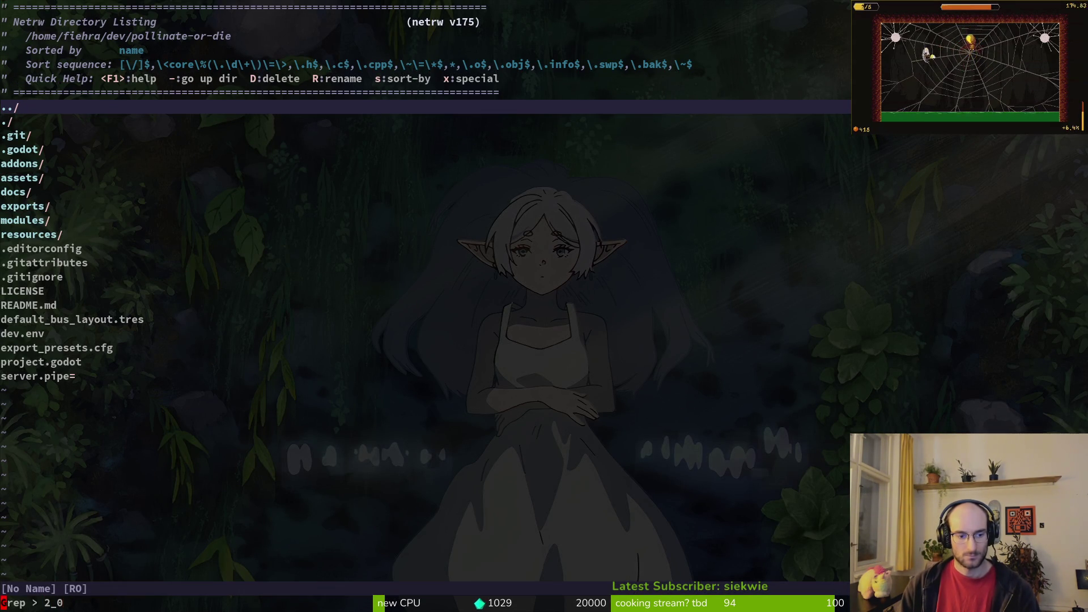
key("Return")
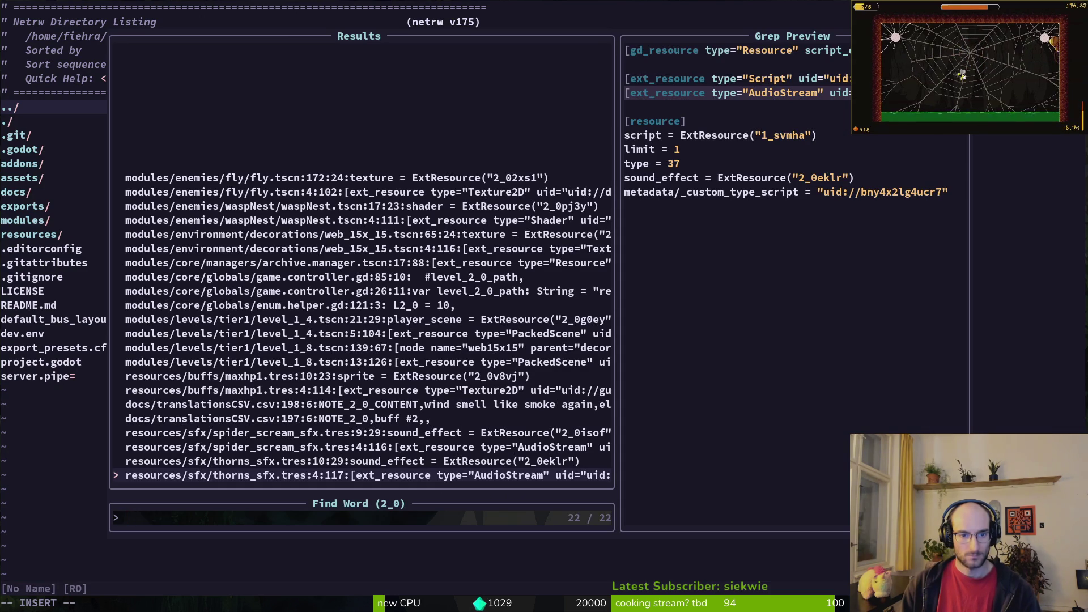
key("Escape")
key("Escape")
Open enum.helper.gd and jump to the level_enum declaration
key("space")
key("f")
key("f")
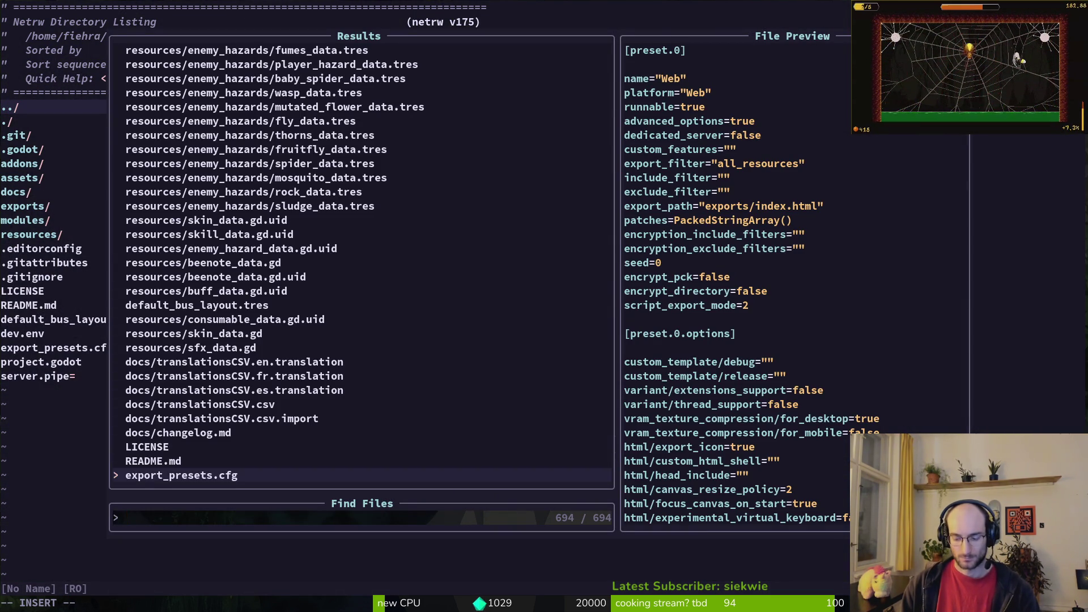
type("enhe")
key("Return")
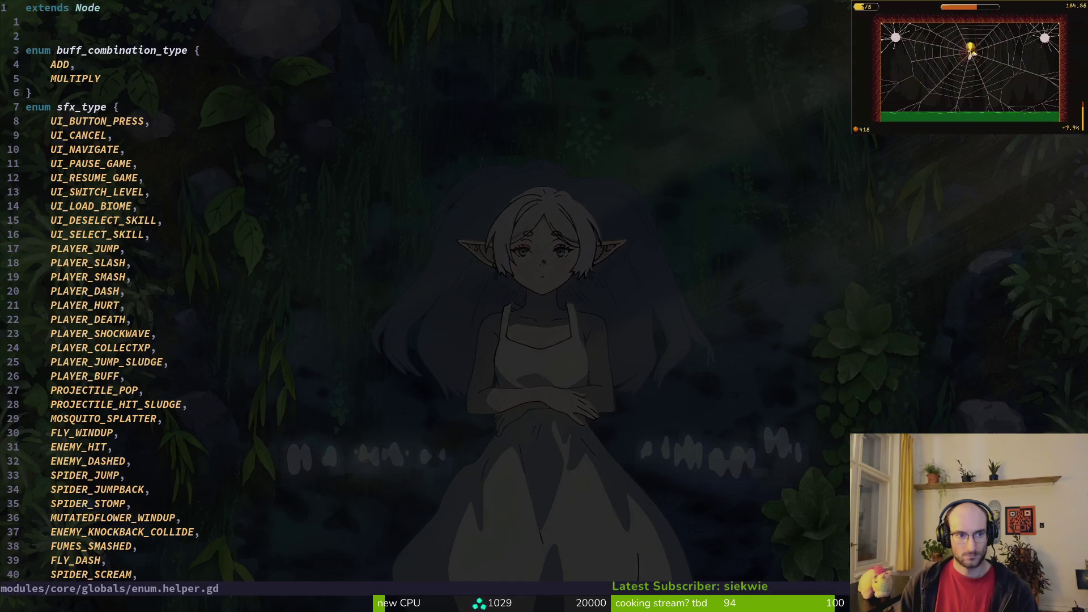
key("G")
key("k")
key("k")
key("k")
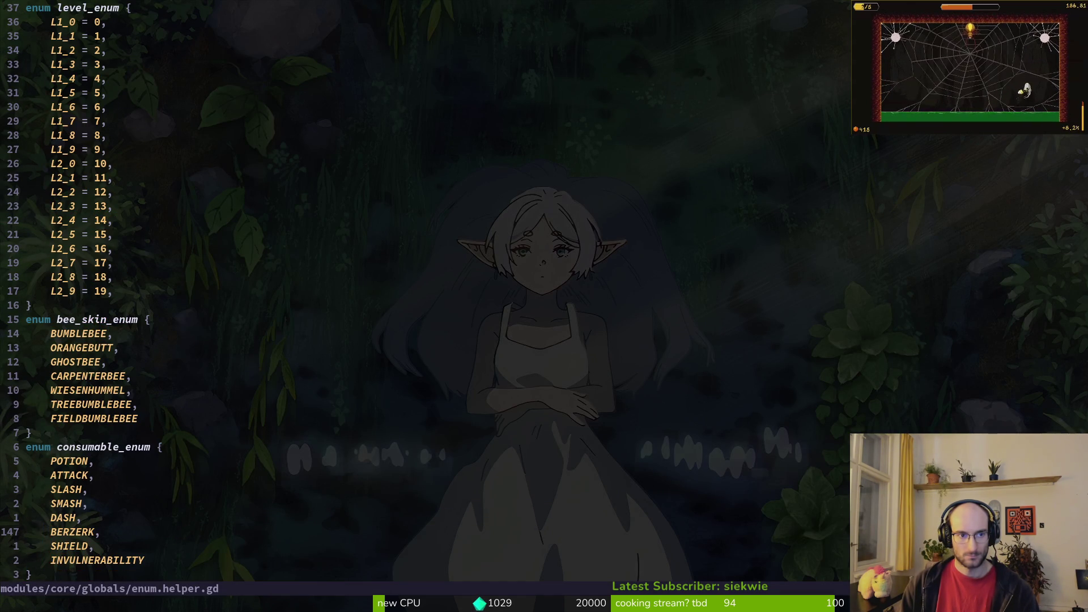
key("3")
key("7")
key("k")
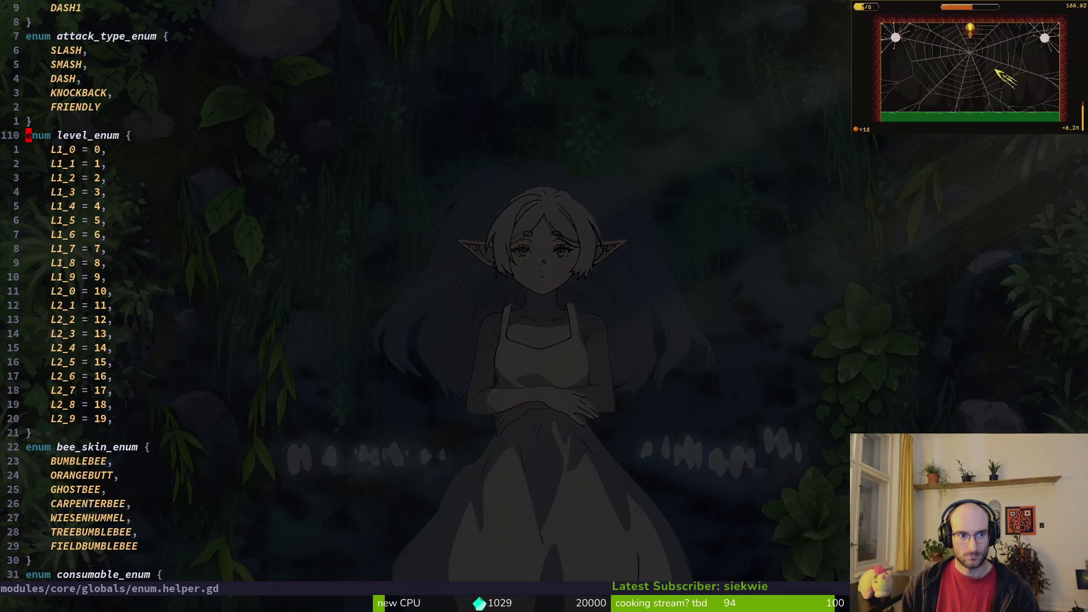
Grep level_enum and preview the 2_3 bee note, archives overlay, and level_1_6 and level_1_9 matches
key("space")
key("s")
key("w")
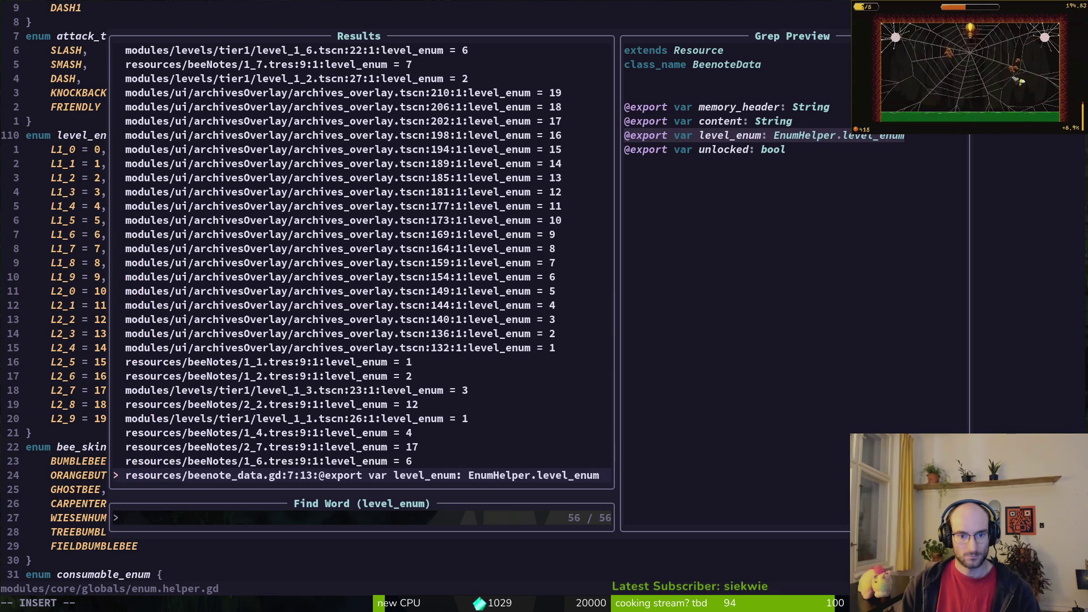
key("ctrl+p")
key("ctrl+n")
key("ctrl+n")
key("ctrl+n")
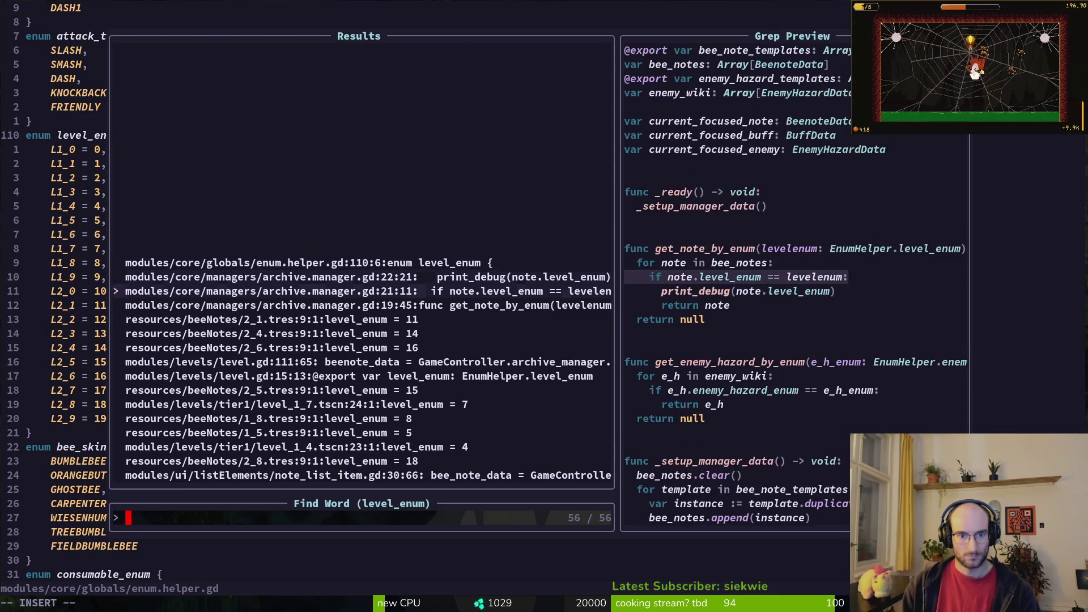
key("ctrl+n")
key("ctrl+n")
key("ctrl+n")
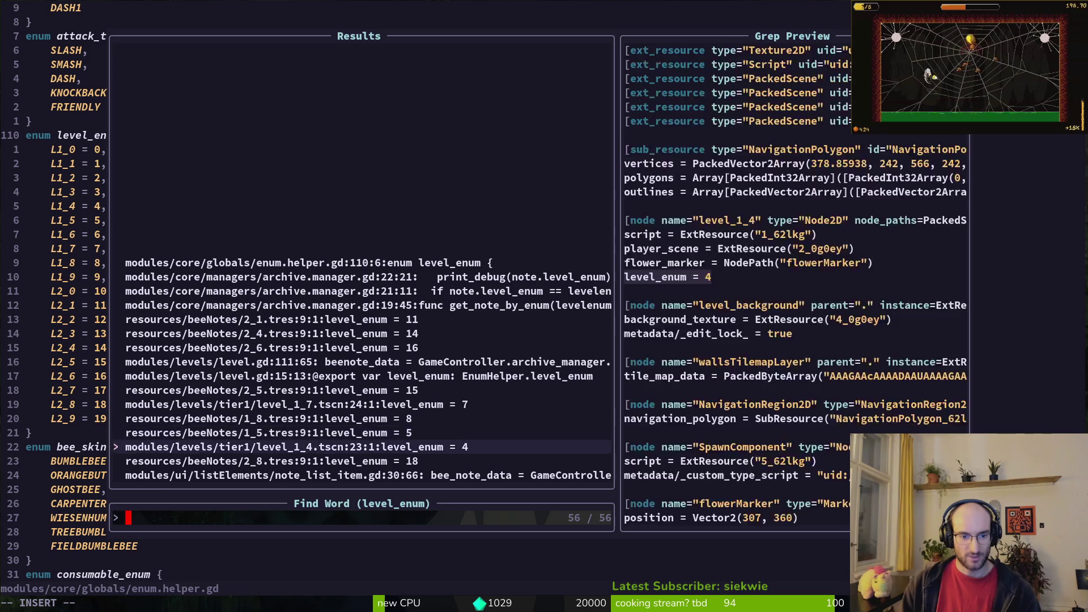
key("ctrl+n")
key("ctrl+n")
key("ctrl+n")
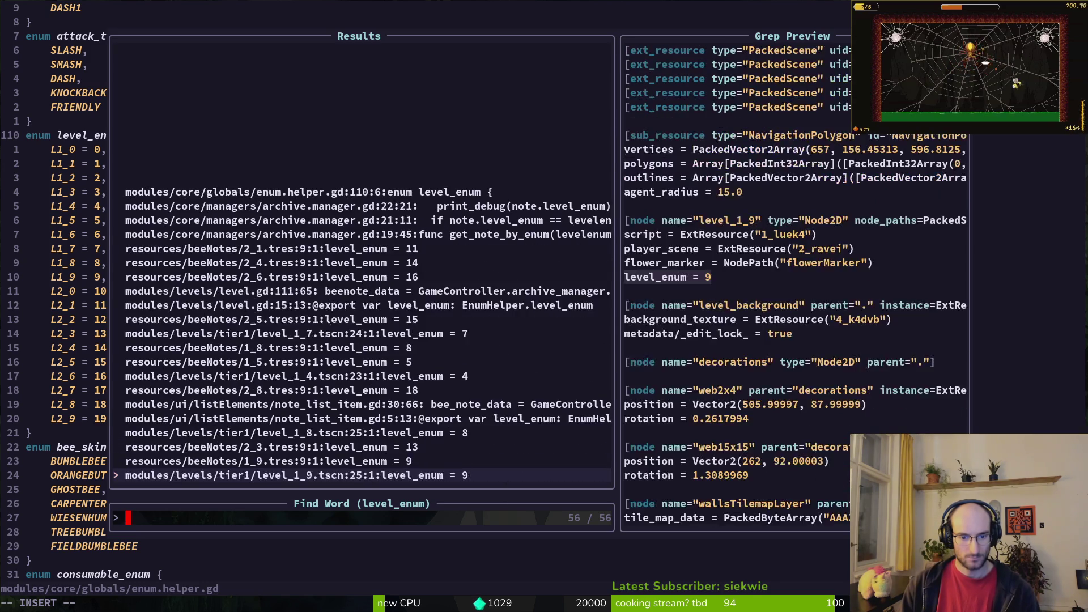
key("ctrl+n")
key("ctrl+n")
key("ctrl+n")
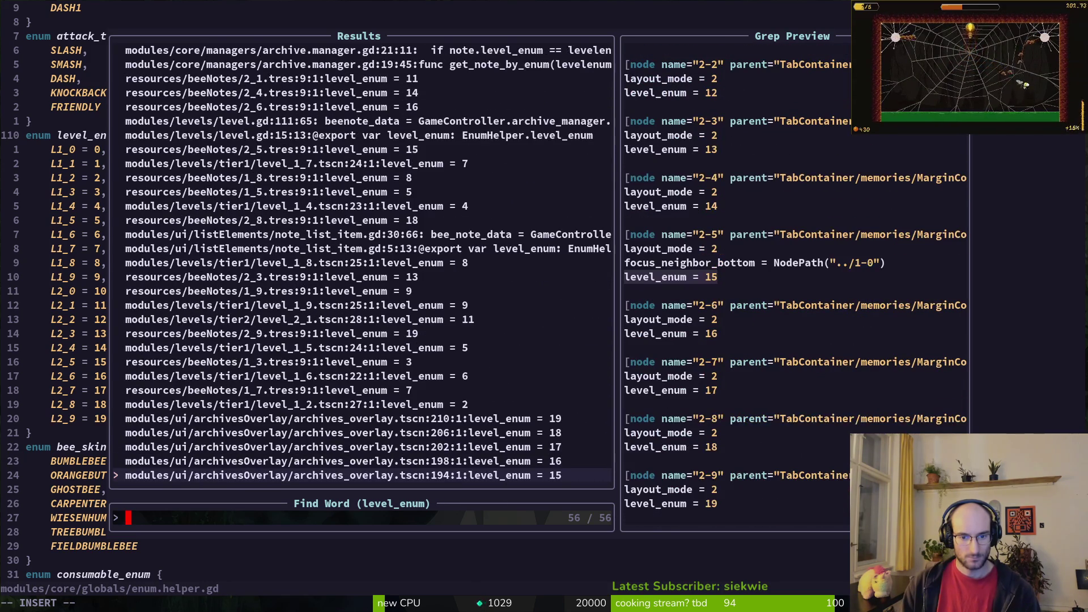
key("ctrl+n")
key("ctrl+n")
key("ctrl+n")
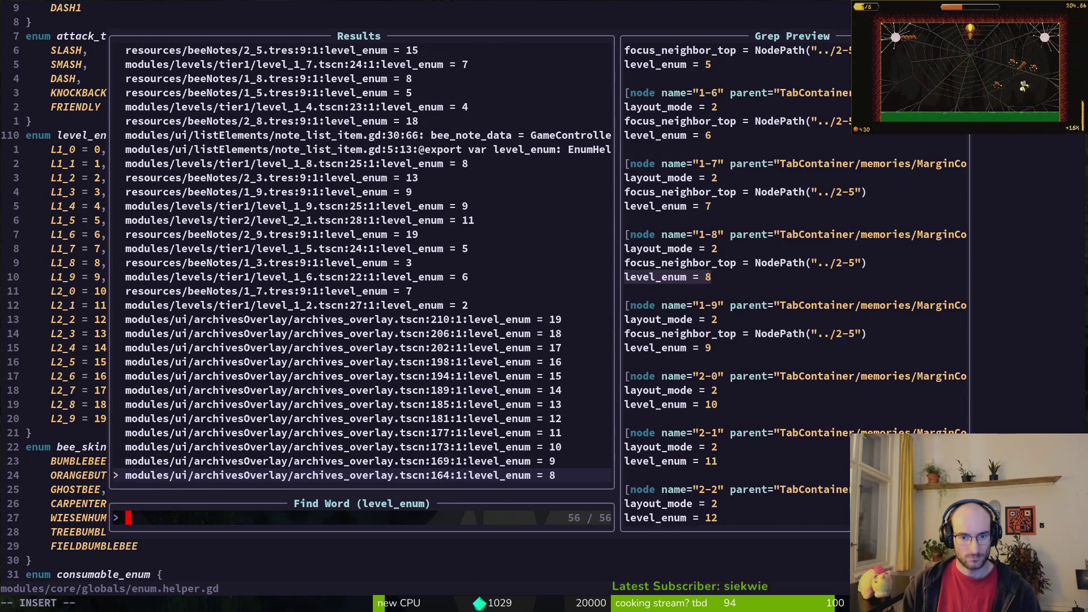
key("ctrl+p")
key("ctrl+p")
key("ctrl+p")
key("ctrl+p")
key("ctrl+p")
key("ctrl+p")
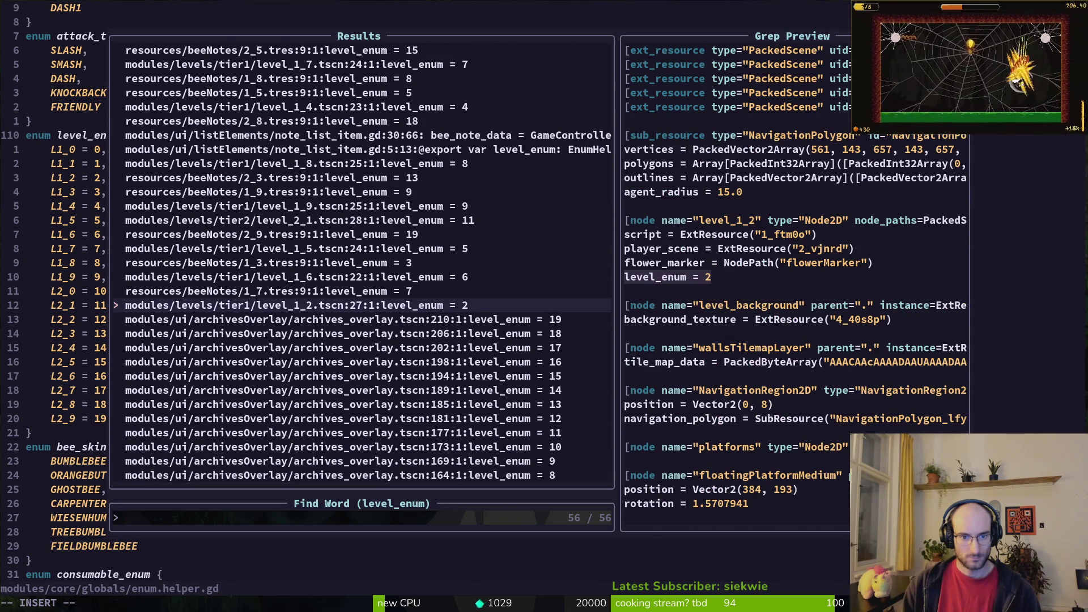
key("ctrl+p")
key("ctrl+p")
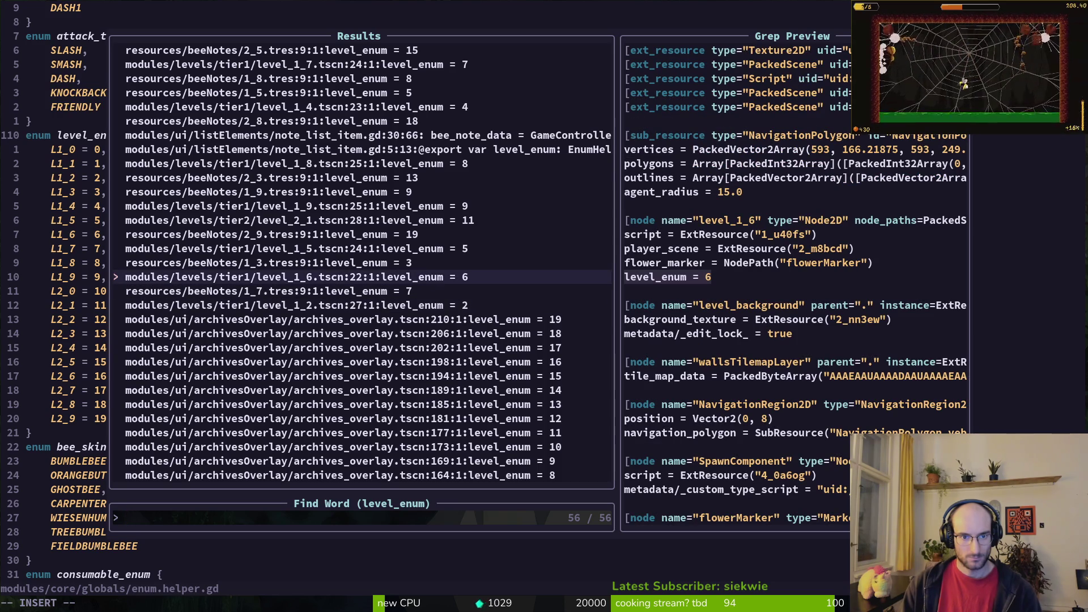
key("ctrl+p")
key("ctrl+p")
key("ctrl+p")
key("ctrl+p")
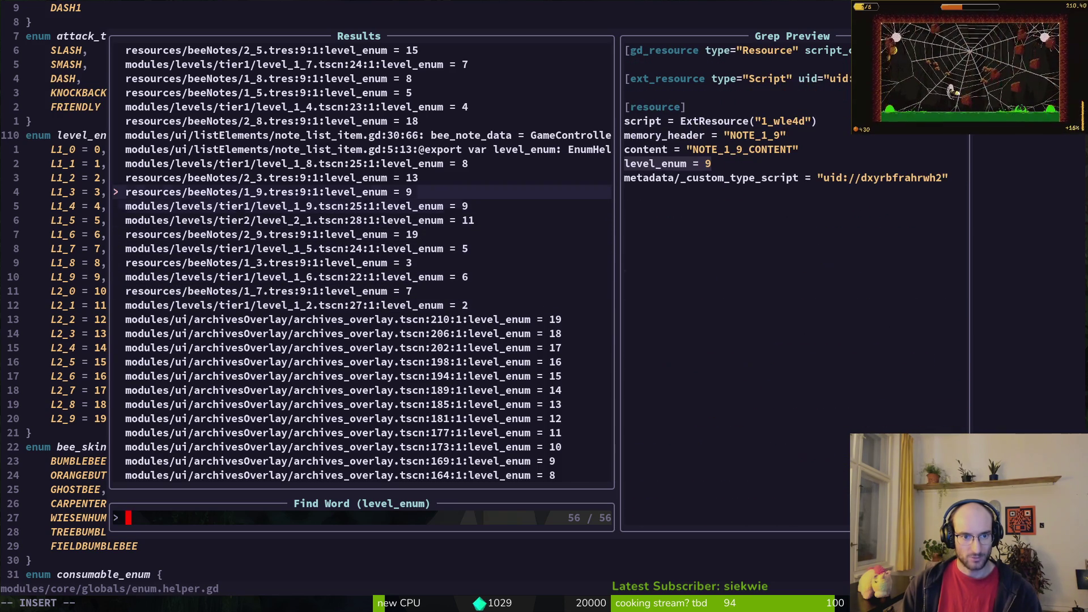
key("ctrl+p")
key("alt+Tab")
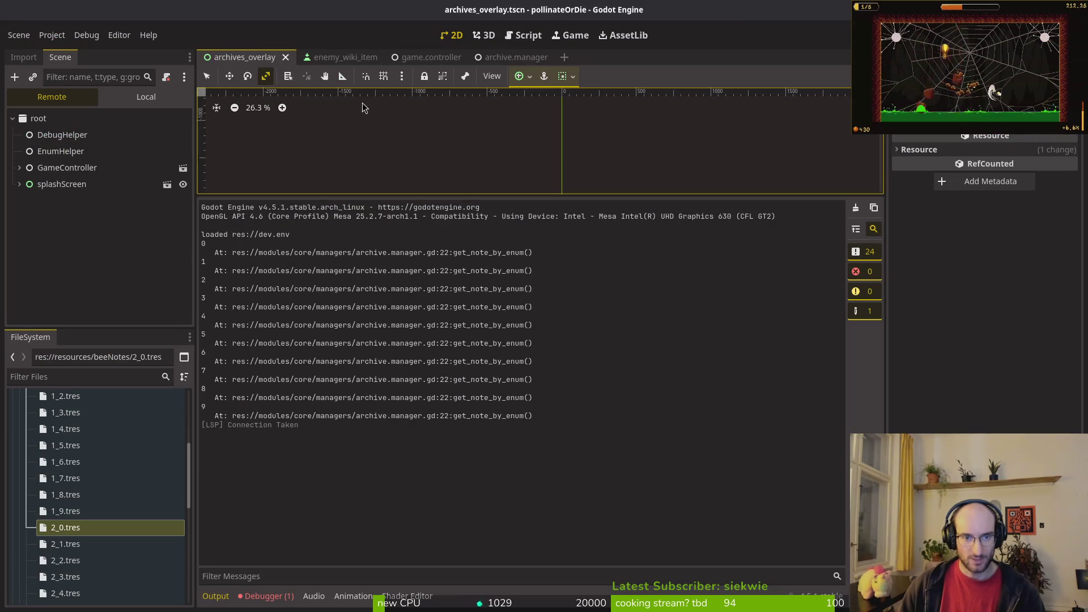
Open level_1_0.tscn via Quick Open and confirm its Level Enum is L 1 0
key("shift+alt+o")
key("Escape")
key("shift+alt+o")
type("leve15@")
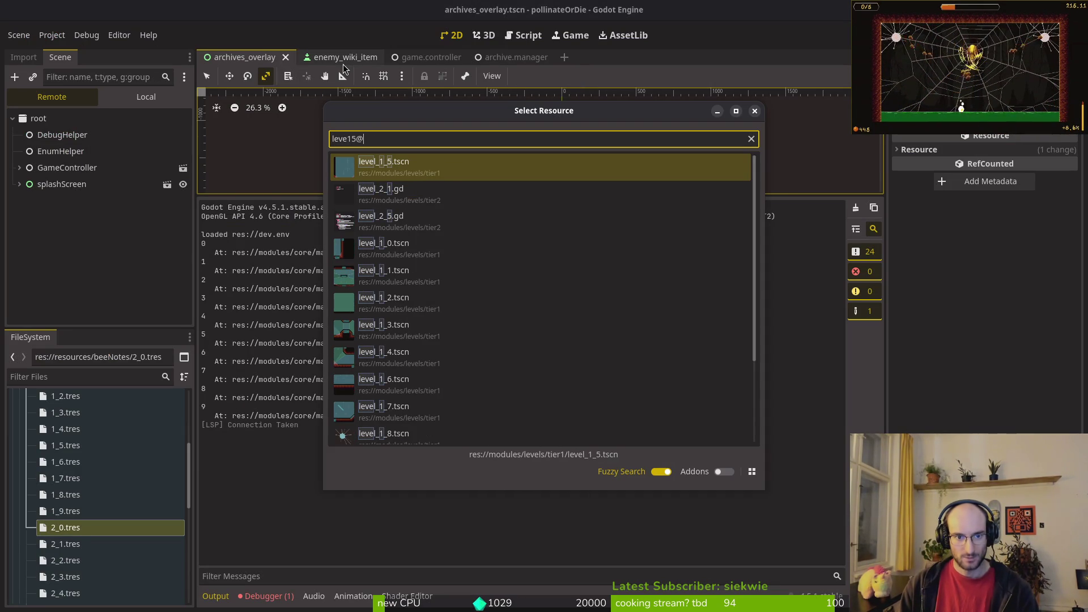
key("BackSpace")
key("BackSpace")
type("0")
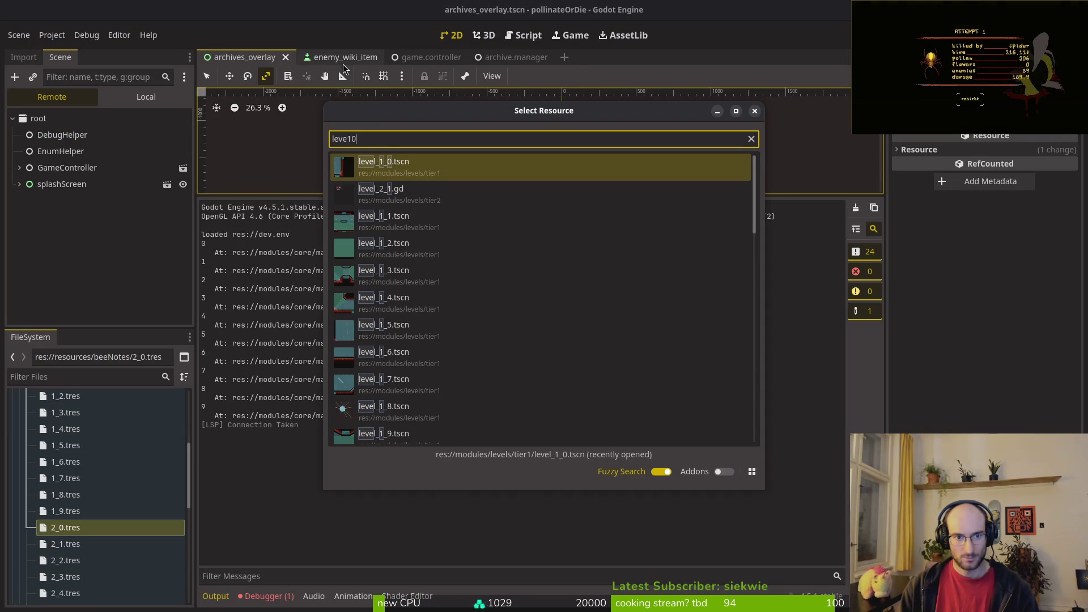
key("Return")
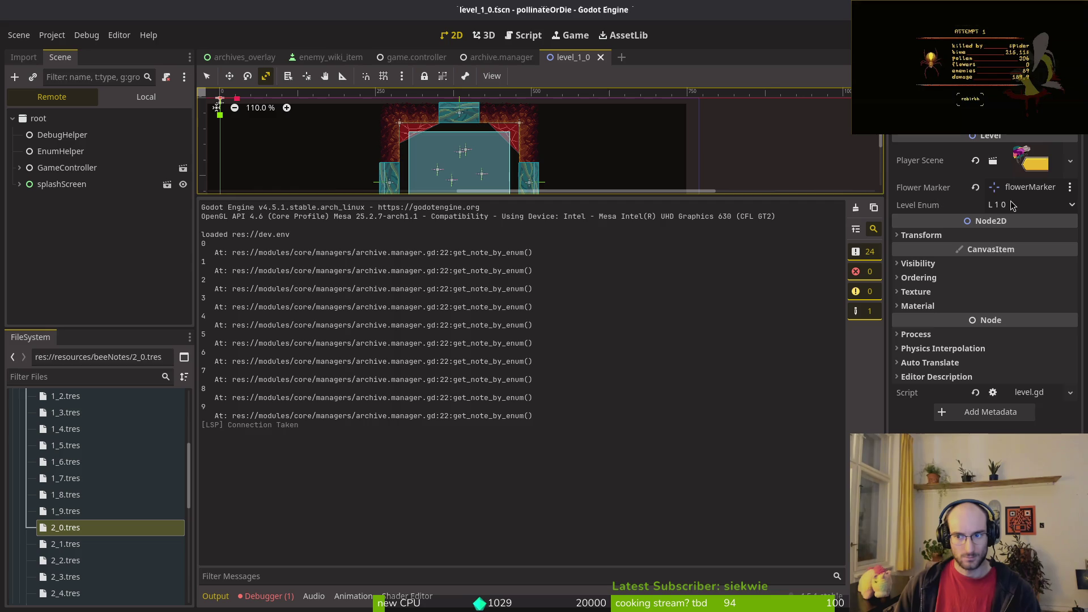
left_click(1014, 205)
left_click(1023, 227)
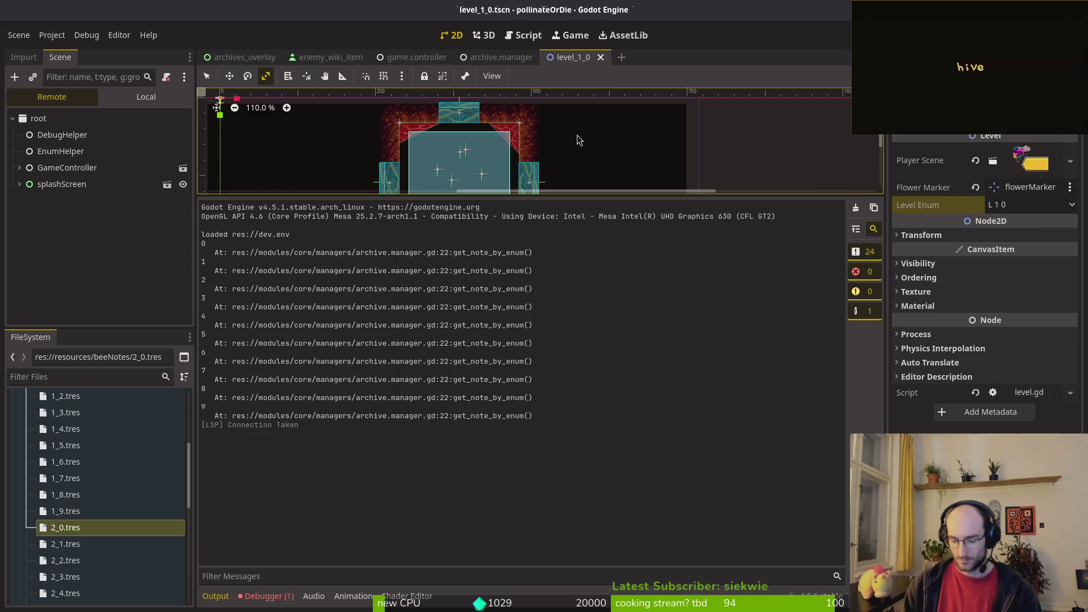
Open level_1_9.tscn, confirm Level Enum L 1 9, then close the scene tabs
key("alt+shift+o")
type("19")
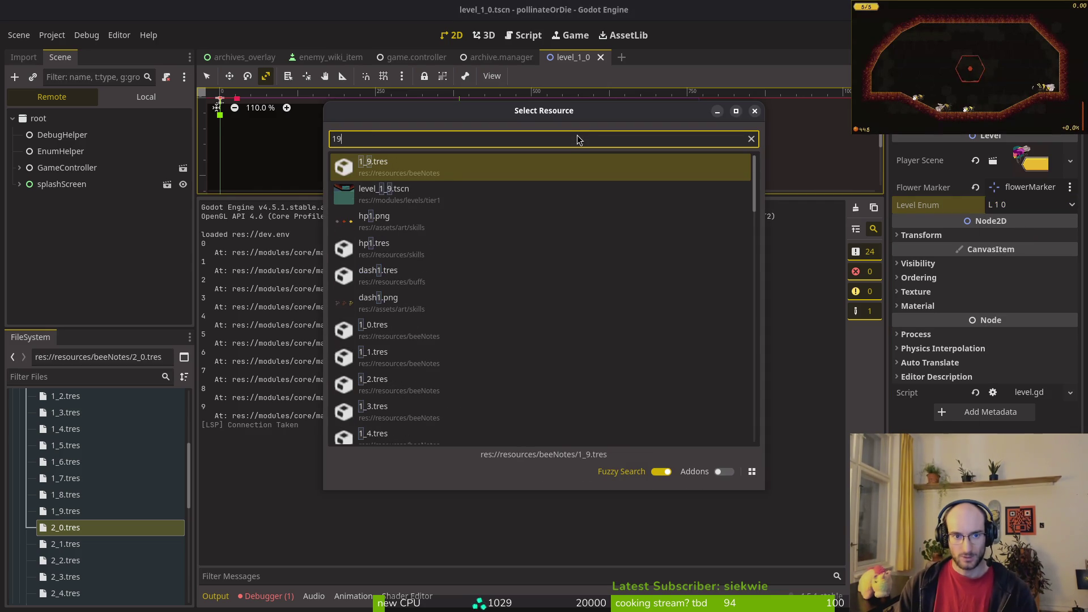
key("Down")
key("Return")
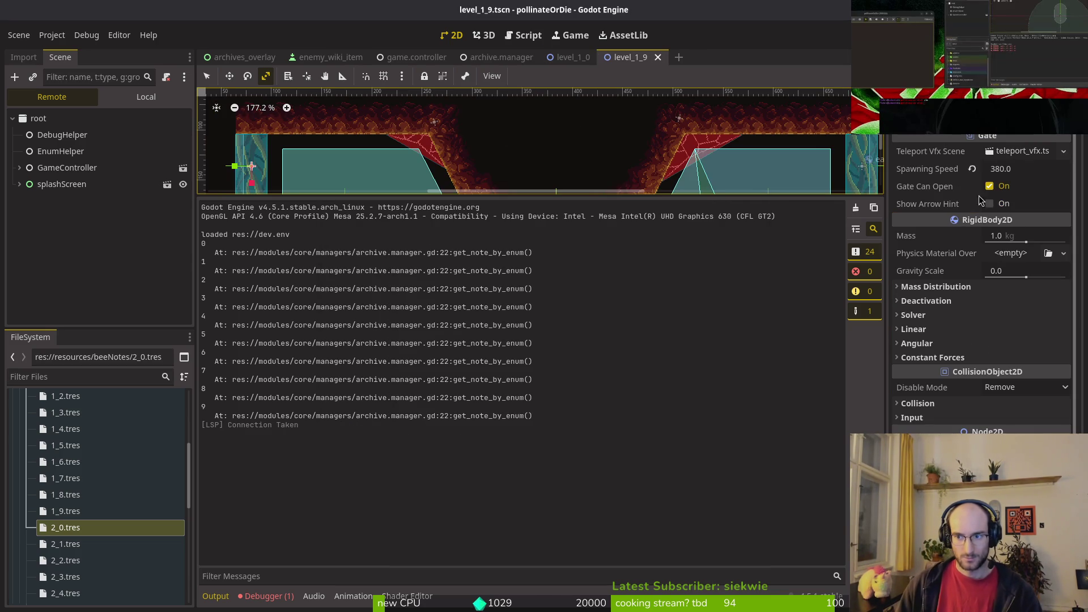
left_click(129, 100)
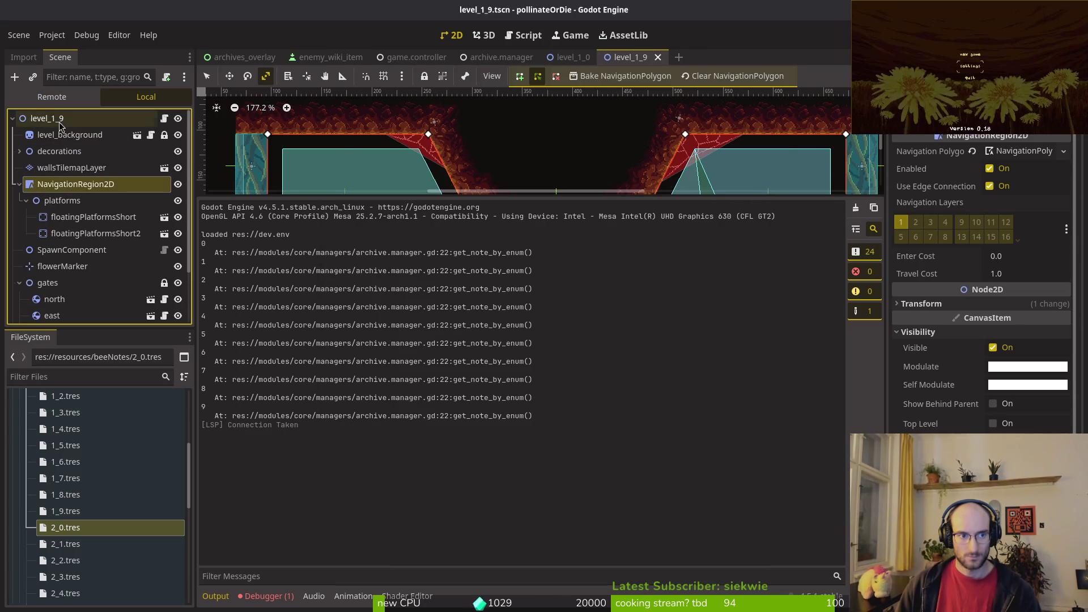
left_click(1038, 202)
left_click(1039, 202)
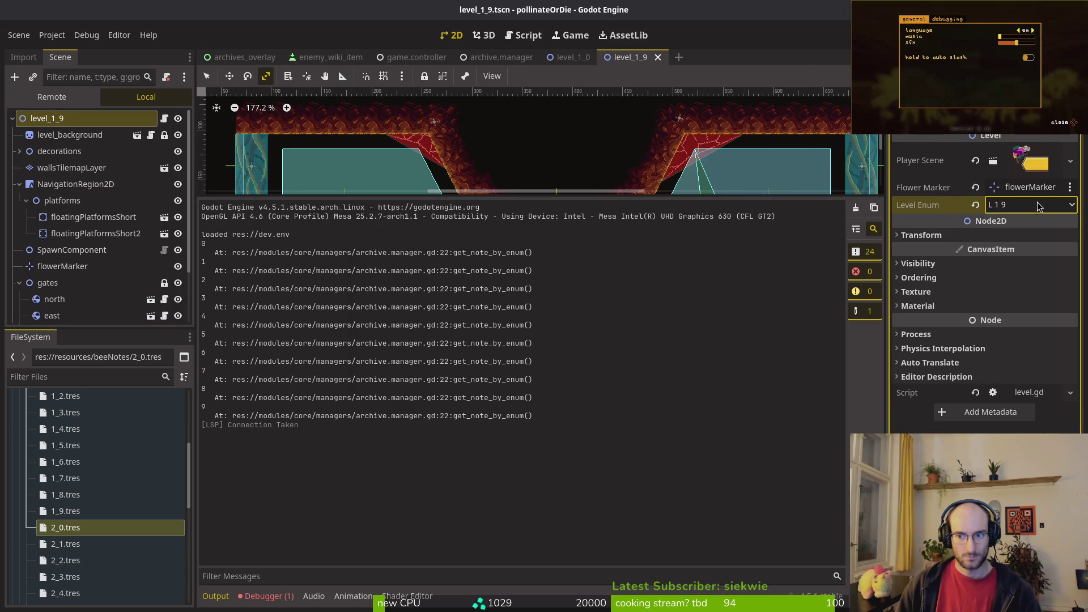
key("ctrl+shift+w")
key("ctrl+shift+w")
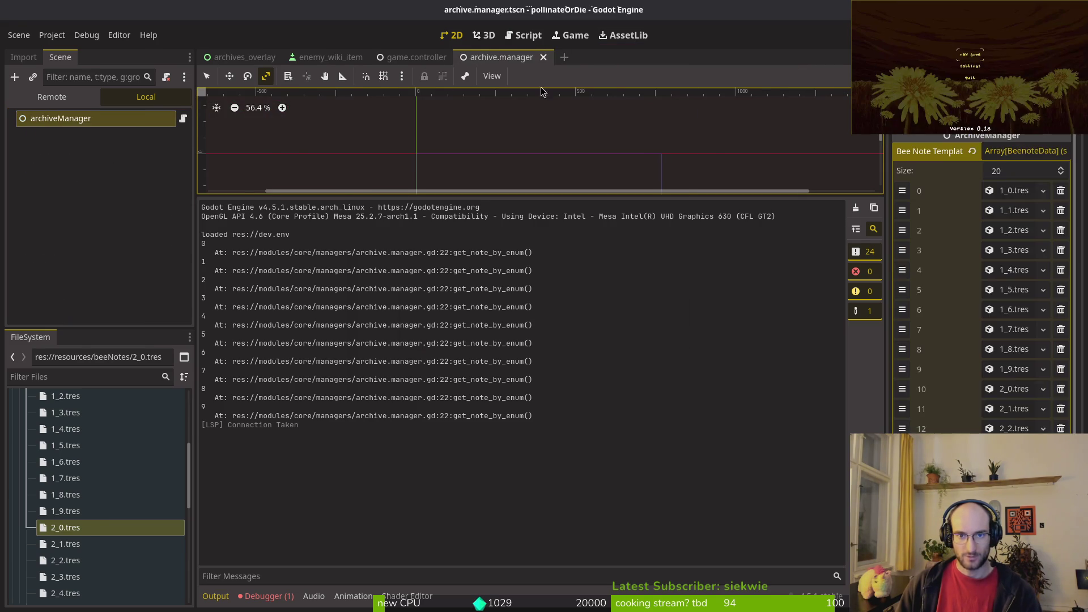
key("alt+Tab")
scroll(431, 255, "up", 4)
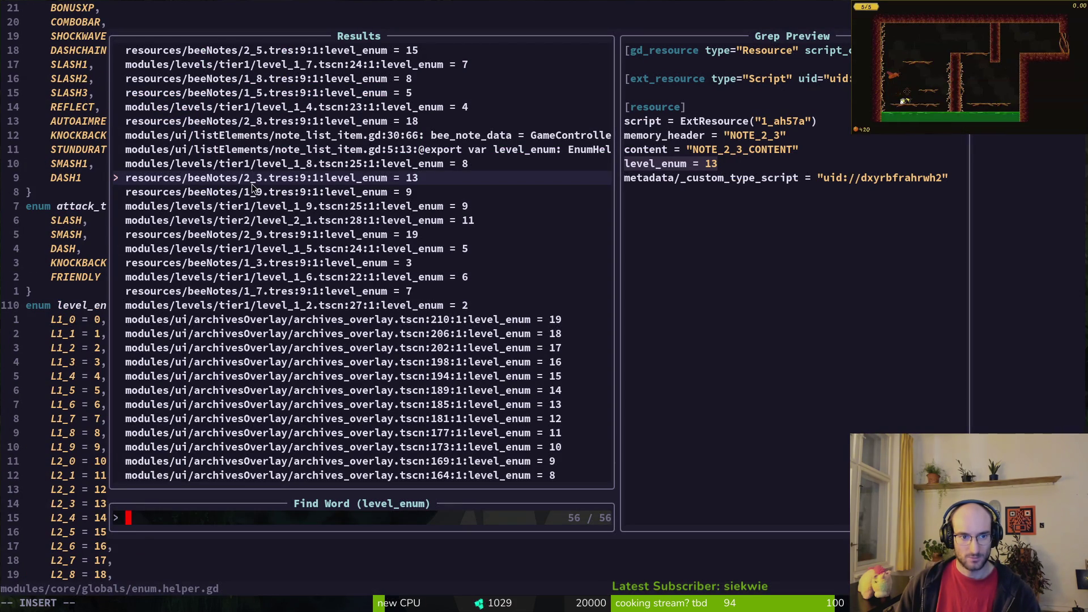
List files matching '2_' to preview 2_0.tres, which has no level_enum lines
key("Escape")
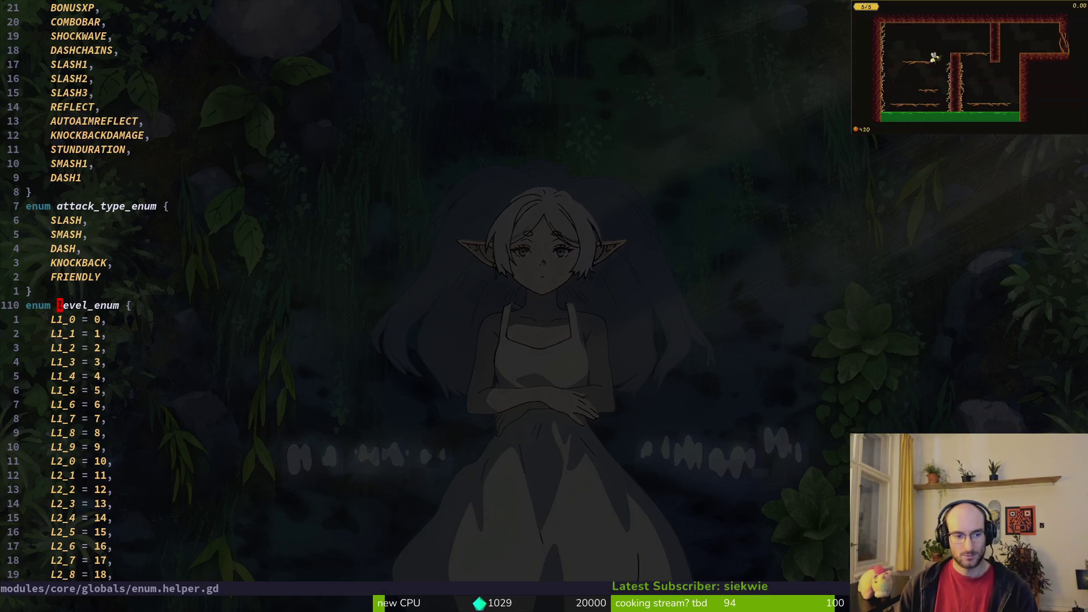
key("space")
key("p")
key("s")
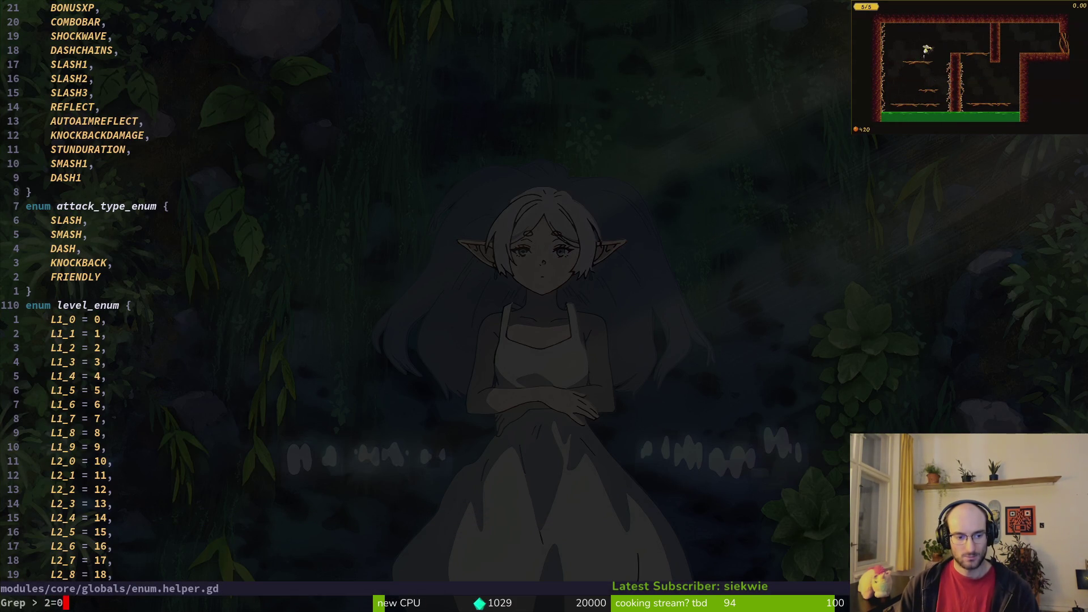
key("Return")
key("Escape")
key("space")
type("pf2-")
key("BackSpace")
type("_")
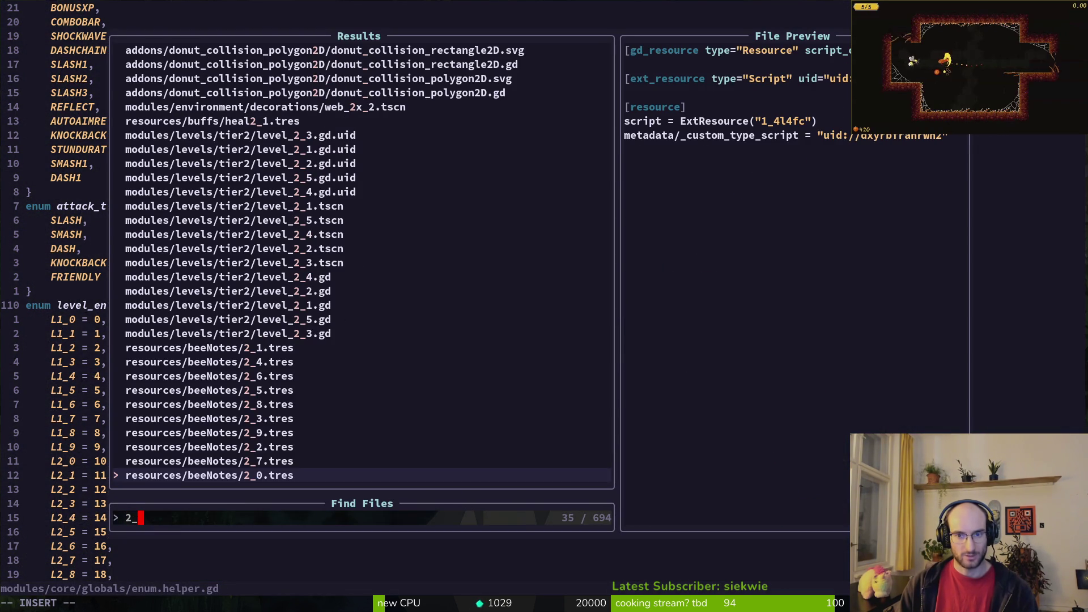
key("Escape")
Live-grep level_enum again and preview bee notes 1_8, 2_6, 1_4, 1_5 and the BeenoteData script
key("space")
type("ps")
type("level_enum")
key("Return")
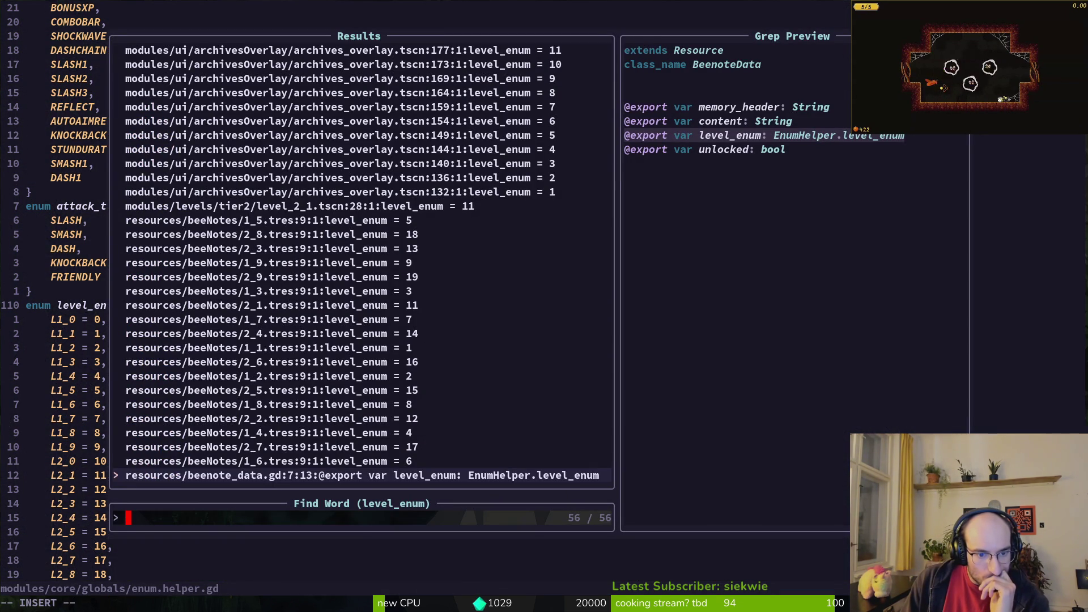
key("Up")
key("Up")
key("Up")
key("Up")
key("Up")
key("Up")
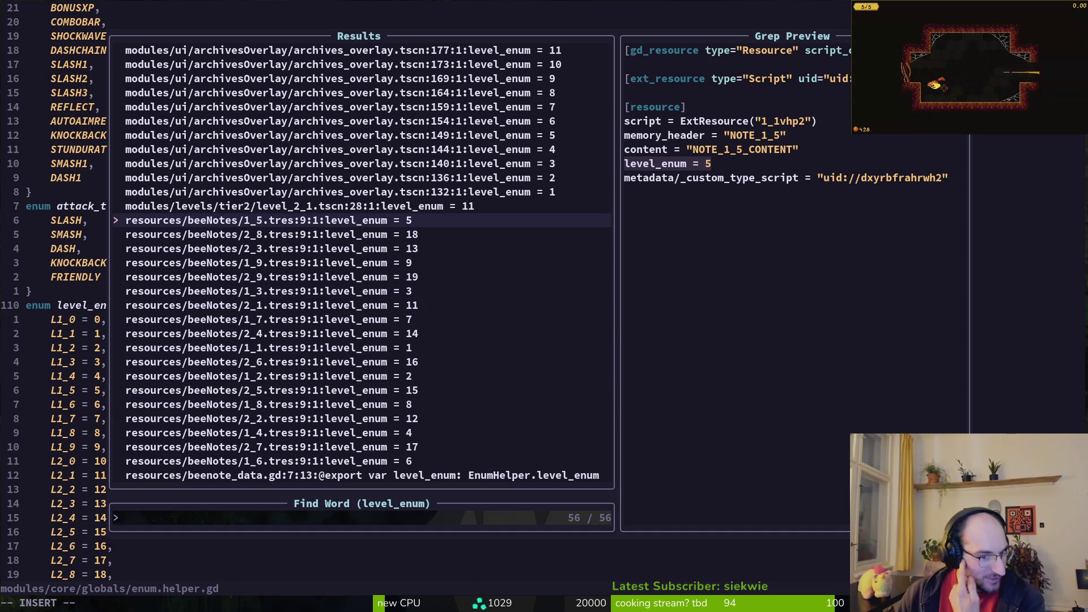
key("Down")
key("Down")
key("Down")
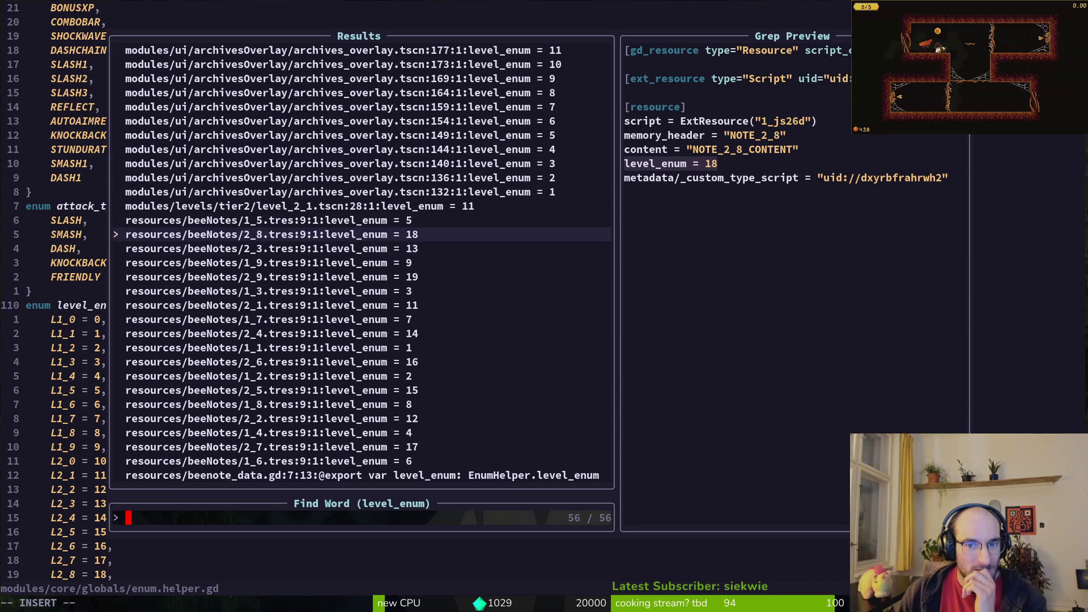
key("Down")
key("Down")
key("Down")
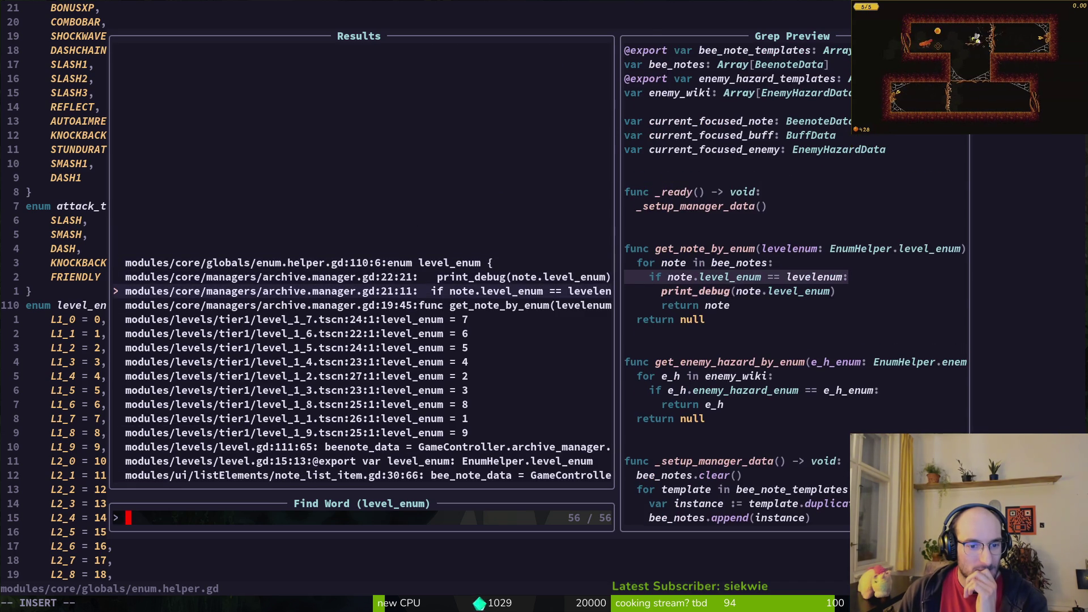
key("Down")
key("Down")
key("Down")
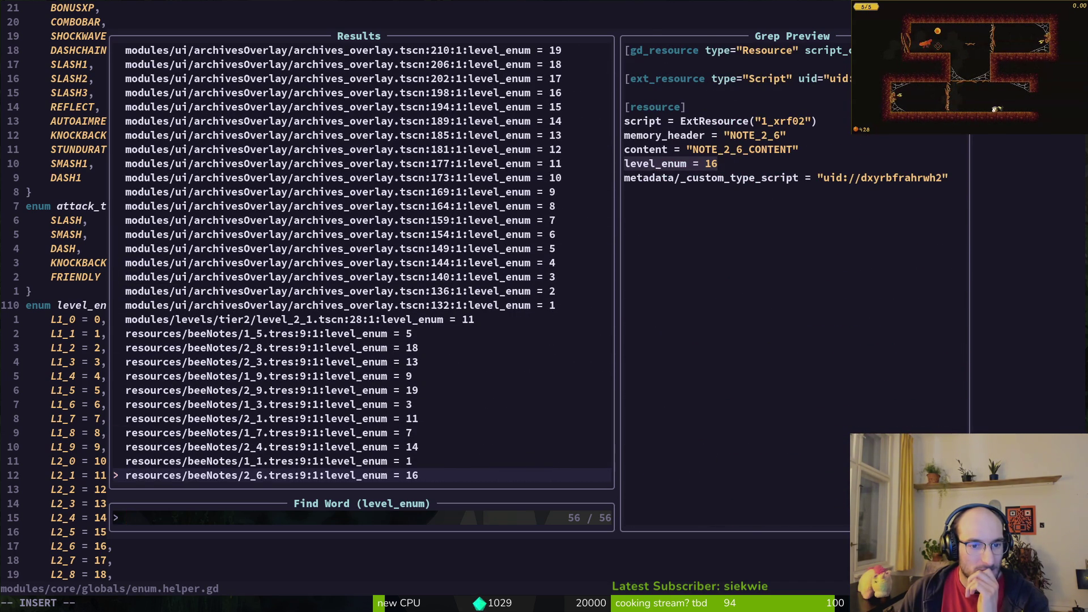
key("Down")
key("Down")
key("Down")
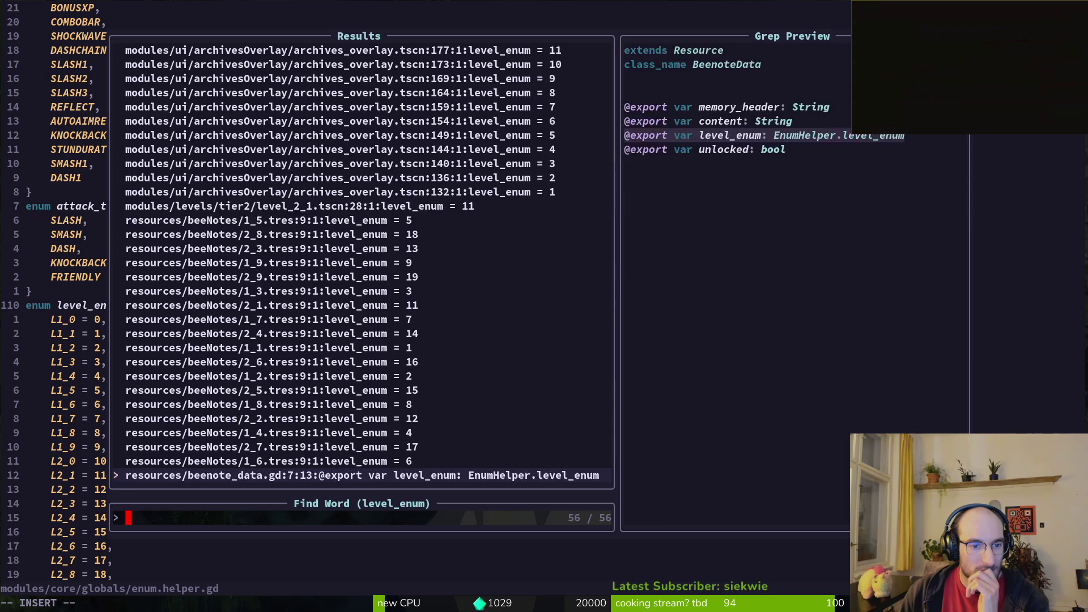
key("Up")
key("Up")
key("Up")
key("Down")
key("Down")
key("Down")
key("Up")
key("Up")
key("Up")
key("Up")
key("Up")
key("Up")
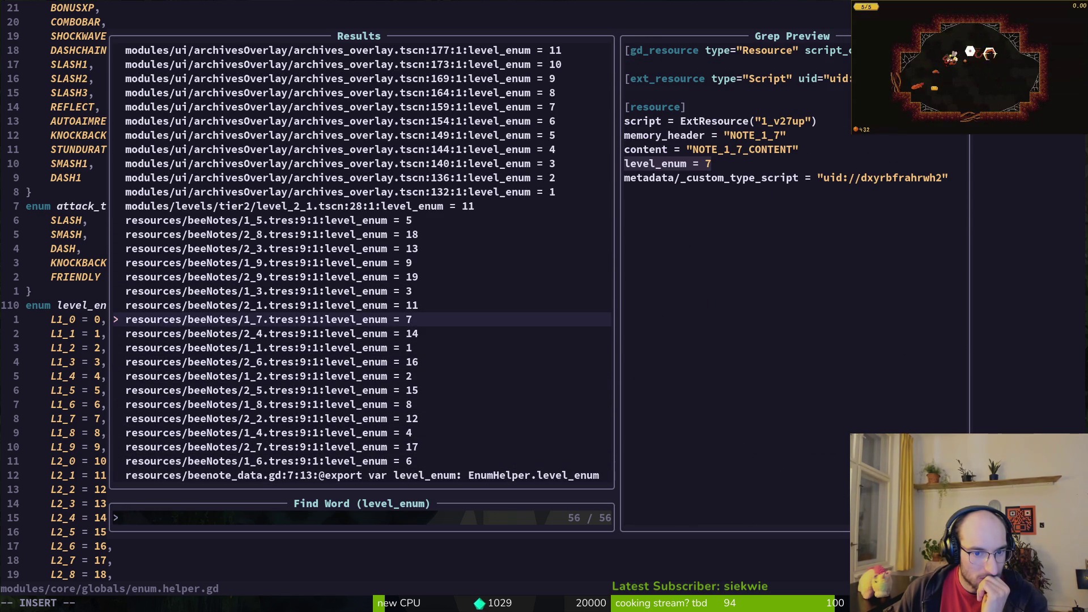
key("Up")
key("Up")
key("Up")
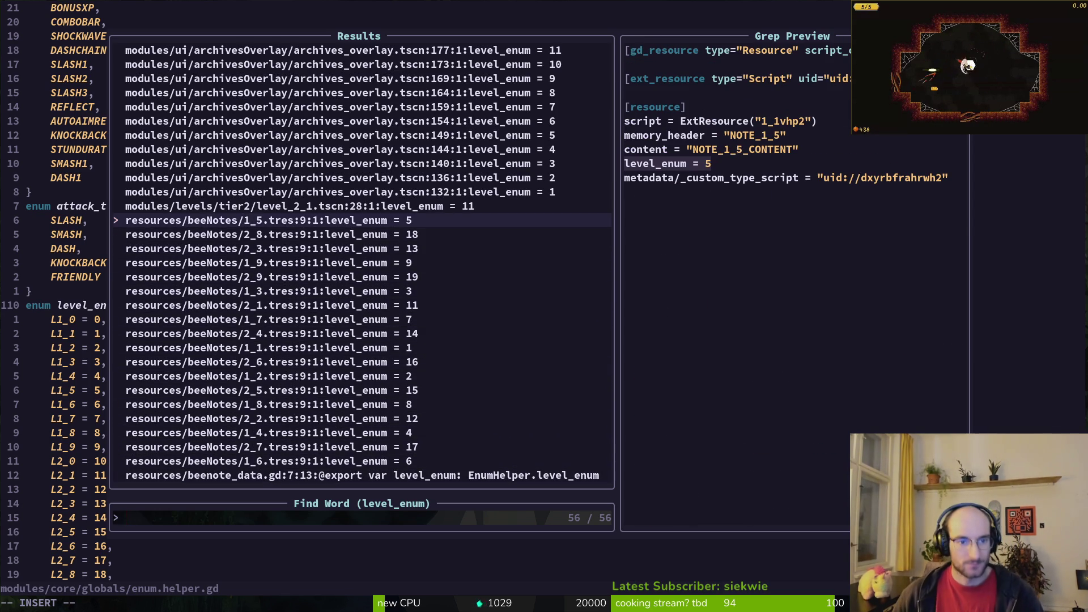
key("Escape")
key("Escape")
key("alt+Tab")
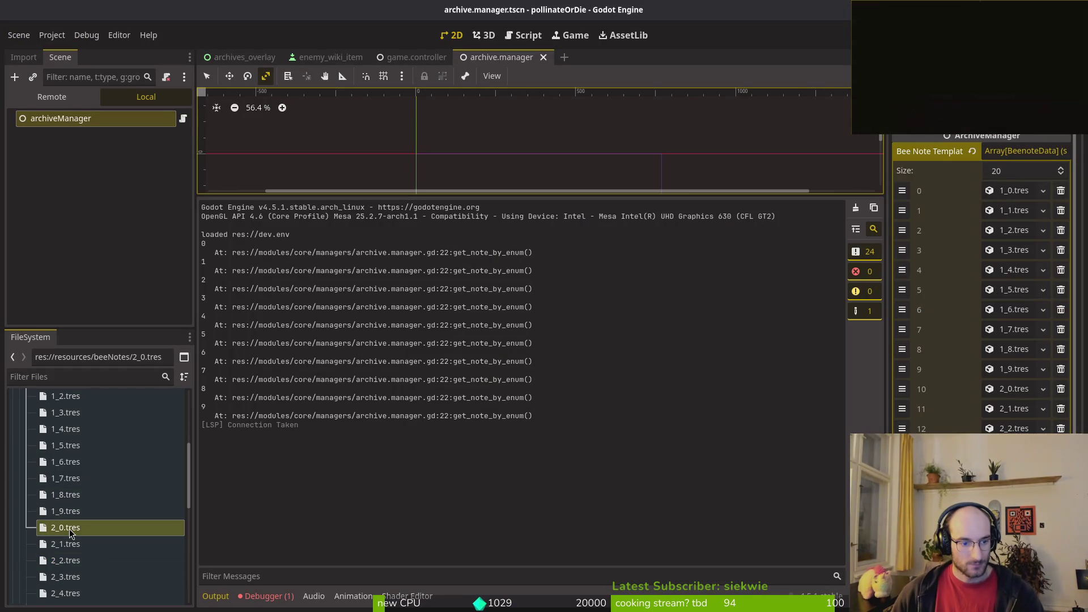
Give 2_0.tres Level Enum L 2 0 and memory header NOTE_2_0
left_click(69, 528)
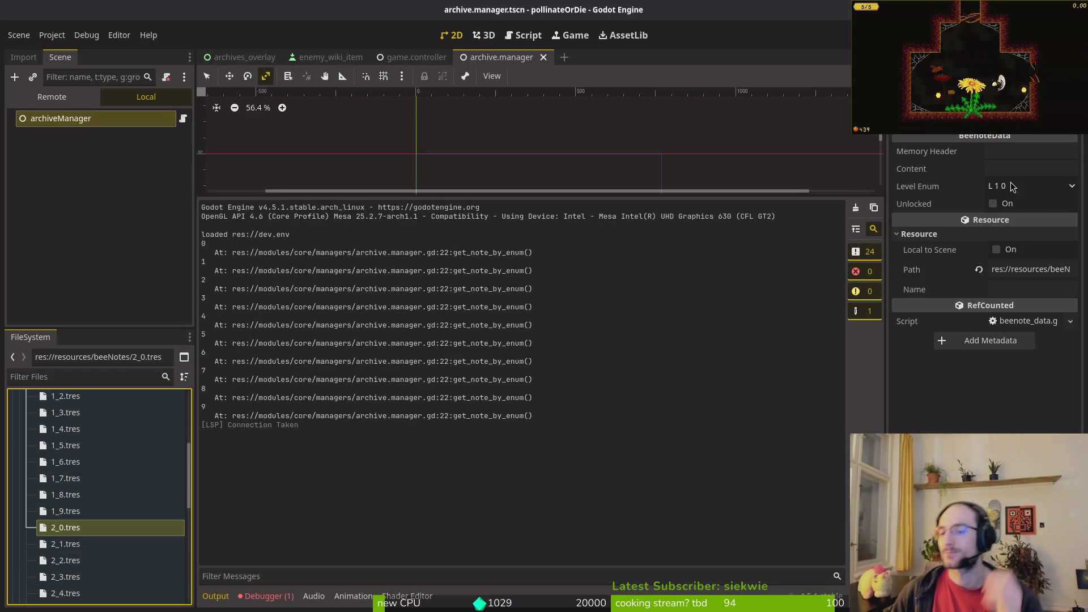
left_click(1014, 187)
left_click(1045, 369)
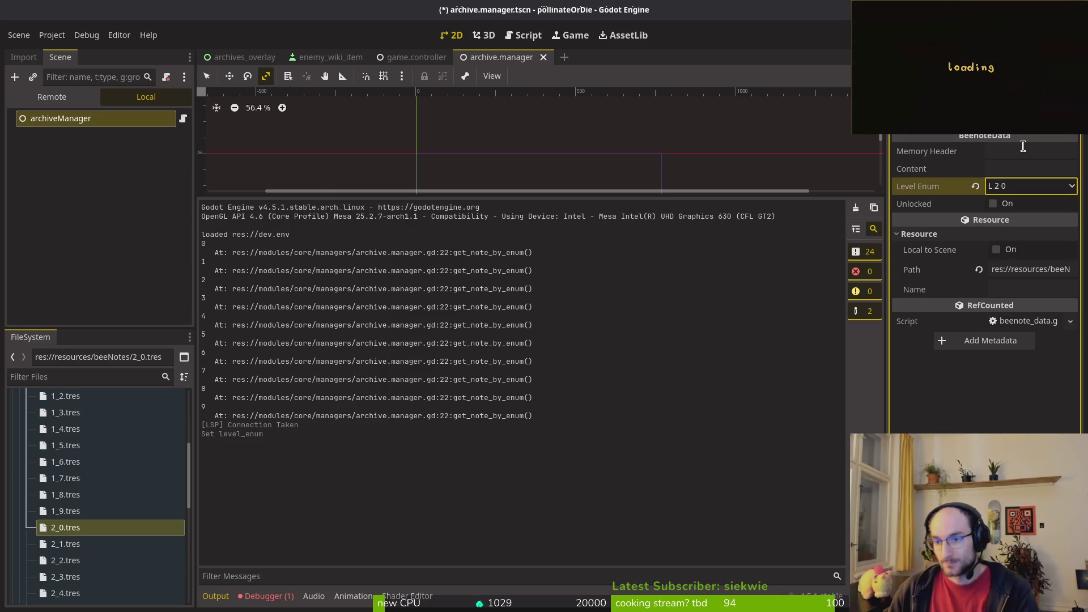
left_click(1024, 149)
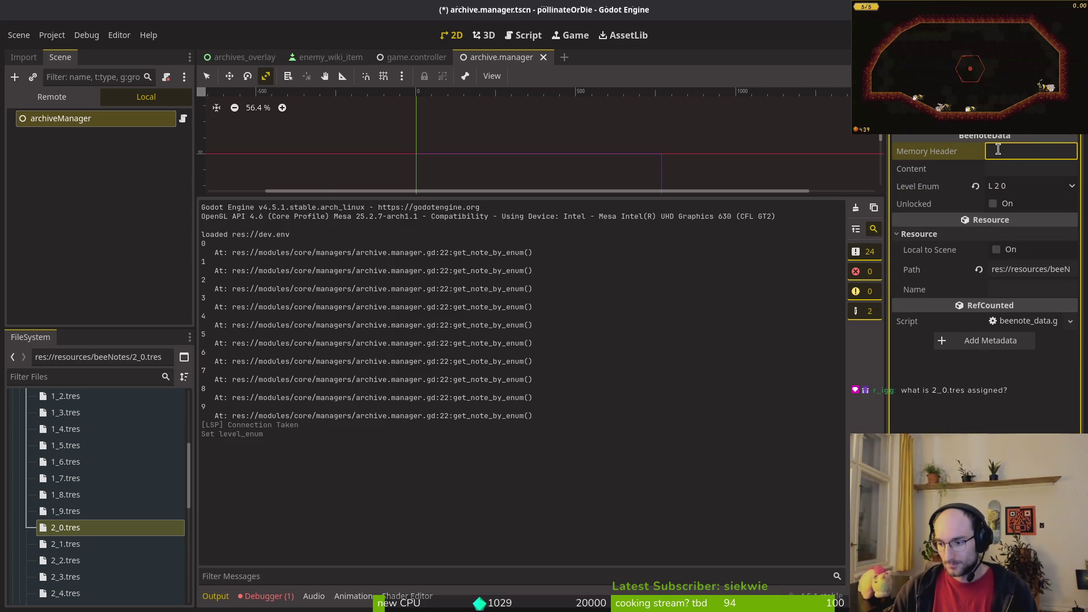
type("NOTE_#")
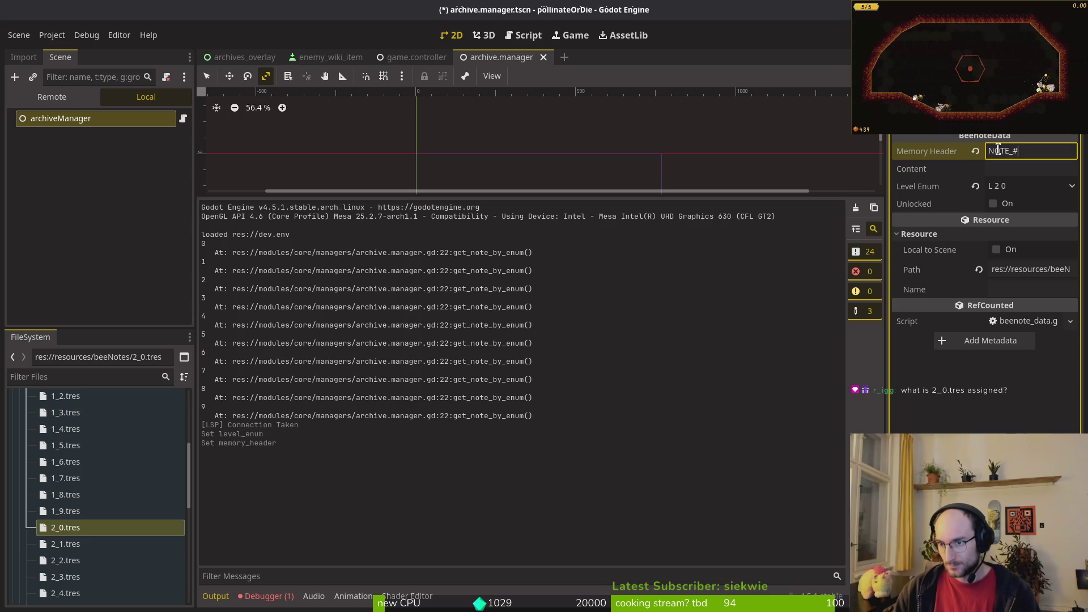
key("BackSpace")
type("_")
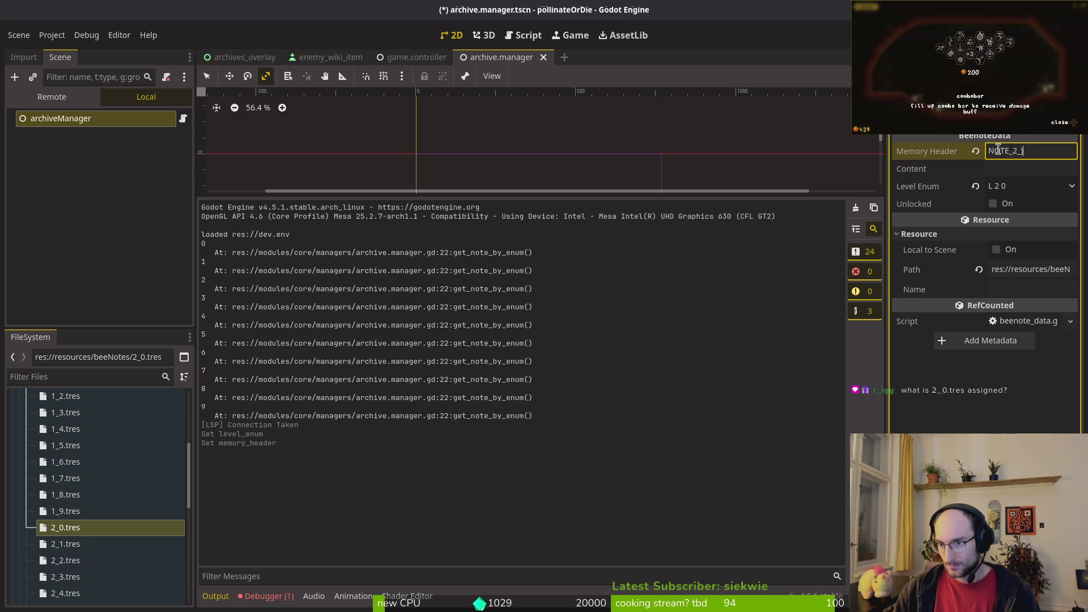
type("0")
Set the note's content to NOTE_2_0_CONTENT, save, and rerun the game
key("ctrl+a")
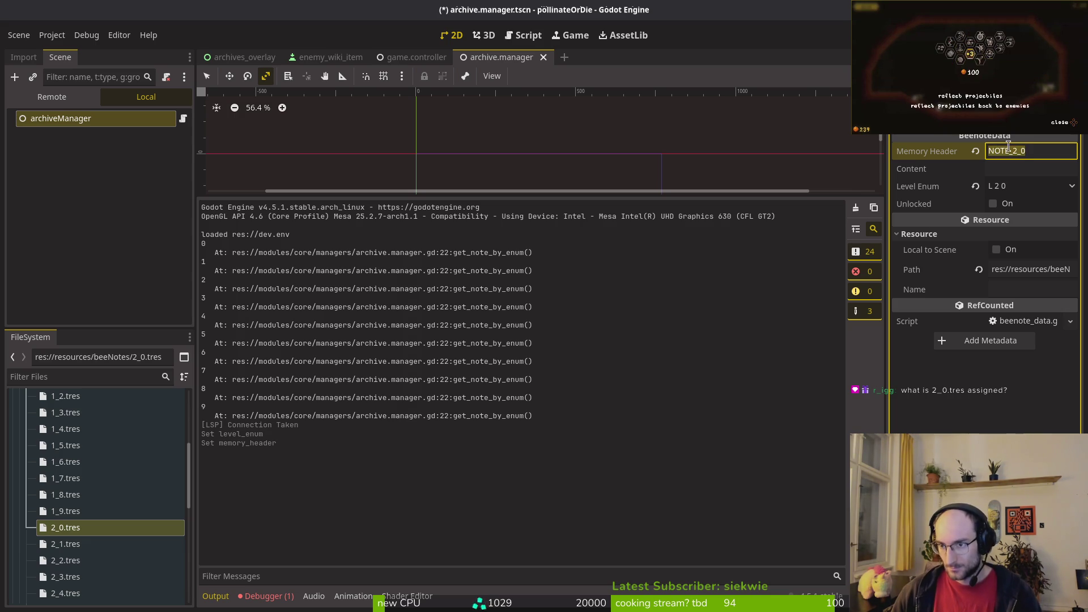
key("ctrl+c")
left_click(1024, 168)
key("ctrl+v")
type("_CONTE")
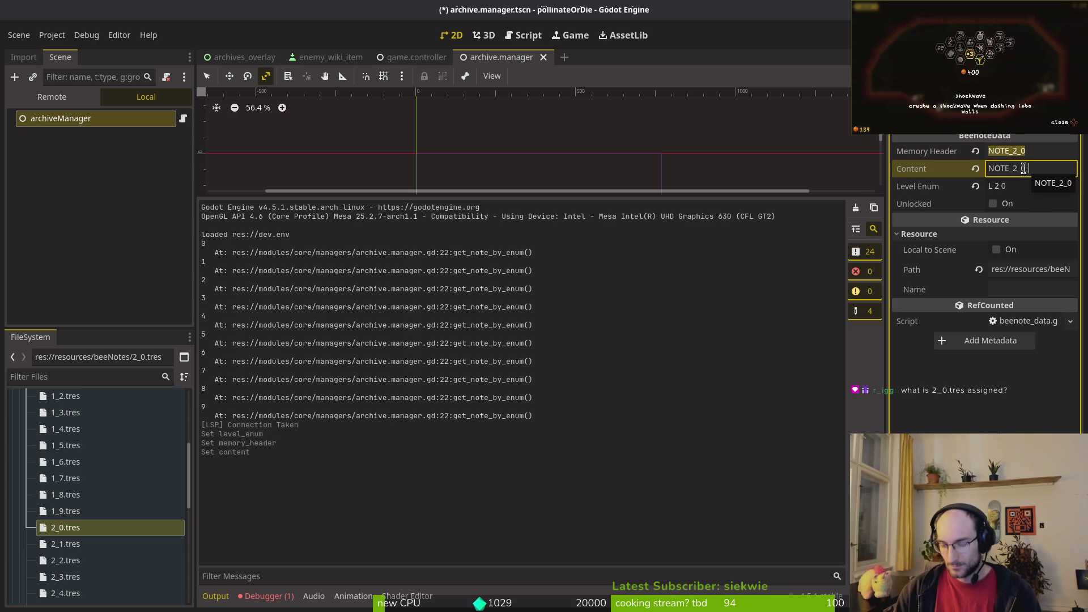
type("NT")
key("Return")
key("ctrl+s")
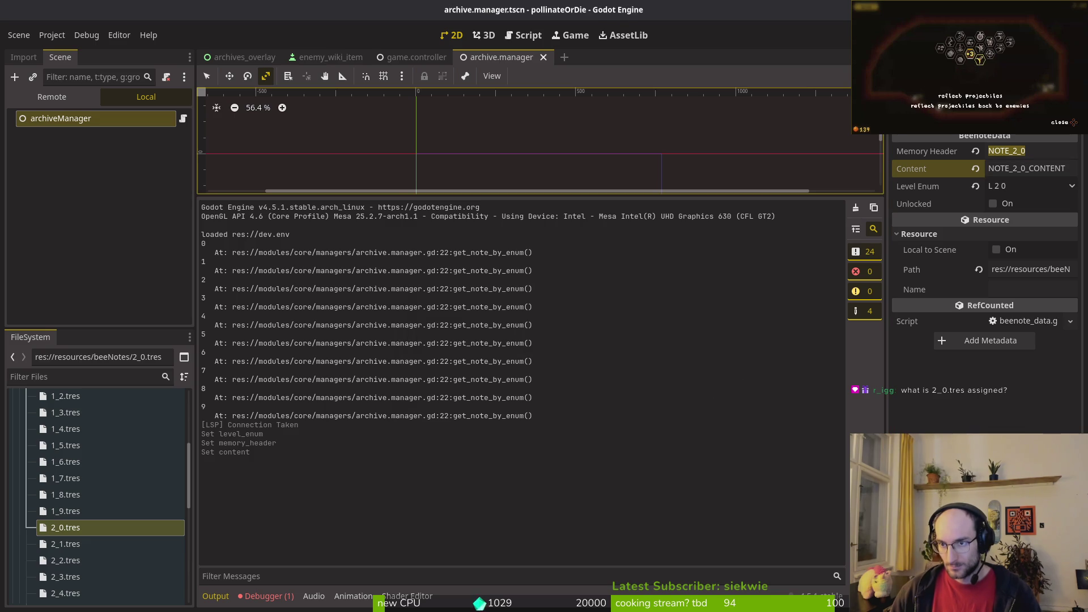
key("F5")
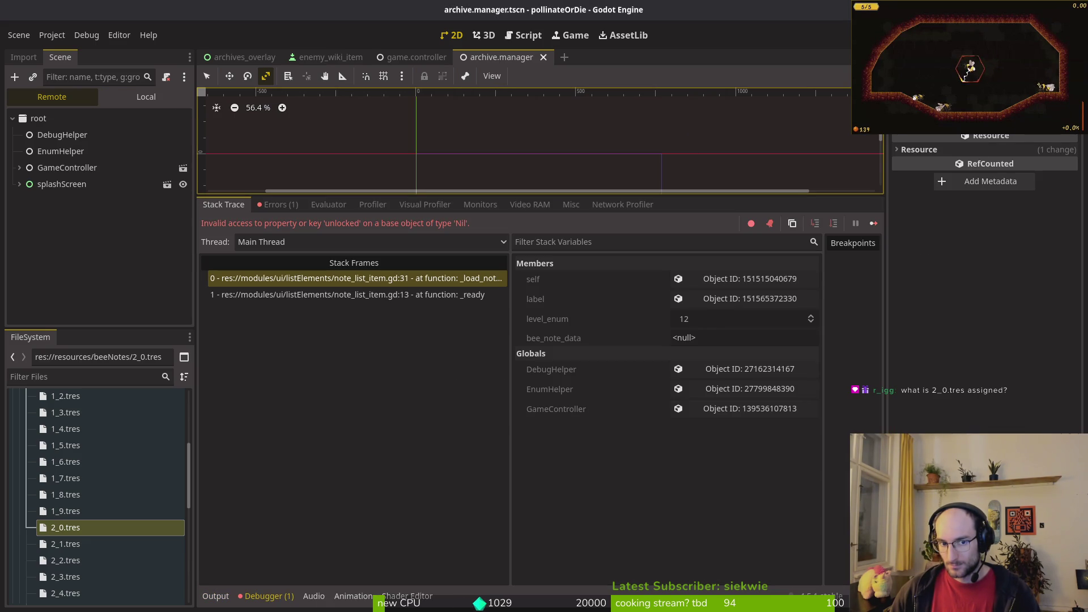
Compare the 1_9.tres and 2_0.tres note resources in FileSystem
left_click(86, 533)
left_click(79, 509)
left_click(84, 528)
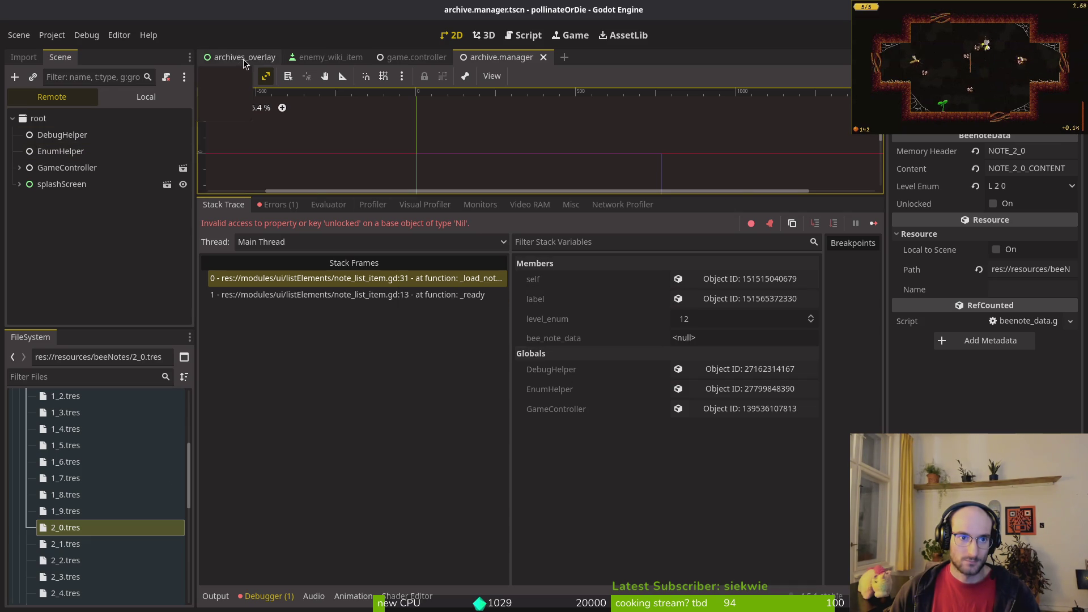
Inspect archiveManager's Bee Note Templates in the local scene tree, expanding entry 9 (1_9.tres)
left_click(146, 97)
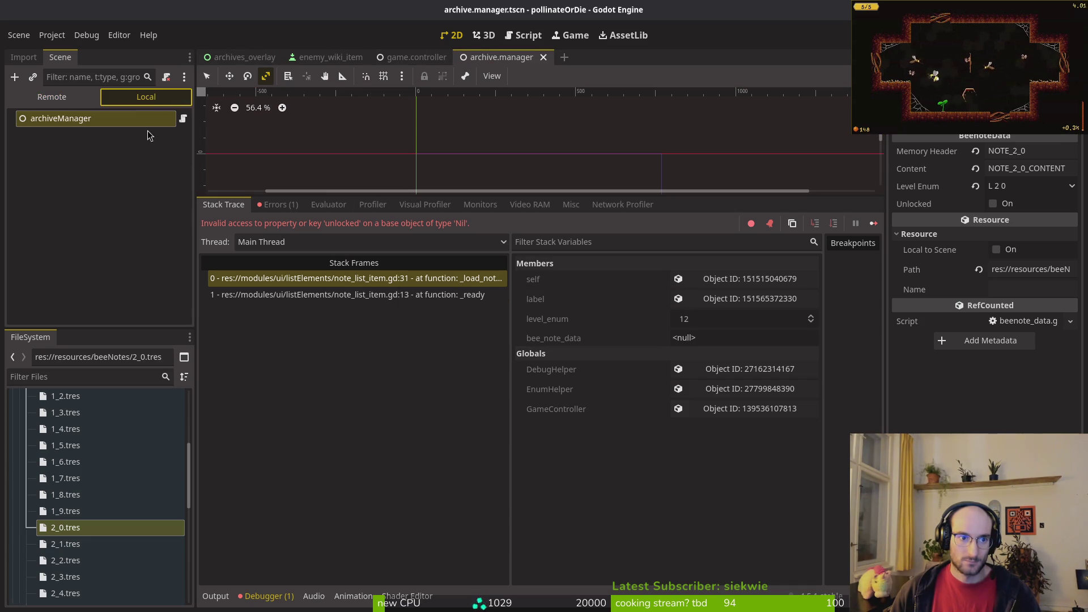
left_click(53, 120)
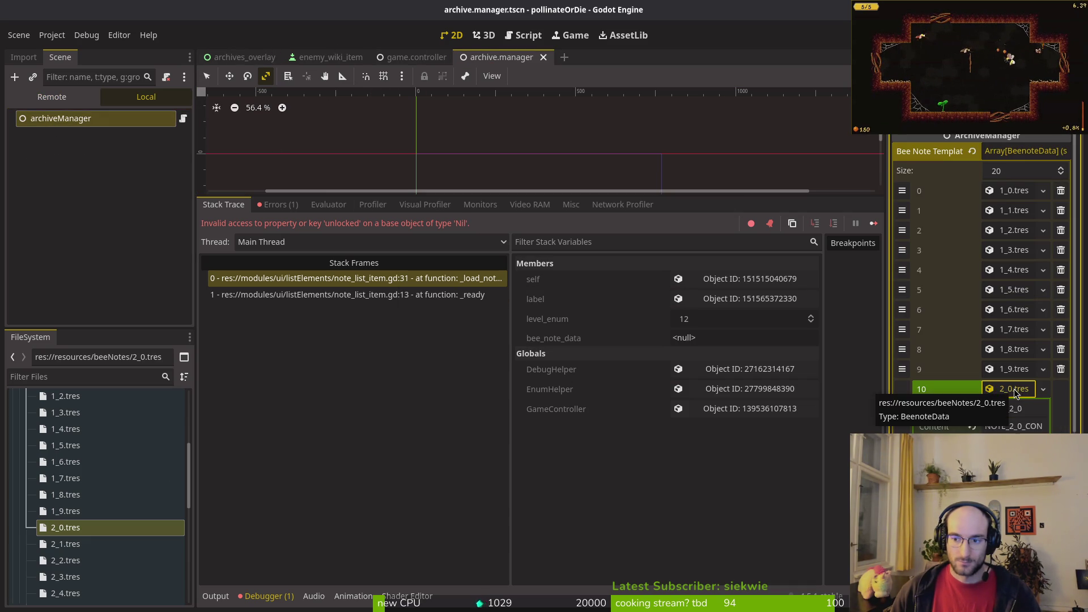
left_click(1018, 410)
left_click(1015, 369)
left_click(1015, 369)
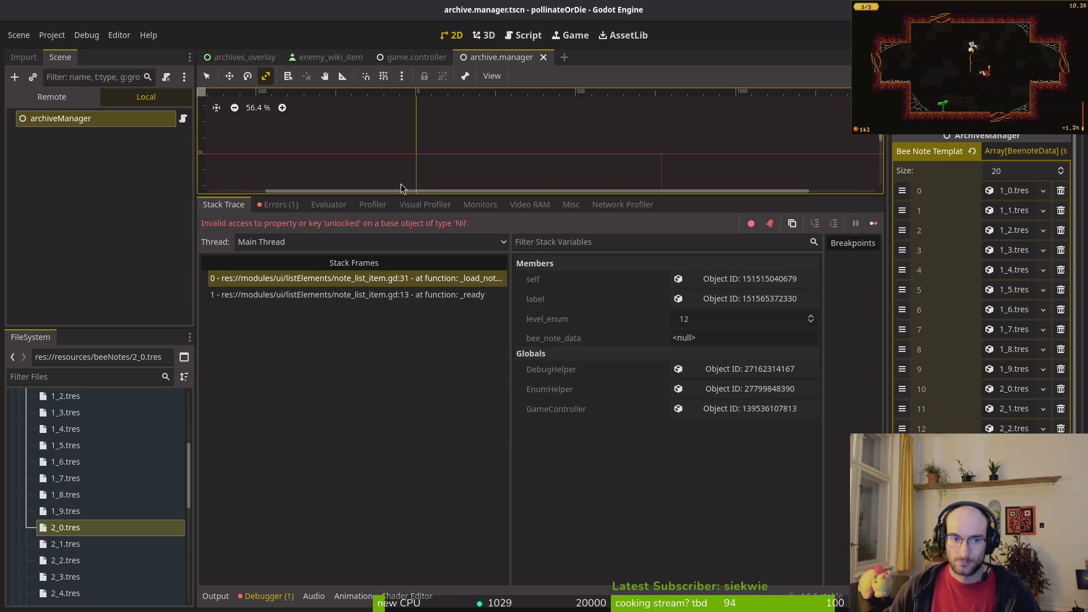
key("super+2")
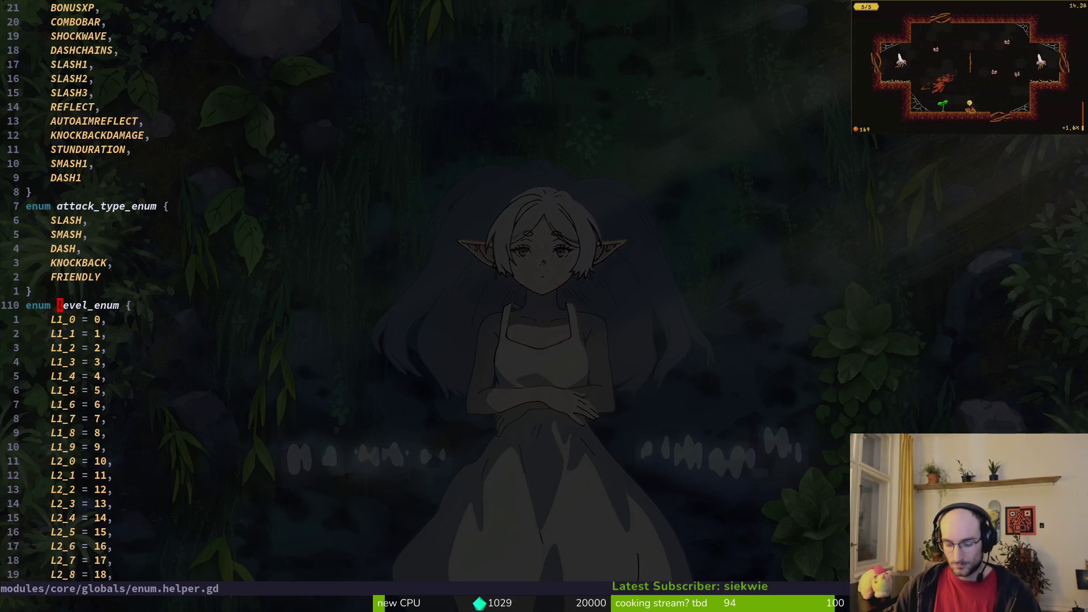
Relaunch Neovim on the project and grep for 2_0, previewing 2_0.tres's memory_header NOTE_2_0
key("Return")
type("nvim .")
key("Return")
key("space")
key("f")
key("g")
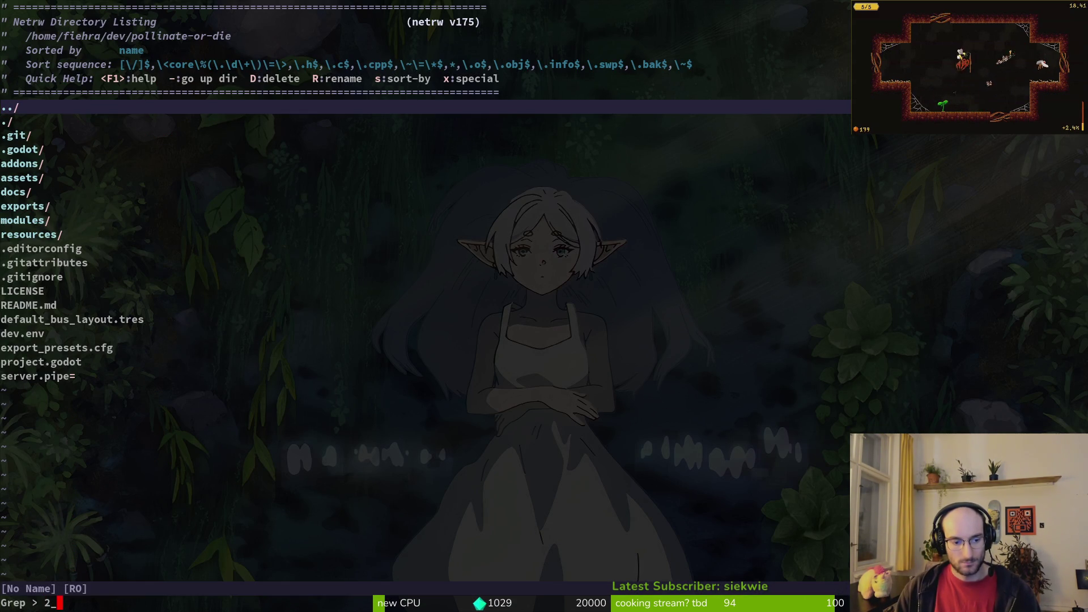
key("Return")
key("Up")
key("Up")
key("Up")
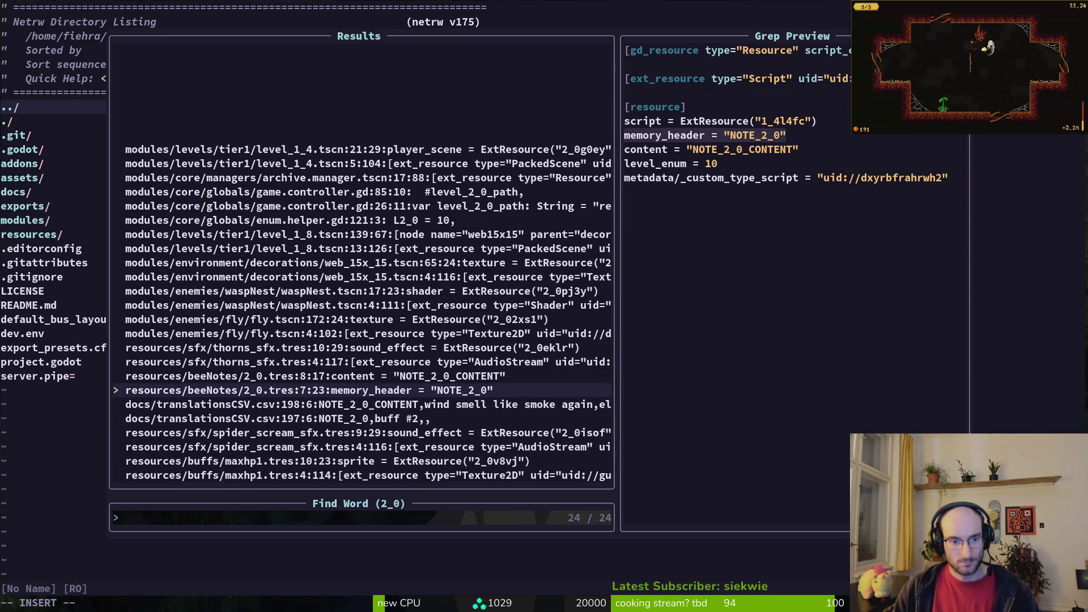
key("Escape")
key("Escape")
Grep the project for level_enum, confirming 2_0.tres has level_enum = 10, then return to Godot
key("space")
key("f")
key("g")
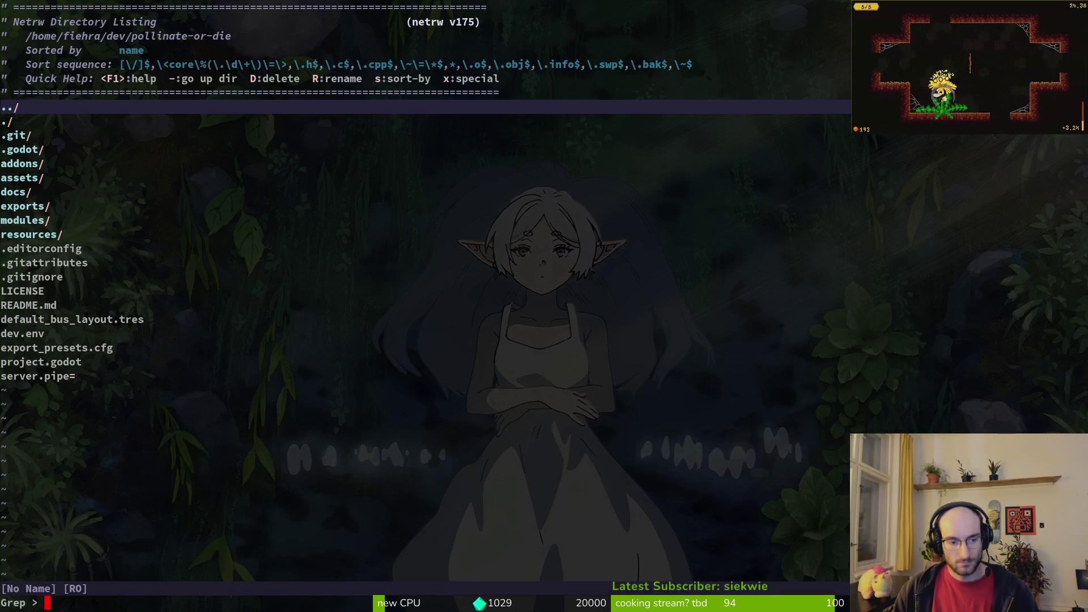
key("ctrl+shift+v")
key("Down")
key("Return")
key("Return")
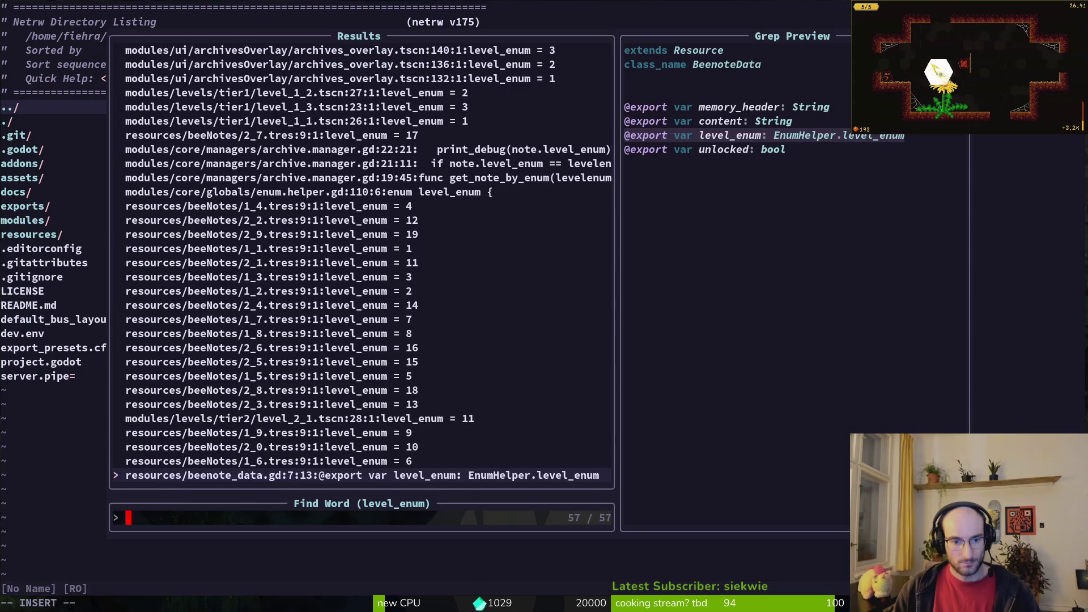
key("Up")
key("Up")
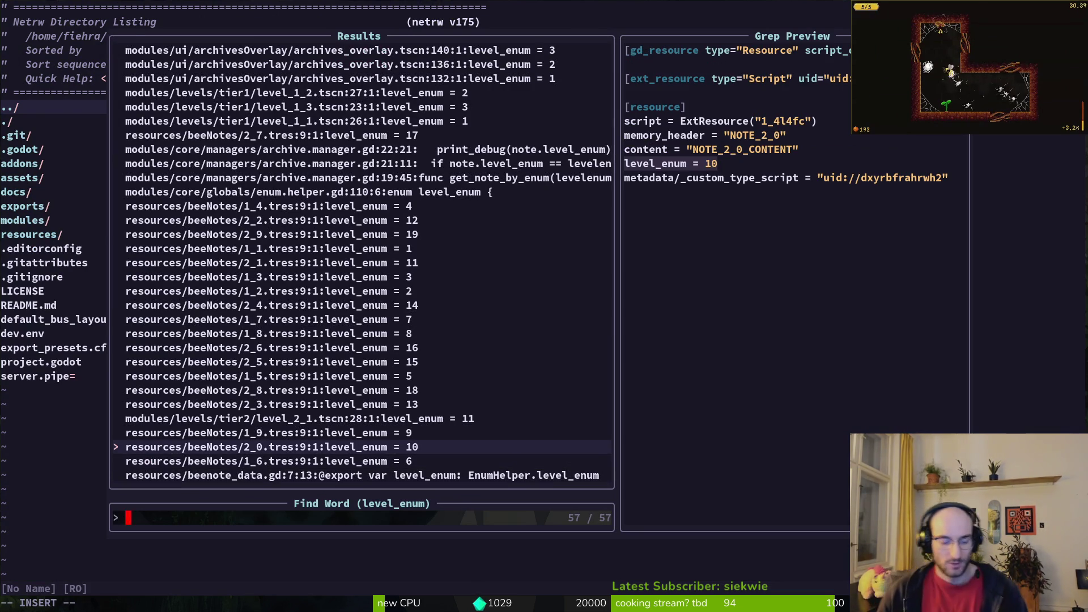
key("Escape")
key("alt+Tab")
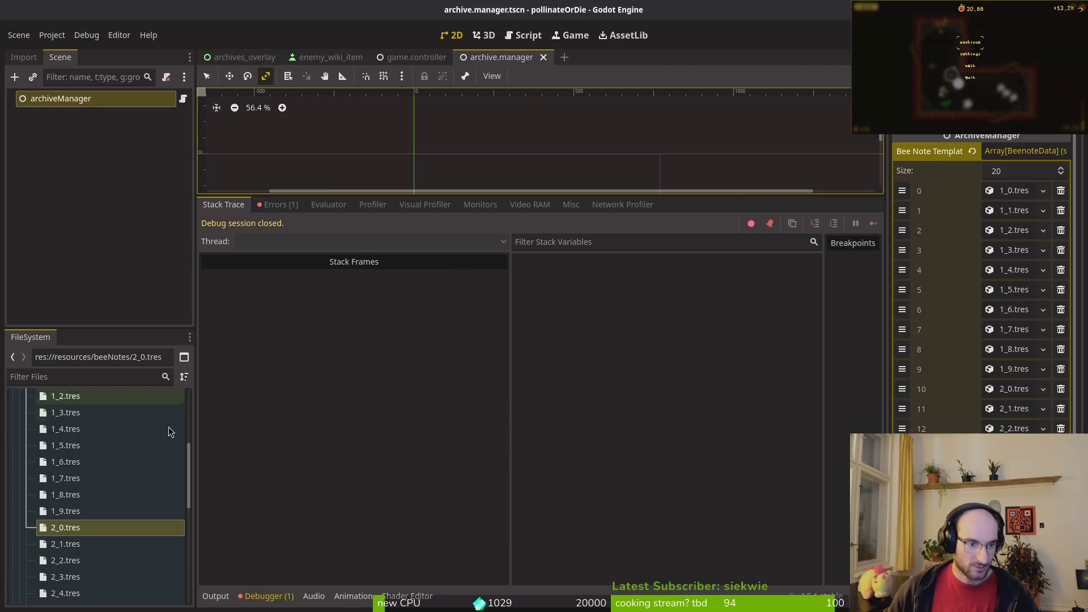
Select archiveManager in game.controller, check its 2_0.tres template, and save the scene
left_click(417, 57)
left_click(106, 265)
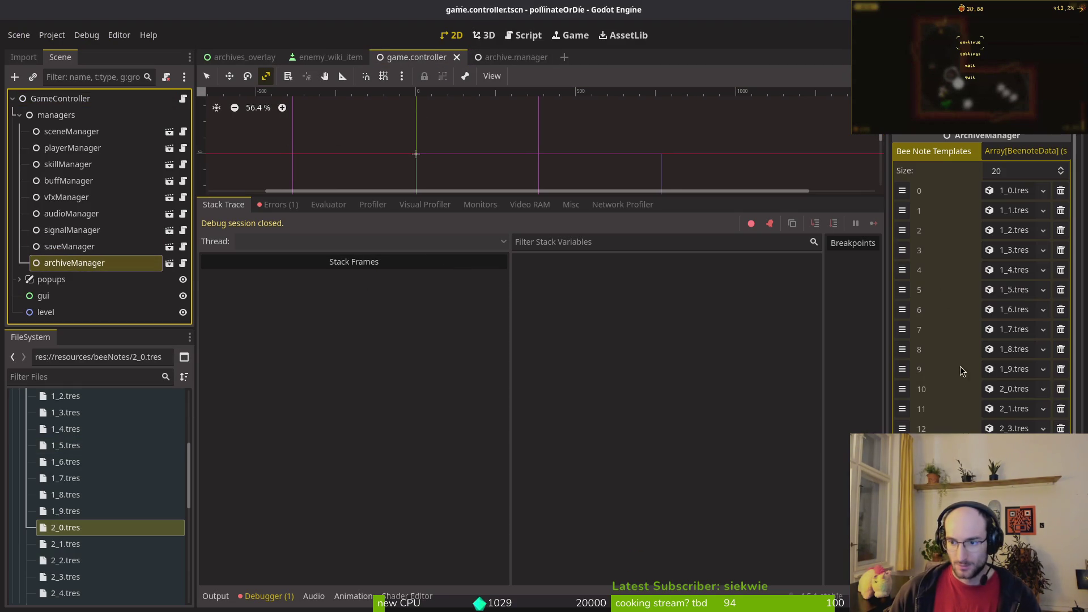
left_click(1011, 390)
key("ctrl+s")
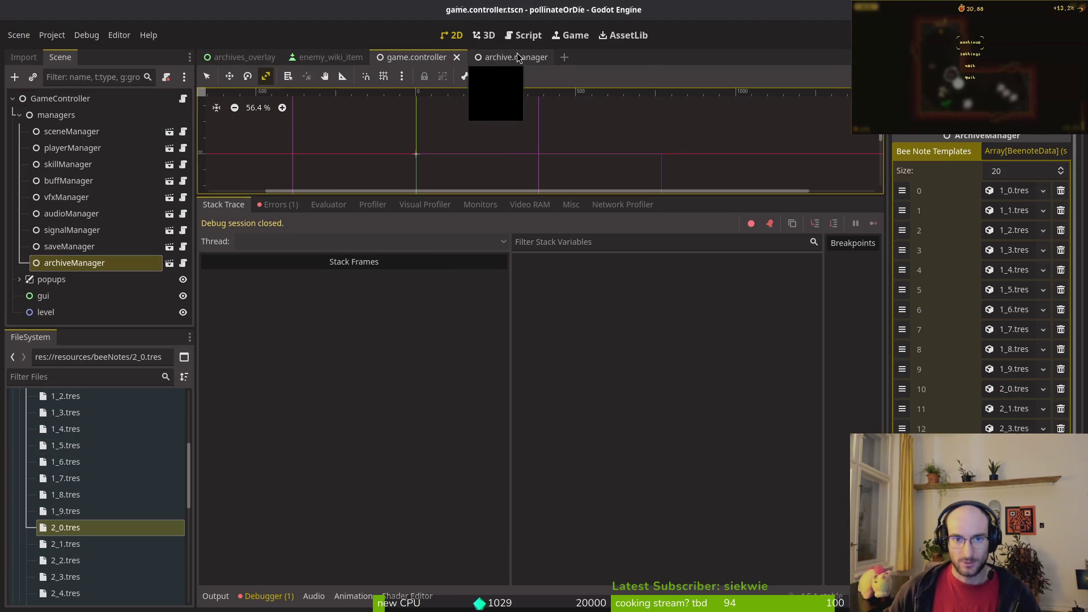
key("ctrl+Tab")
Review the debugger's errors and stack trace, enlarge the 2D viewport, and rerun the game
left_click(292, 204)
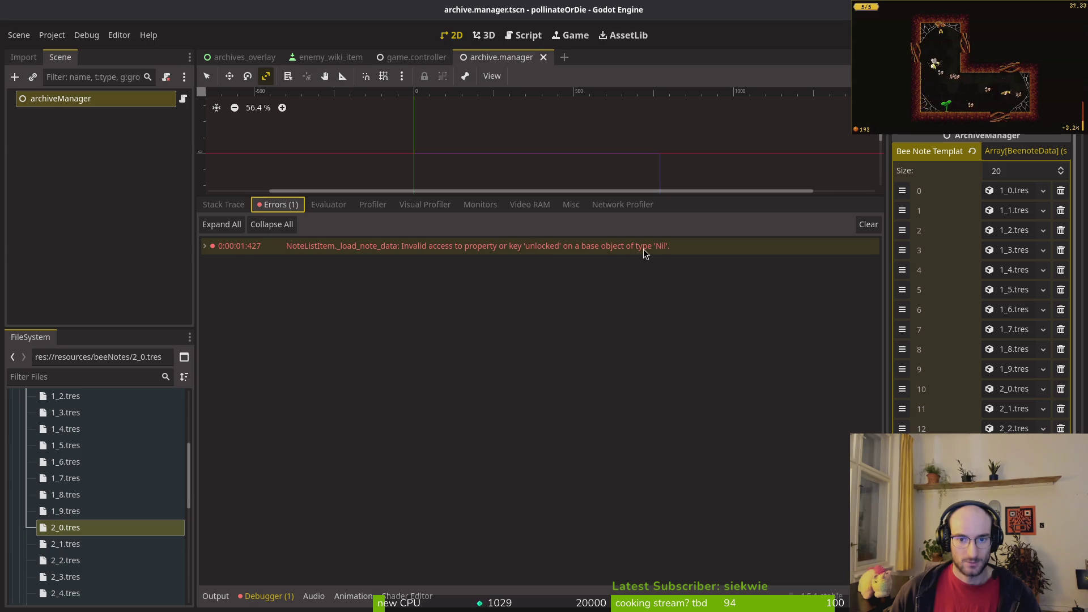
left_click(219, 202)
left_click(278, 204)
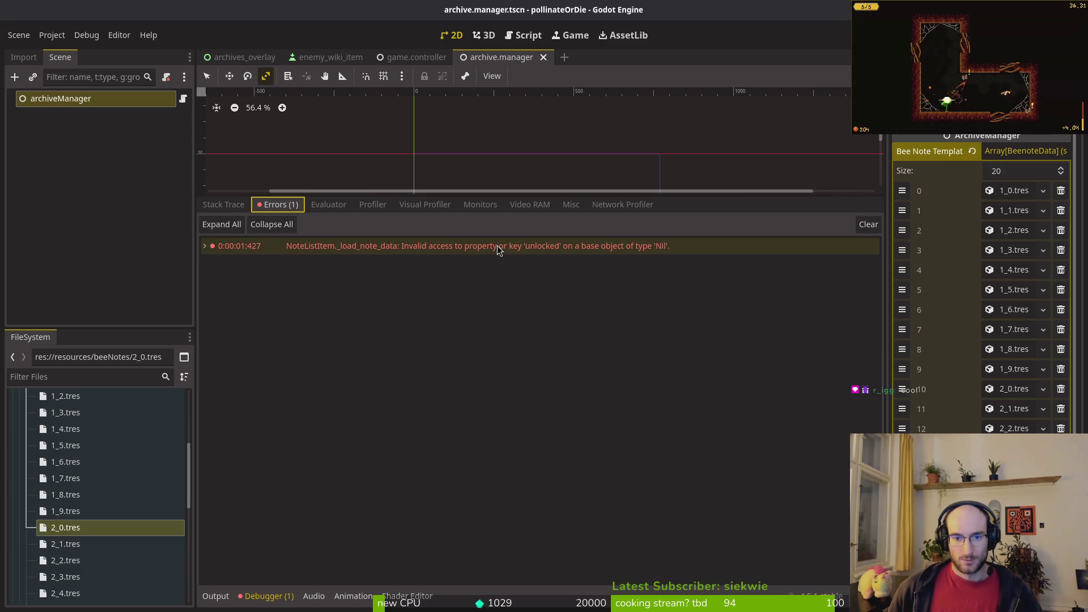
left_click_drag(498, 197, 496, 375)
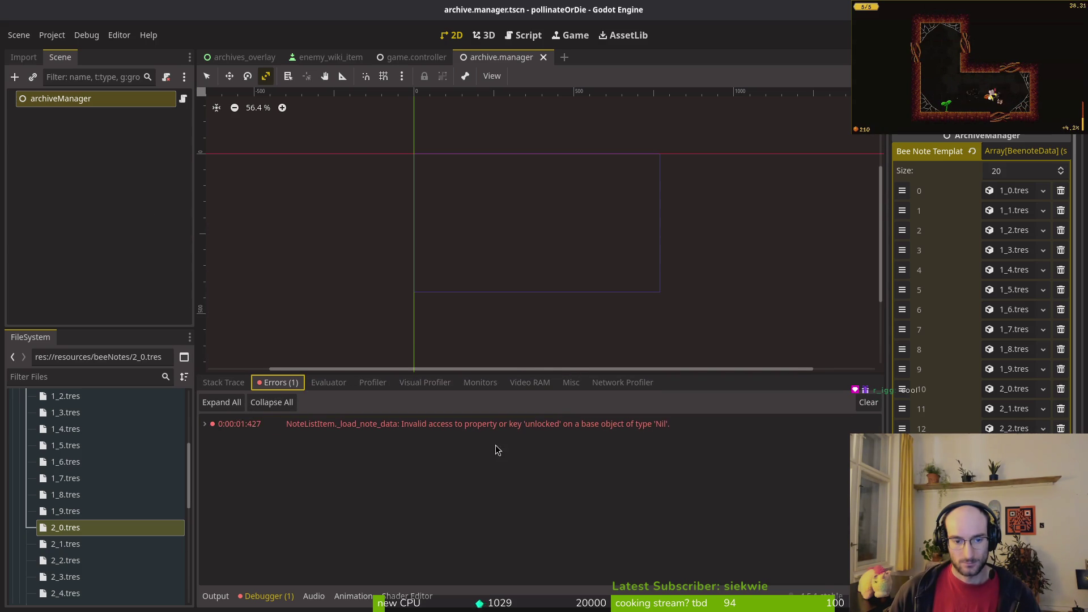
key("F5")
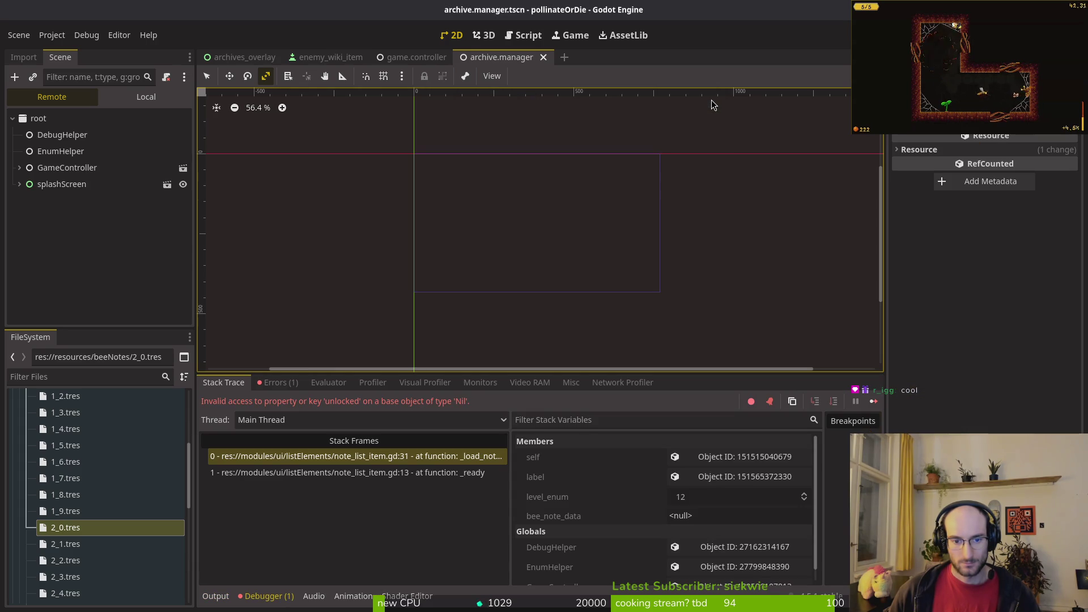
Reload the current project and check the 2_0.tres template entry afterwards
left_click(53, 36)
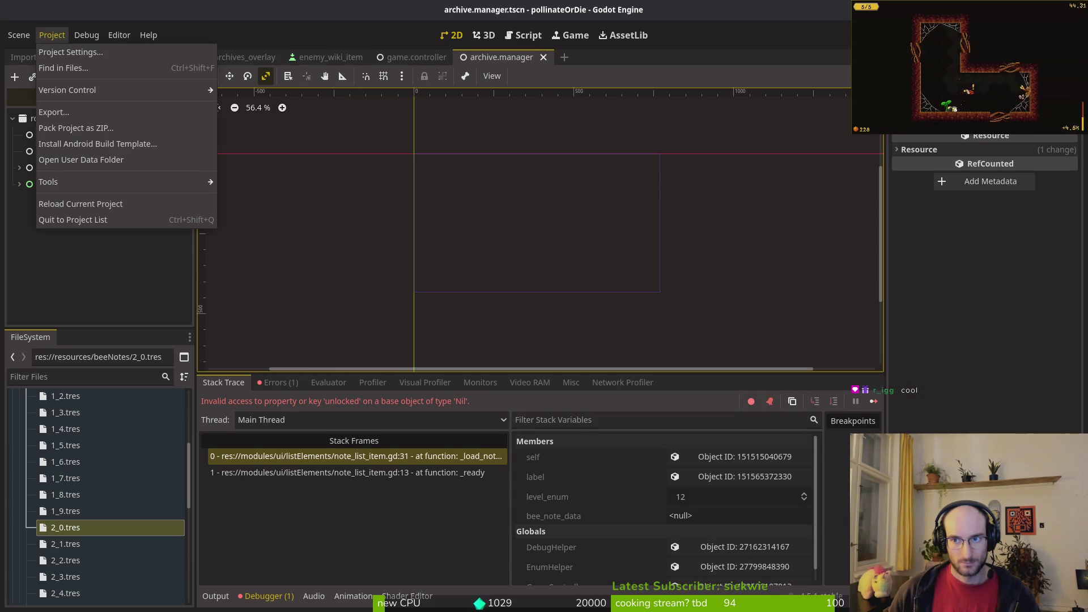
left_click(52, 36)
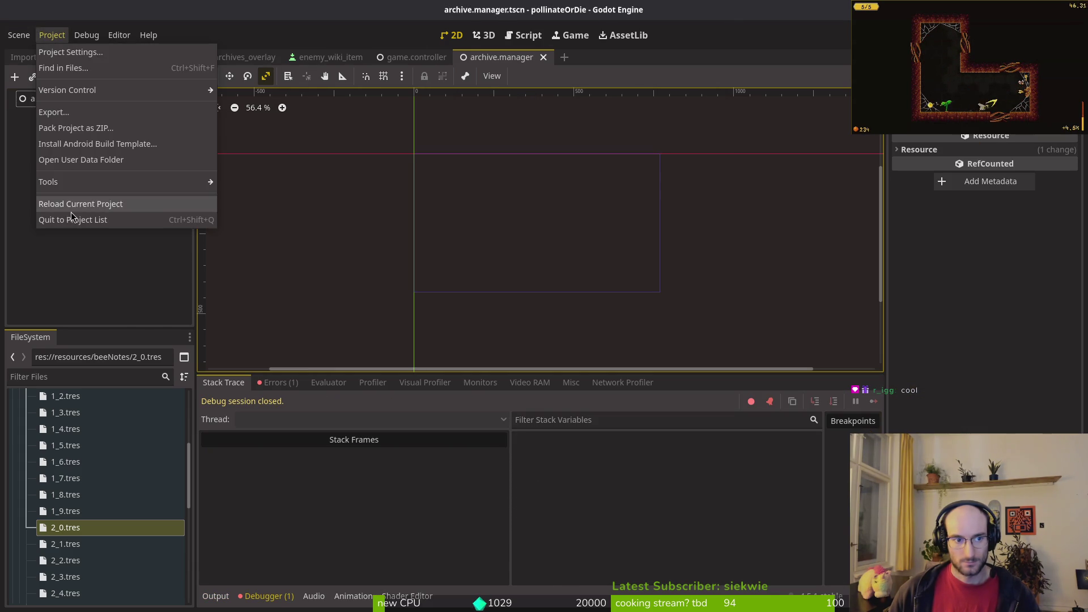
left_click(71, 210)
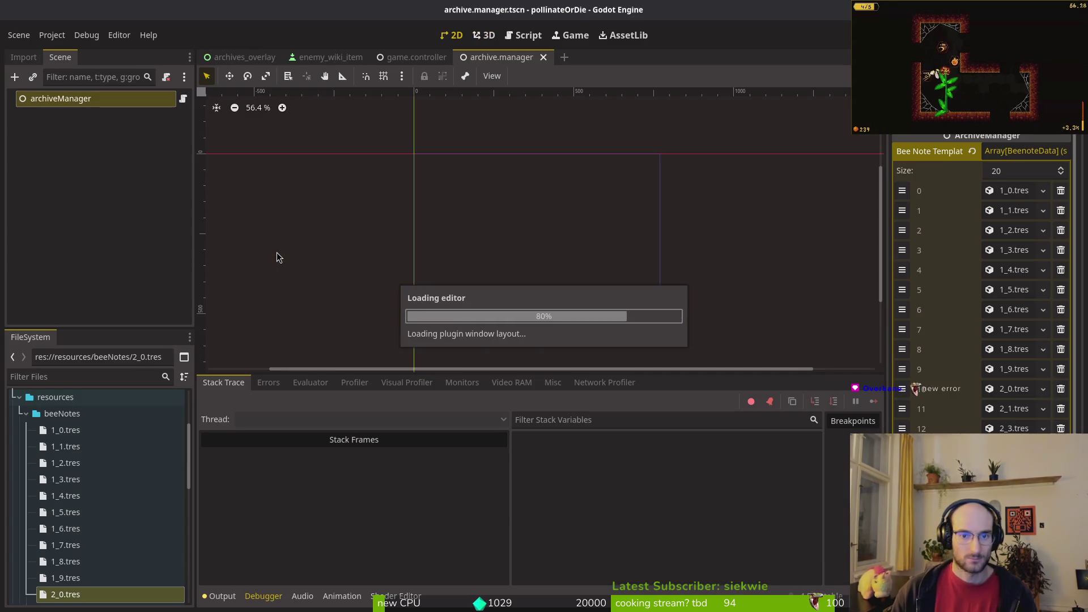
left_click(1012, 389)
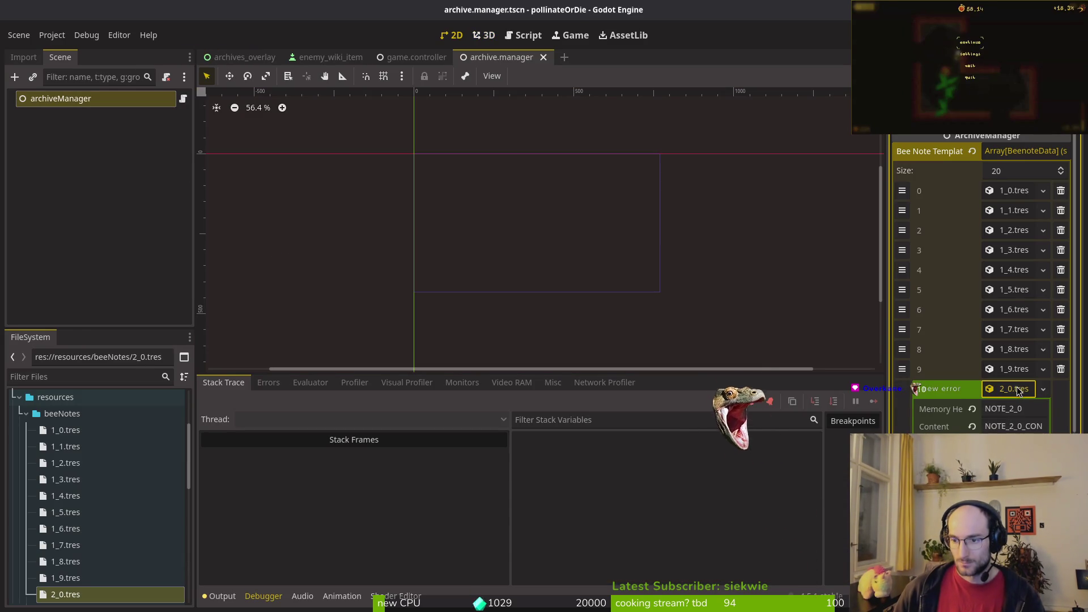
Check the Level Enum of the 1-8, 1-9, 2-0, 2-1 and 2-9 items in archives_overlay
left_click(1015, 390)
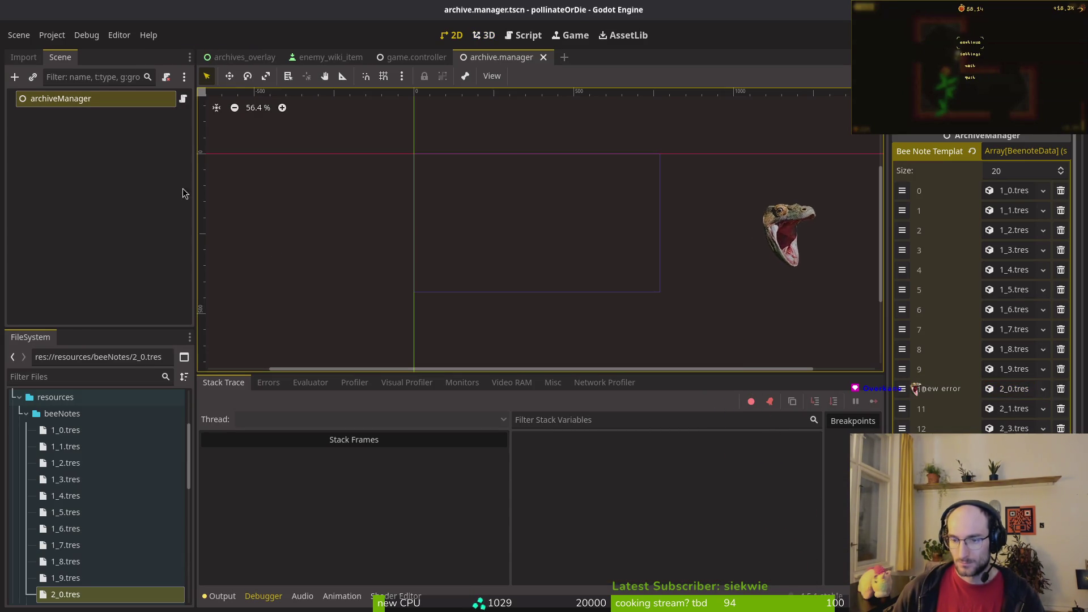
left_click(242, 58)
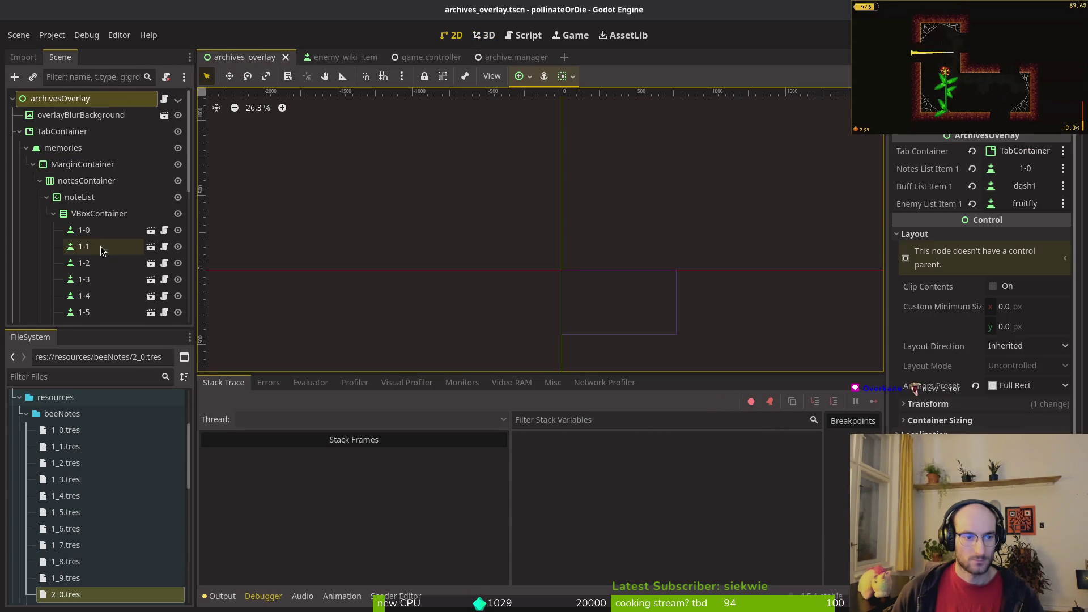
scroll(96, 233, "down", 5)
left_click(93, 224)
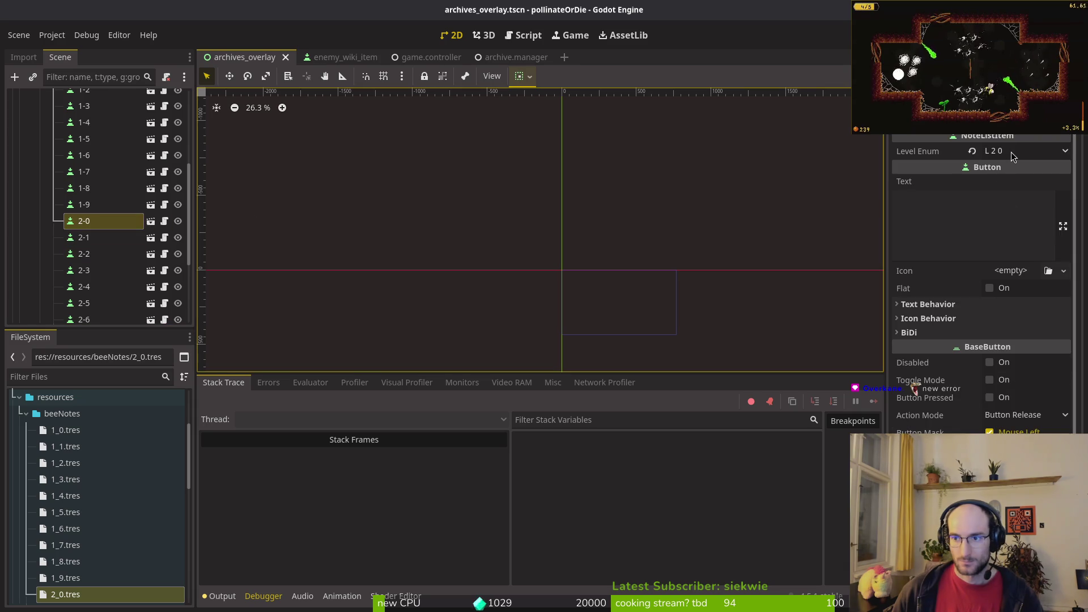
left_click(94, 205)
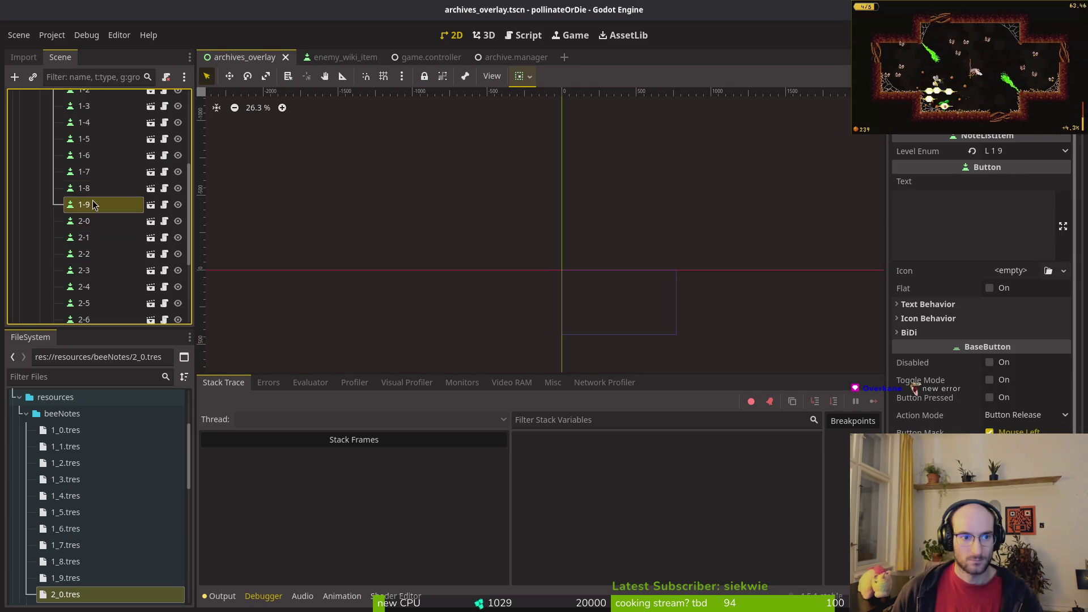
left_click(85, 188)
left_click(85, 221)
left_click(85, 238)
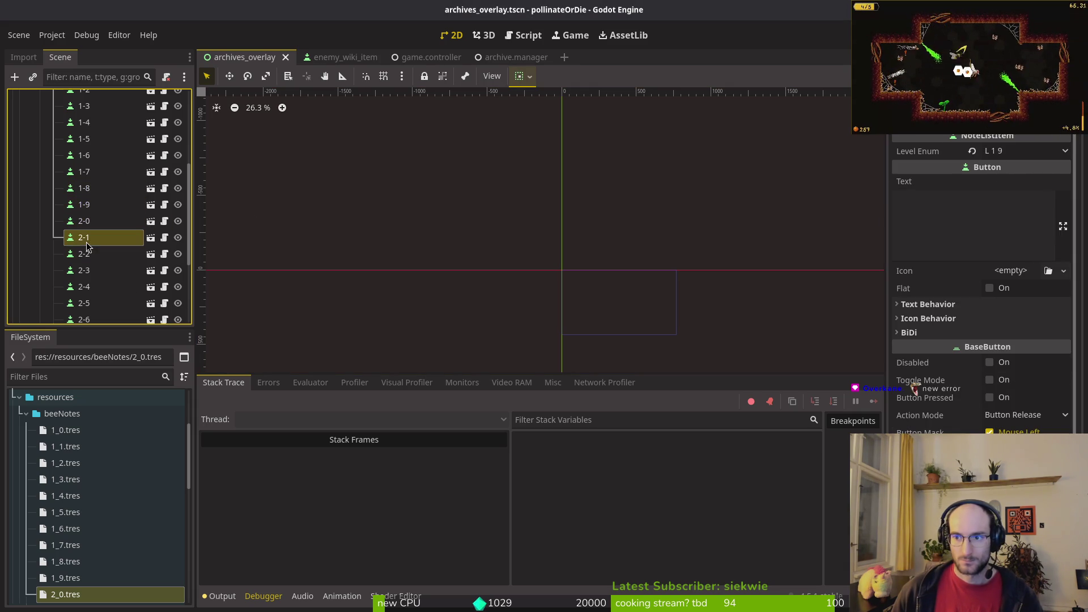
scroll(99, 266, "down", 3)
left_click(95, 231)
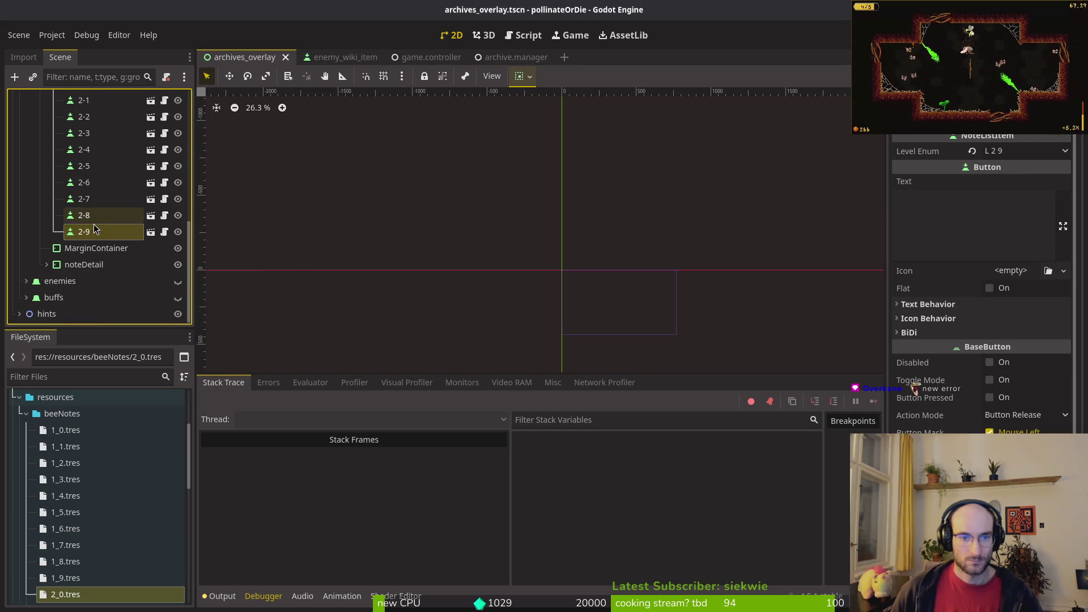
scroll(102, 215, "up", 8)
Check the 1-0, 1-1 and 1-5 items' Level Enum and save archives_overlay
left_click(91, 151)
left_click(90, 150)
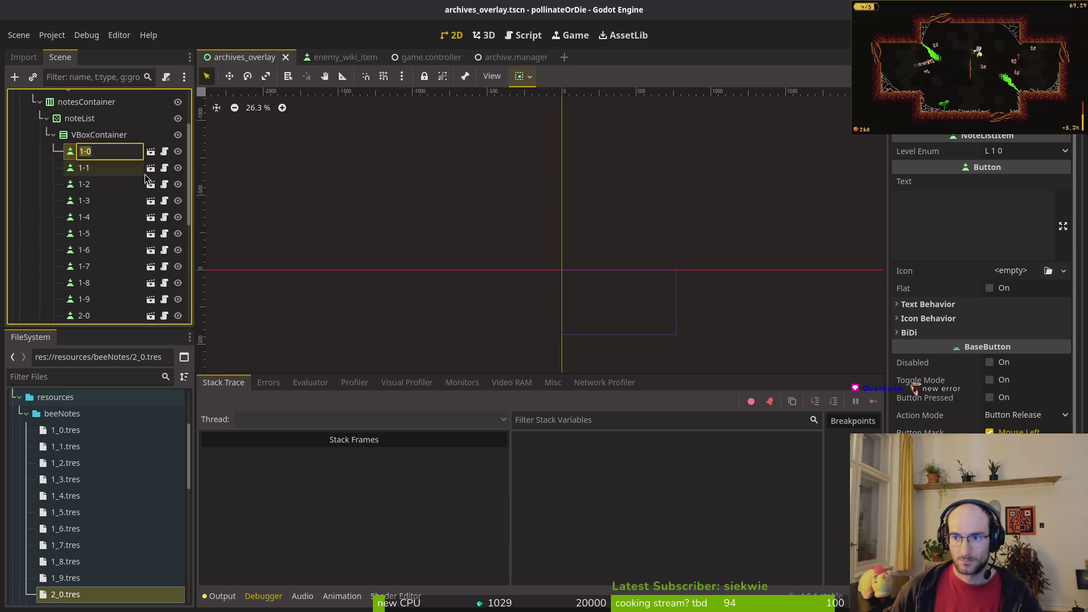
left_click(88, 168)
left_click(85, 184)
left_click(90, 233)
key("ctrl+s")
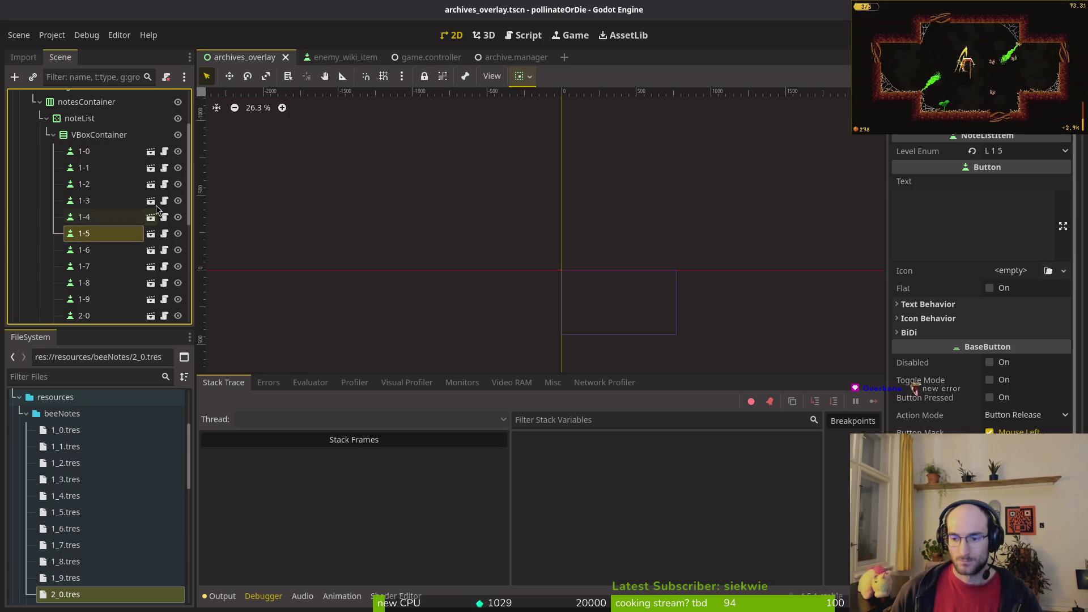
Collapse beeNotes, save game.controller, and check archiveManager's 2_0.tres entry at index 10
left_click(57, 414)
left_click(26, 416)
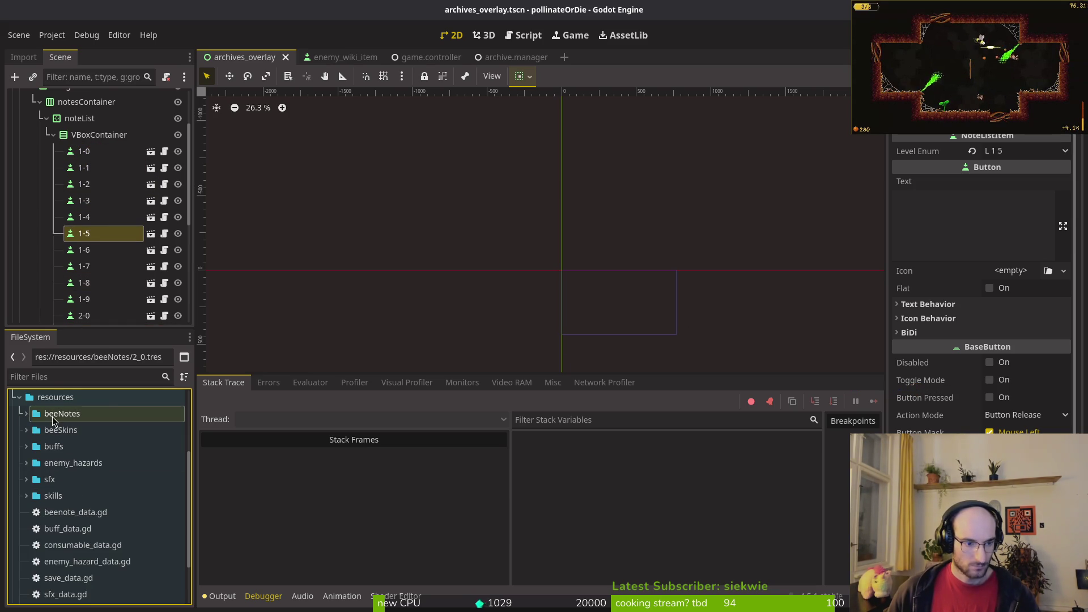
left_click(413, 58)
key("ctrl+s")
left_click(1015, 389)
left_click(1014, 389)
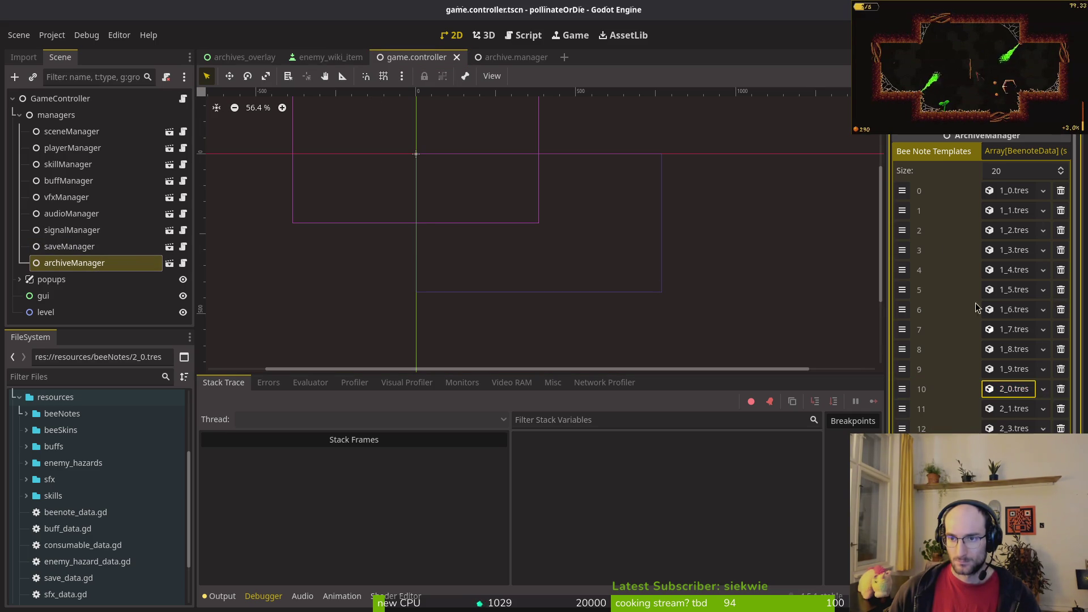
Rerun the game and review the Nil 'unlocked' error, its stack trace, and the get_note_by_enum output log
key("F5")
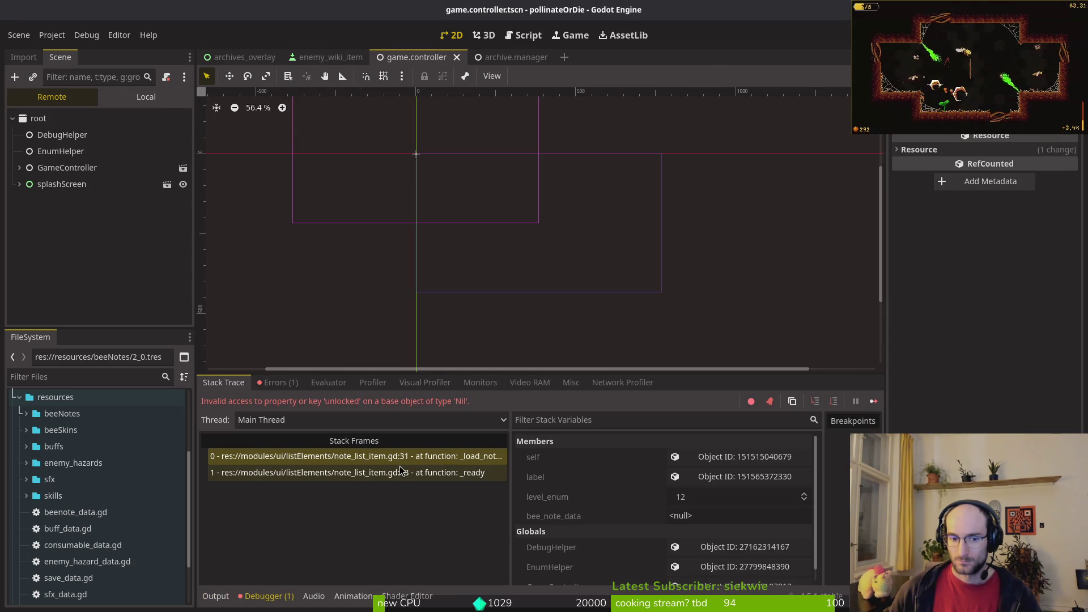
left_click(277, 383)
left_click(224, 383)
left_click(215, 596)
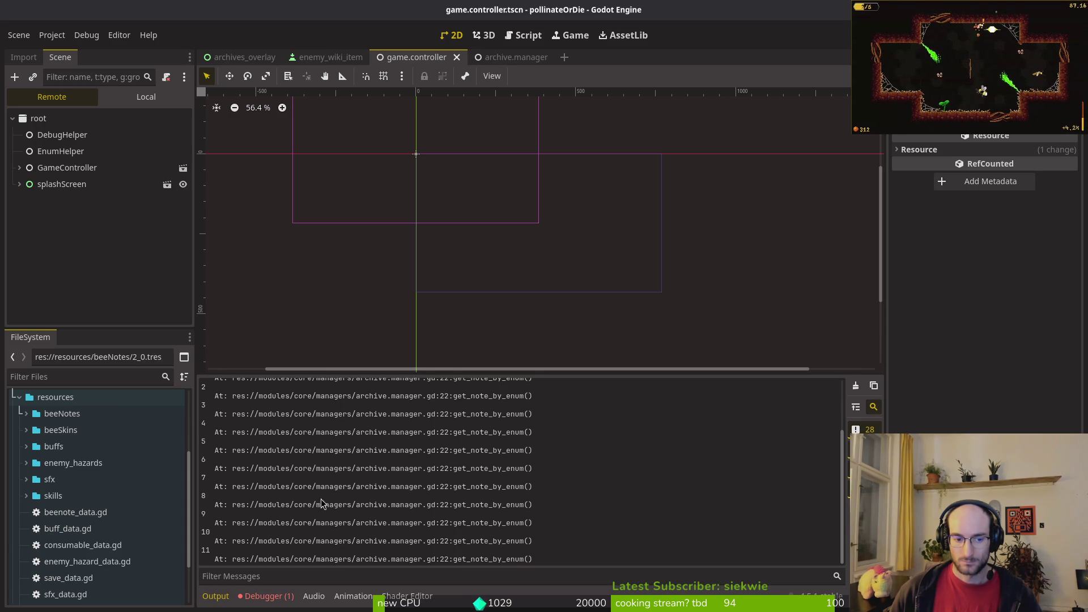
scroll(273, 527, "up", 5)
scroll(258, 531, "down", 5)
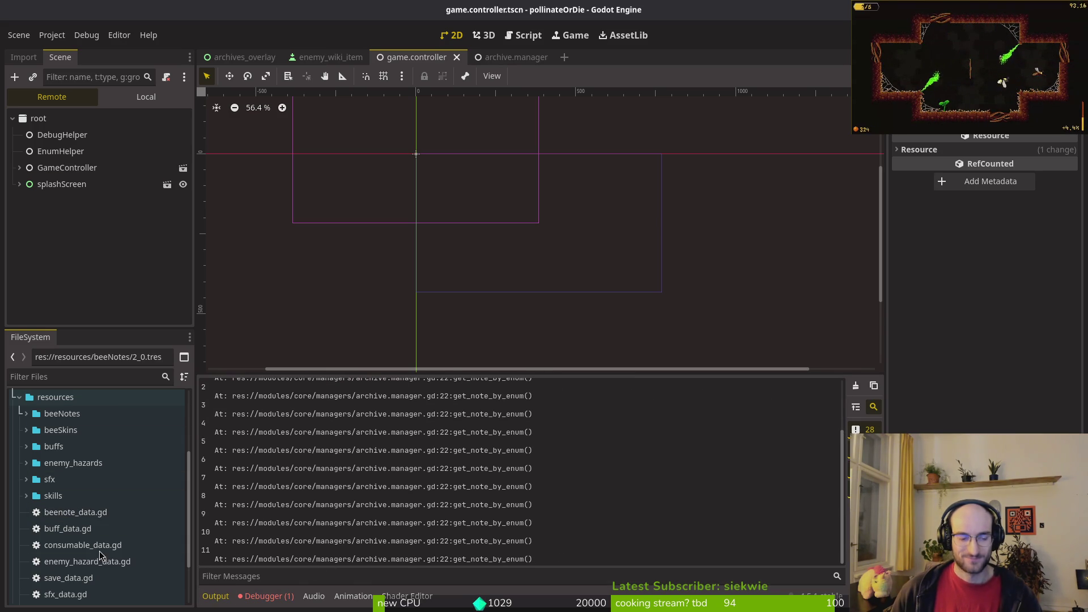
Compare the Level Enum of beeNotes 2_1 through 2_6.tres, ending on 2_2.tres (L 2 2)
left_click(26, 415)
scroll(62, 482, "down", 3)
left_click(60, 479)
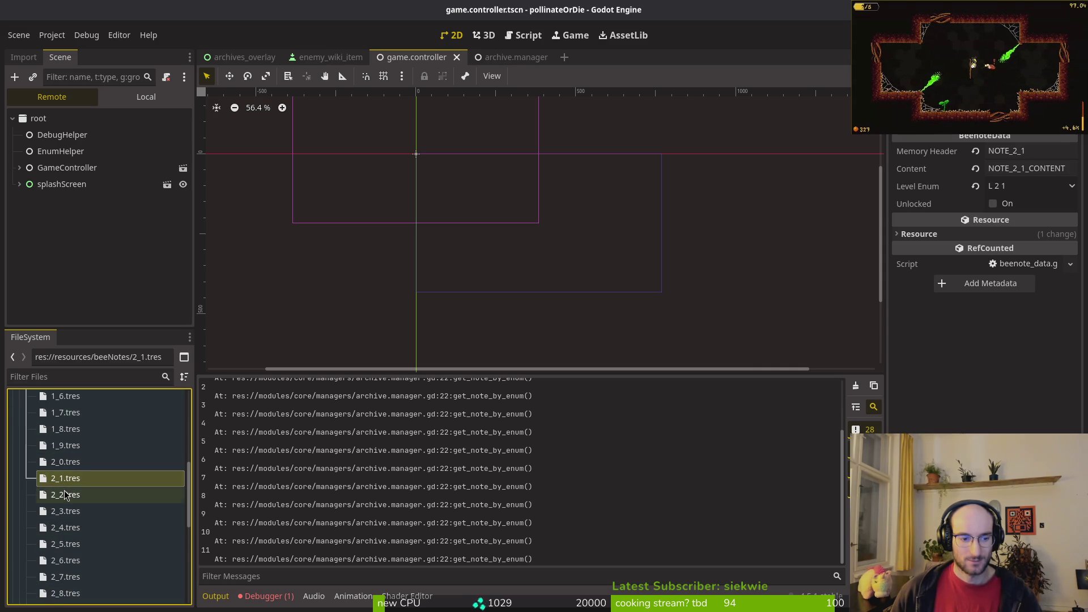
left_click(62, 496)
left_click(66, 512)
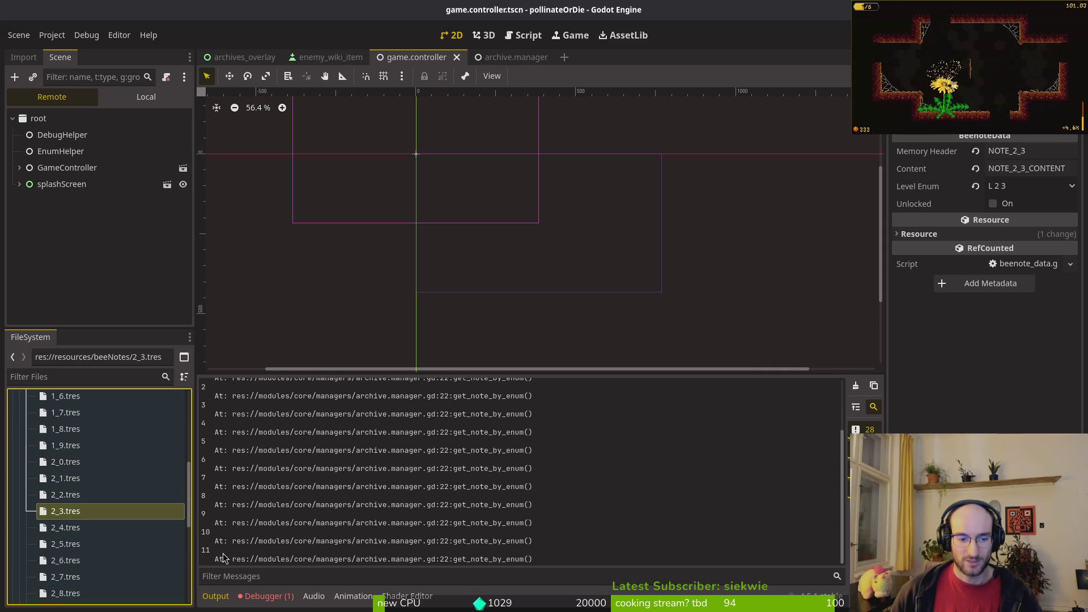
left_click(69, 495)
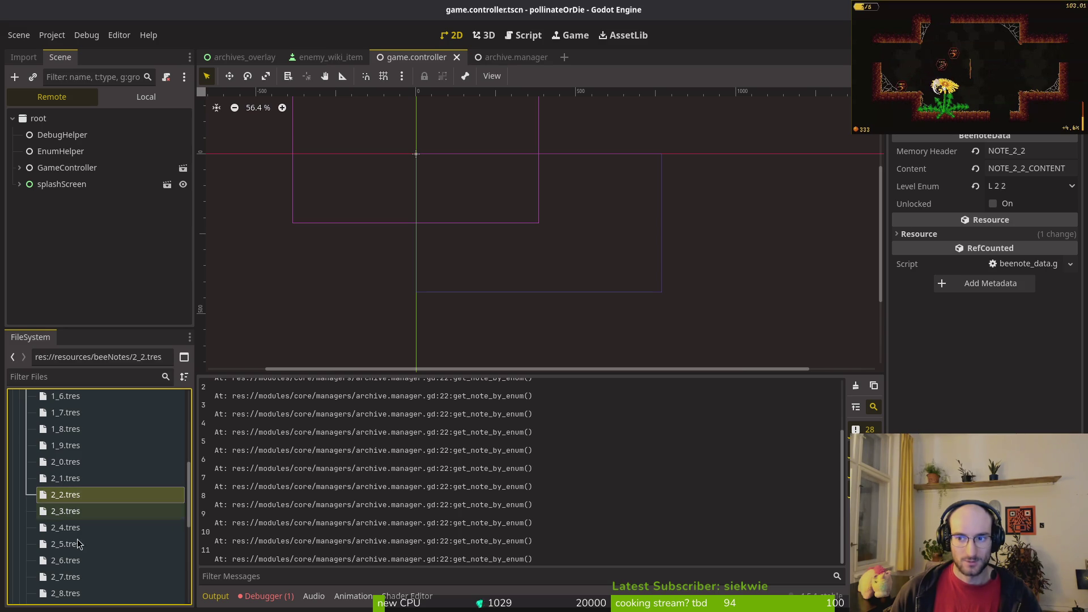
left_click(73, 513)
left_click(67, 546)
left_click(66, 561)
left_click(67, 544)
left_click(69, 529)
left_click(69, 512)
left_click(66, 495)
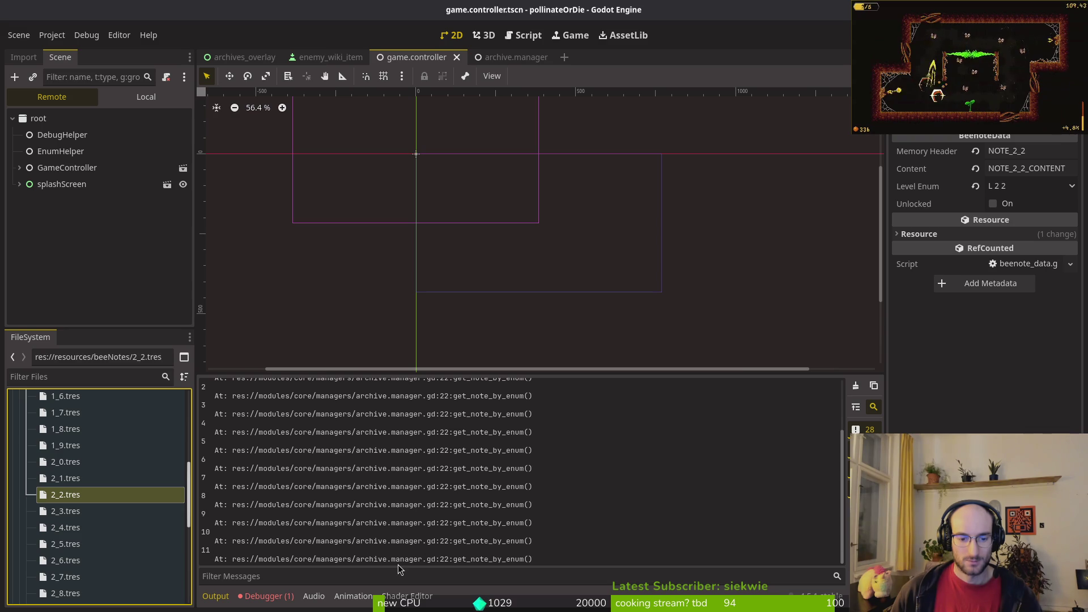
Recheck the debugger's errors and stack trace, then return to the output log
scroll(402, 560, "up", 2)
scroll(249, 562, "down", 2)
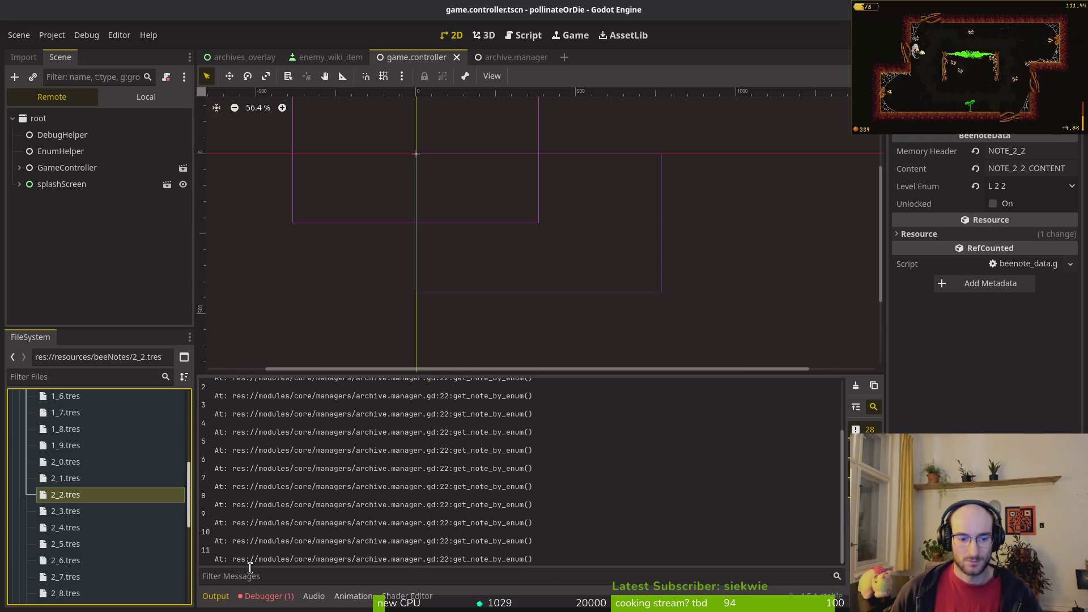
left_click(266, 596)
left_click(278, 383)
left_click(222, 383)
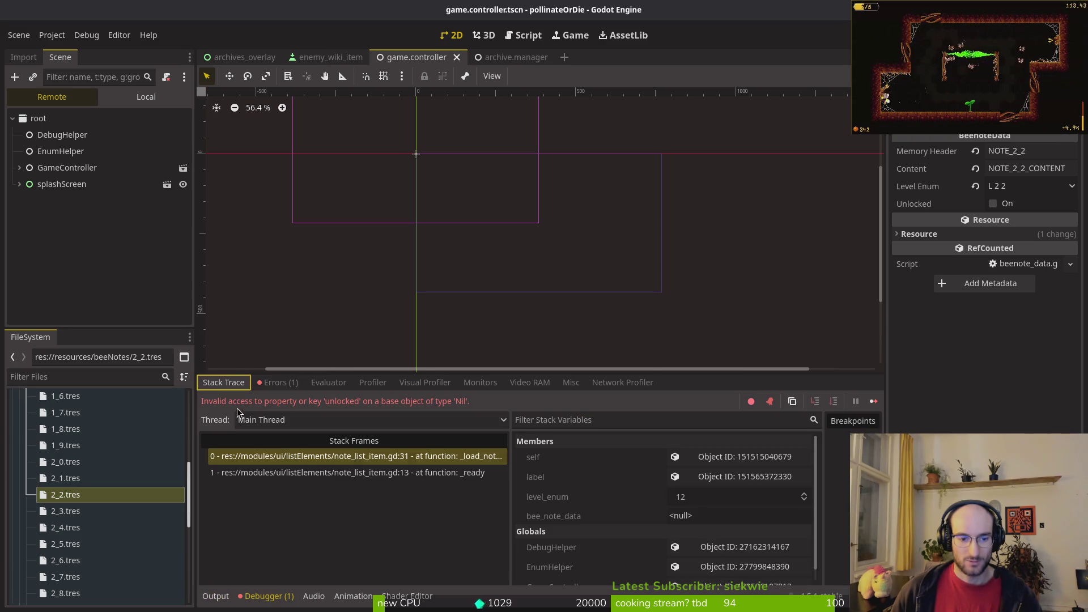
left_click(216, 596)
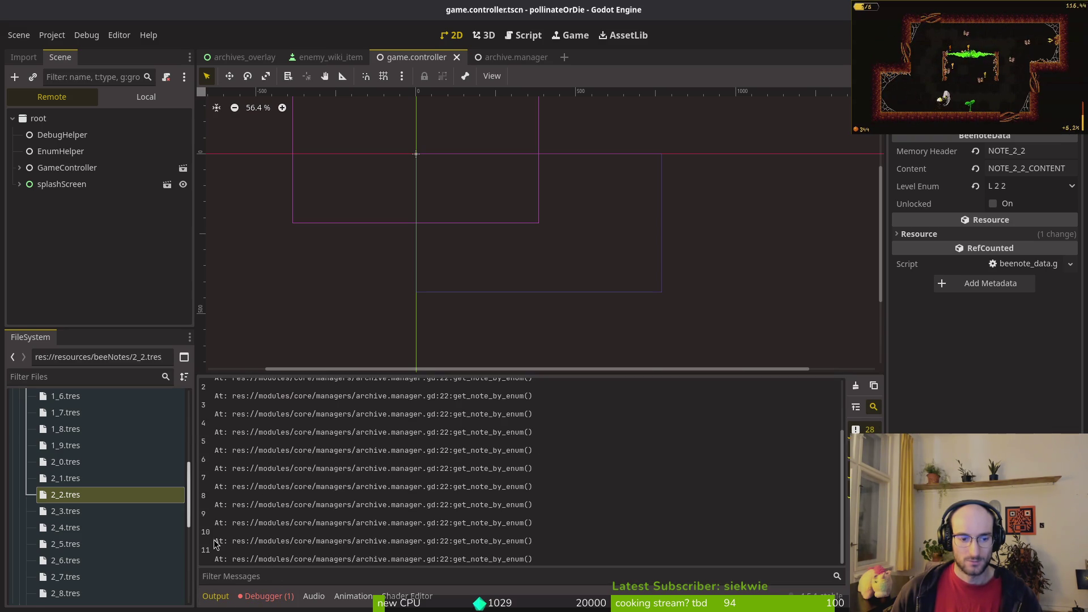
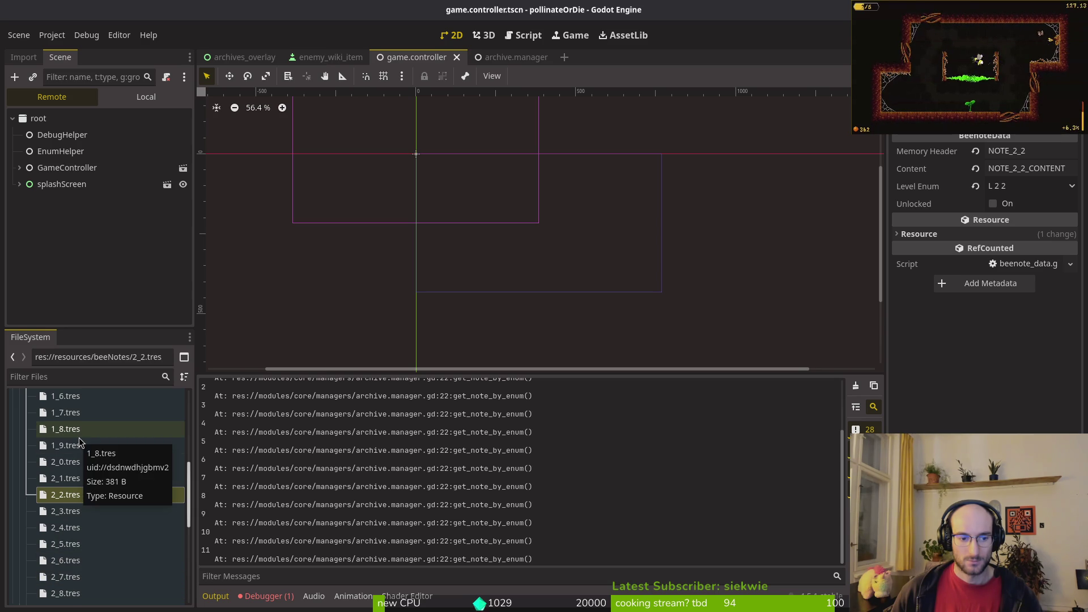
In archive.manager, revert Bee Note Templates and refill it with 1_0.tres through 2_9.tres
scroll(82, 438, "up", 3)
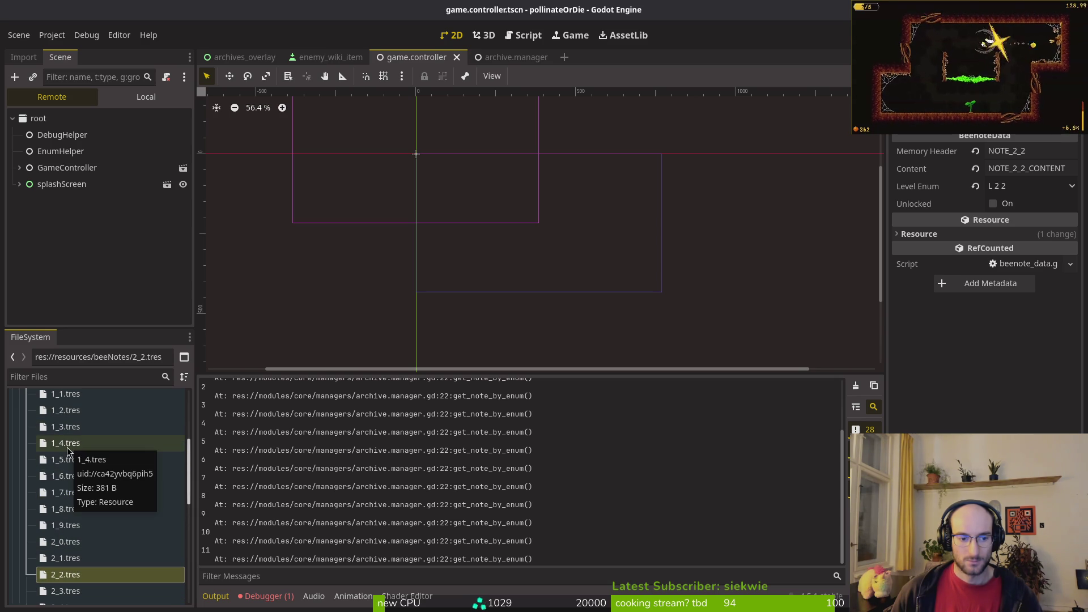
scroll(68, 451, "down", 5)
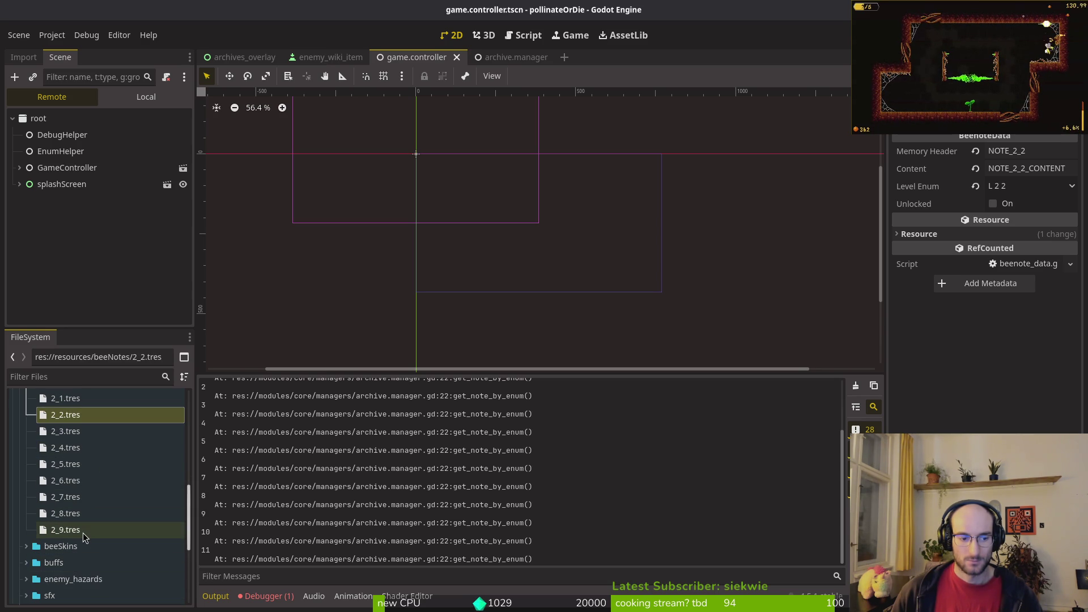
left_click(515, 55)
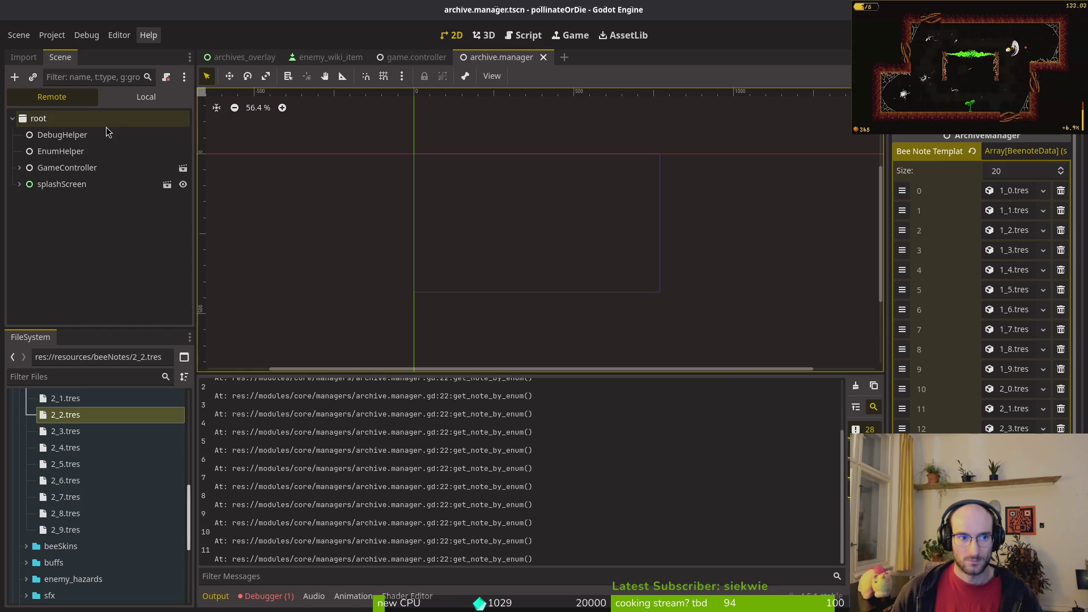
left_click(134, 95)
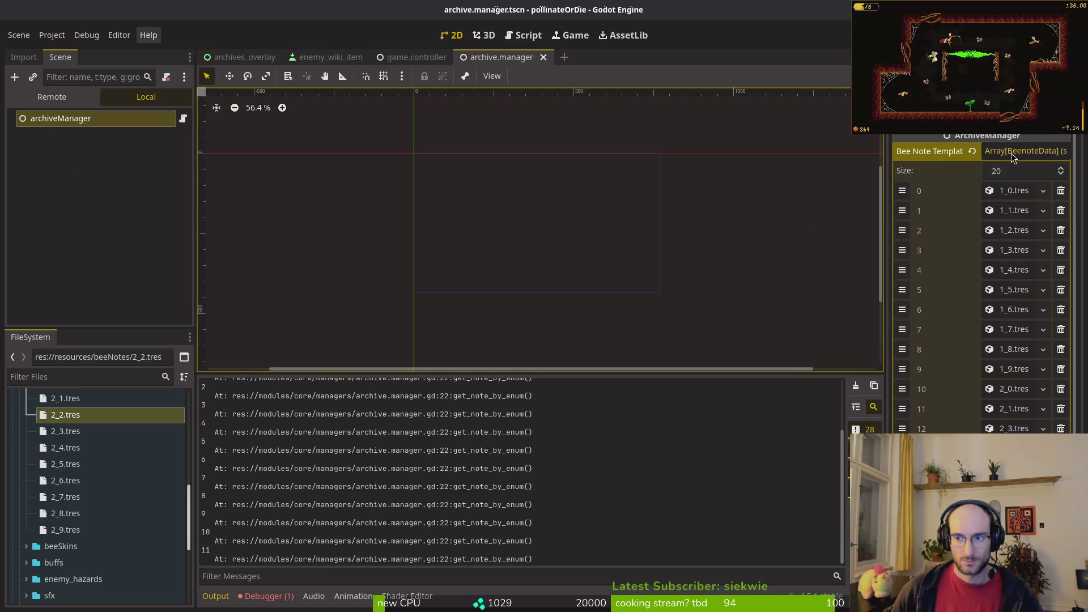
left_click(973, 151)
scroll(83, 445, "up", 5)
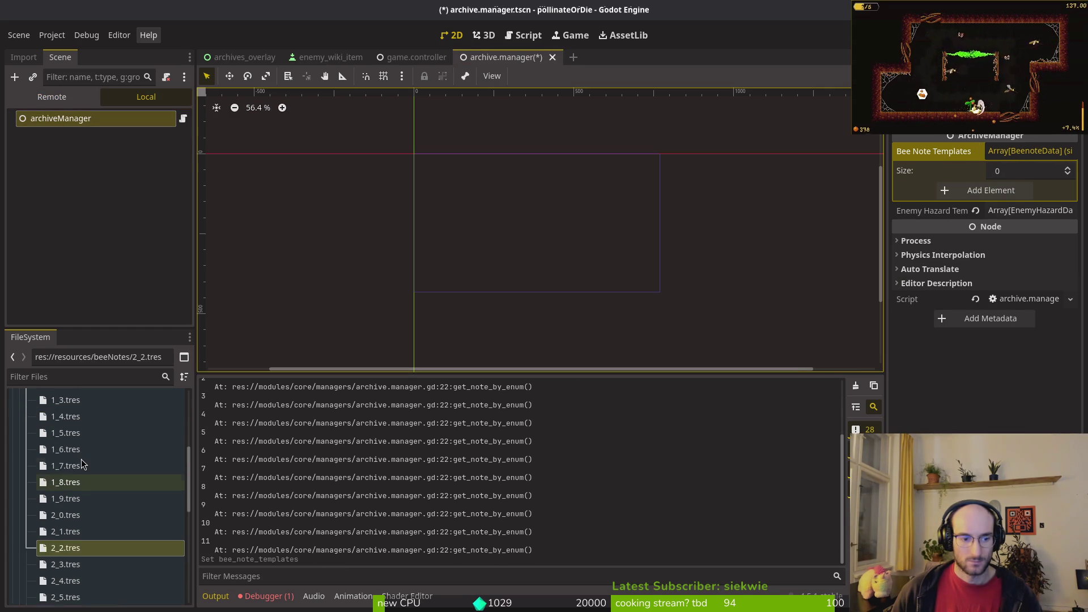
left_click(67, 457)
scroll(108, 476, "down", 5)
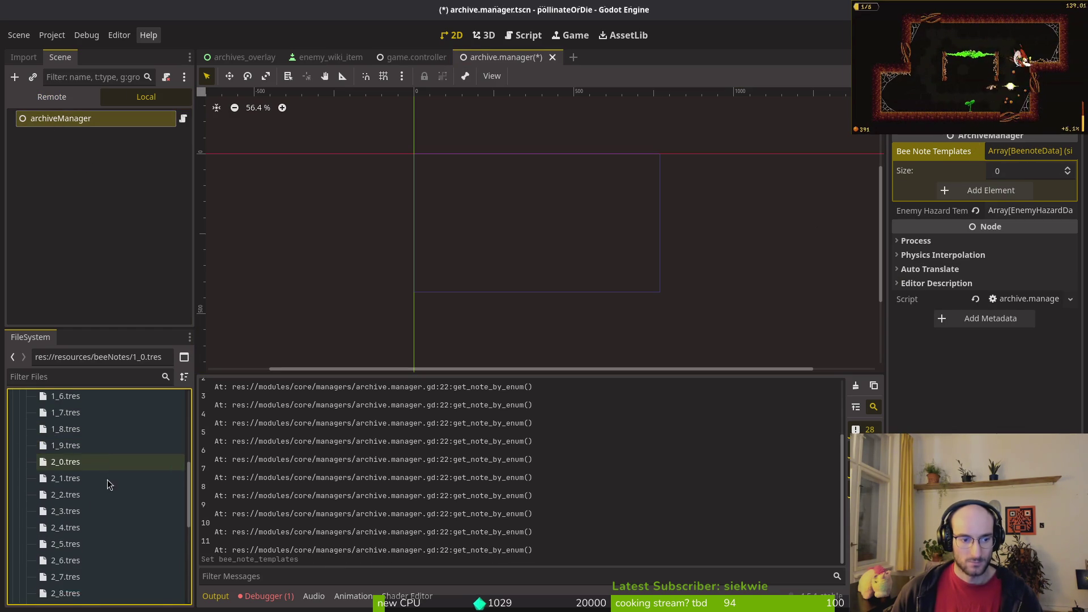
left_click(85, 508, "shift")
mouse_move(63, 476)
left_mouse_down()
mouse_move(992, 257)
mouse_move(979, 196)
left_mouse_up()
Check the refilled array's 1_0.tres and 1_9.tres entries, then save the archive manager scene
left_click(1026, 152)
left_click(1036, 169)
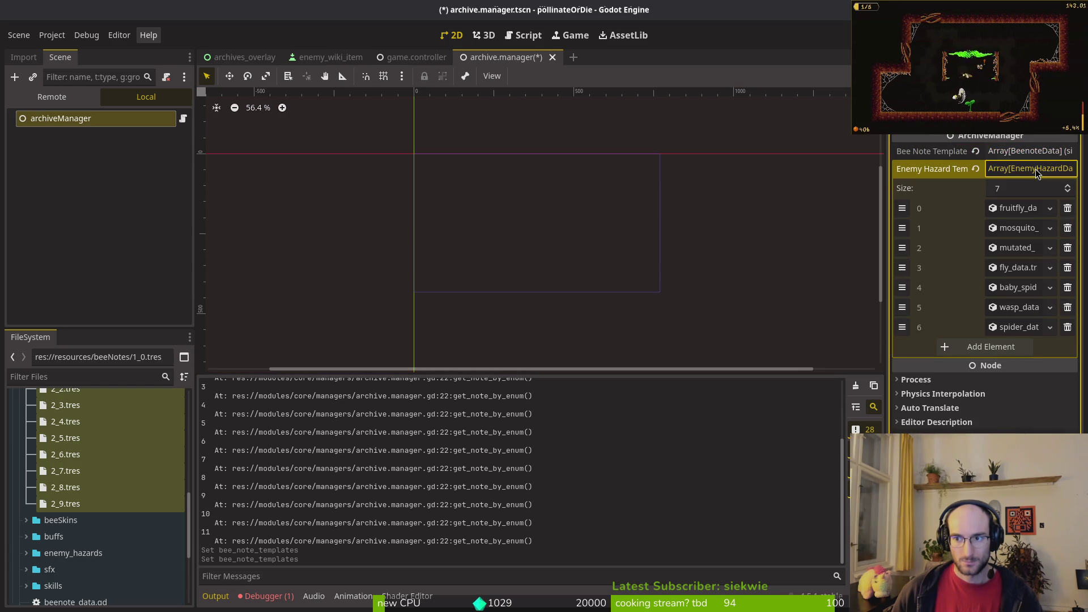
left_click(1036, 169)
left_click(1028, 153)
left_click(1014, 190)
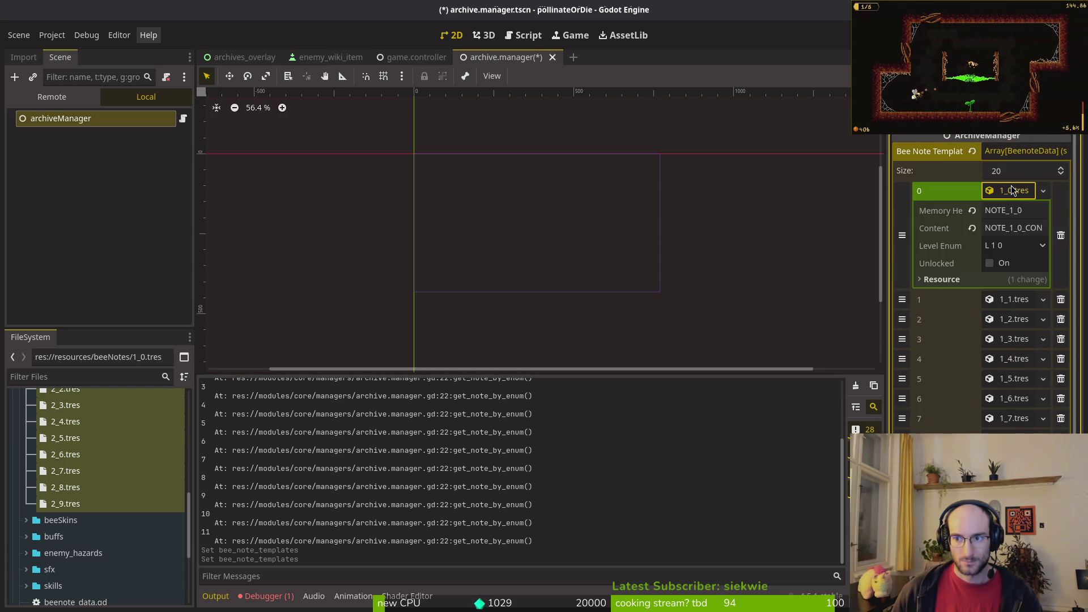
left_click(1014, 191)
left_click(1004, 372)
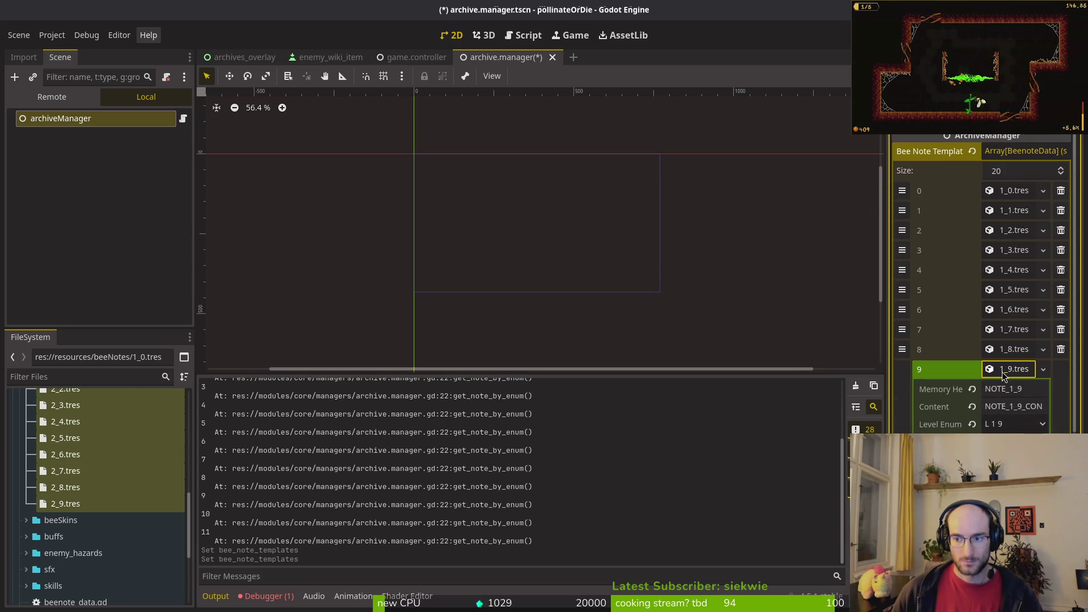
left_click(1004, 373)
key("ctrl+s")
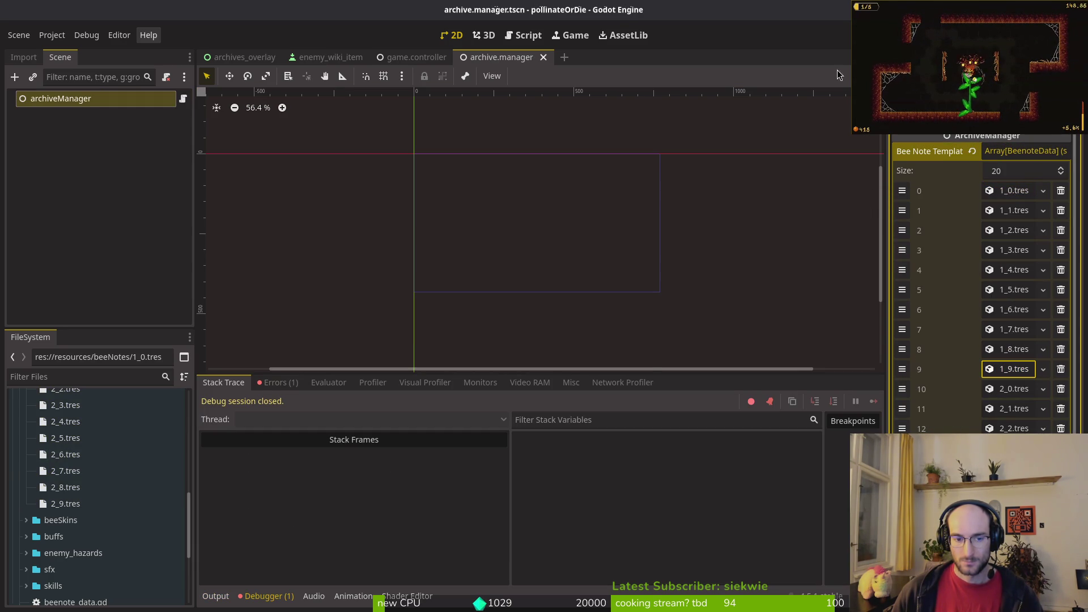
Run the game with F5 and review the Nil 'unlocked' error's list and stack trace
left_click(286, 386)
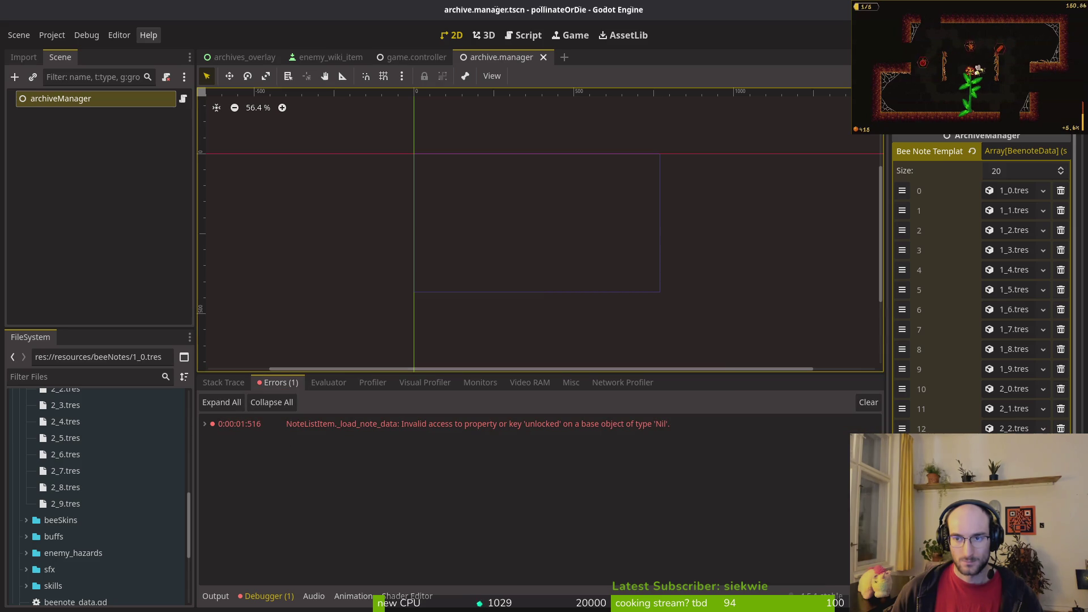
key("F5")
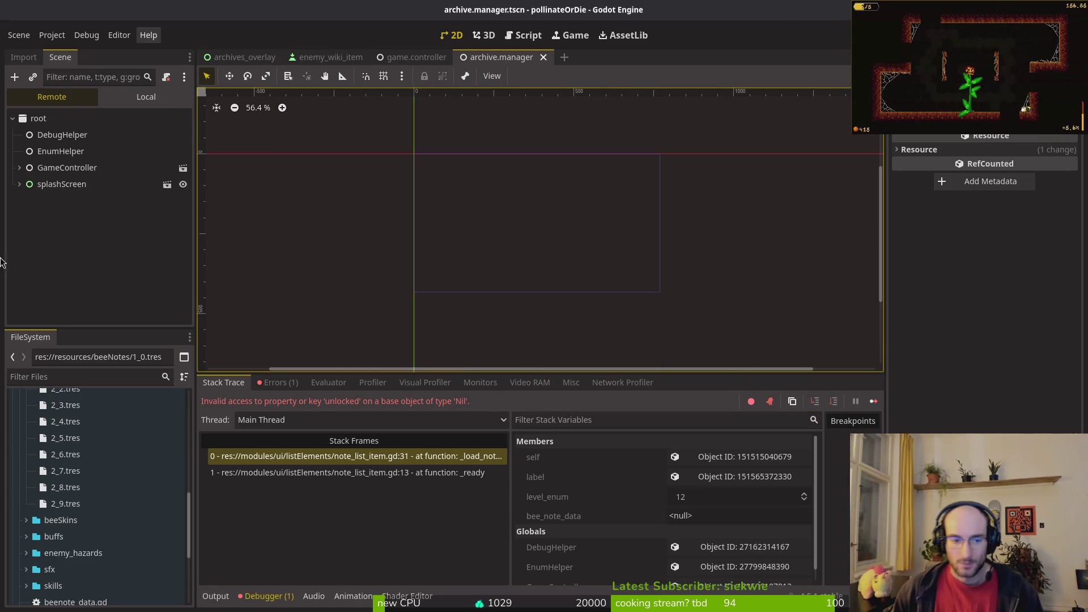
left_click(276, 383)
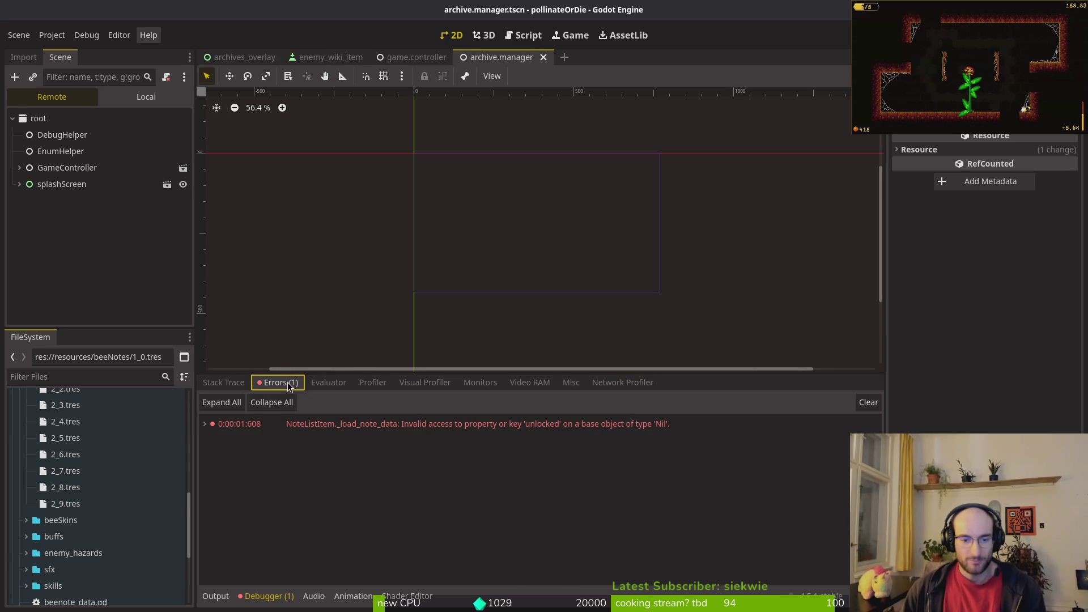
left_click(223, 383)
scroll(127, 471, "up", 3)
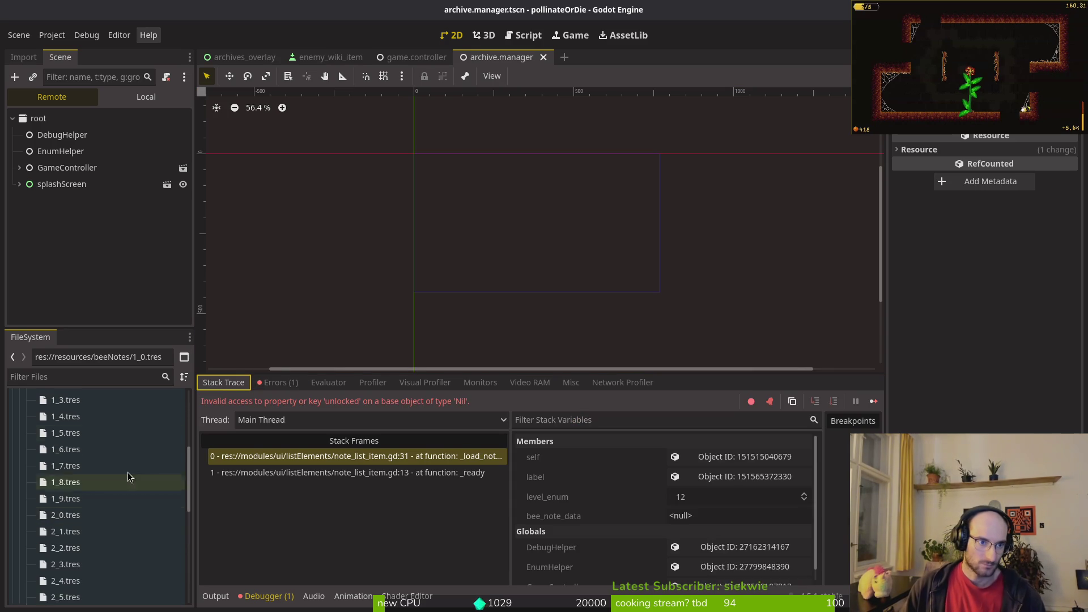
Show the local scene tree and open the game.controller scene
left_click(144, 99)
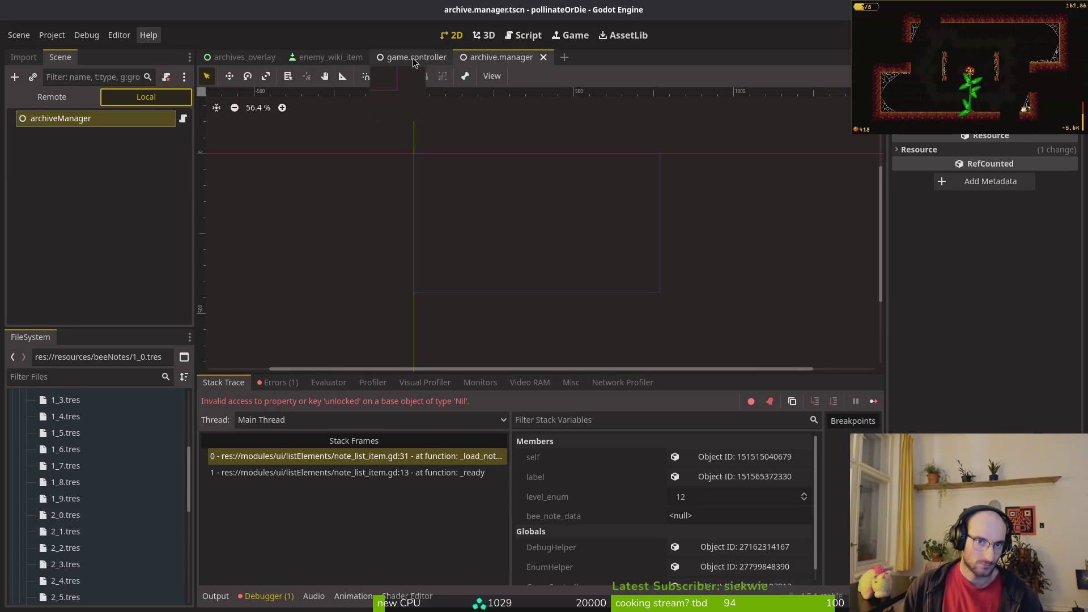
left_click(414, 57)
left_click(479, 59)
left_click(437, 59)
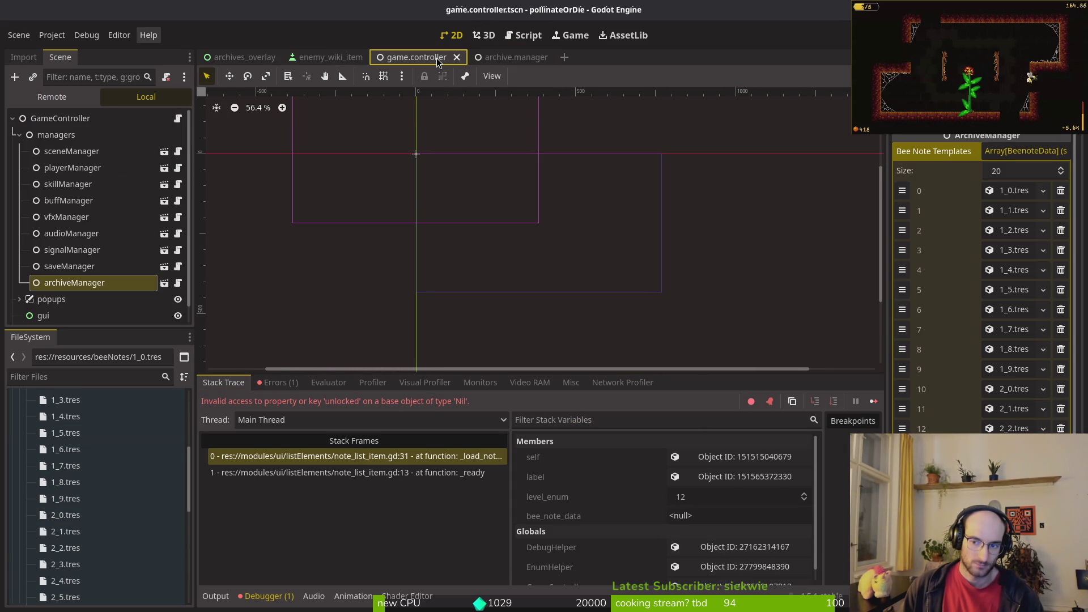
Open the archives_overlay scene and close the enemy_wiki_item scene
left_click(513, 57)
left_click(417, 57)
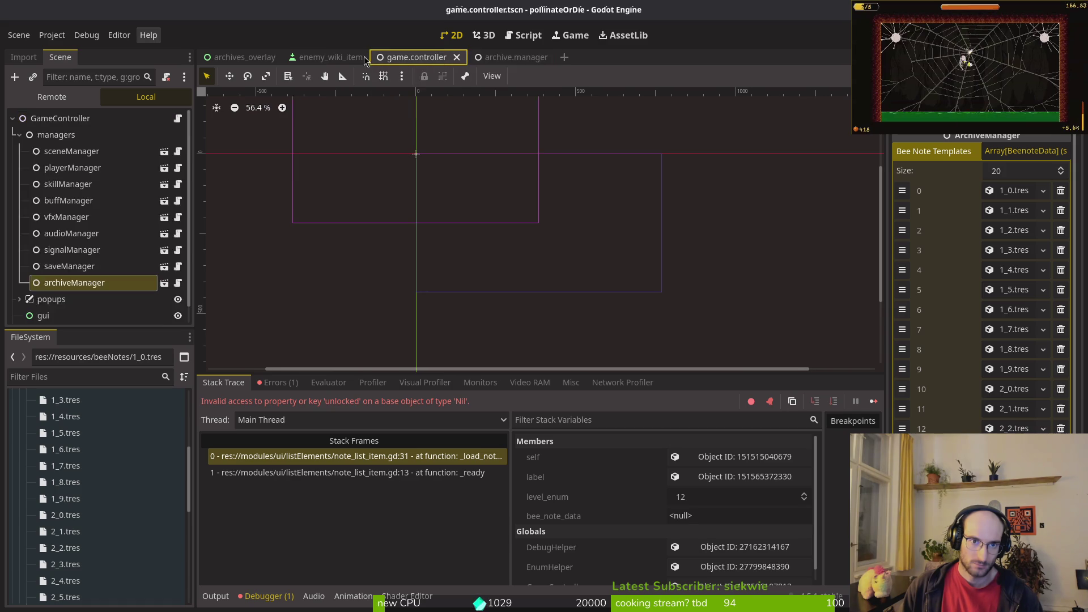
left_click(330, 57)
left_click(254, 61)
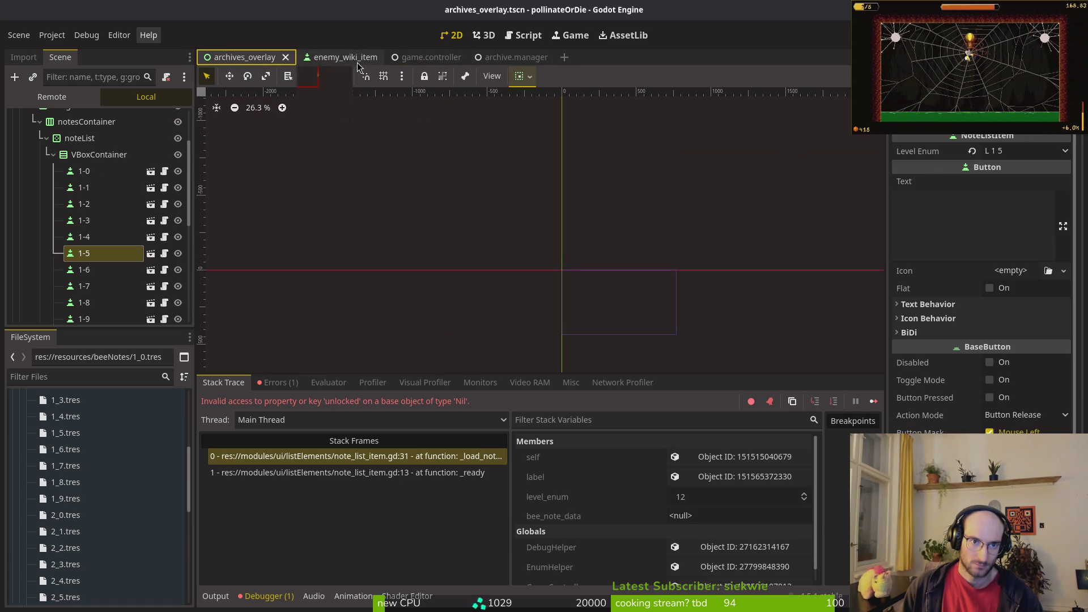
left_click(378, 57)
Step through note items 1-0 to 2-9 checking each Level Enum, then select the VBoxContainer
left_click(91, 171)
left_click(94, 188)
left_click(103, 206)
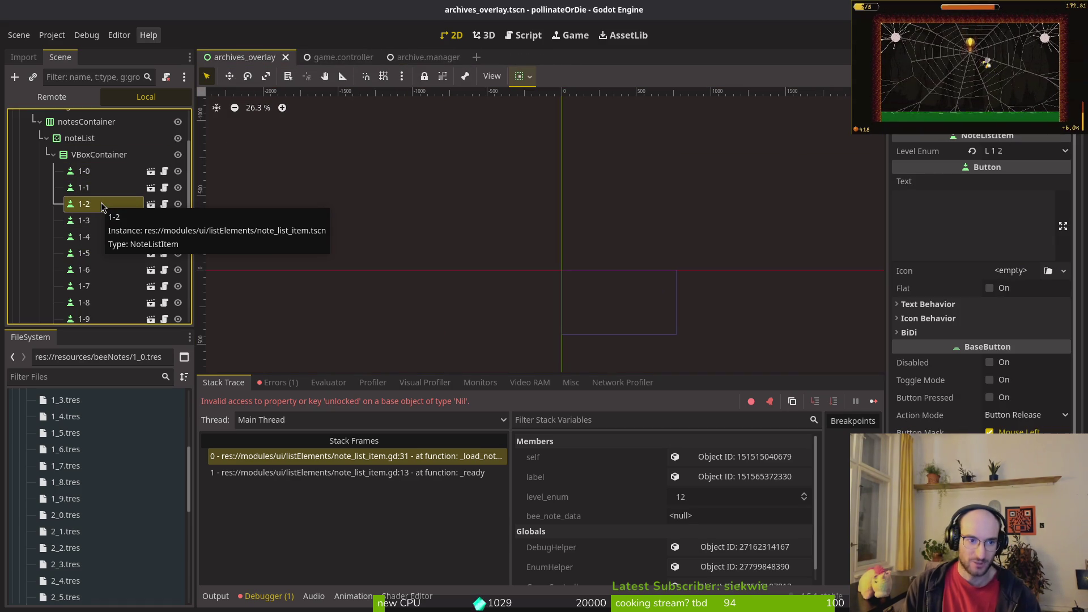
key("Down")
key("Down")
key("Down")
key("Down")
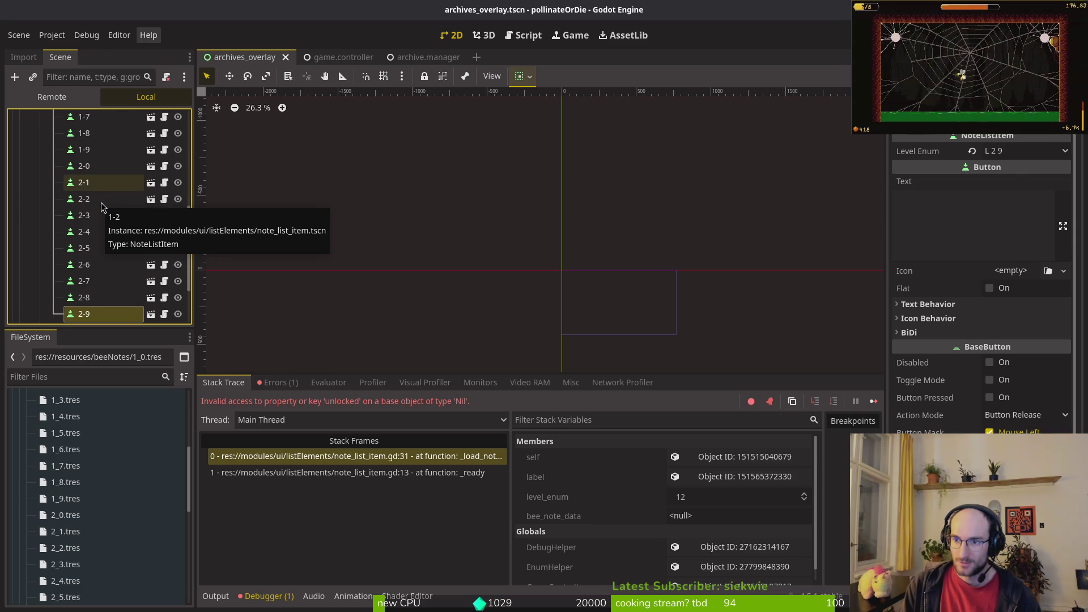
key("Down")
key("Down")
key("Down")
key("Up")
key("Up")
key("Up")
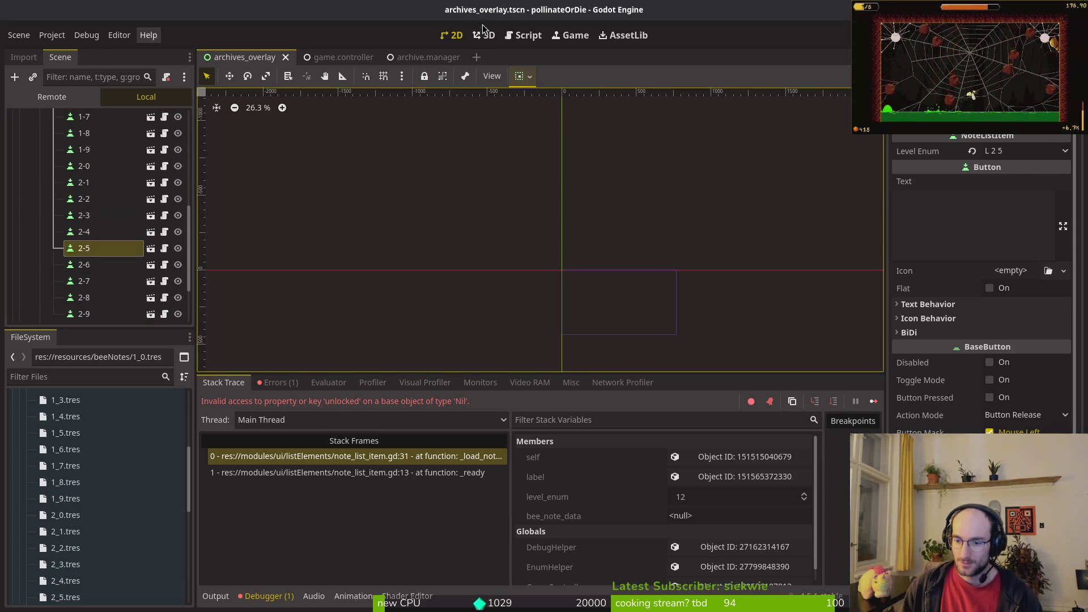
key("Down")
key("Down")
key("Down")
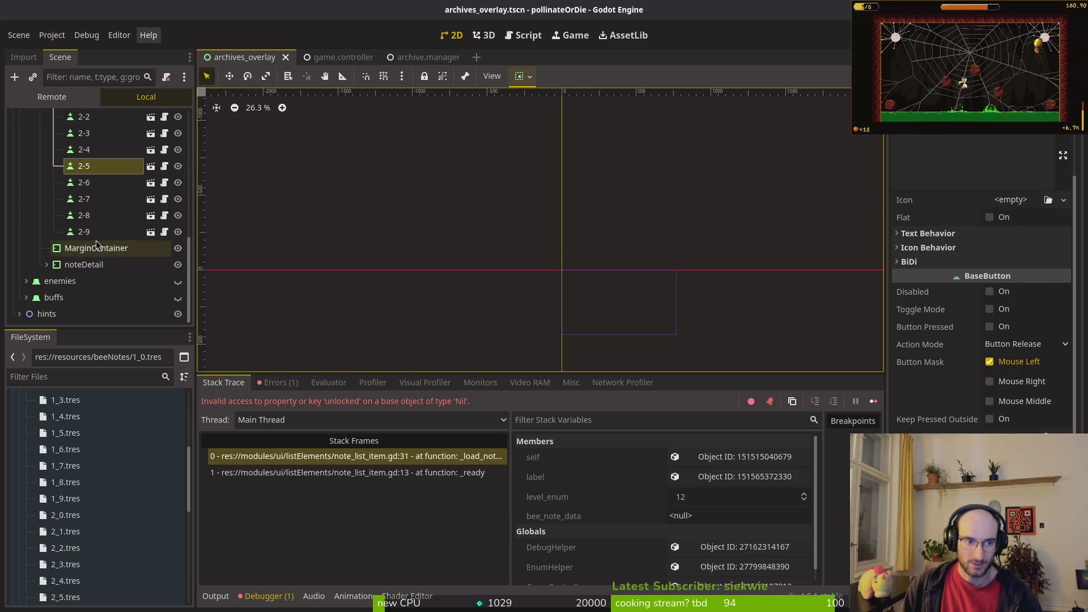
scroll(108, 197, "up", 5)
left_click(69, 234)
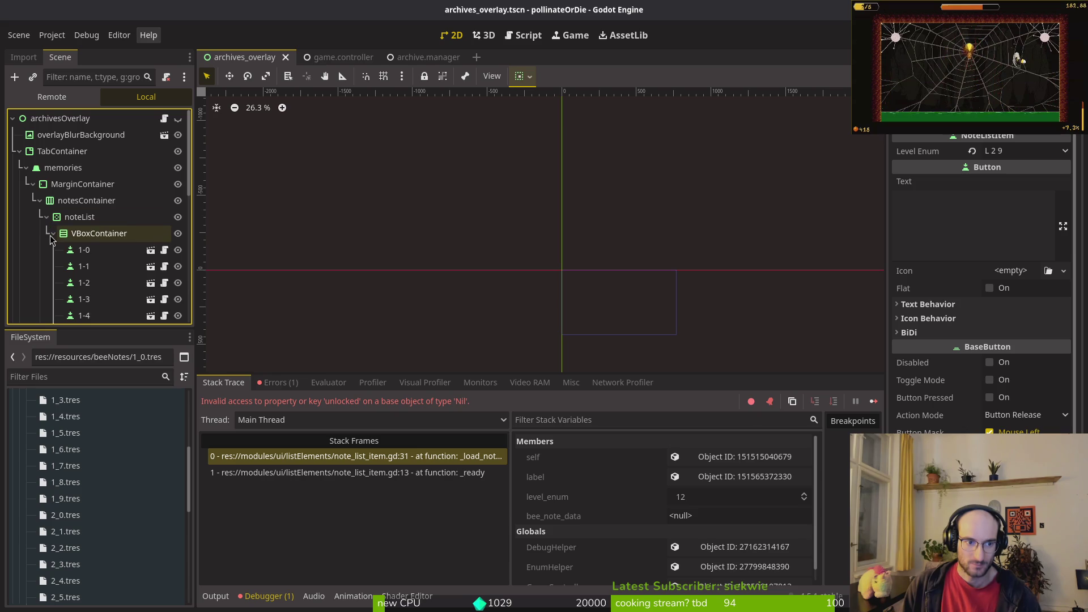
Collapse the note list and review the output log and the error's stack trace
left_click(53, 234)
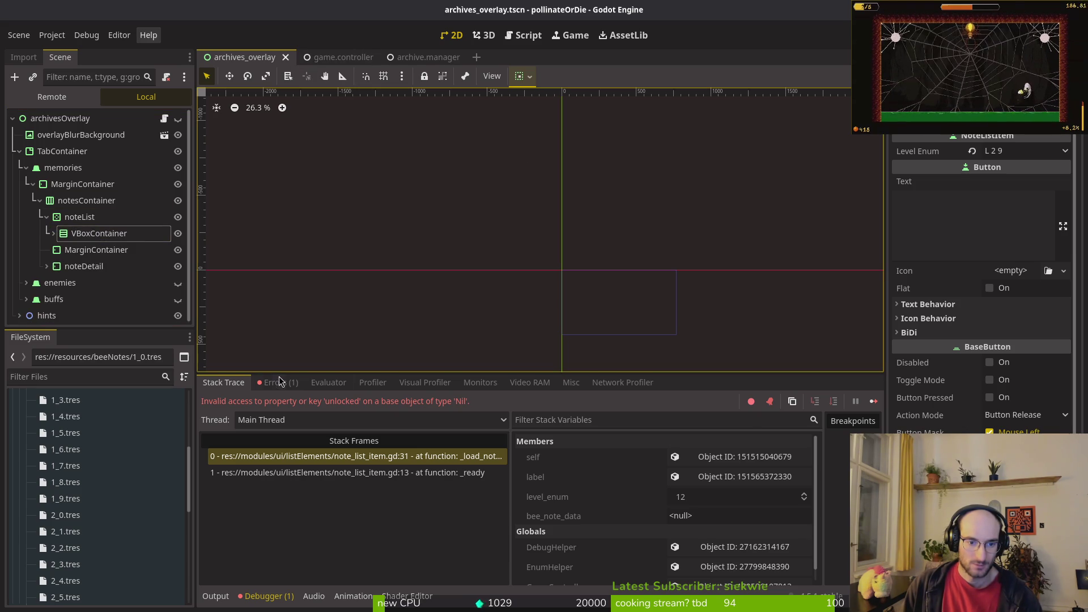
left_click(215, 596)
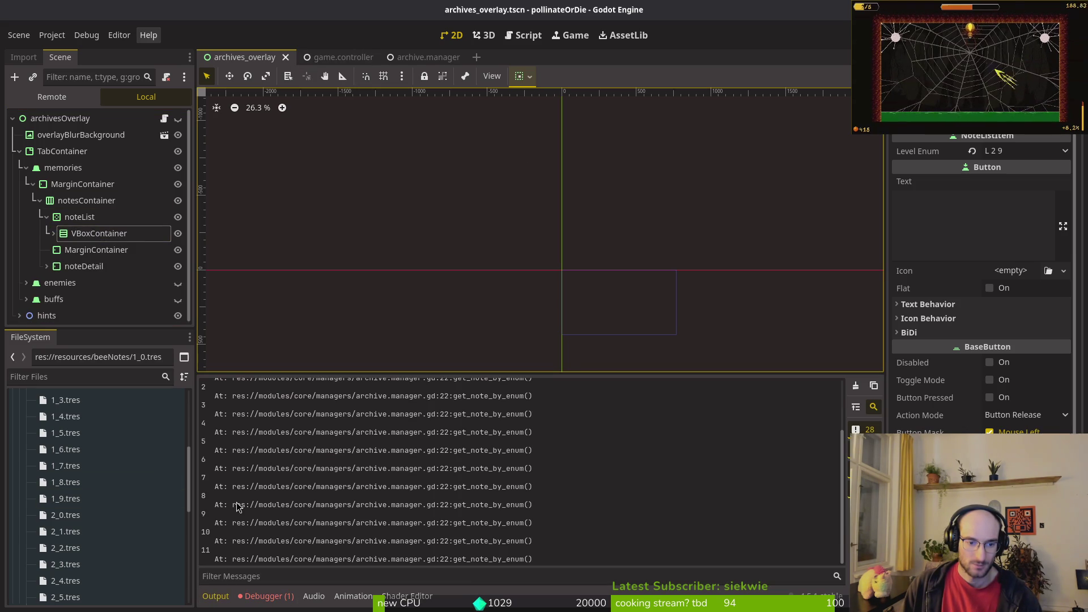
left_click(256, 596)
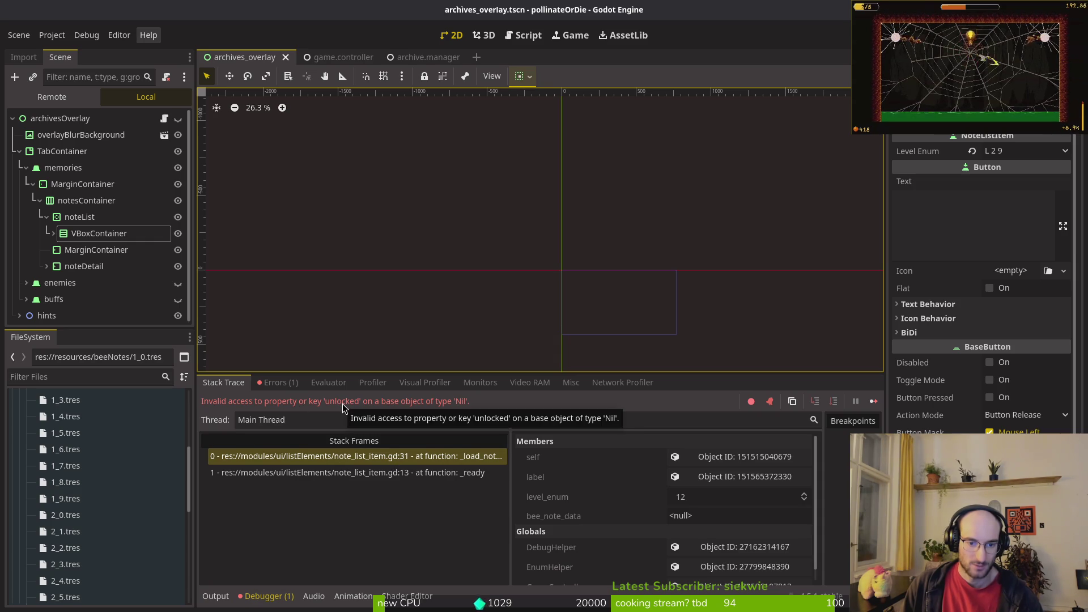
left_click(215, 596)
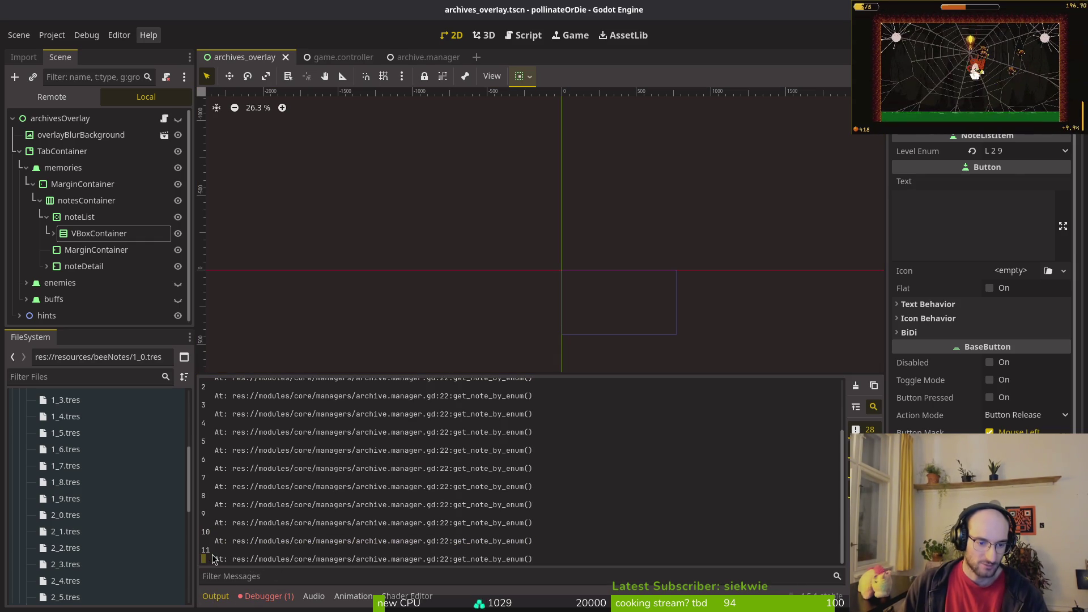
Compare the 2_0.tres and 2_1.tres bee notes, then launch the game with F5
left_click(91, 532)
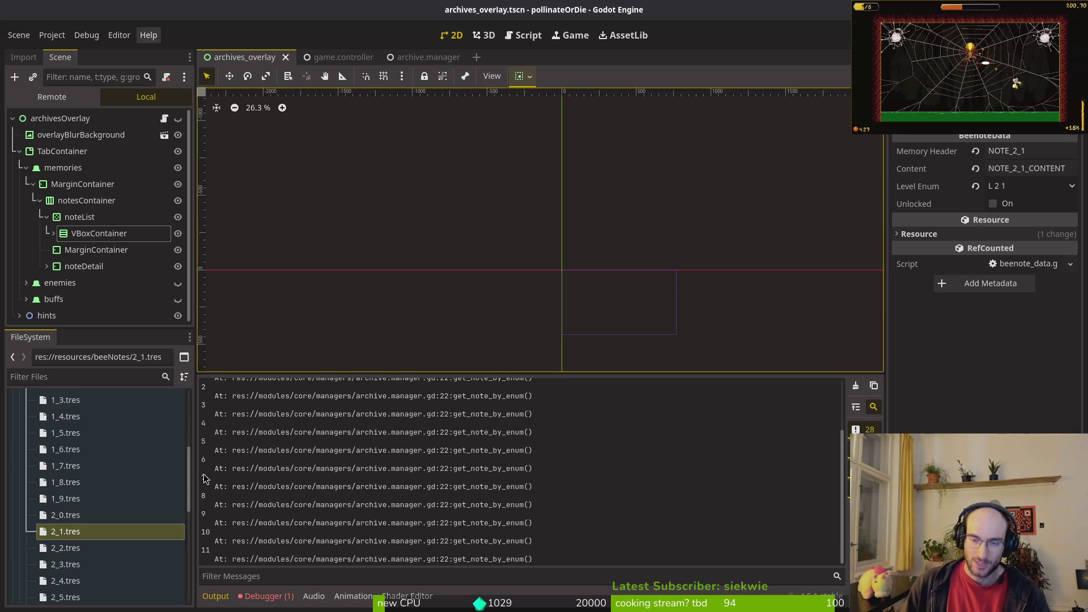
left_click(67, 516)
left_click(67, 531)
left_click(73, 519)
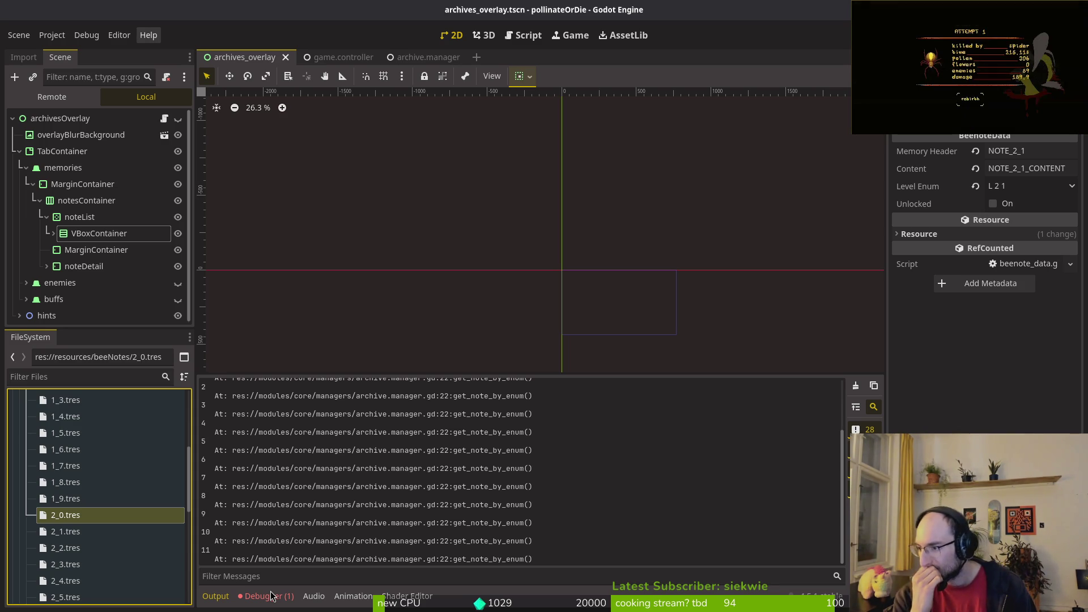
key("F5")
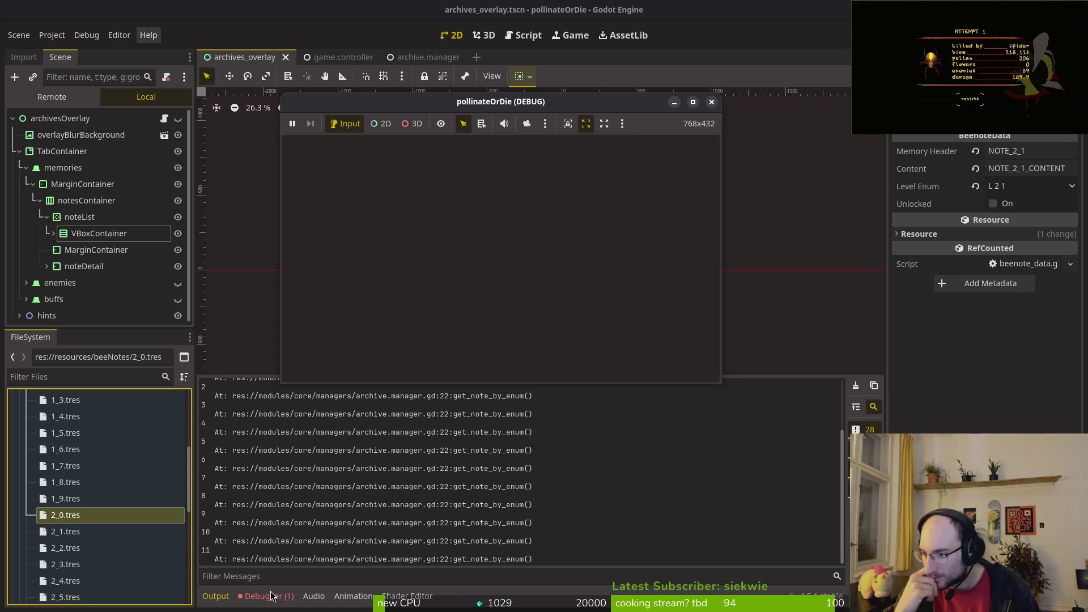
key("alt+Tab")
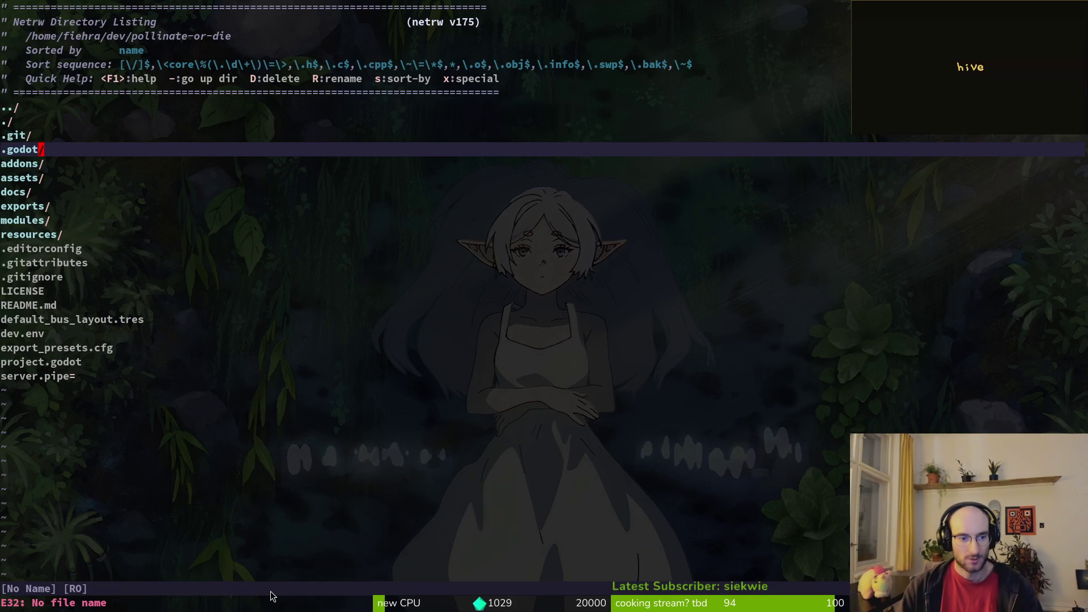
In Neovim, open beenote_data.gd and note_list_item.gd through the Telescope file finder
key("space")
key("f")
key("f")
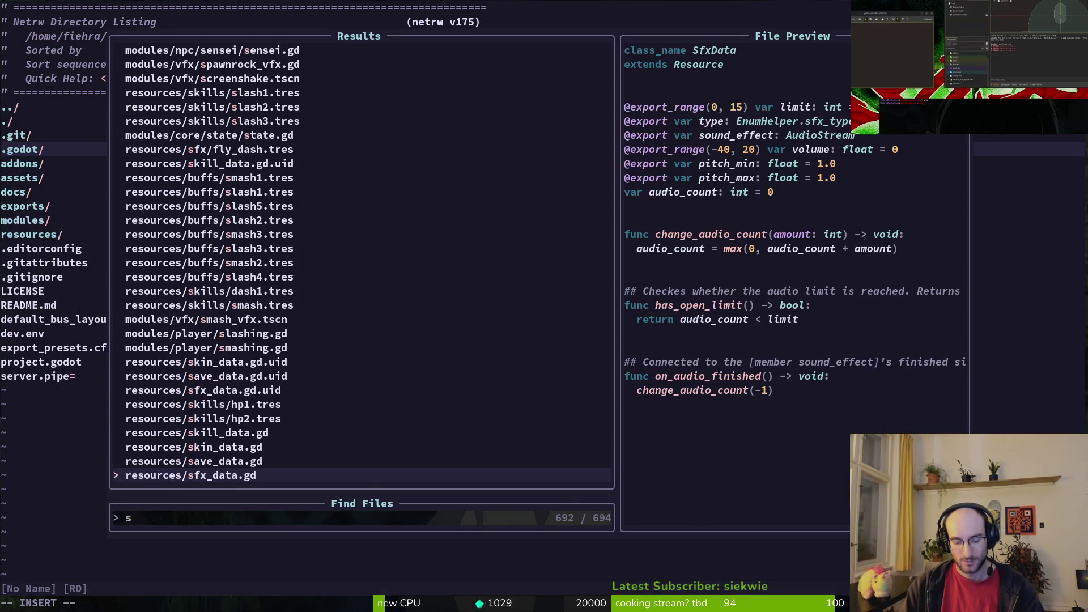
type("notedata")
key("Return")
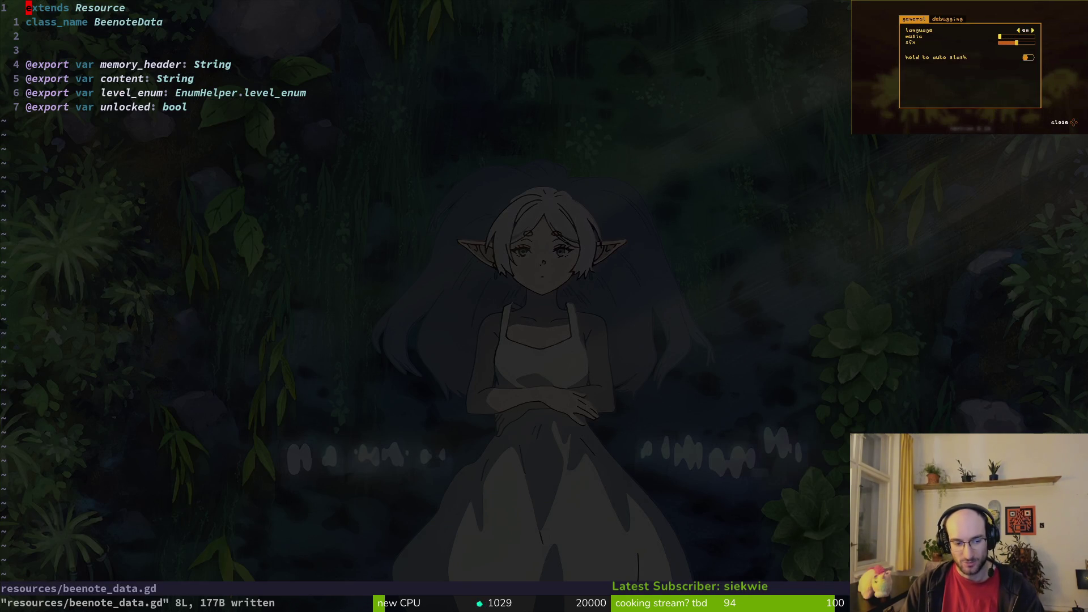
key("space")
key("f")
key("f")
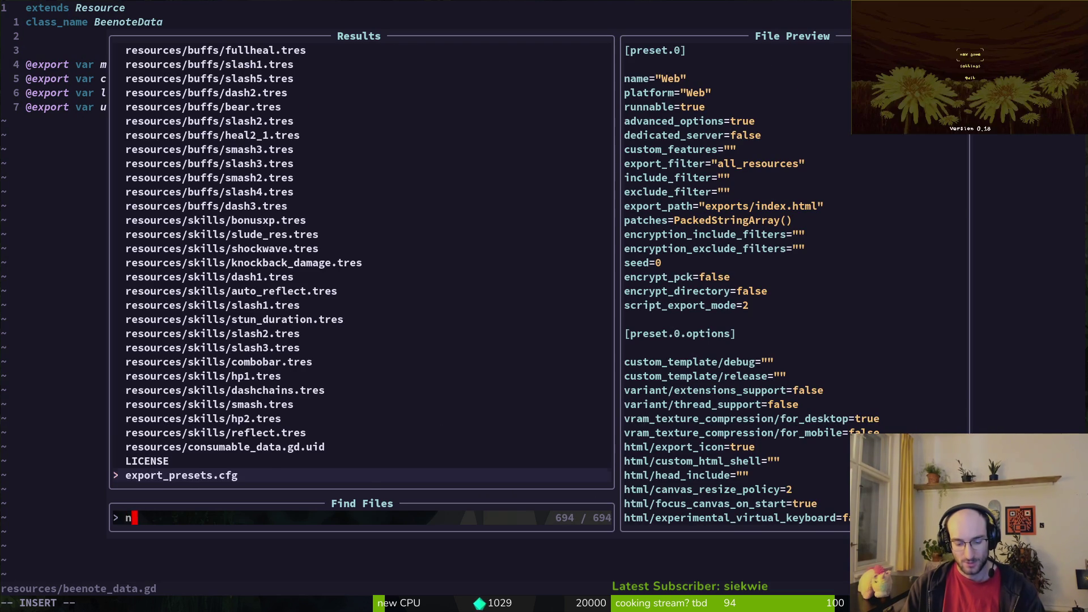
type("notelist")
key("Return")
Open enum.helper.gd and save it with :w
key("space")
key("f")
key("f")
type("en")
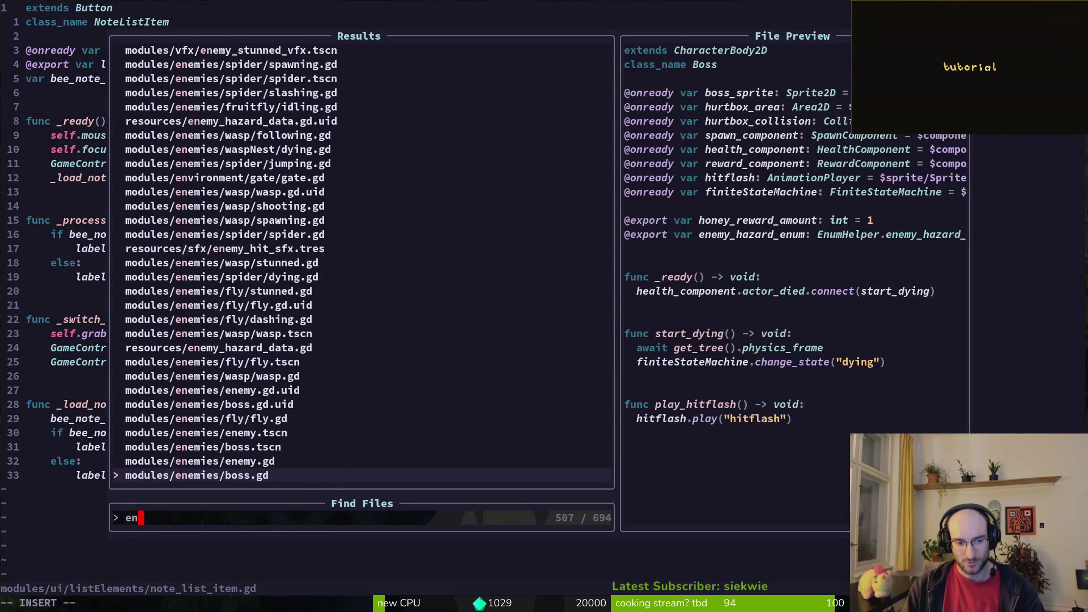
type("um")
key("Return")
key("space")
key("f")
key("f")
key("Escape")
type(":w")
key("Return")
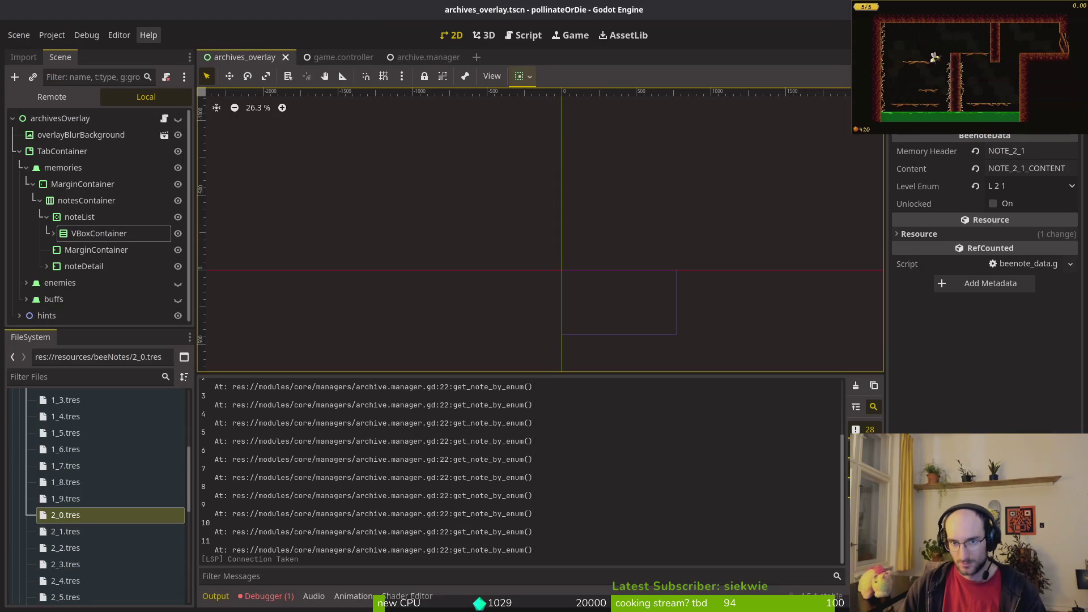
Save the archives overlay scene and compare the 1_9, 2_0 and 2_1 bee note resources
key("ctrl+s")
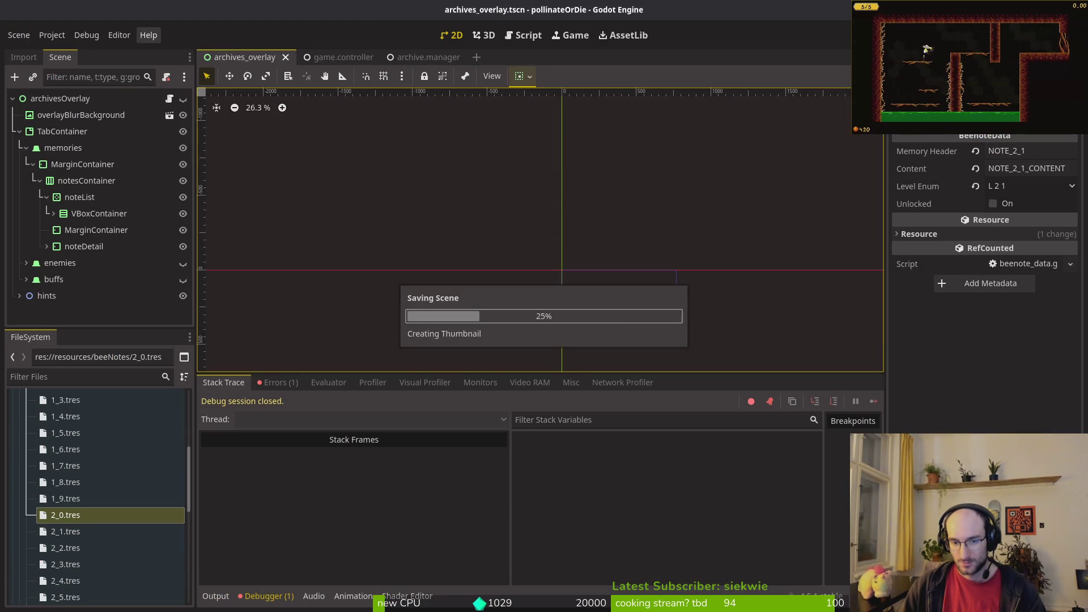
left_click(113, 499)
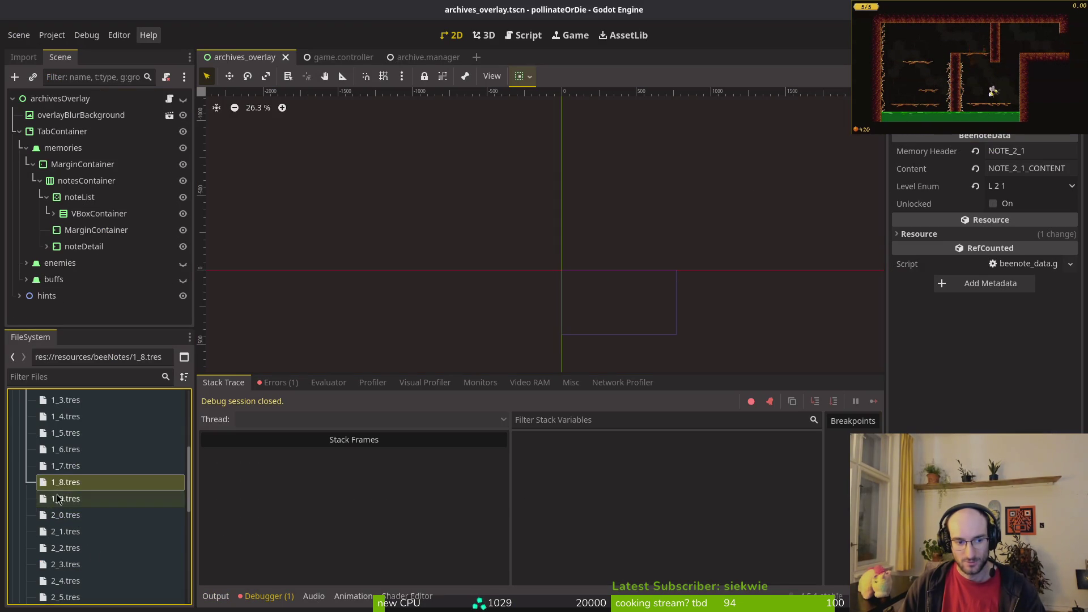
left_click(59, 516)
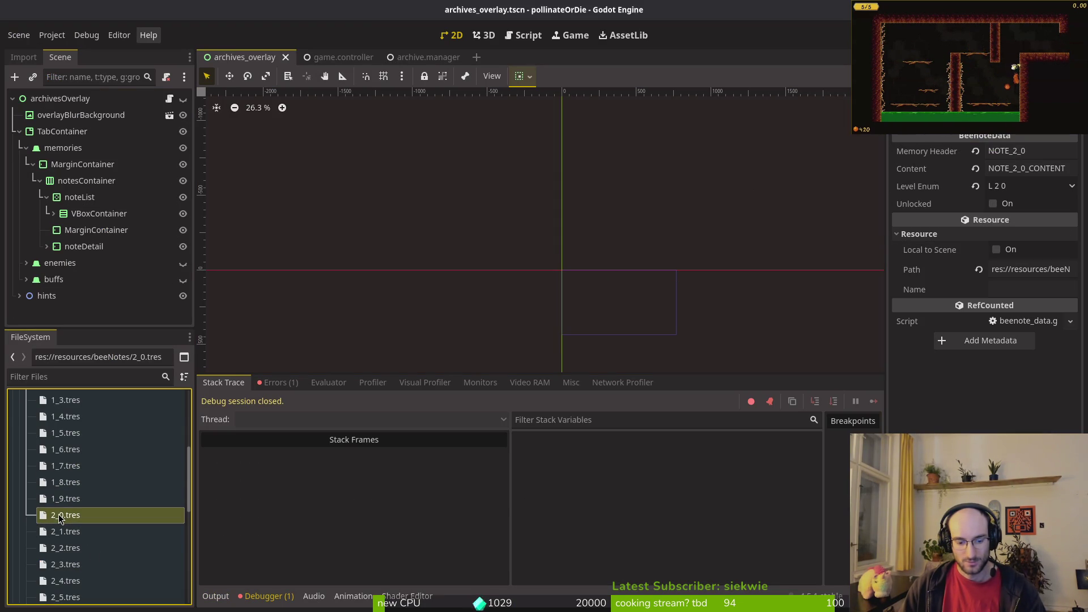
right_click(42, 513)
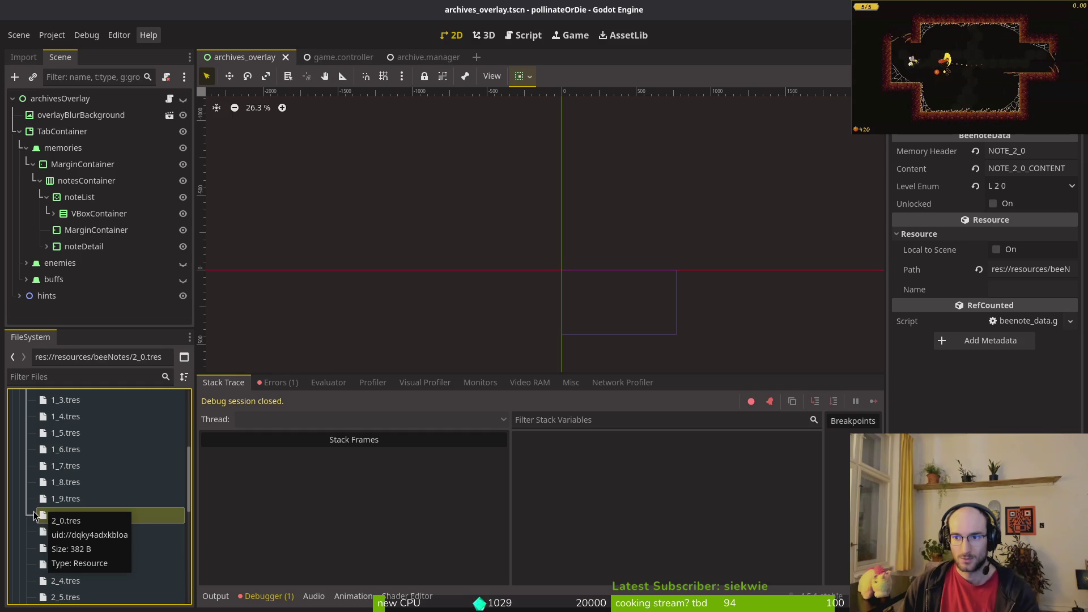
left_click(45, 552)
left_click(63, 531)
left_click(96, 515)
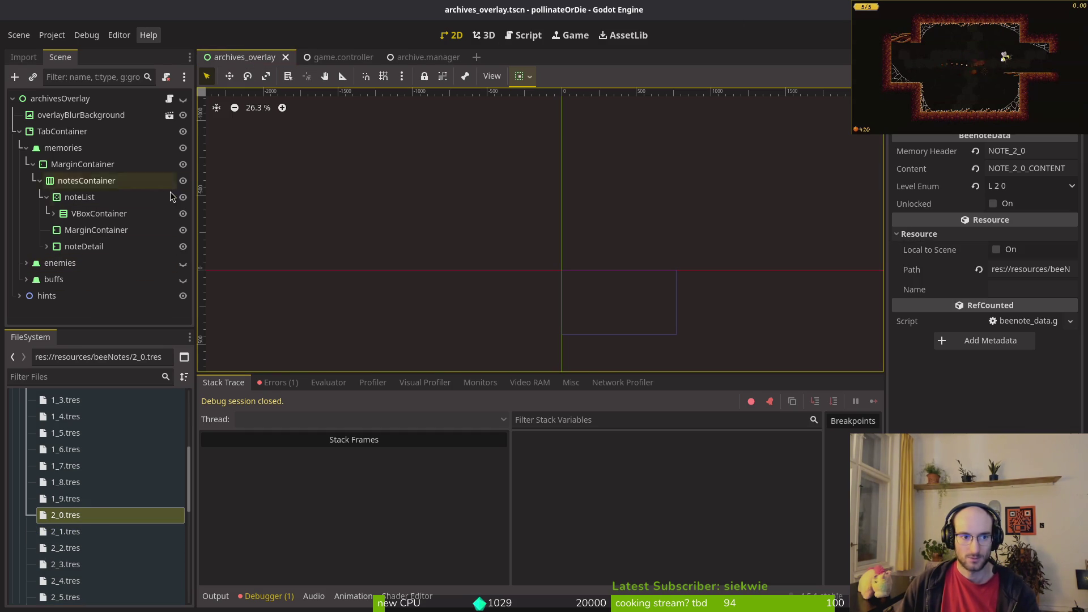
In archive.manager, expand Bee Note Templates entry 10 to show 2_0.tres (NOTE_2_0)
left_click(419, 57)
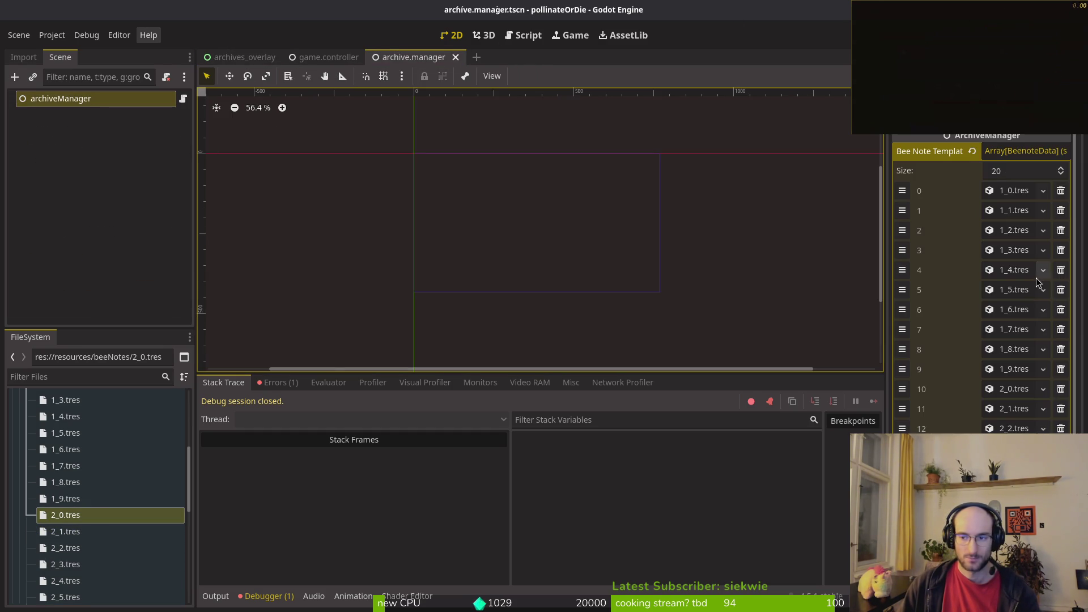
left_click(1018, 372)
left_click(1015, 375)
left_click(1009, 388)
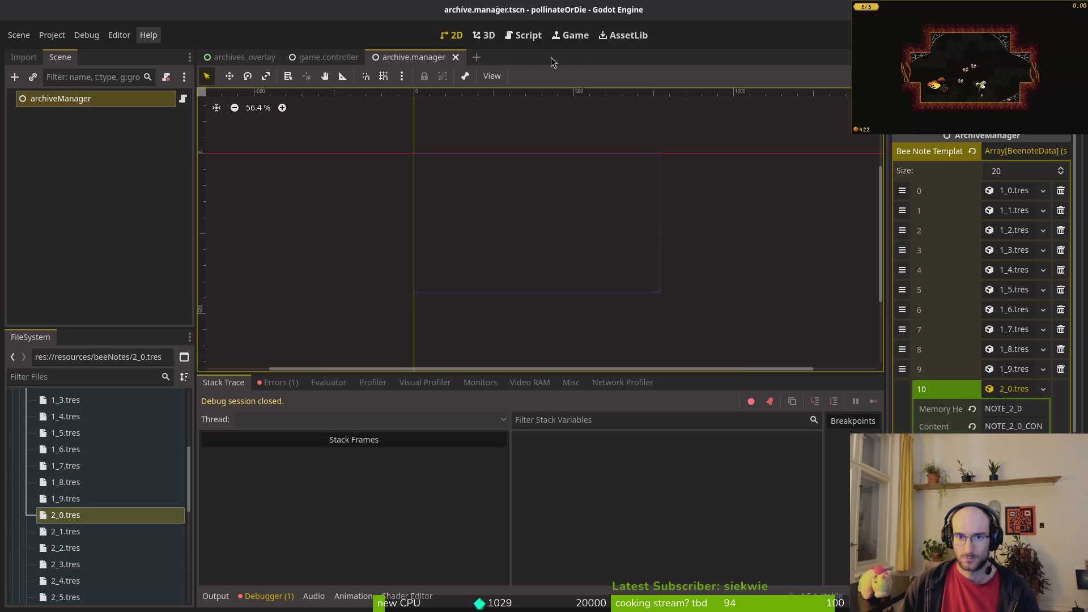
Quick-open the level_1_0 scene with Alt+Shift+O, then close it
key("alt+shift+o")
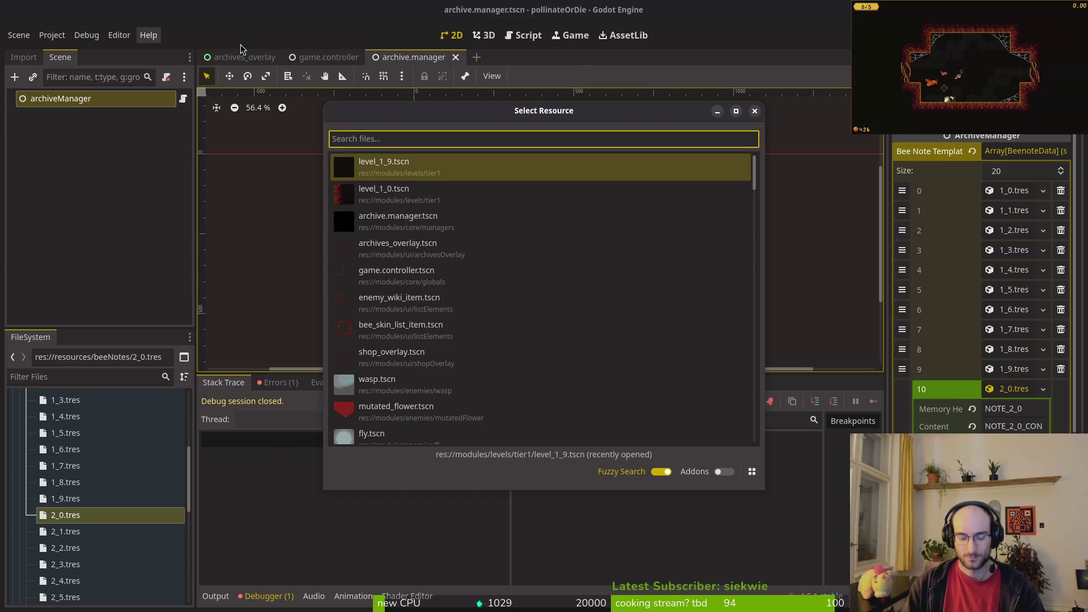
type("level20")
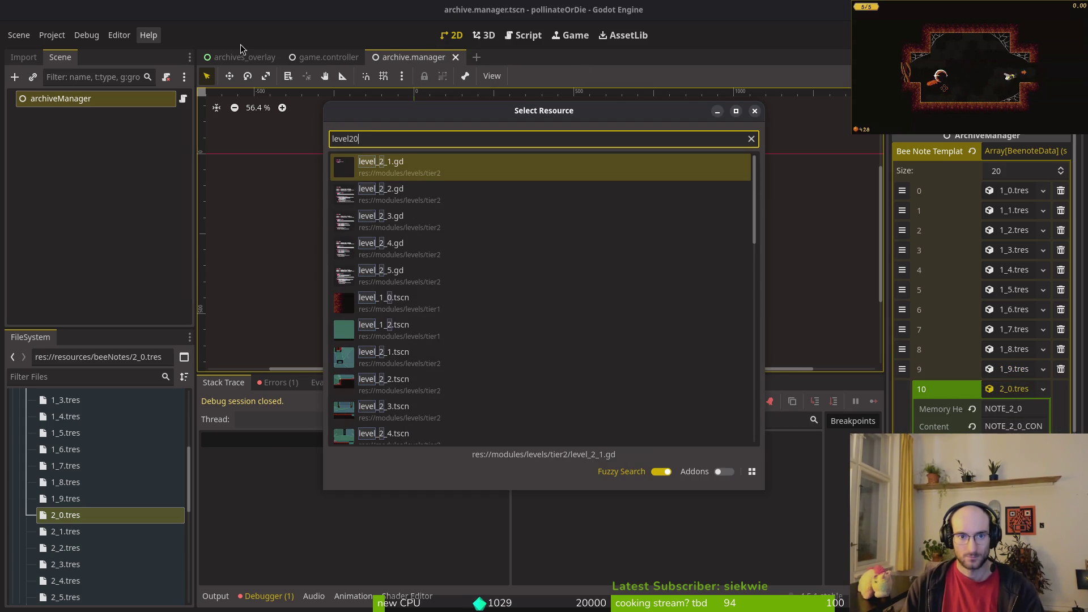
type("ts")
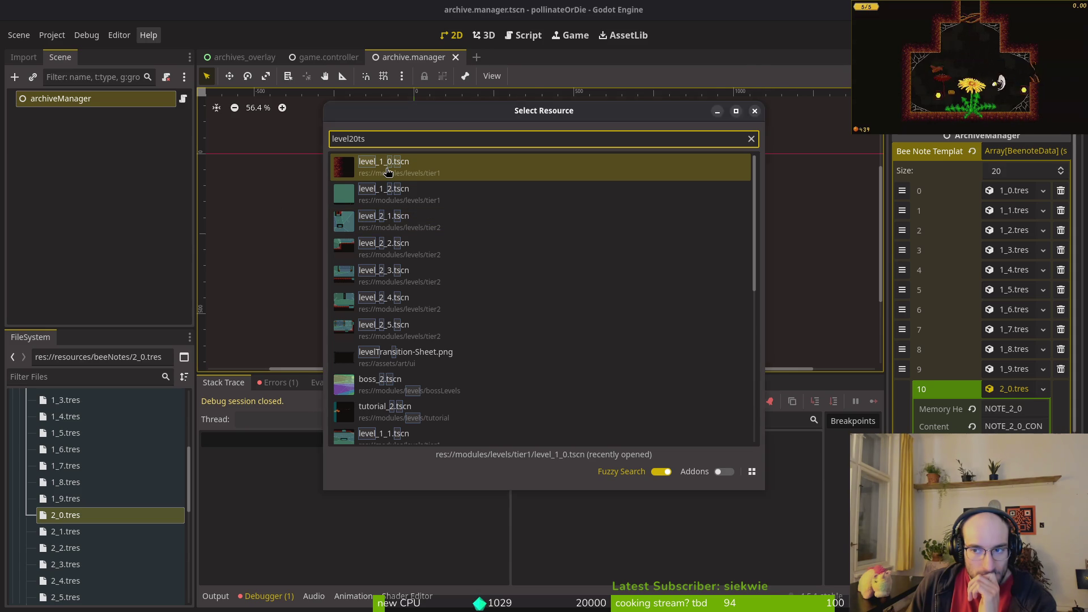
double_click(388, 172)
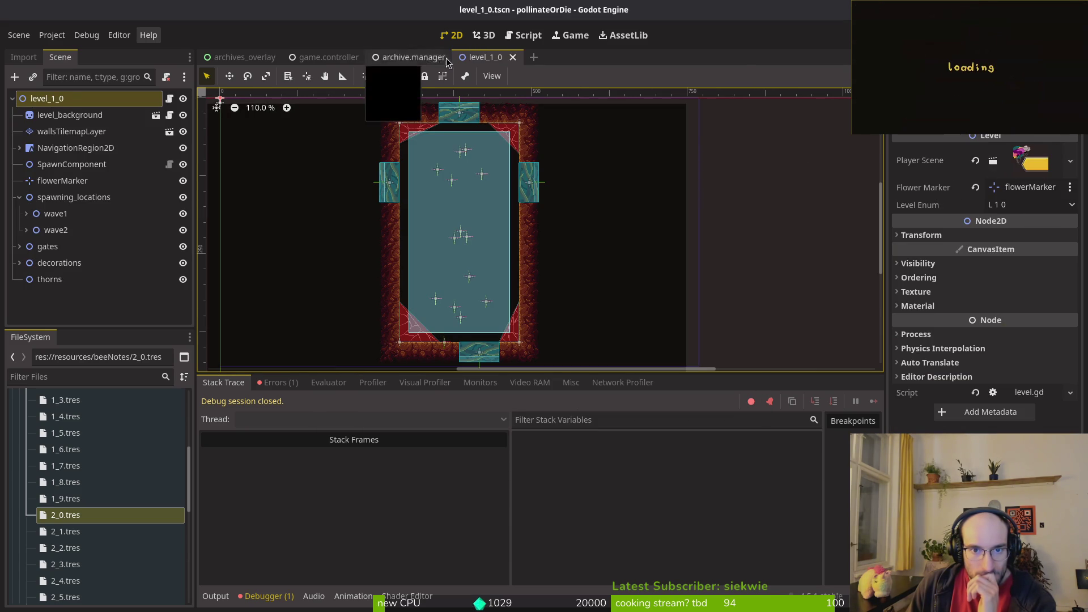
left_click(513, 57)
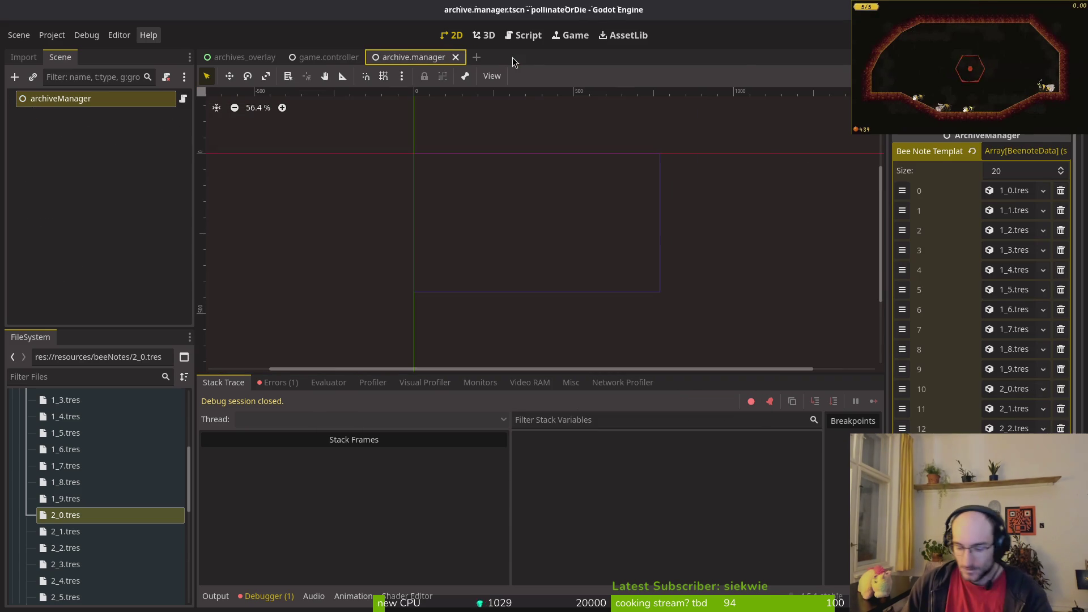
Quick-open the 2_0.tres bee note and close the archive.manager scene
key("alt+shift+o")
type("20")
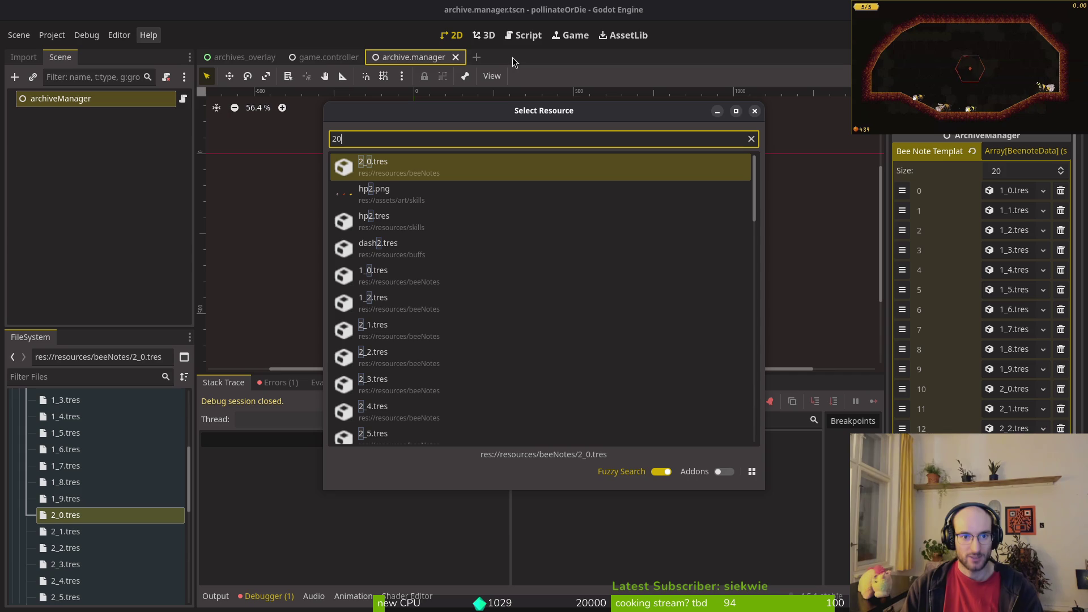
key("Return")
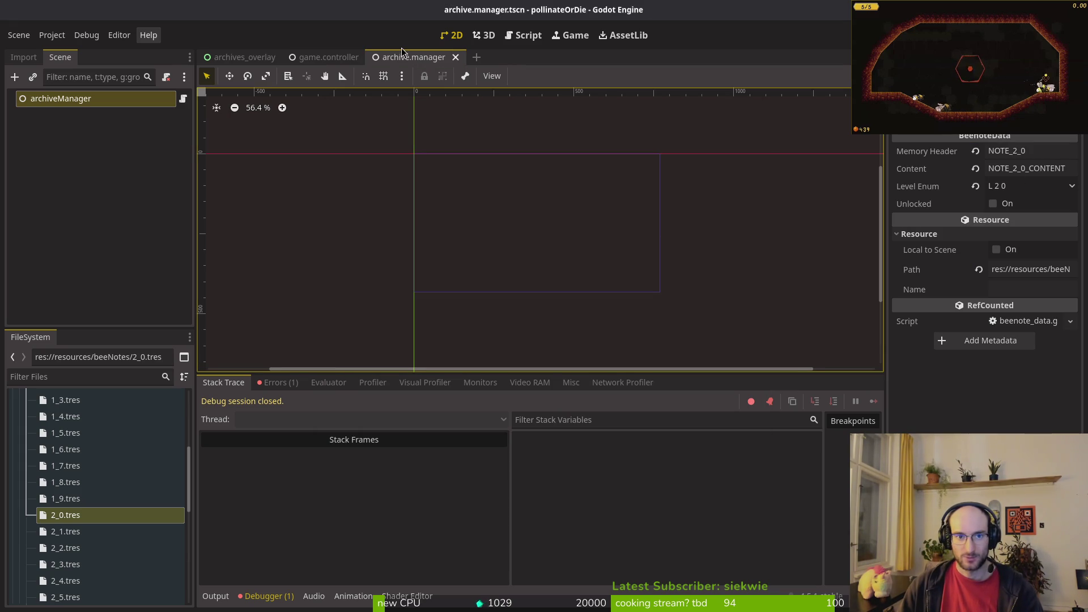
key("ctrl+shift+w")
Quick-open the level_2_1 scene, then close it again
key("alt+shift+o")
type("2-")
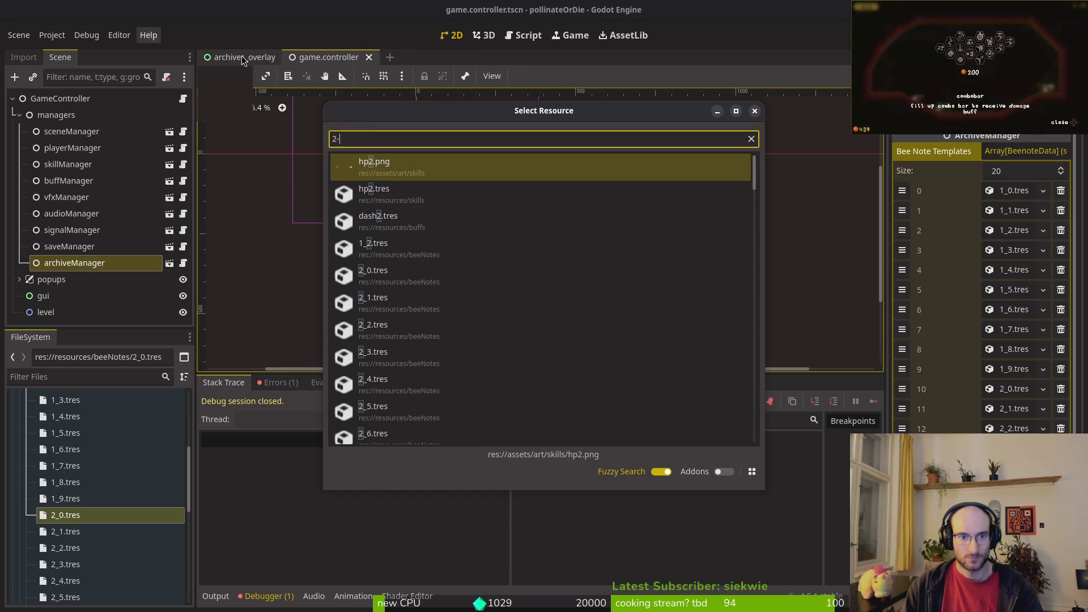
key("BackSpace")
type("_")
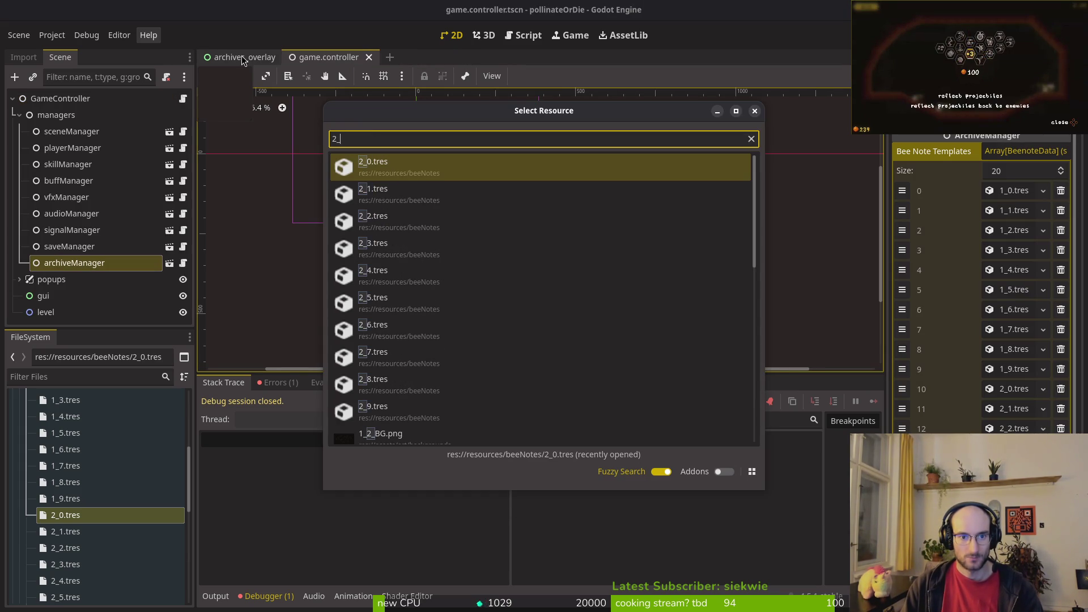
type("tsc")
key("Down")
key("Down")
key("Down")
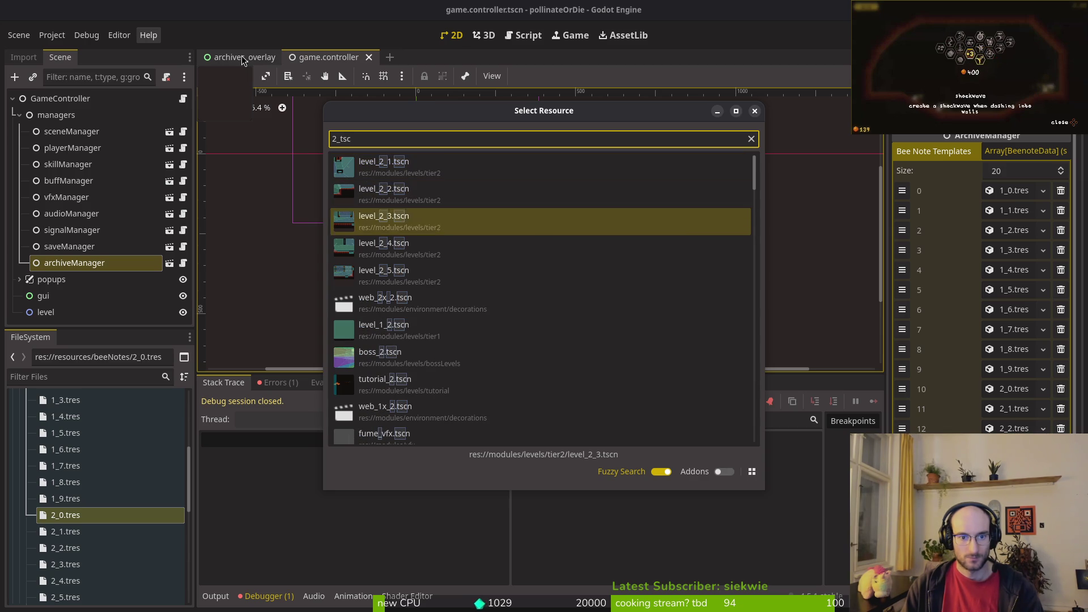
key("Up")
key("Up")
key("Up")
key("Return")
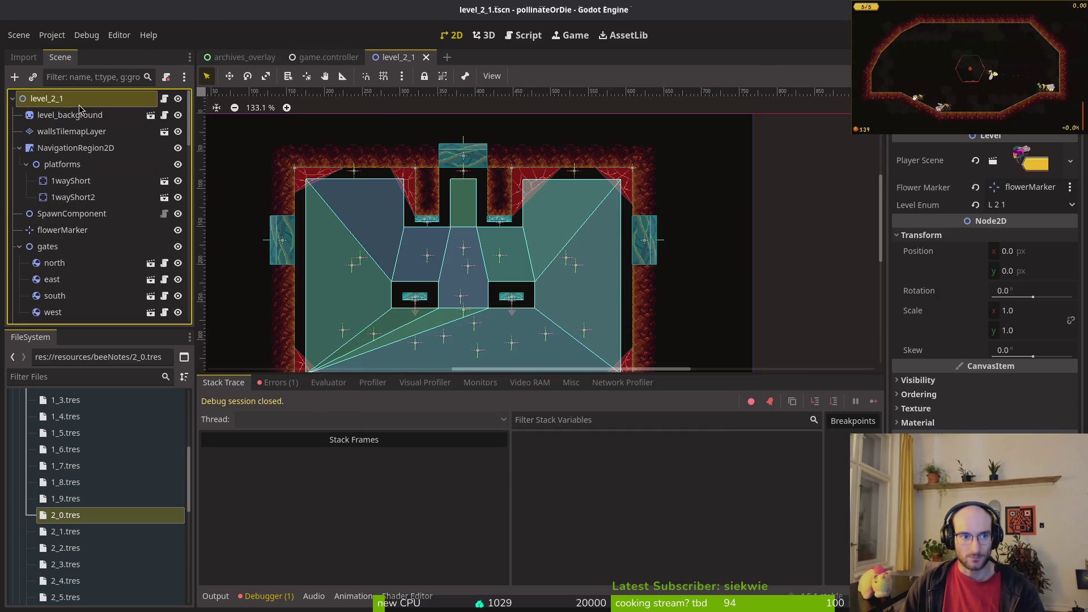
key("ctrl+shift+w")
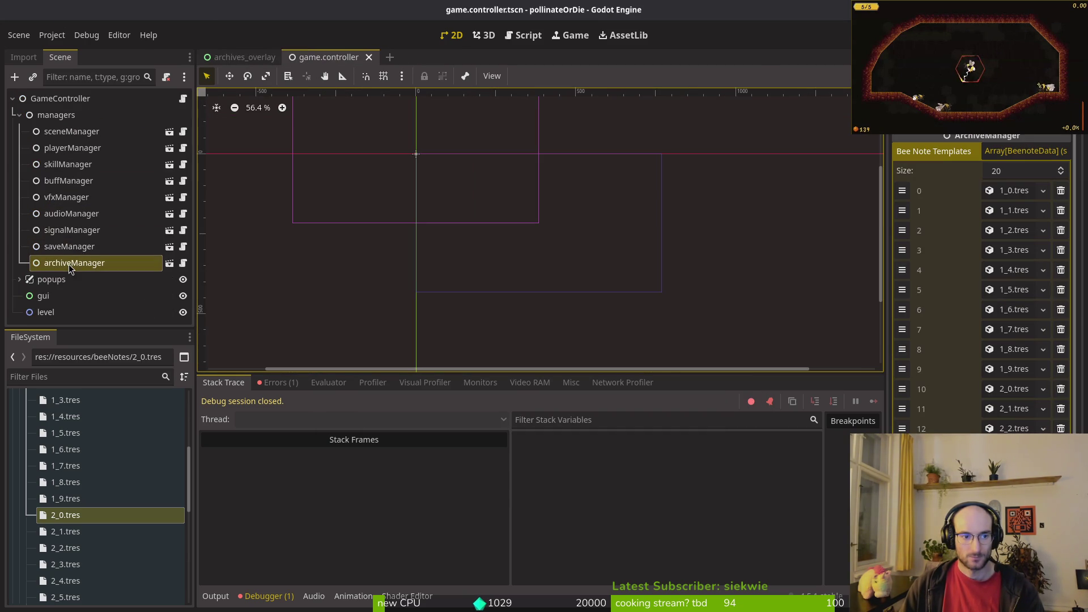
Inspect the archiveManager, managers and saveManager nodes in game.controller
left_click(69, 263)
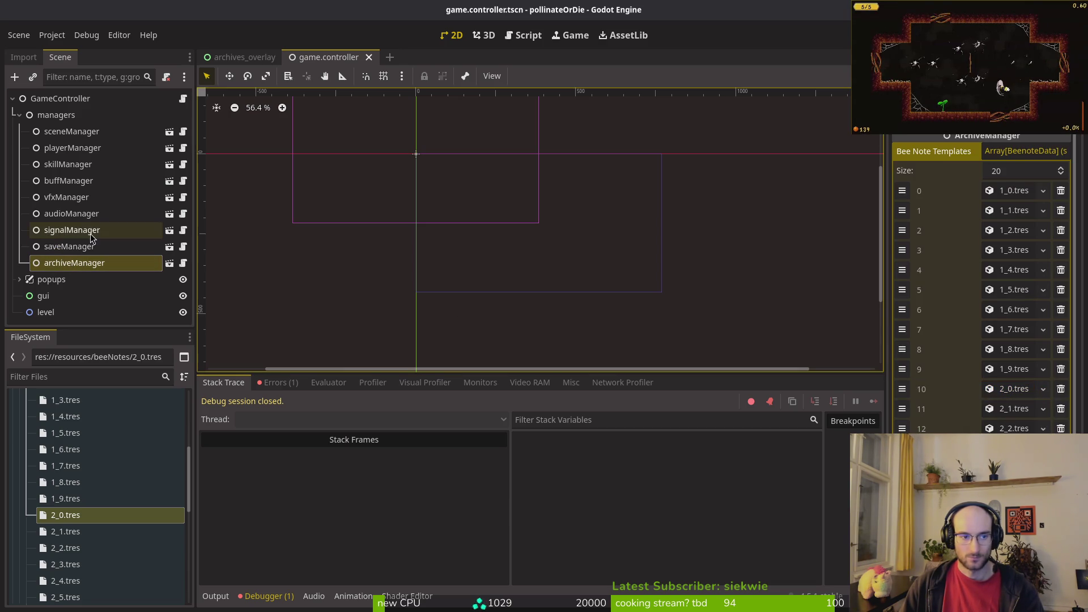
left_click(59, 115)
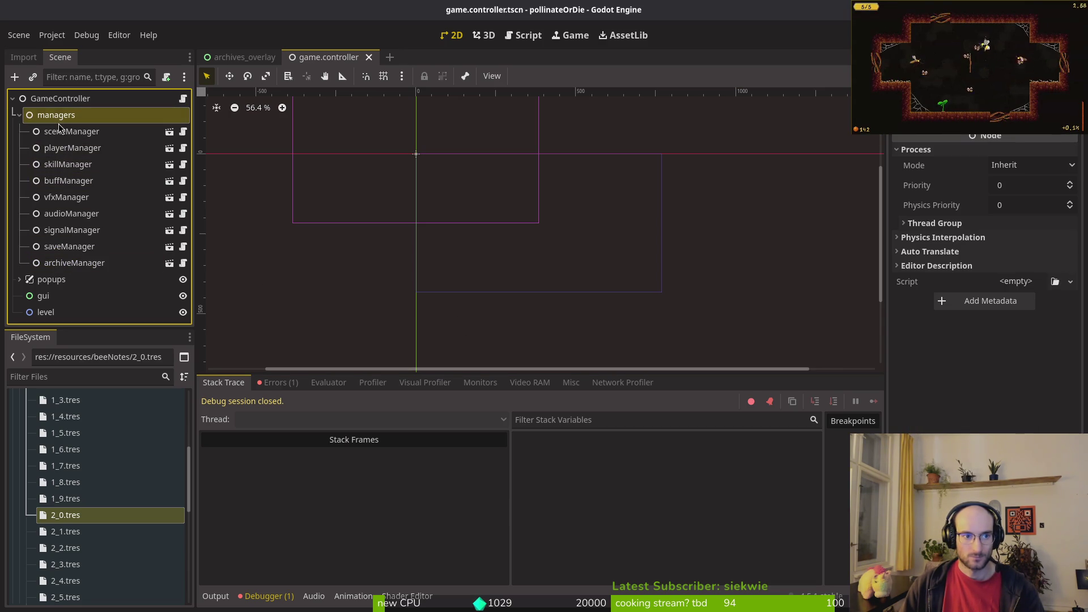
left_click(67, 251)
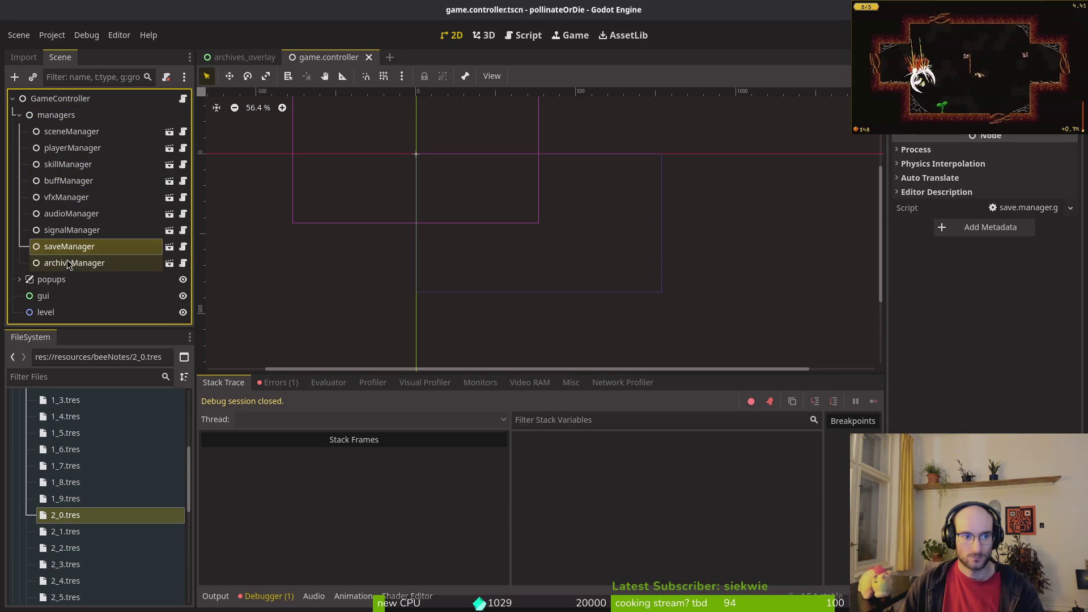
left_click(67, 262)
Inspect beenote_data.gd, collapse beeNotes, and run the game until it breaks on the Nil error
scroll(102, 510, "down", 10)
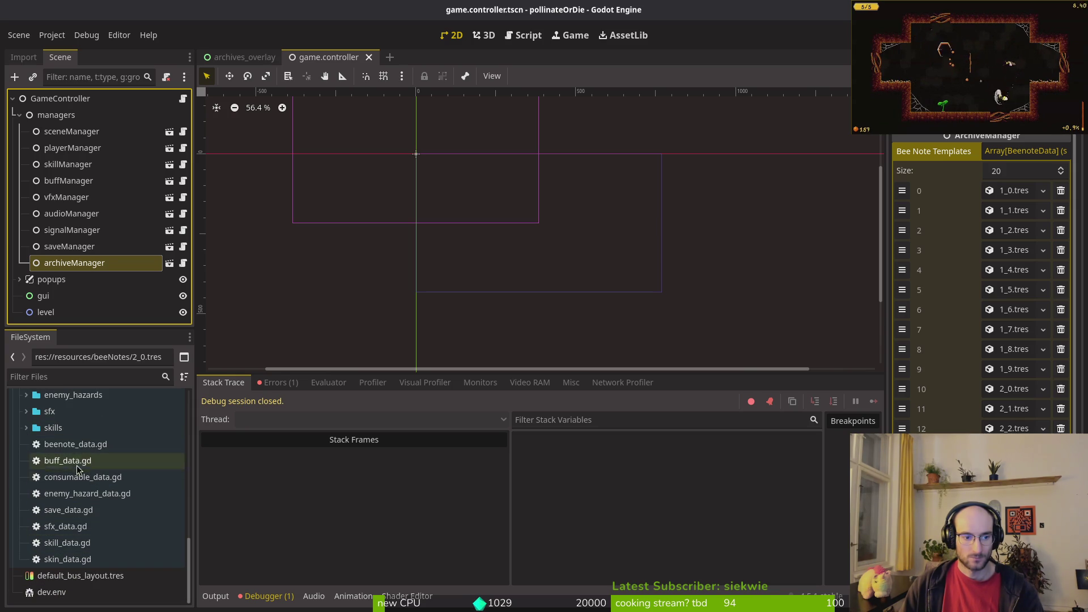
left_click(77, 446)
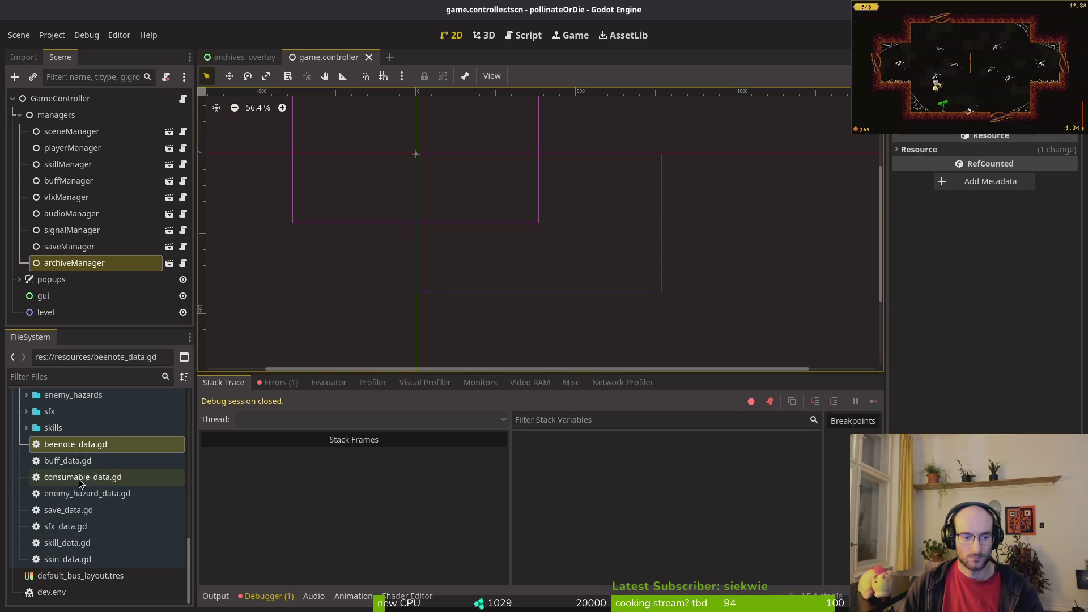
scroll(81, 481, "up", 10)
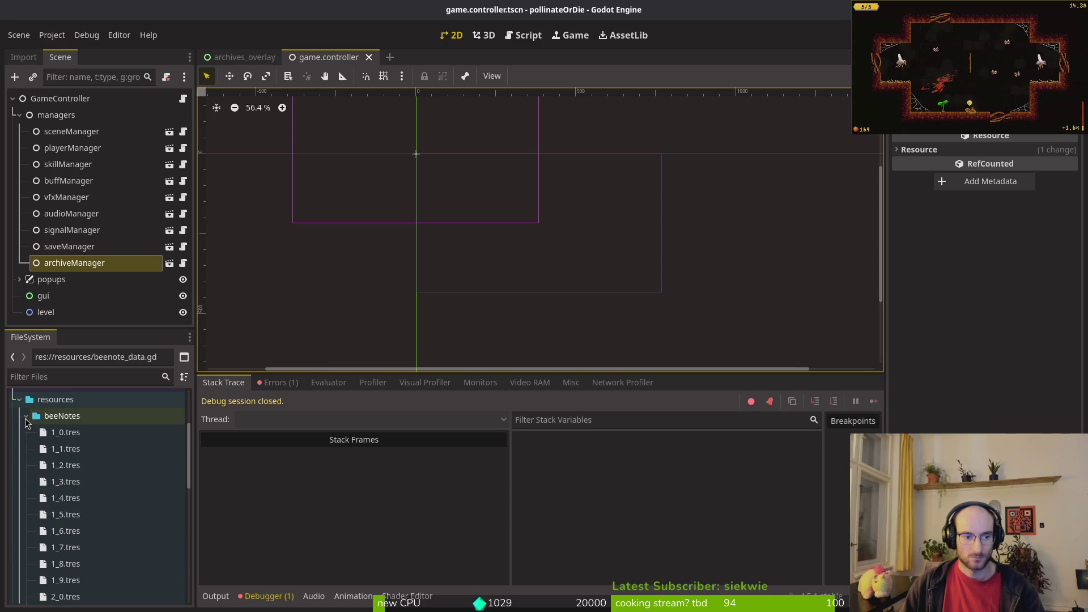
left_click(26, 416)
key("F5")
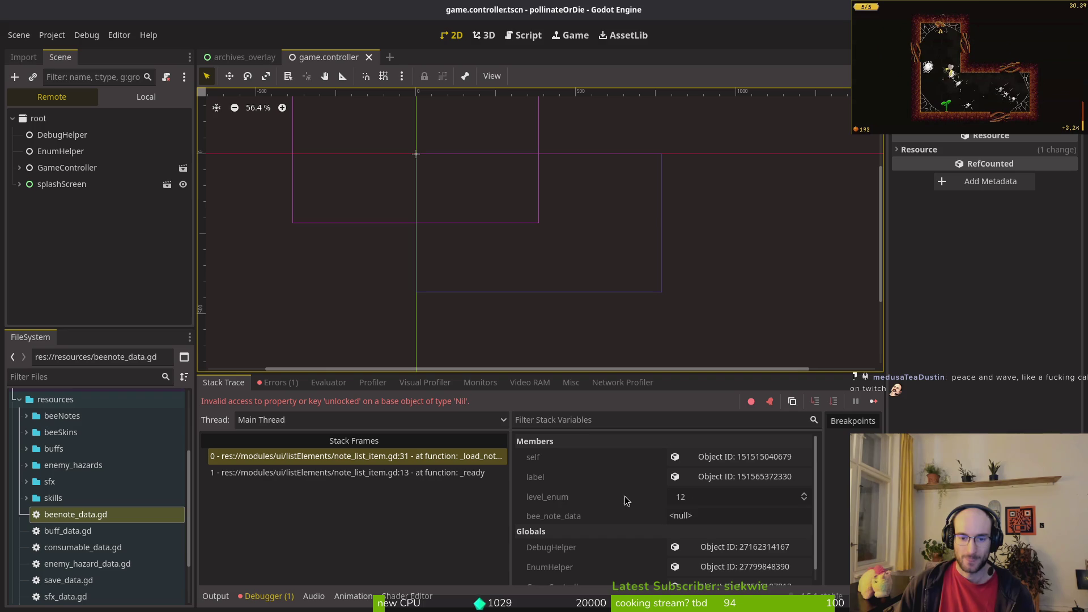
Inspect 2_2.tres and confirm its Level Enum is L 2 2
left_click(26, 415)
scroll(112, 535, "down", 2)
left_click(107, 549)
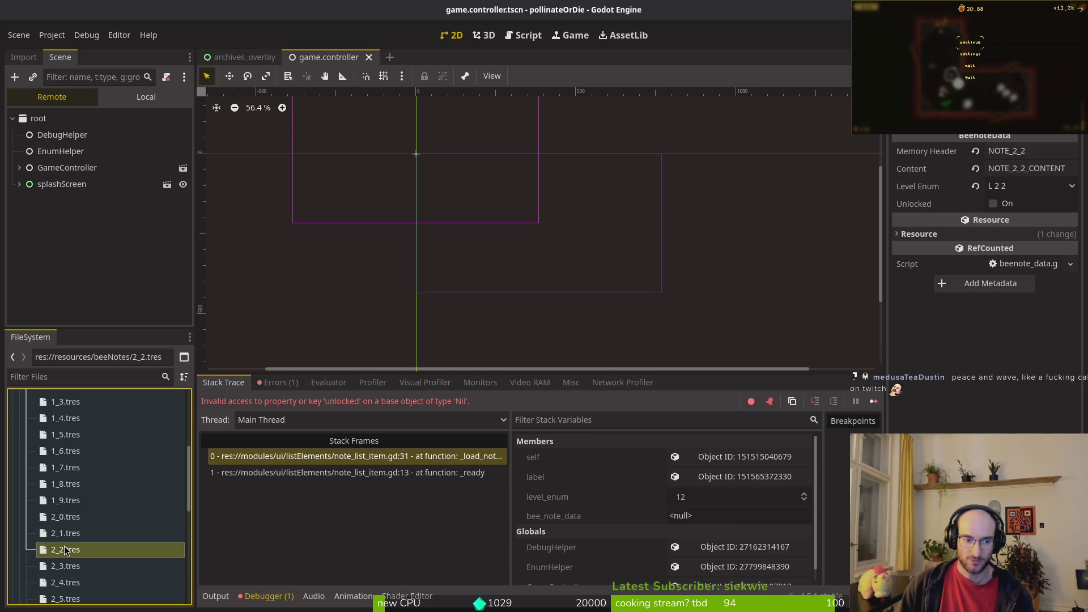
left_click(1018, 191)
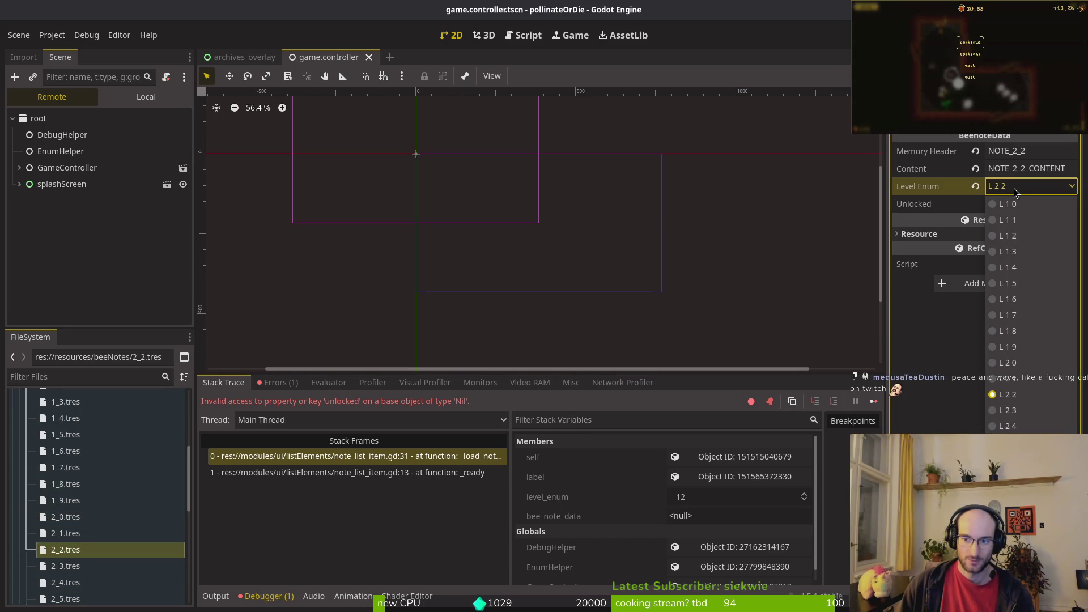
left_click(1016, 190)
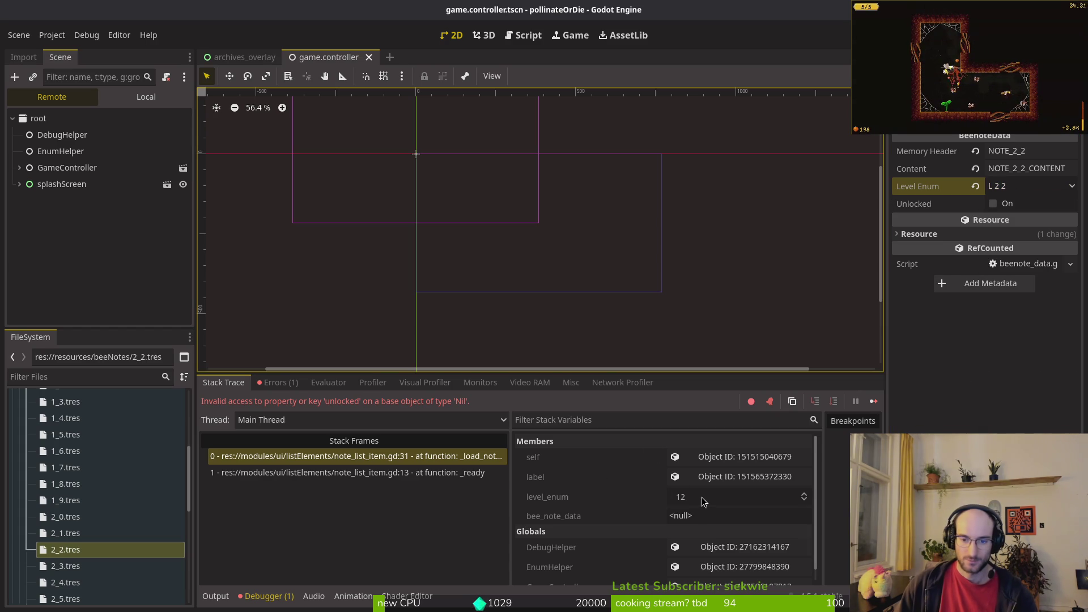
In Neovim's enum.helper.gd, locate L2_2 = 12 in level_enum
key("alt+Tab")
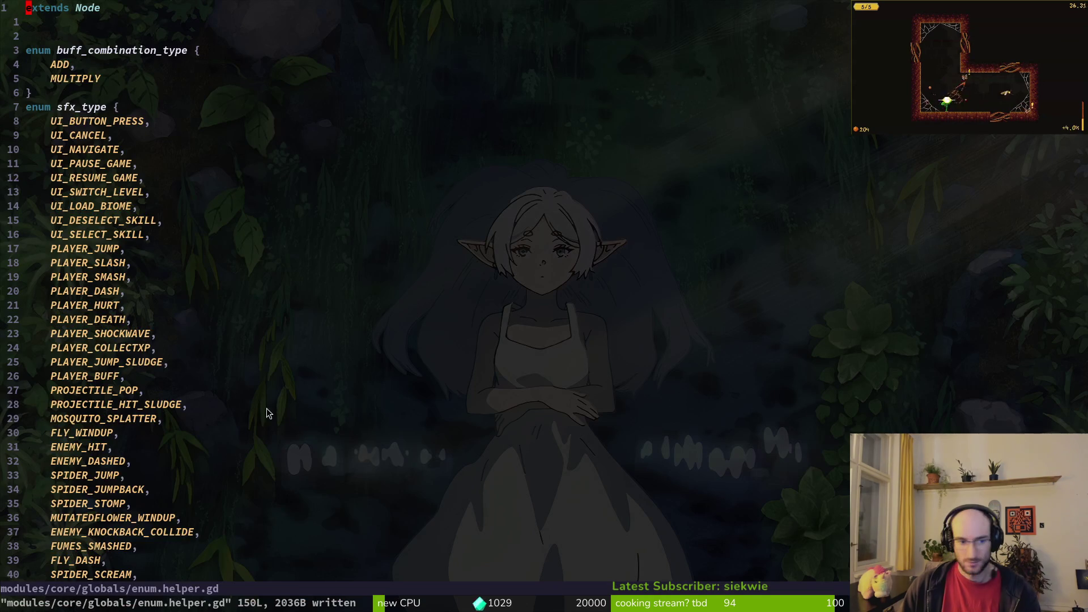
scroll(251, 205, "down", 15)
scroll(246, 218, "up", 5)
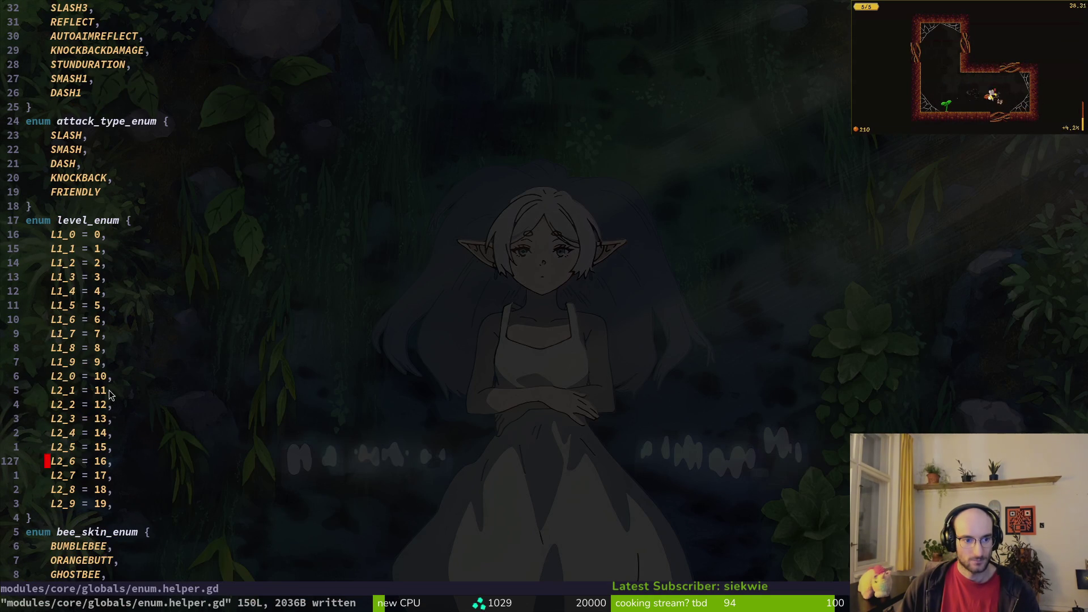
left_click_drag(110, 407, 38, 410)
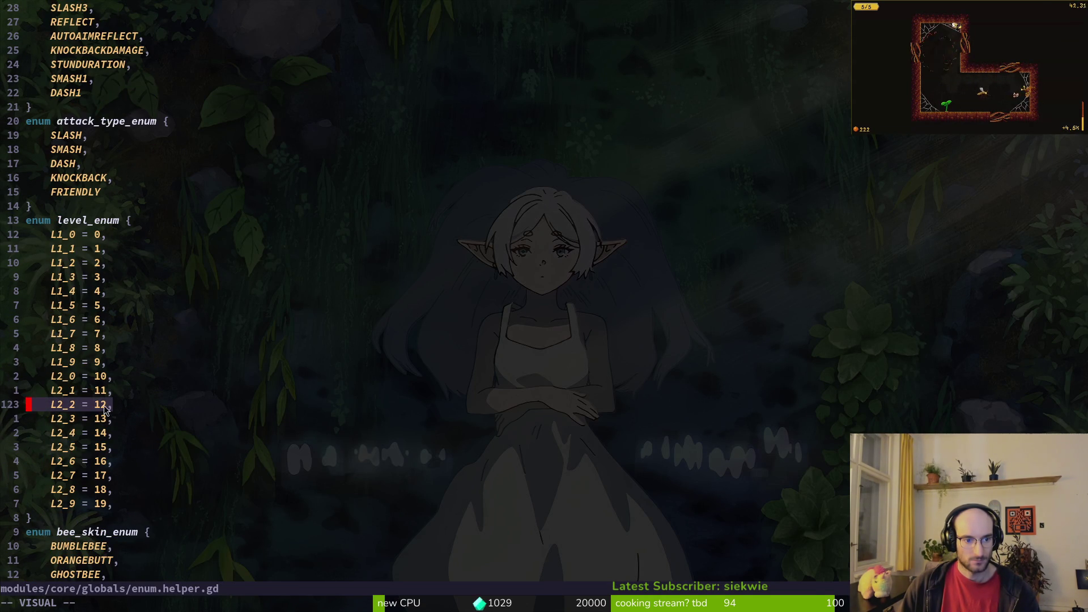
key("alt+Tab")
In the local scene tree, confirm archiveManager's template at index 12 is 2_2.tres
left_click(80, 549)
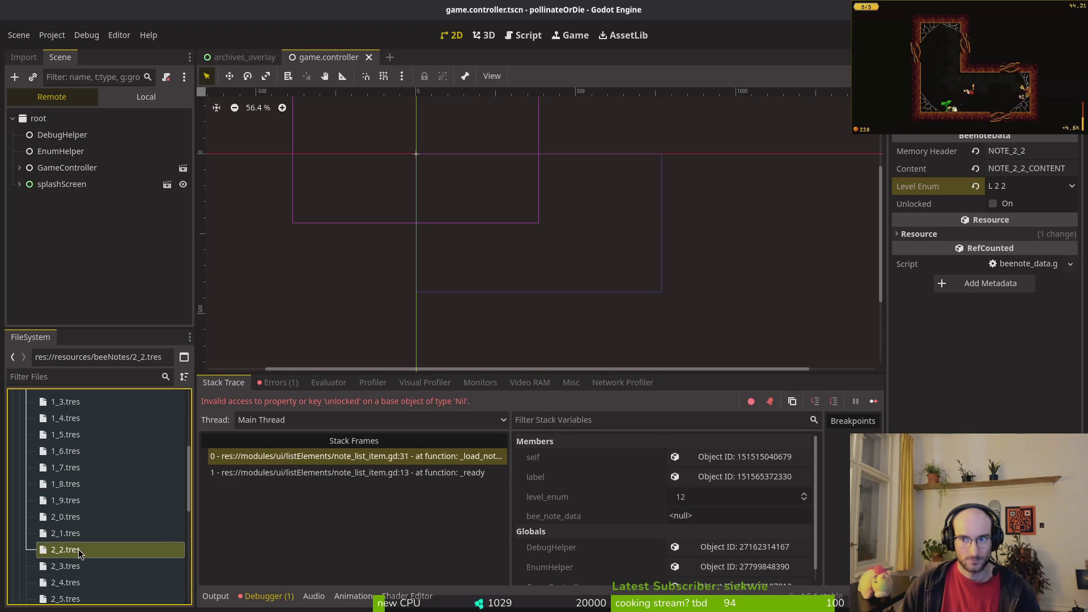
left_click(120, 101)
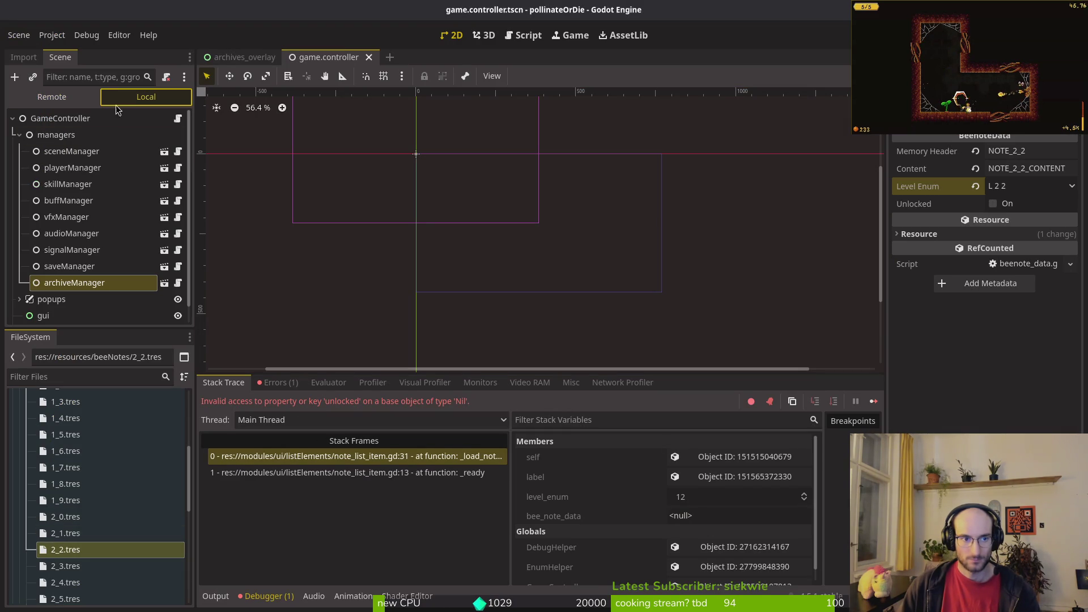
left_click(89, 288)
left_click(950, 432)
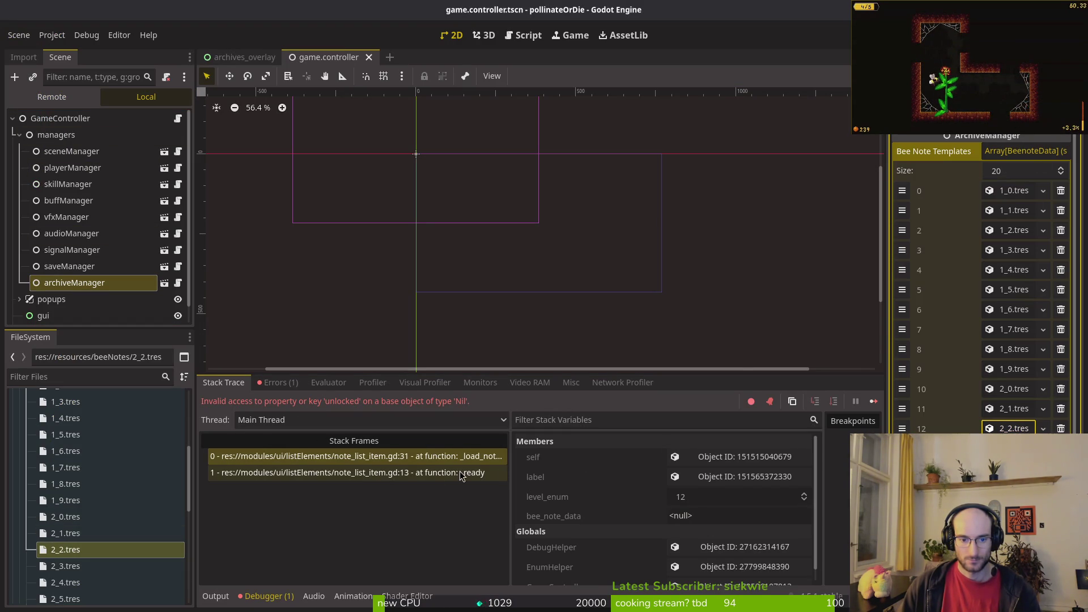
Inspect level_enum 12 and the _ready and _load_note_data stack frames, then the Errors list
left_click(734, 499)
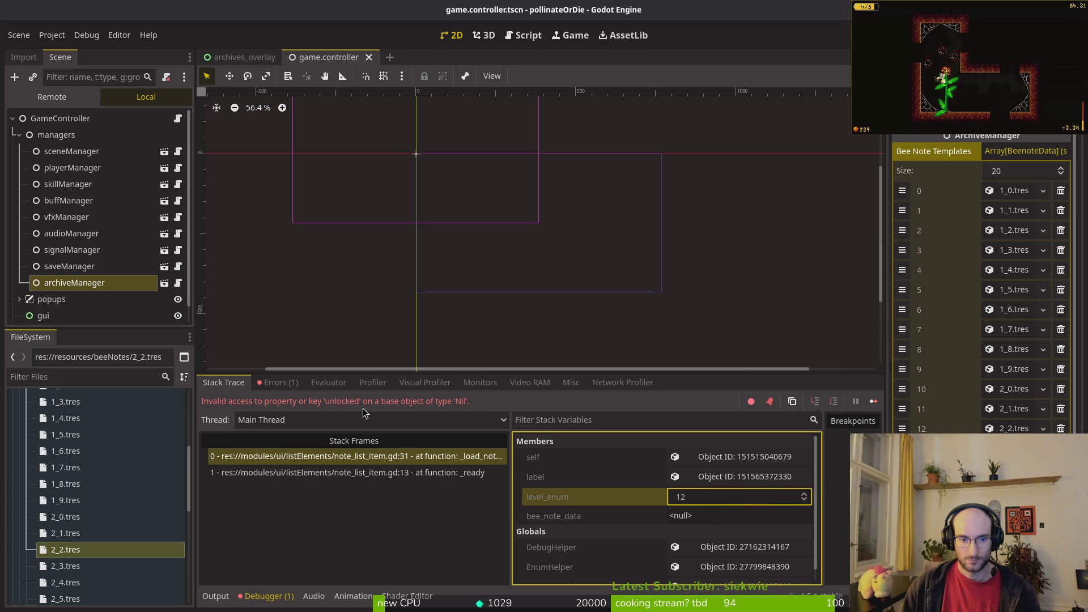
left_click(421, 474)
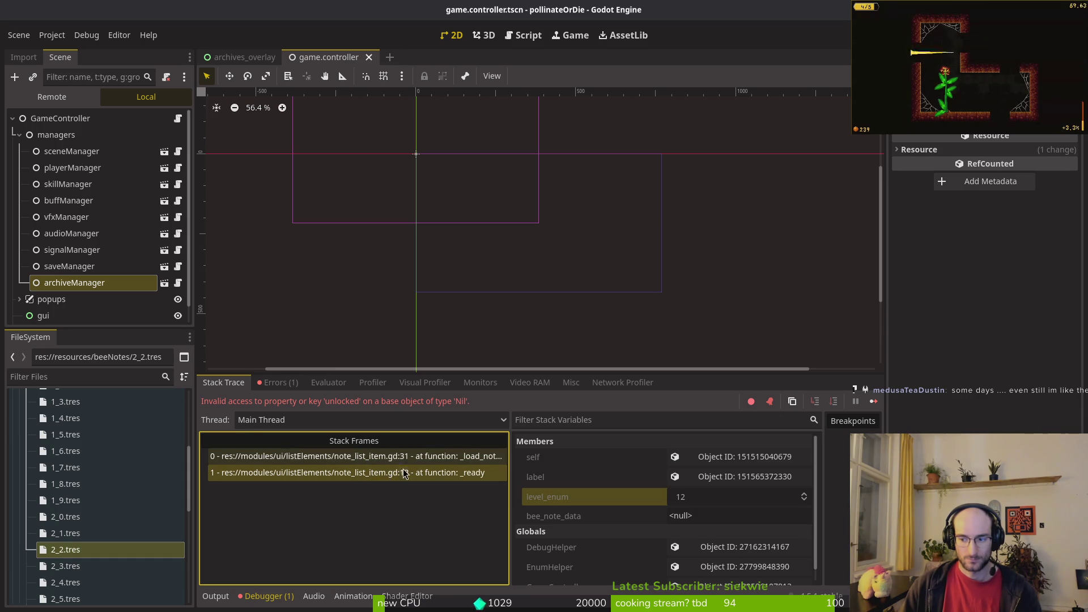
left_click(385, 457)
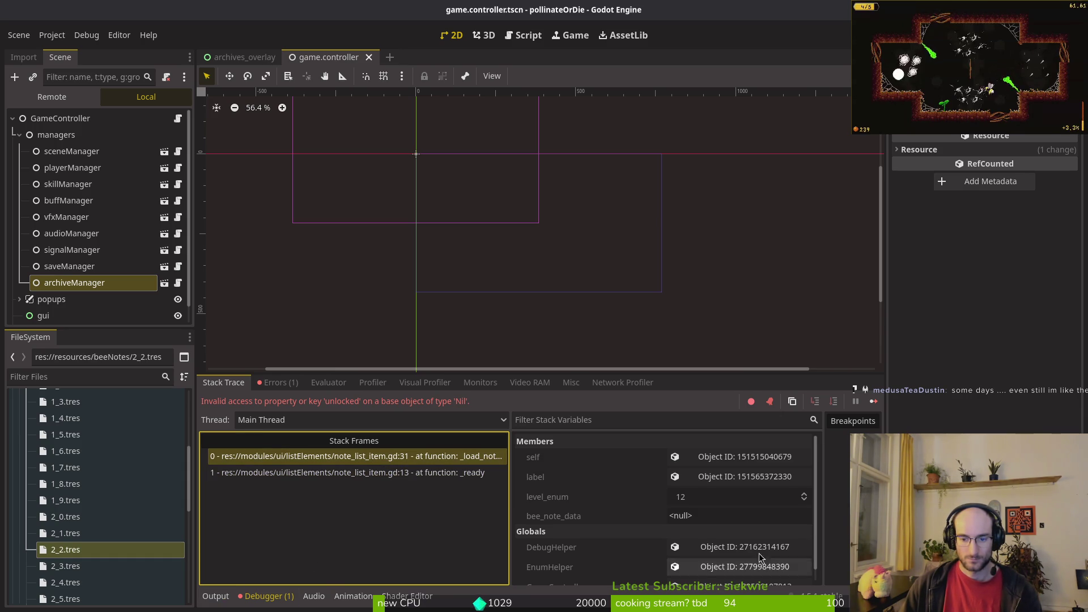
scroll(734, 568, "down", 1)
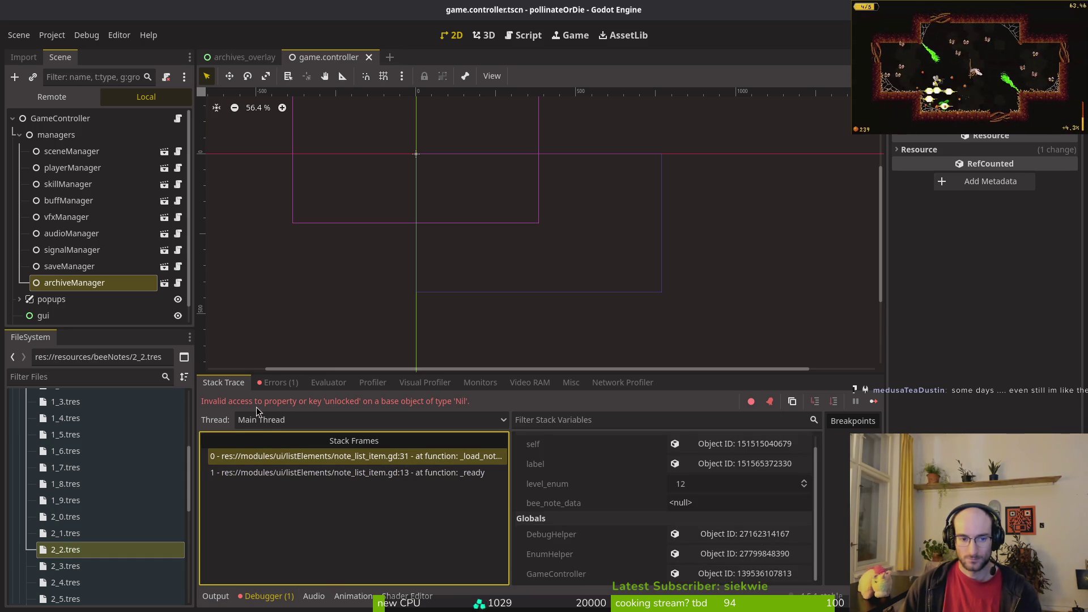
left_click(277, 382)
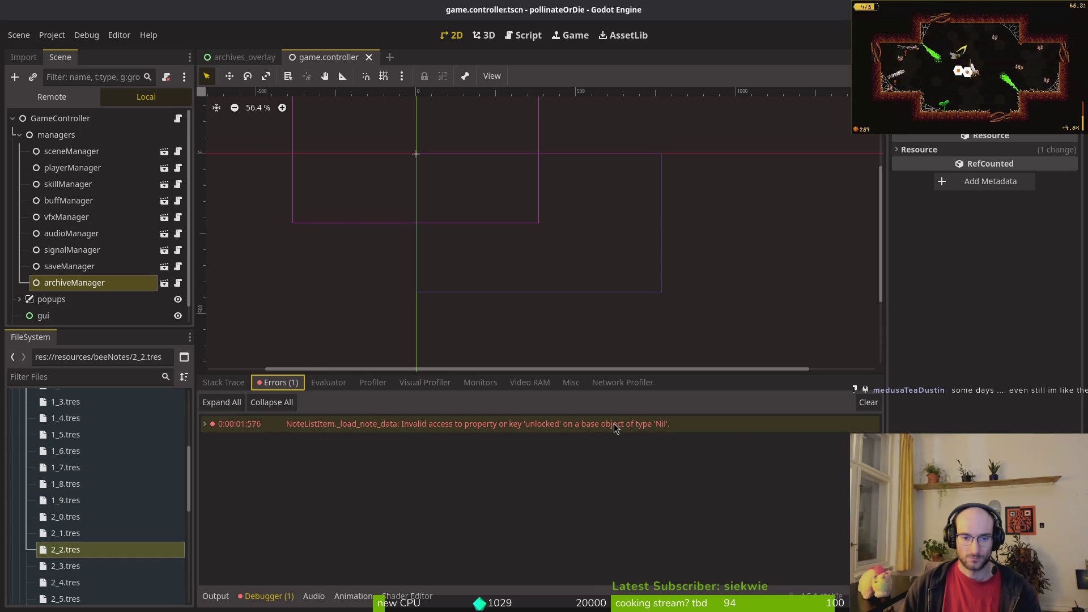
Dismiss the error details and select the 1_0.tres note in the FileSystem dock
mouse_move(614, 423)
left_click(448, 494)
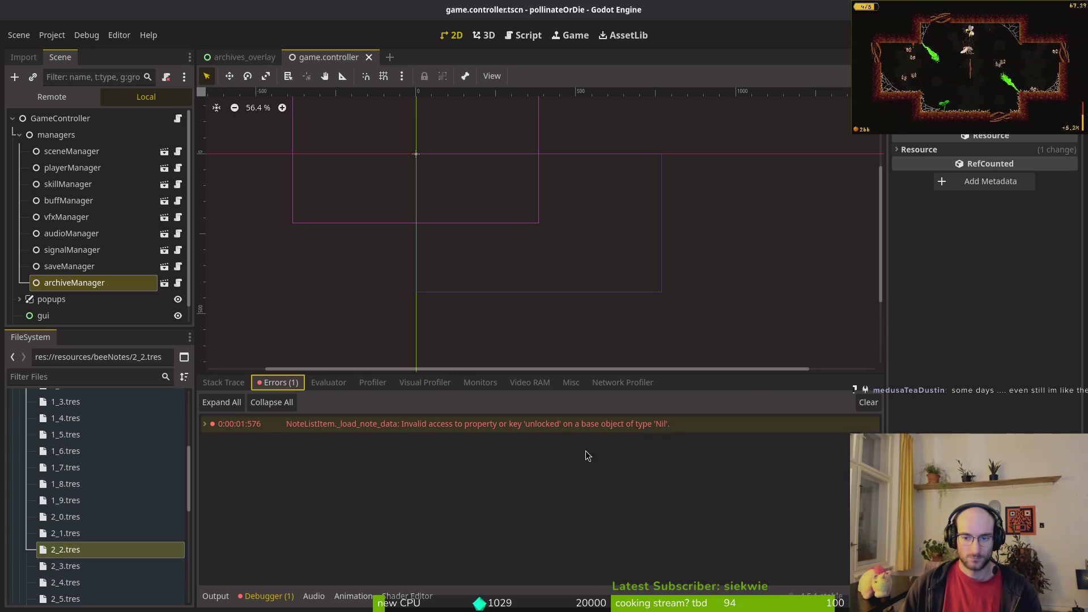
scroll(91, 499, "up", 5)
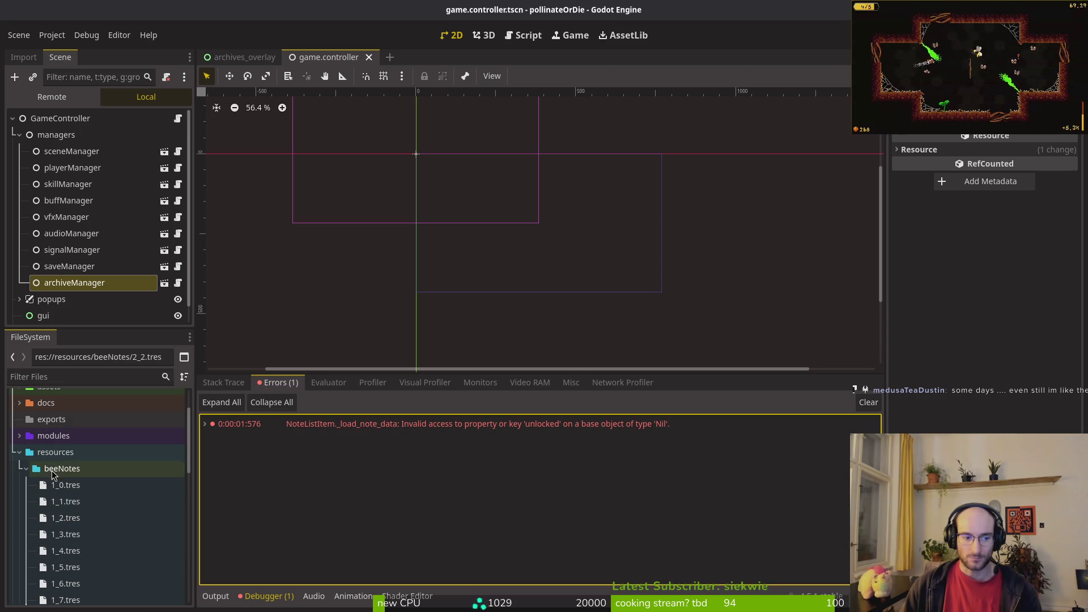
left_click(67, 486)
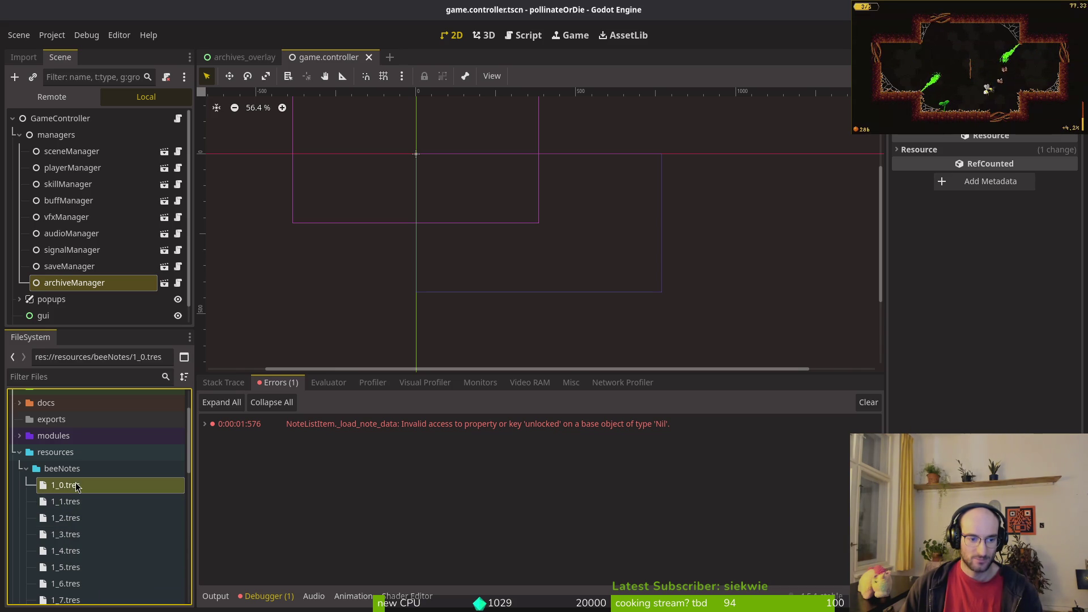
scroll(100, 493, "down", 3)
scroll(101, 491, "down", 4)
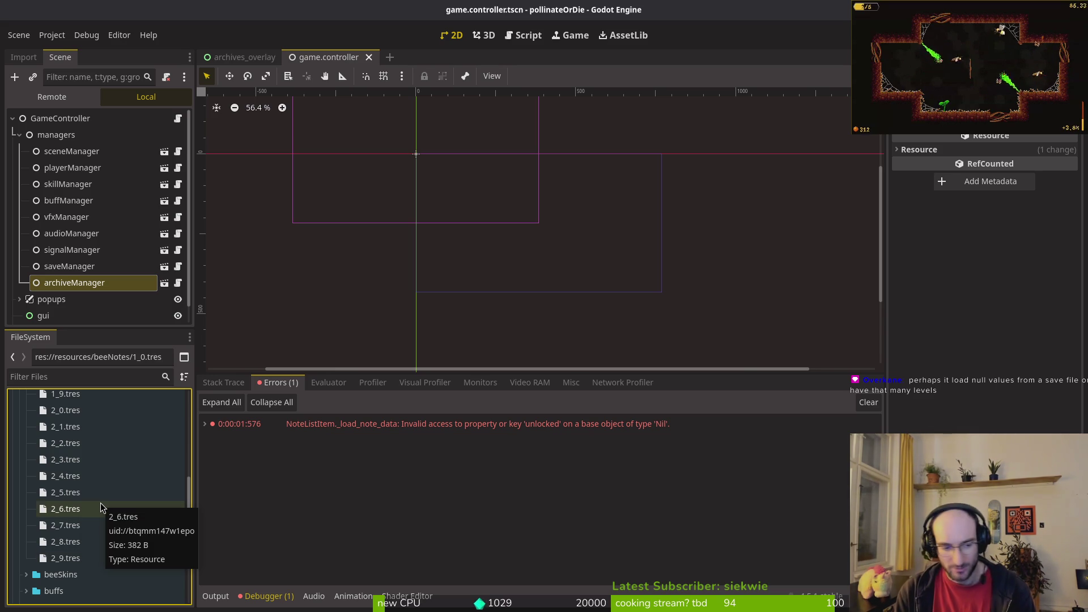
scroll(79, 496, "down", 5)
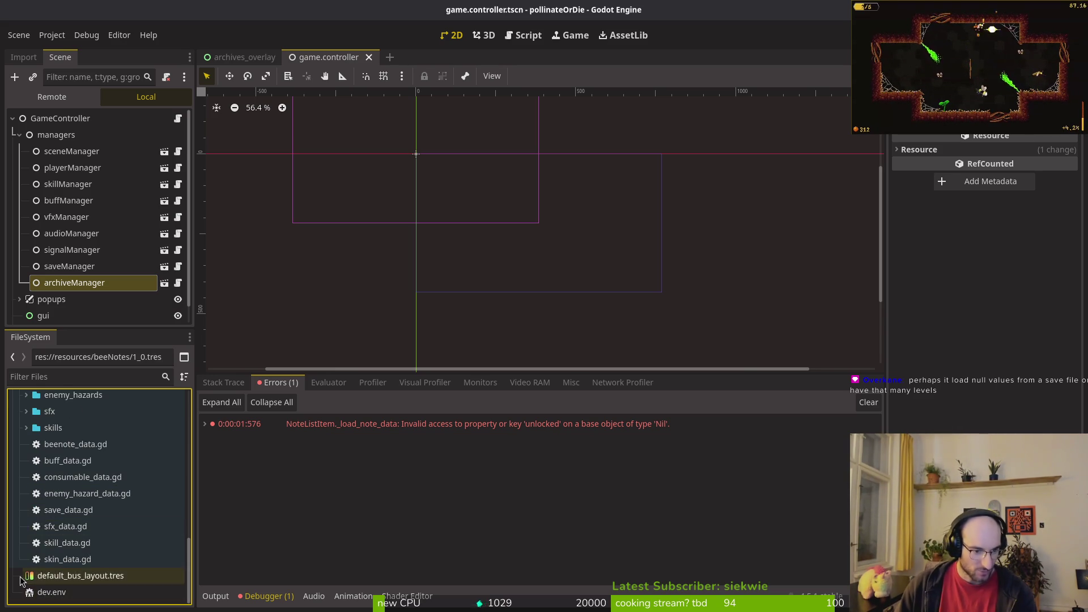
scroll(21, 581, "up", 15)
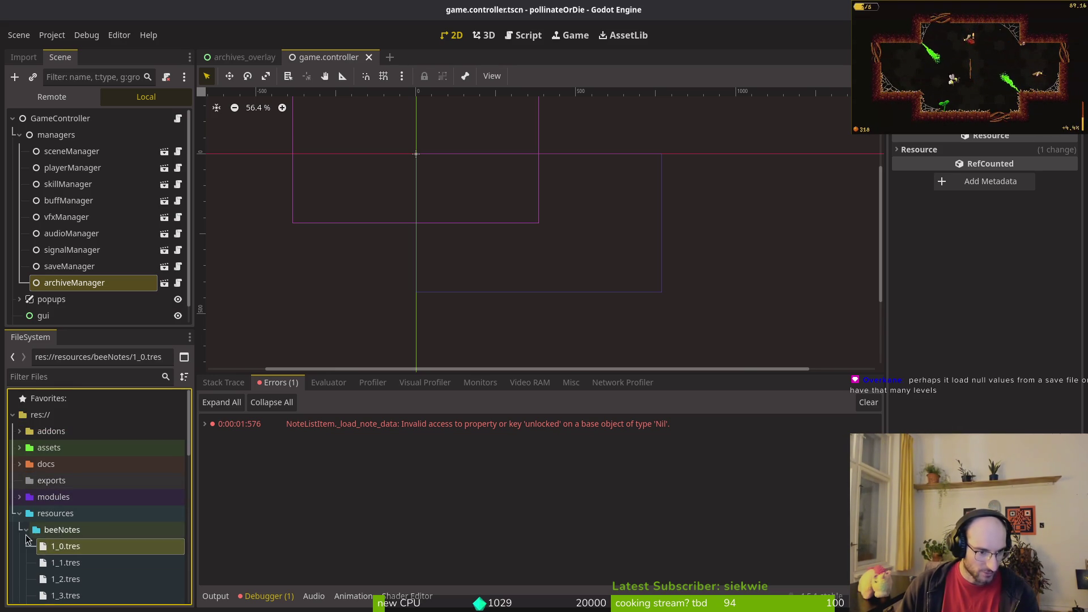
Collapse the beeNotes, resources and res:// folders, then bring up the Project tools list
left_click(26, 530)
left_click(19, 514)
double_click(19, 418)
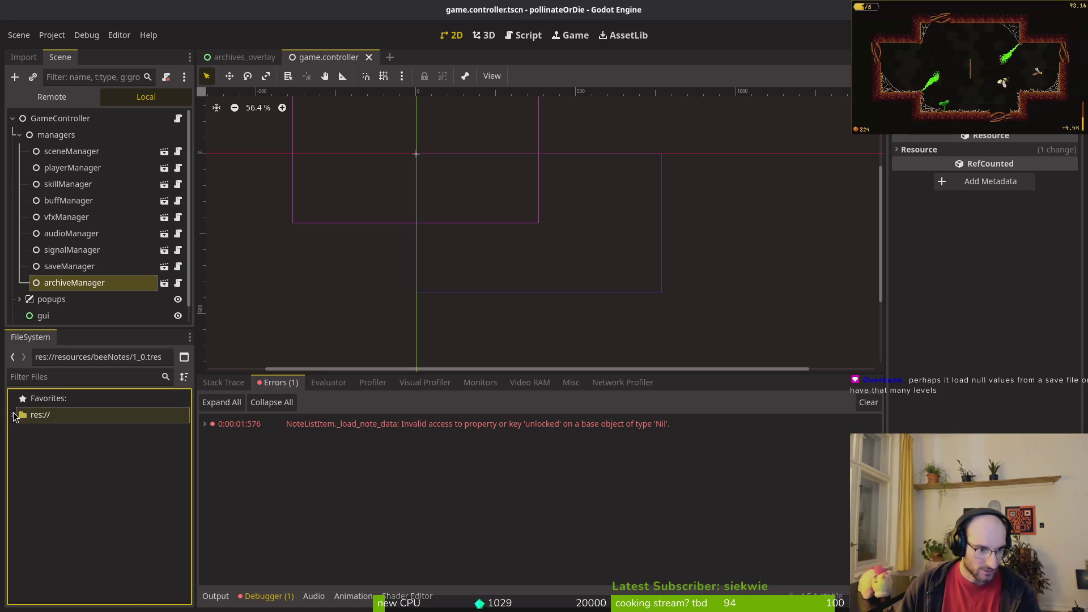
left_click(14, 416)
left_click(52, 34)
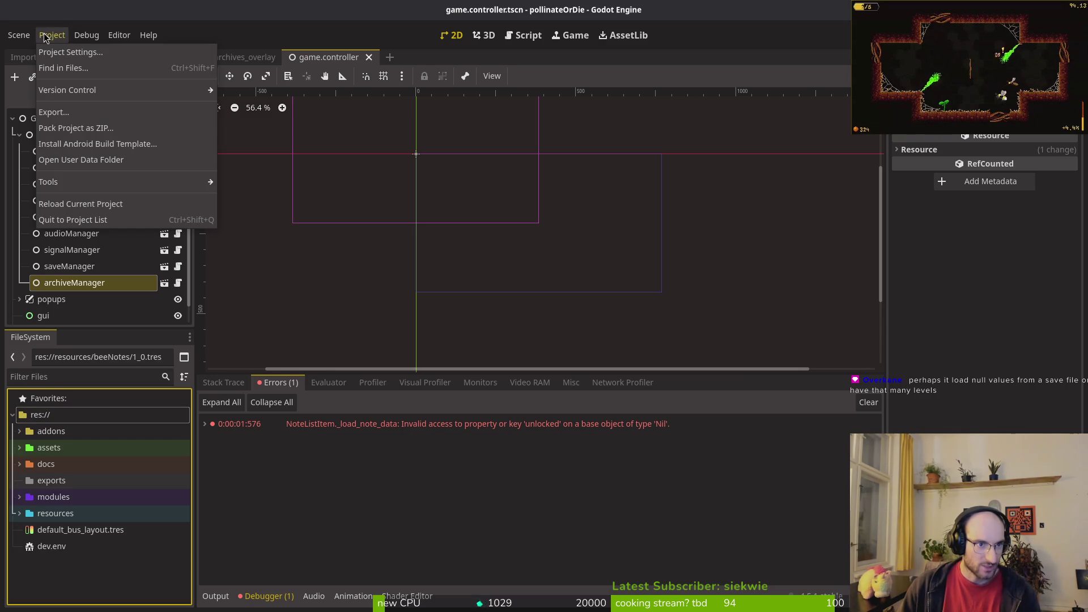
Trash the logs, shader_cache and vulkan folders from the pollinateOrDie user data folder
left_click(75, 160)
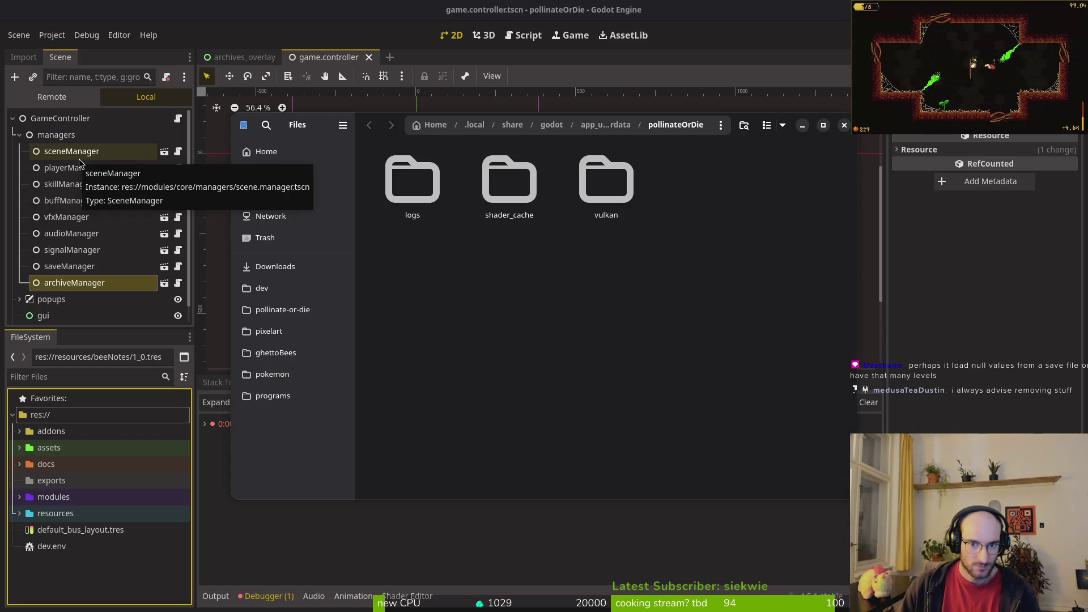
left_click(604, 187)
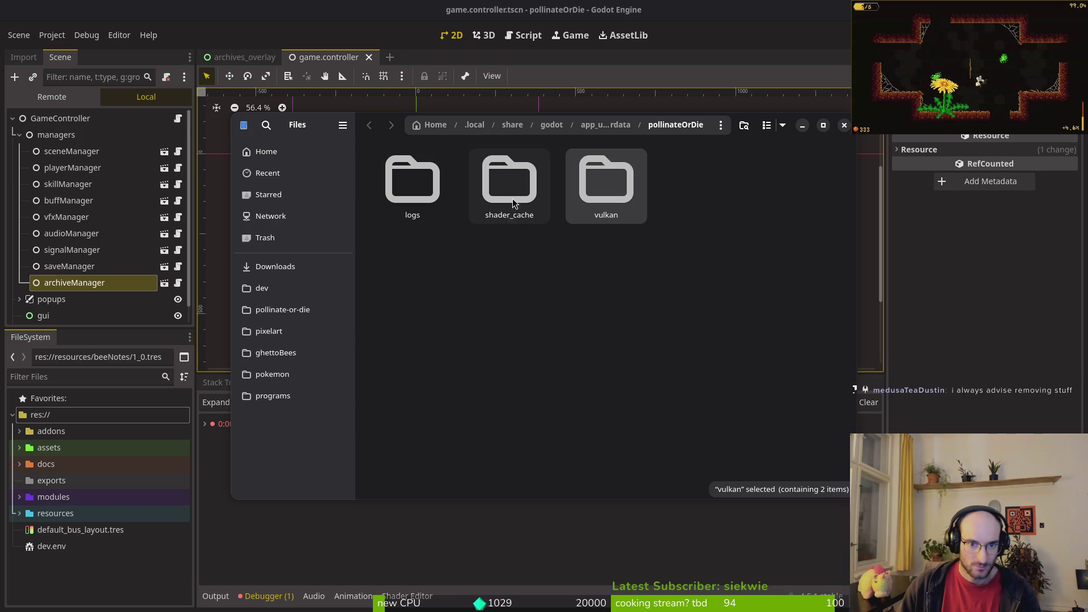
key("ctrl+a")
key("Delete")
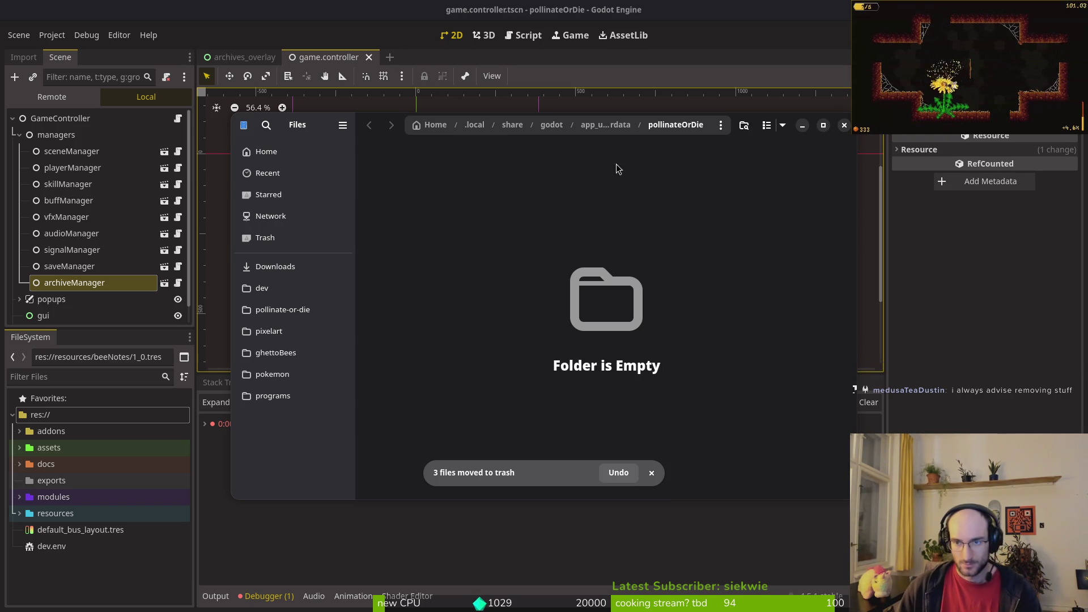
left_click(845, 126)
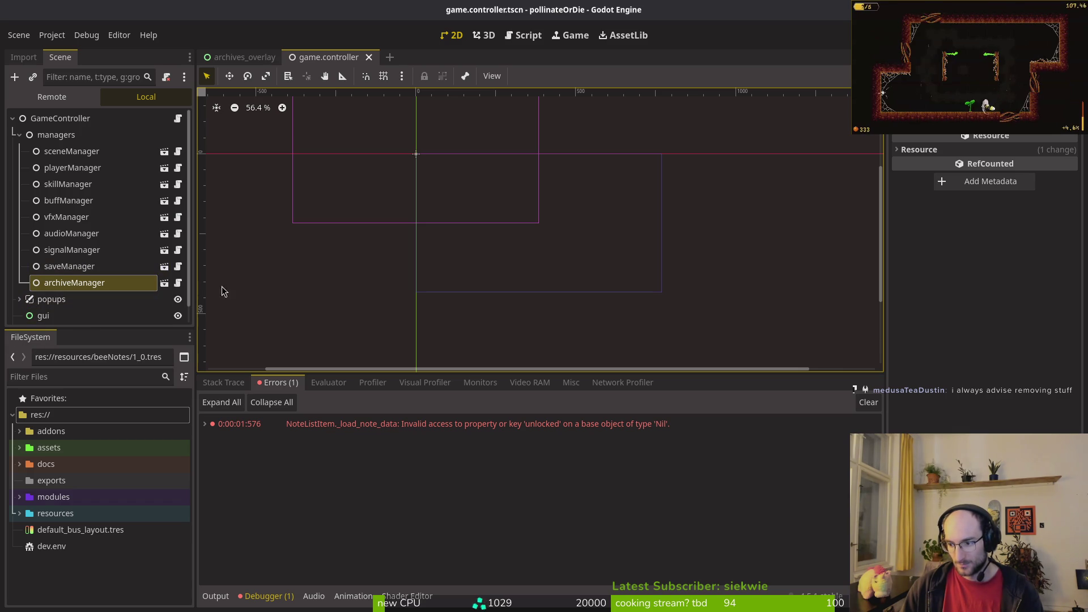
left_click(19, 514)
left_click(19, 514)
left_click(19, 514)
left_click(26, 529)
left_click(73, 547)
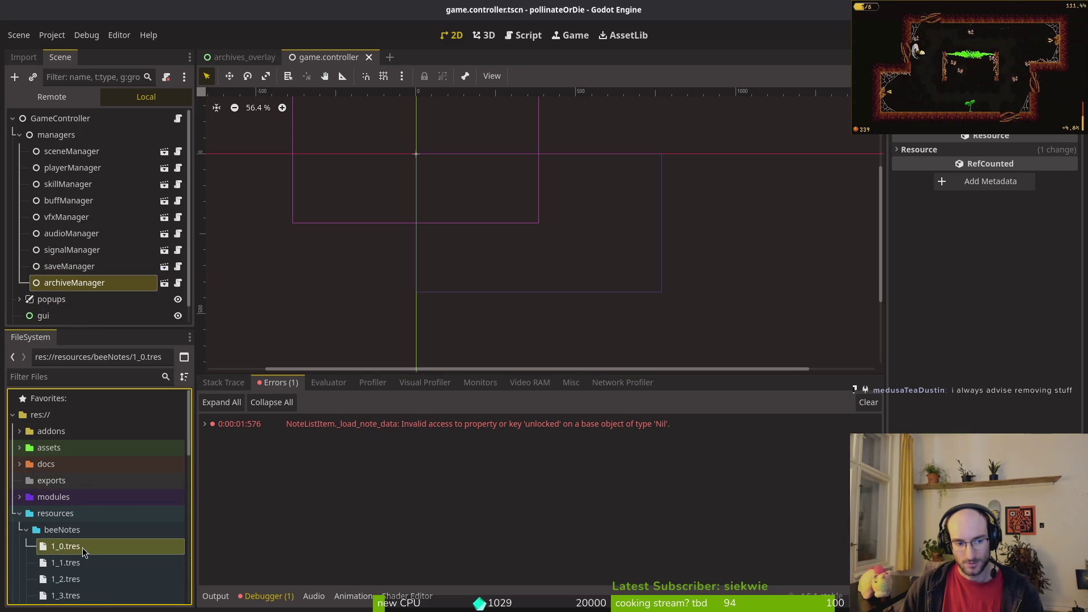
scroll(85, 541, "down", 10)
scroll(93, 538, "up", 3)
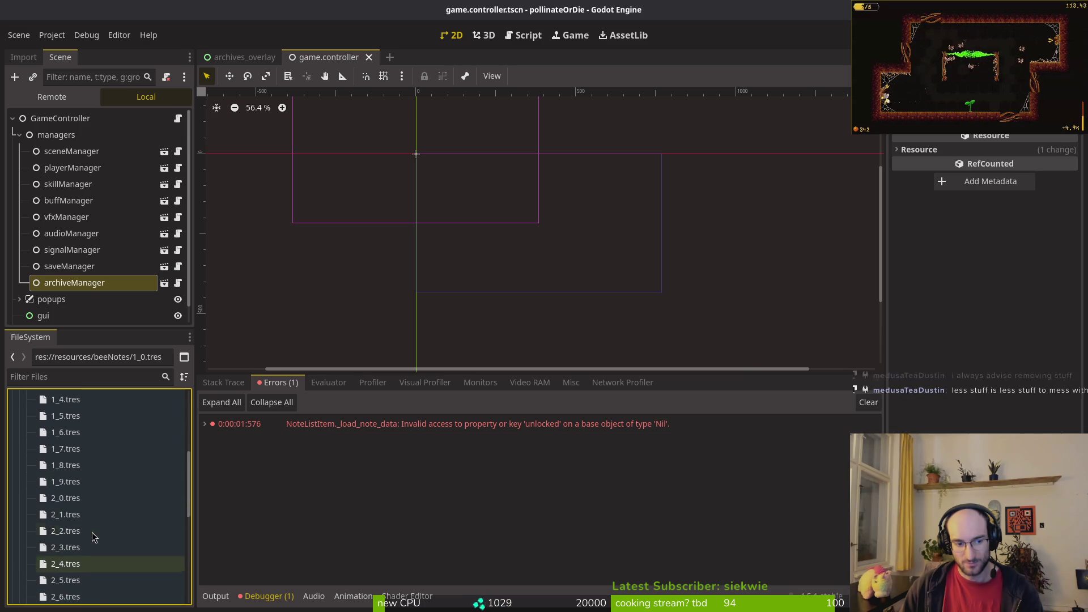
scroll(94, 537, "up", 3)
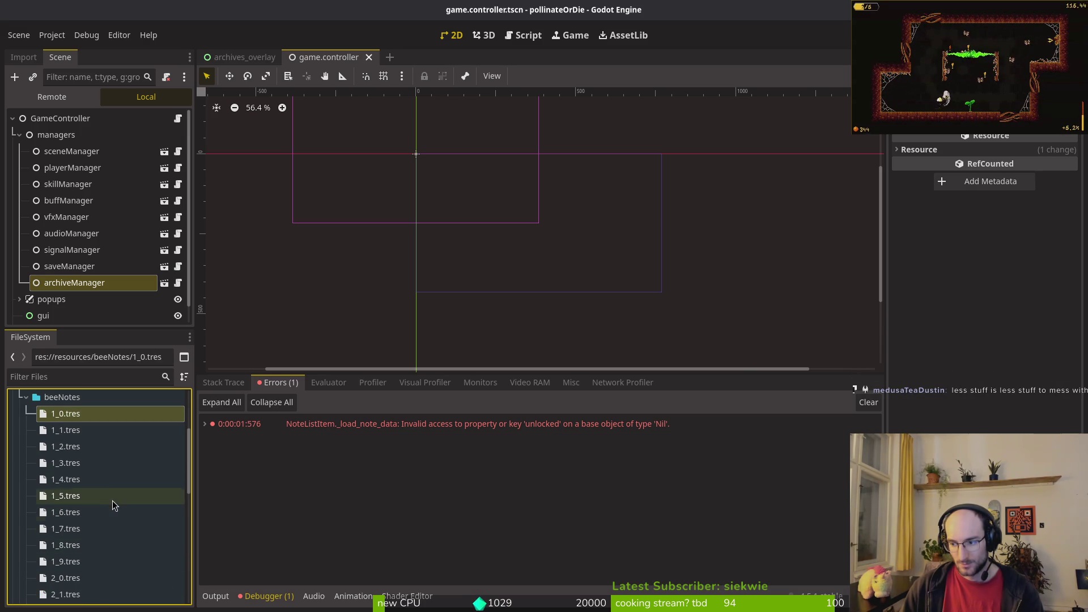
scroll(31, 462, "up", 2)
left_click(28, 454)
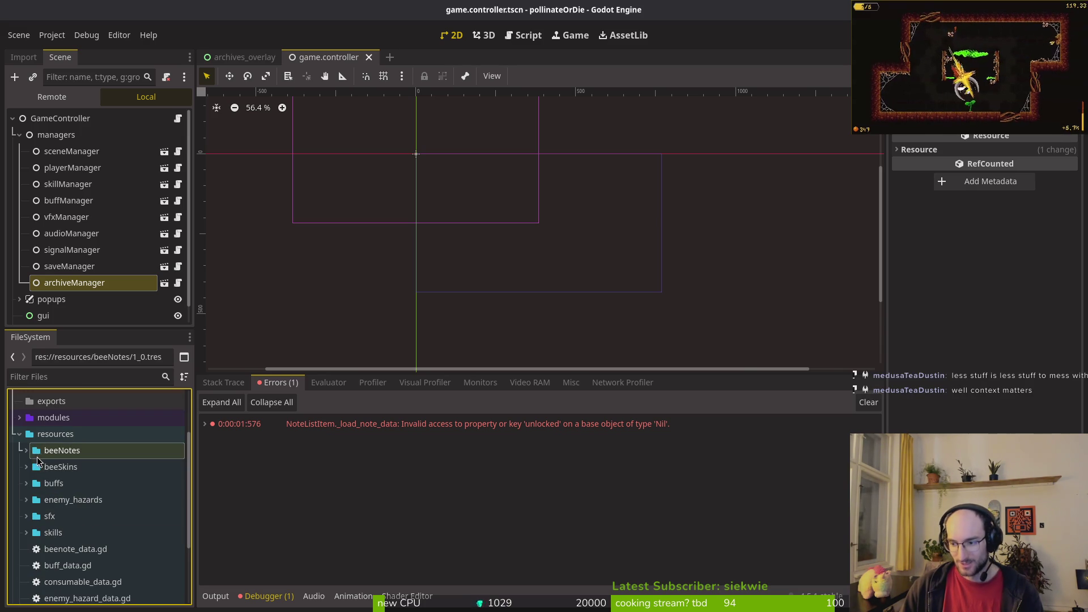
scroll(23, 494, "up", 3)
left_click(19, 513)
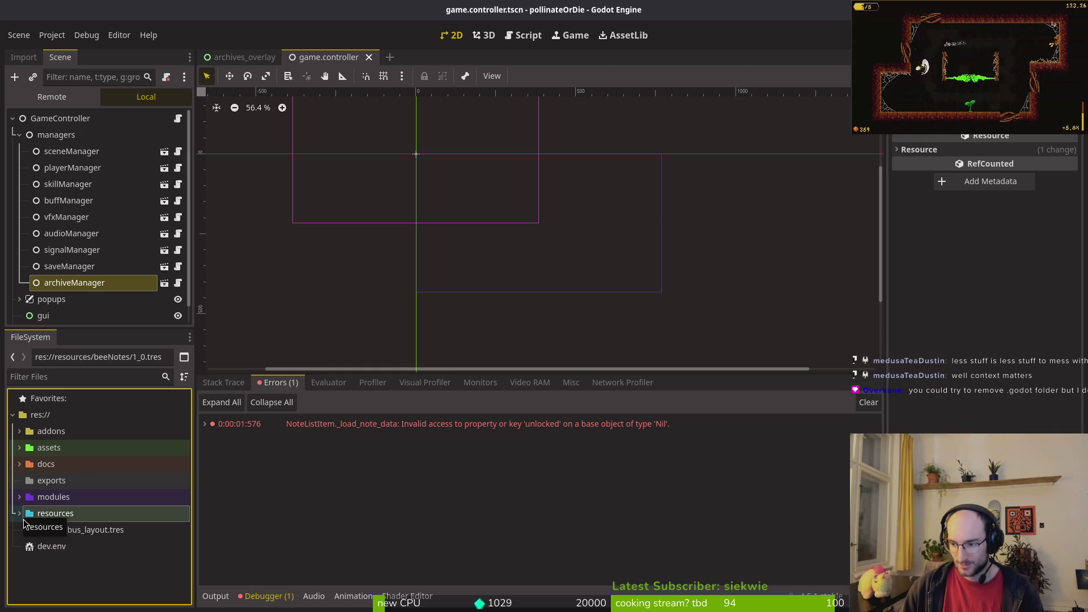
Show hidden files in the pollinate-or-die project folder in Files
key("super+e")
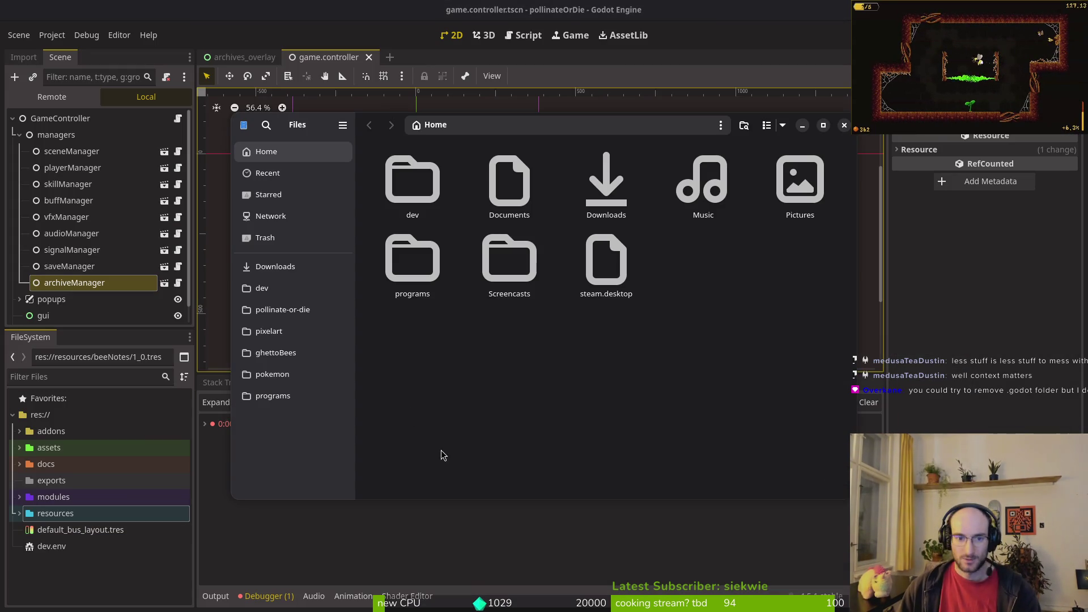
left_click(282, 310)
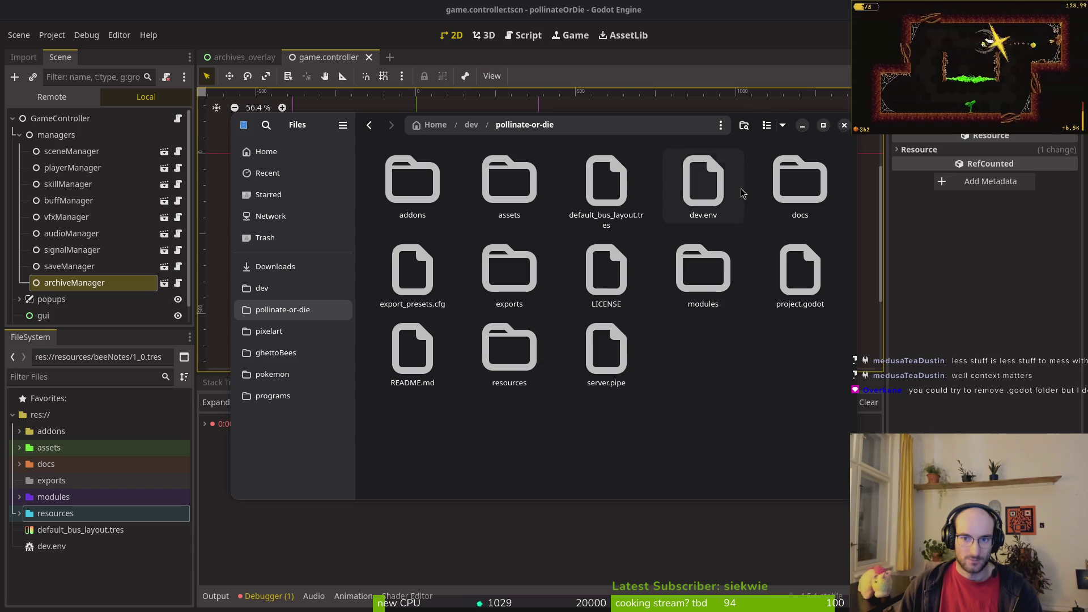
left_click(767, 125)
left_click(770, 127)
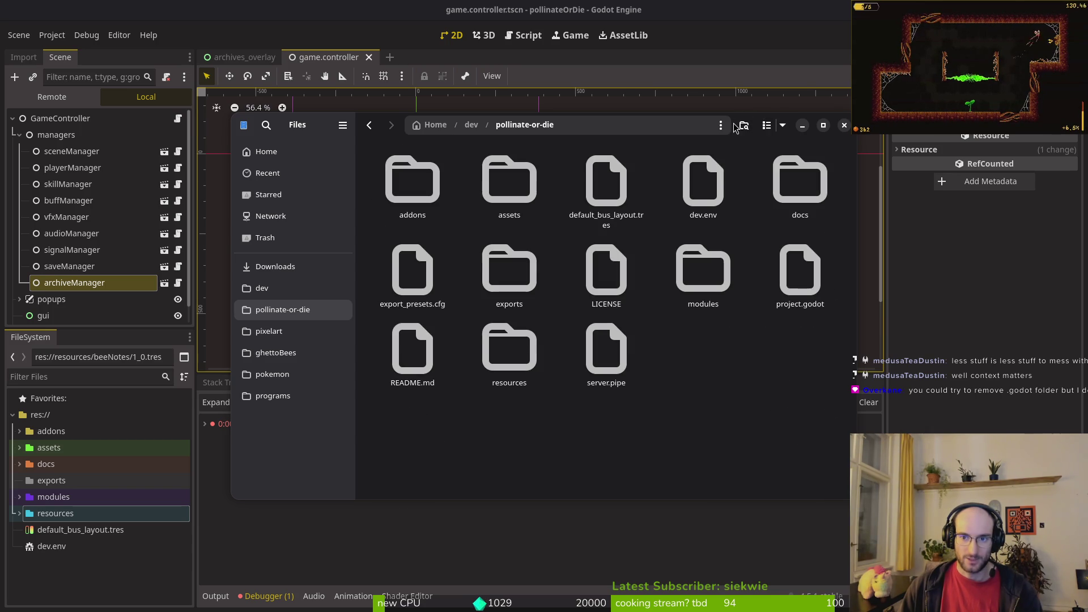
right_click(726, 366)
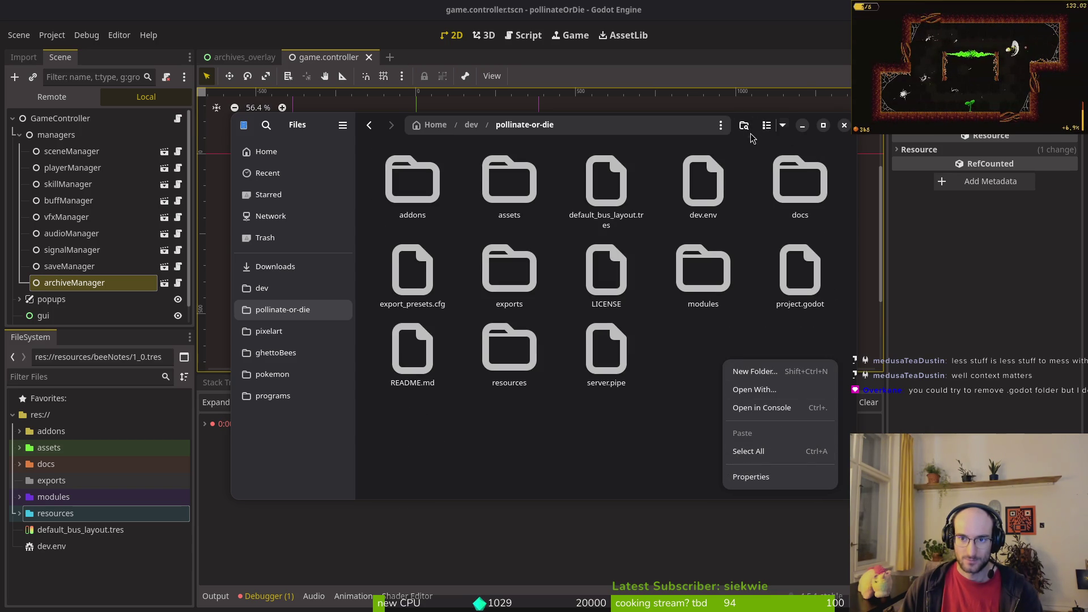
left_click(783, 126)
left_click(783, 126)
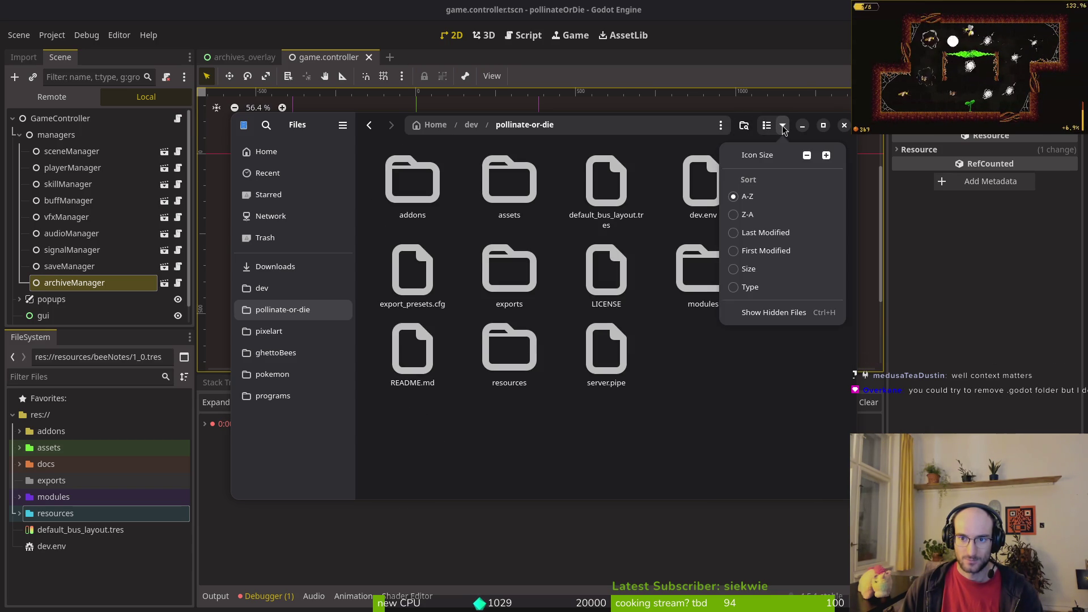
left_click(771, 313)
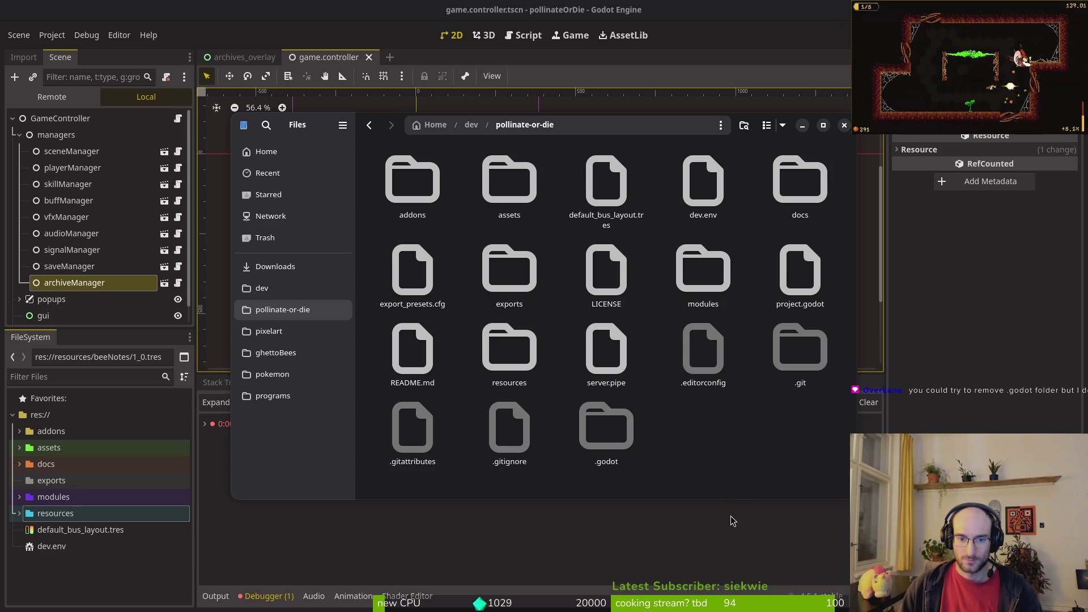
Move the hidden .godot folder to the trash and close Files
left_click(593, 421)
key("Delete")
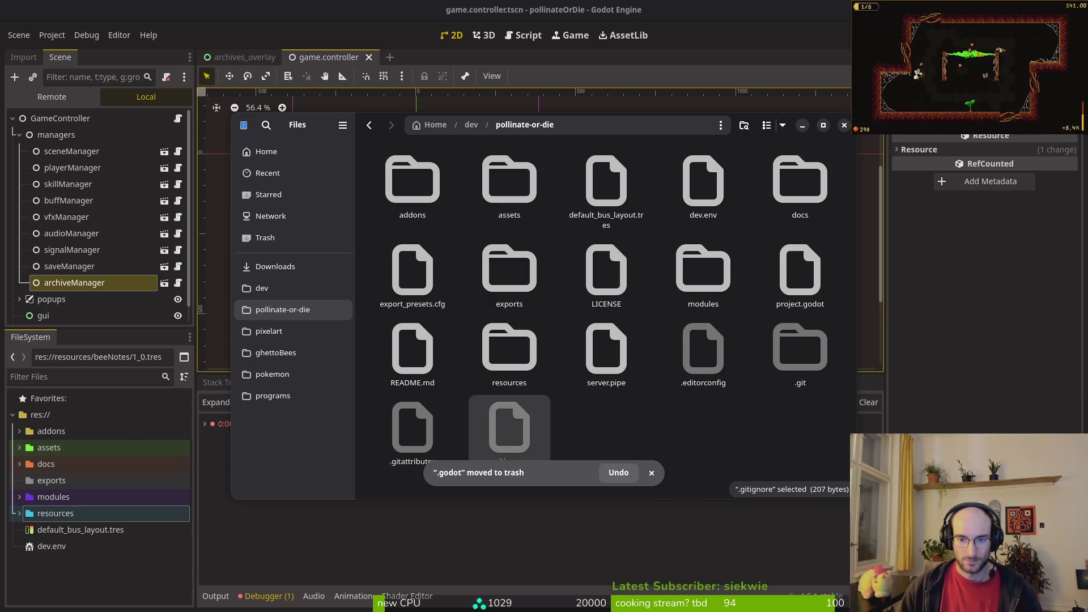
left_click(646, 471)
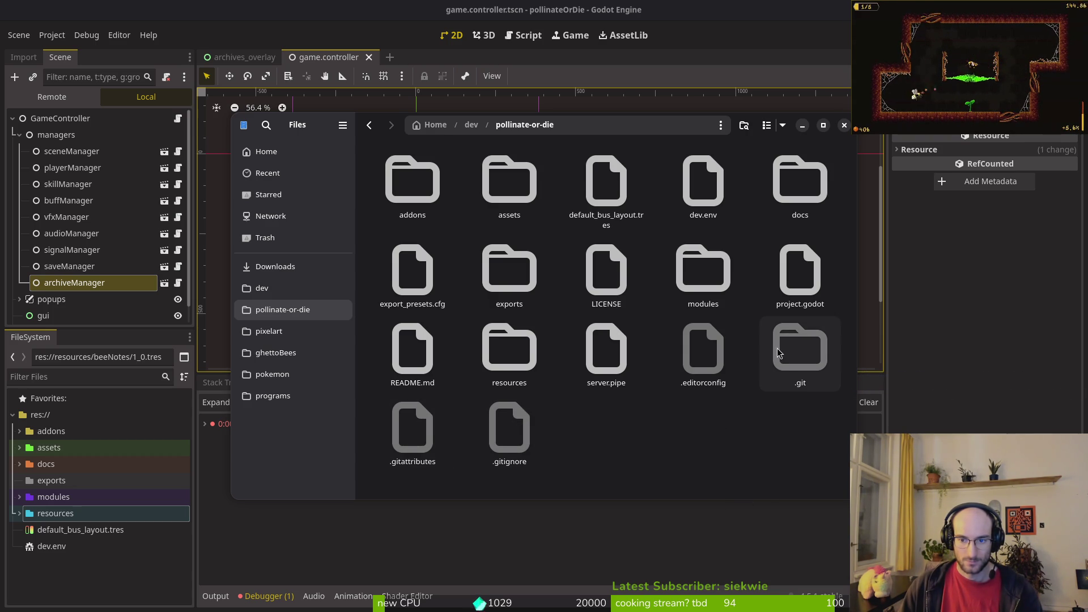
left_click(844, 126)
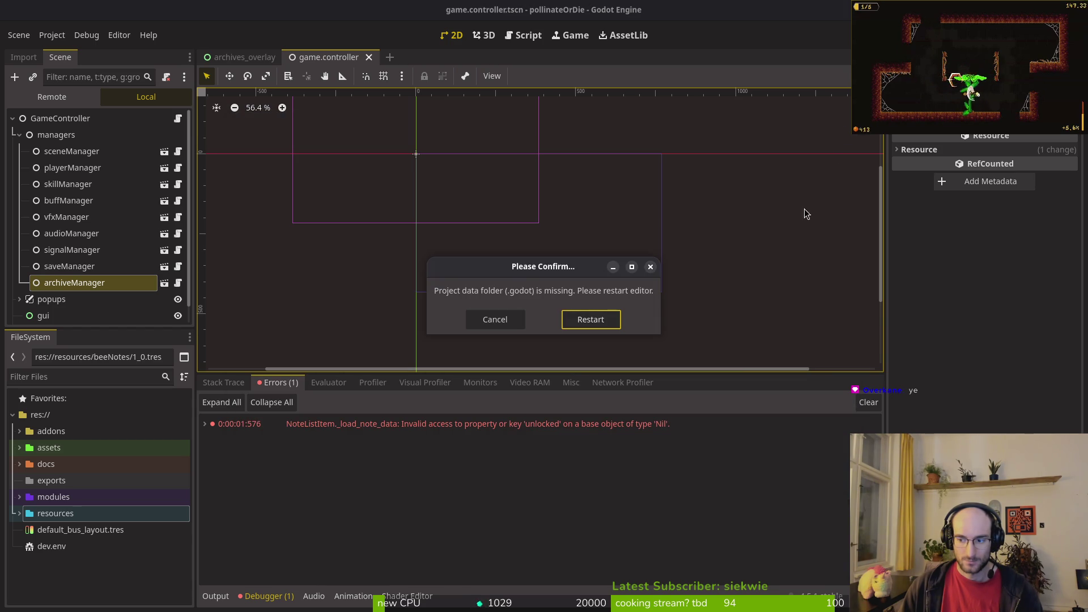
Restart the editor, stopping the running game and reloading the pollinateOrDie project
left_click(590, 319)
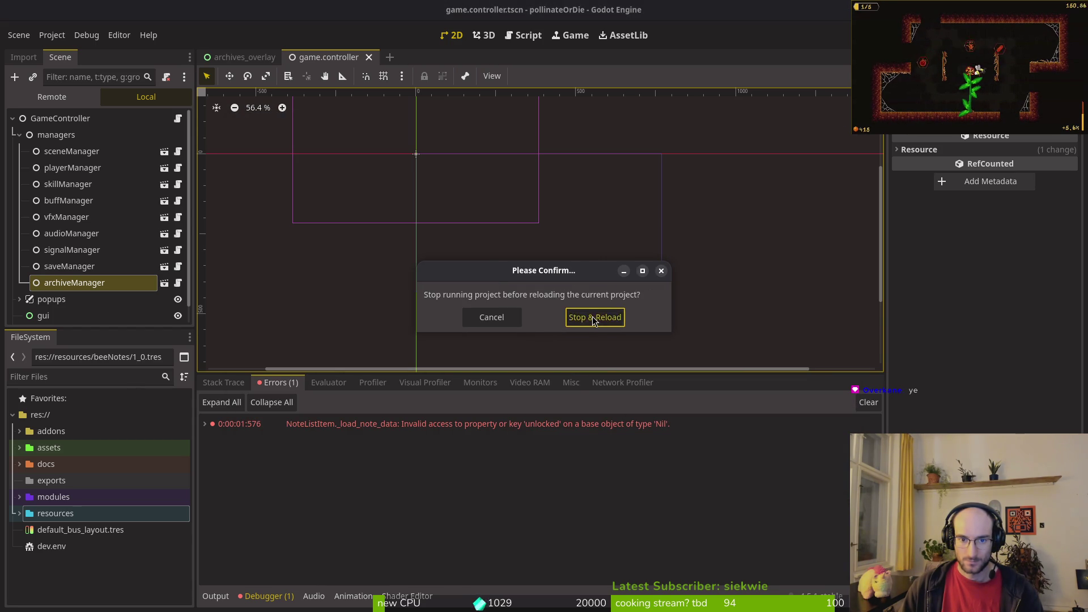
left_click(593, 316)
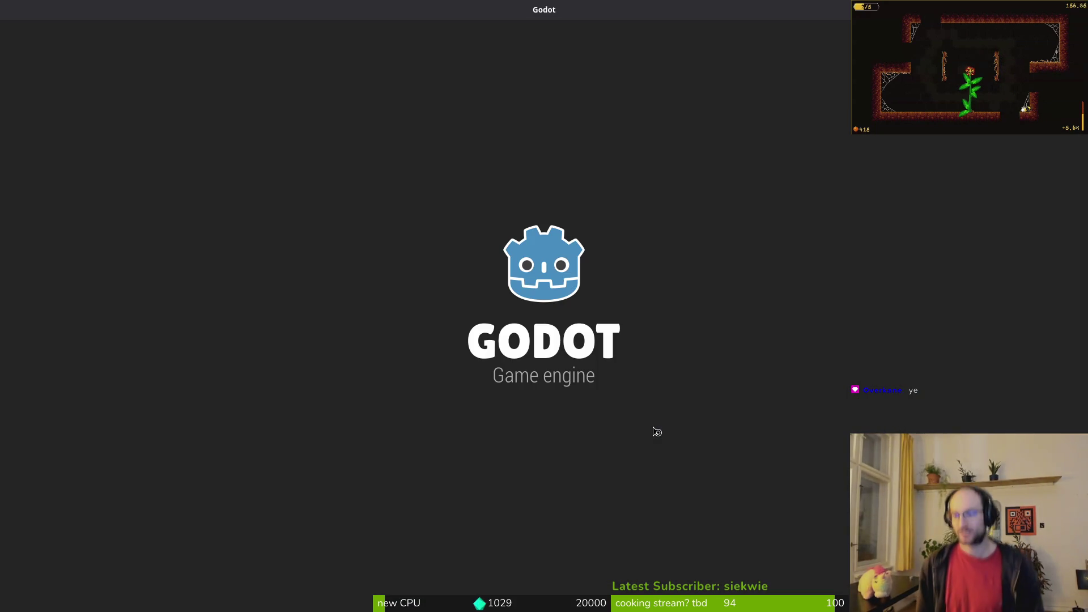
key("alt+Tab")
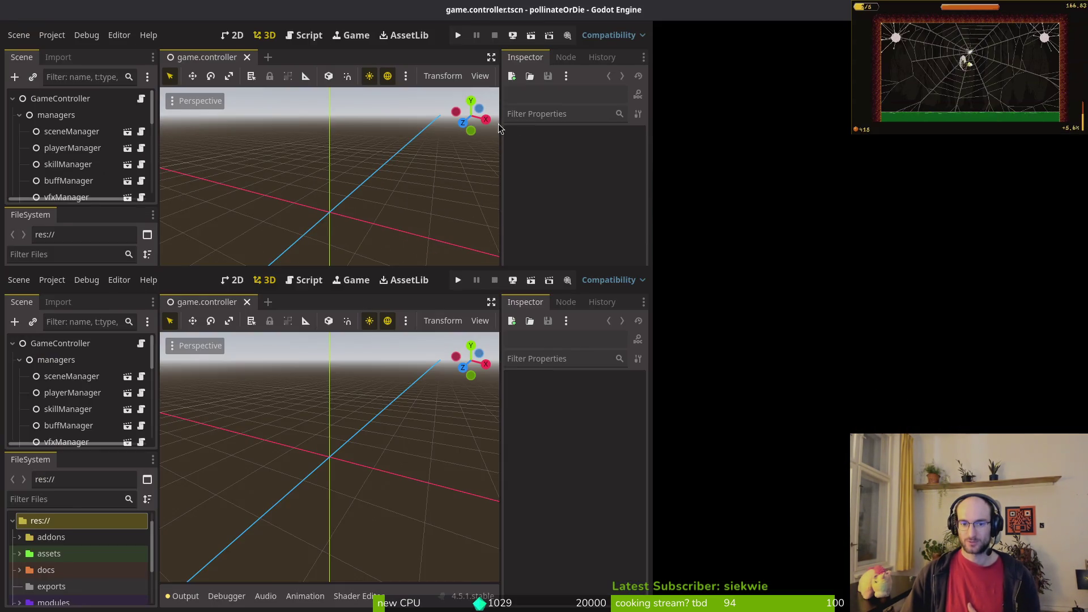
Run the game with F5 and review the nil 'unlocked' error in Output and Debugger
key("F5")
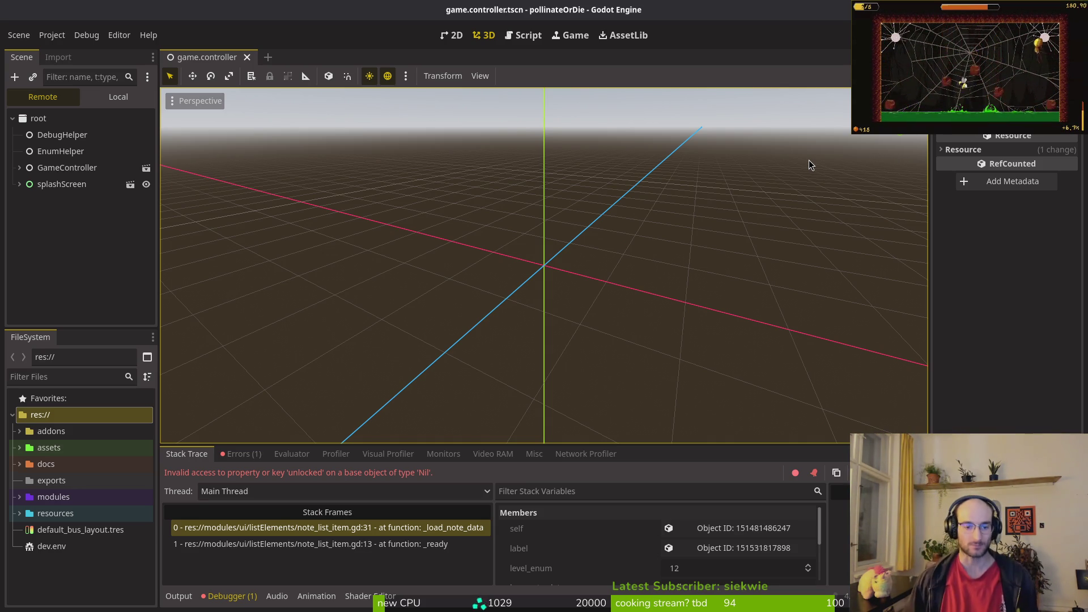
left_click(178, 596)
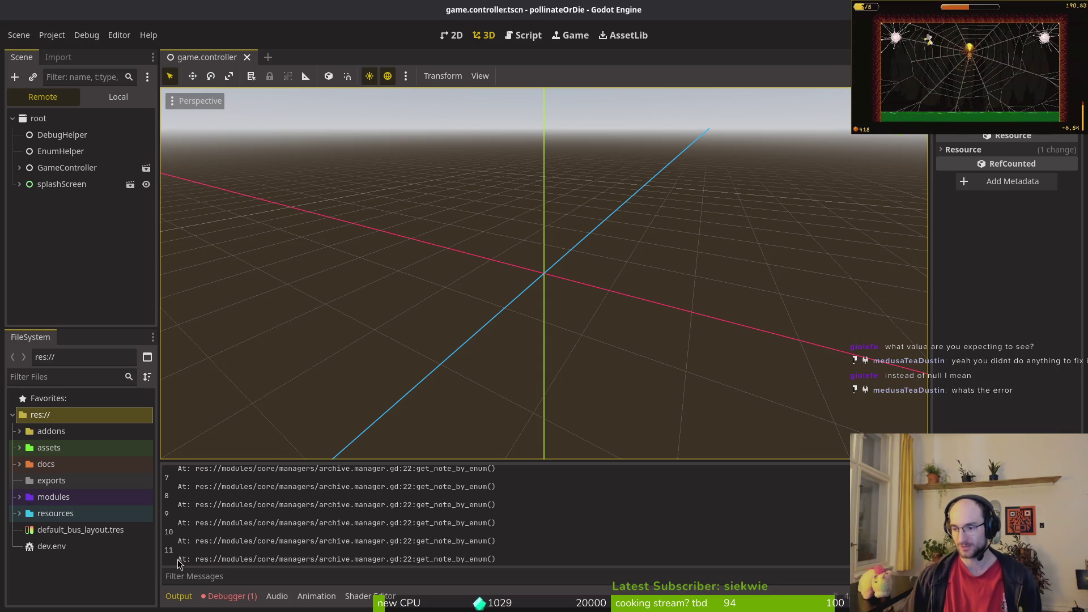
left_click(230, 595)
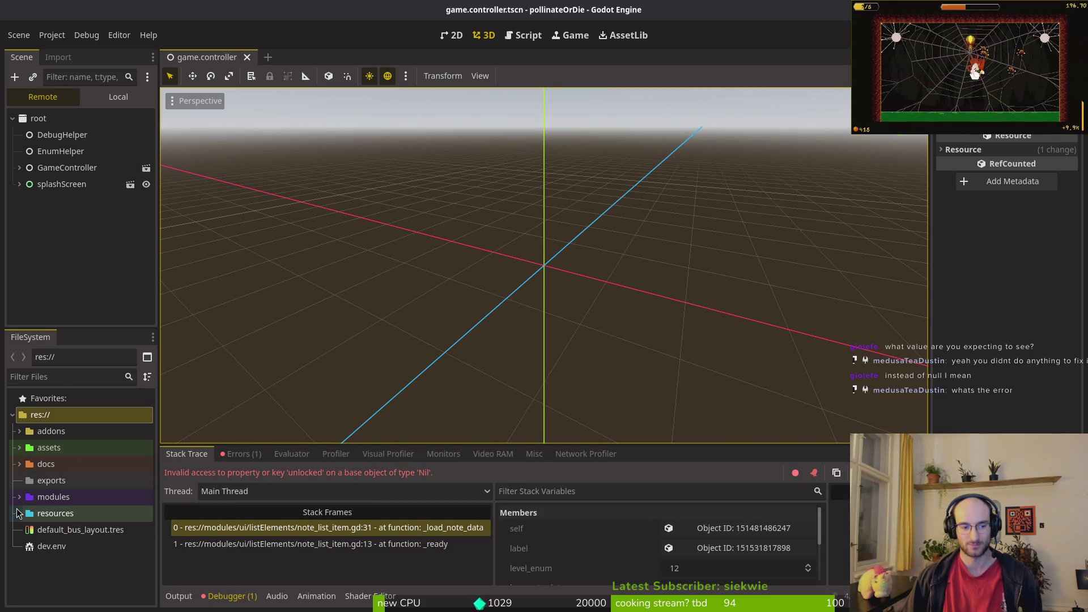
Inspect 2_2.tres in resources/beeNotes, showing Level Enum L 2 2
left_click(19, 513)
scroll(21, 520, "down", 4)
left_click(26, 407)
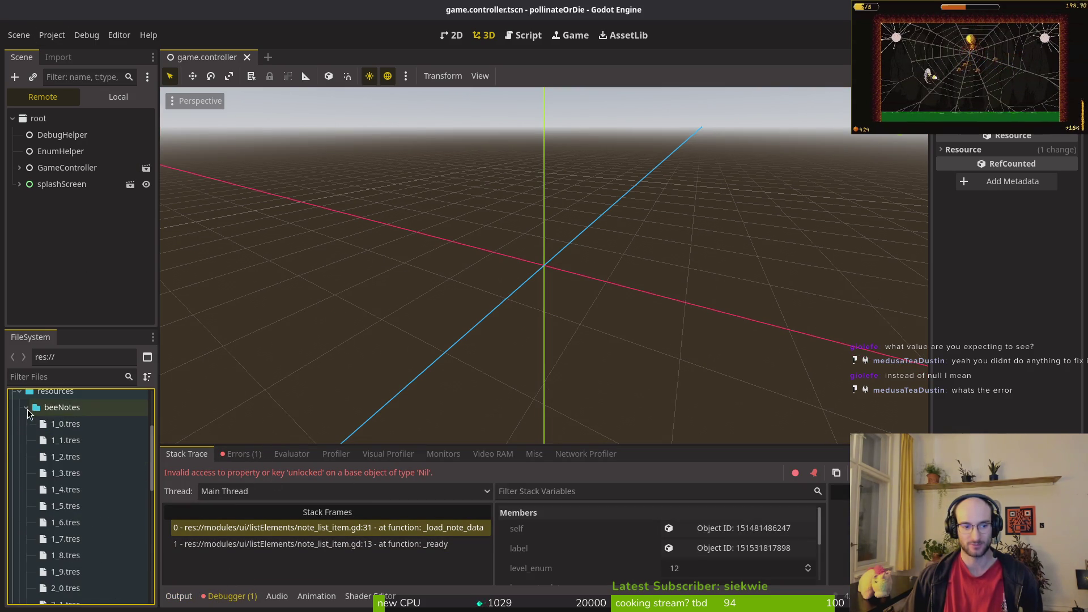
scroll(96, 544, "down", 3)
left_click(93, 540)
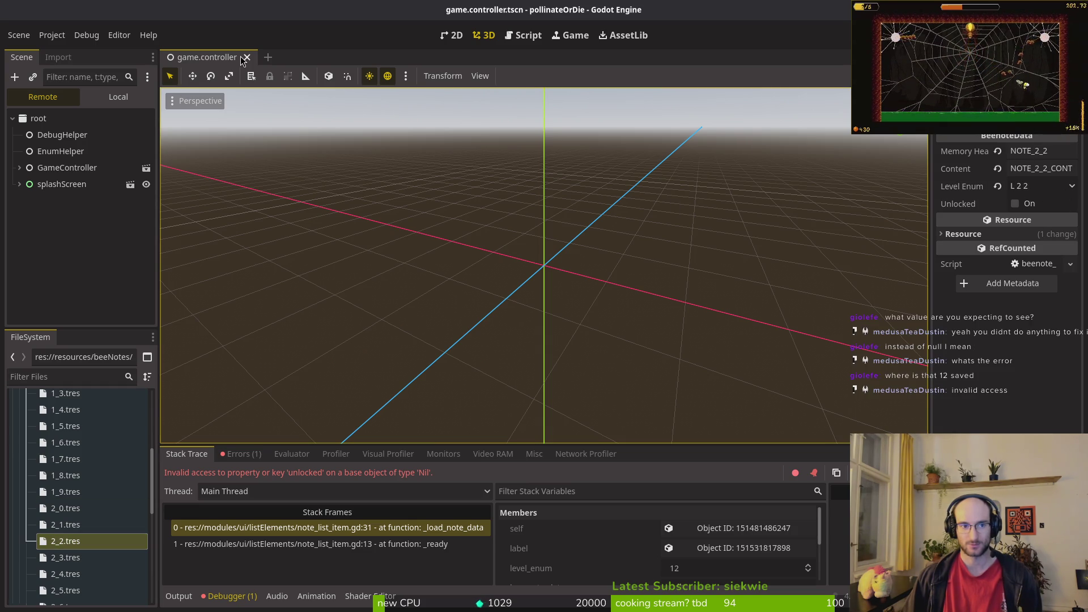
Open archive.manager.tscn and expand archiveManager's Bee Note Templates array
key("shift+alt+o")
type("archive.manager.")
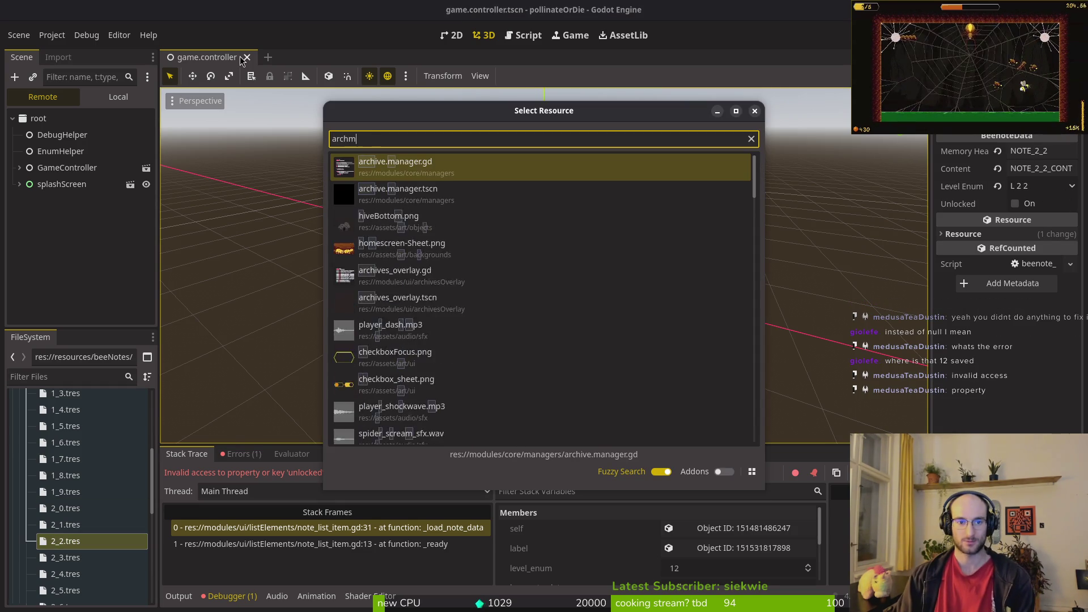
type("tscn")
key("Return")
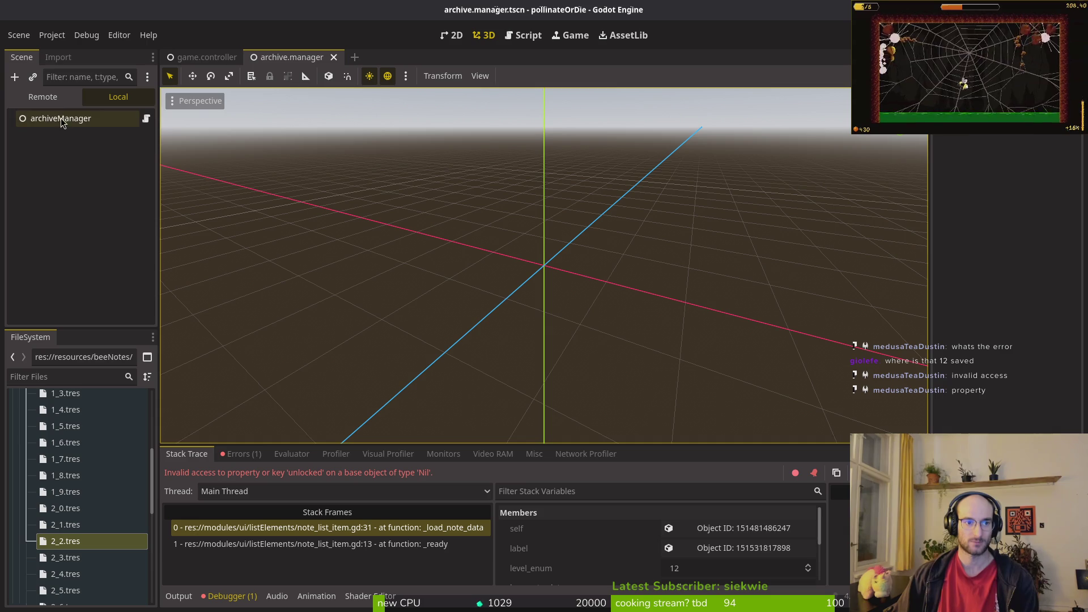
left_click(60, 118)
left_click(1042, 168)
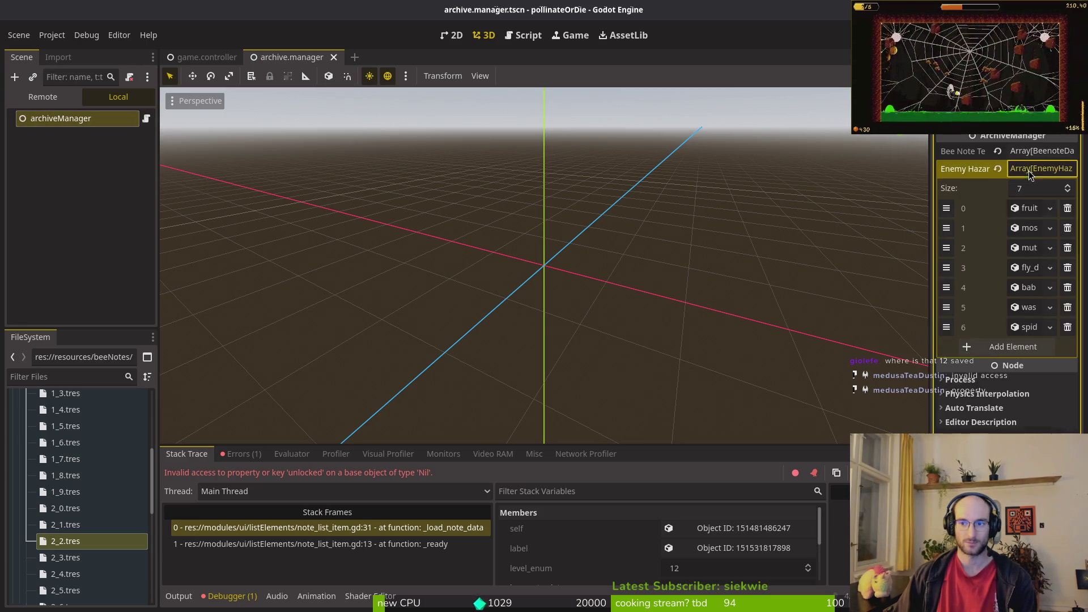
left_click(1038, 151)
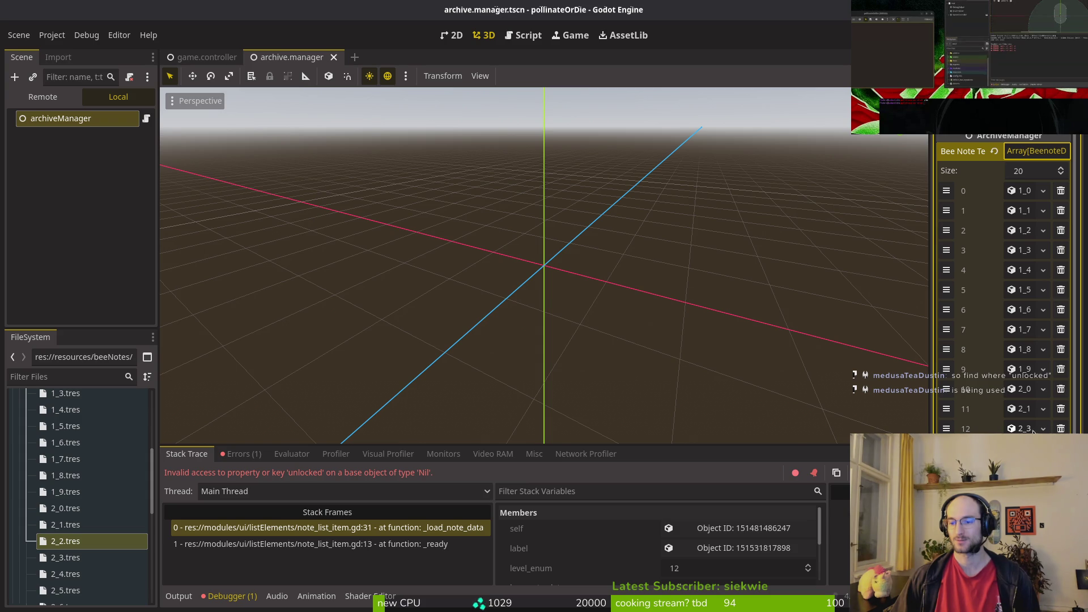
Compare template entry 12 against the 2_2.tres, 2_3.tres and 2_4.tres note files
left_click(1045, 429)
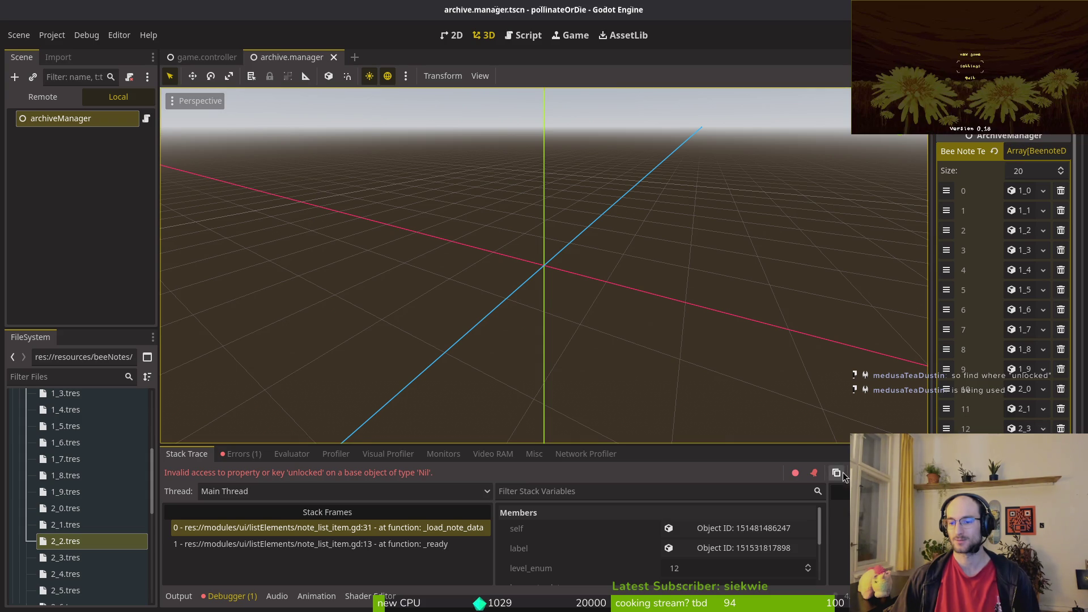
left_click(62, 543)
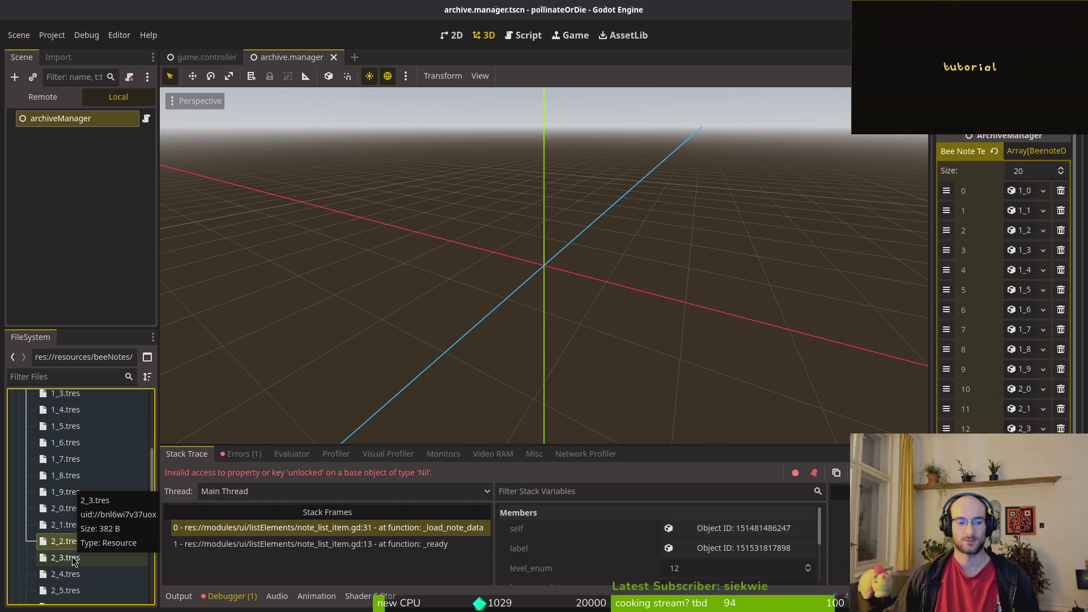
left_click(75, 560)
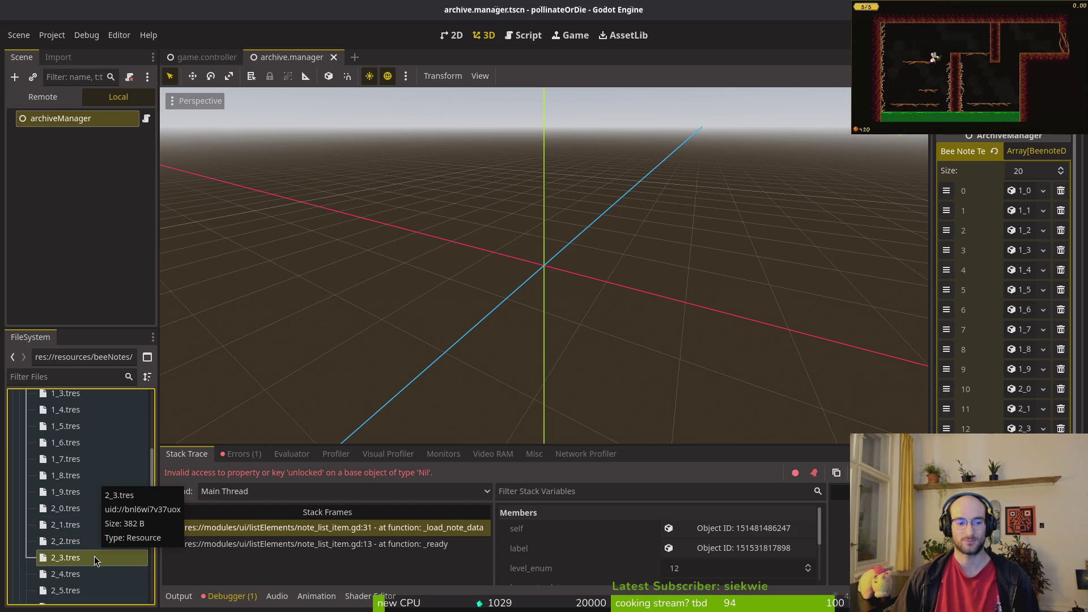
left_click(73, 541)
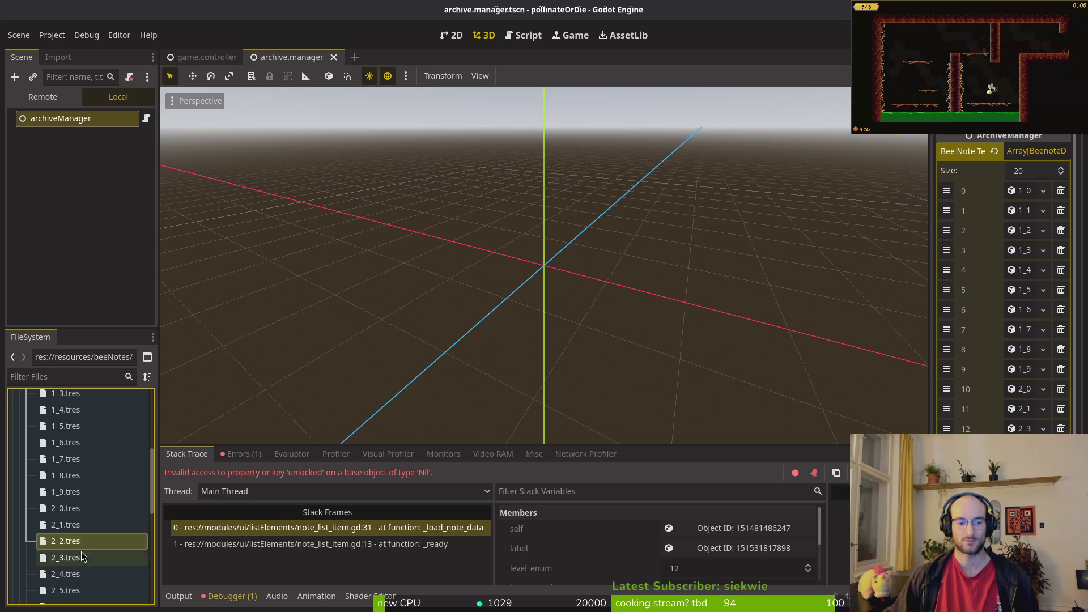
scroll(79, 544, "down", 2)
left_click(73, 497)
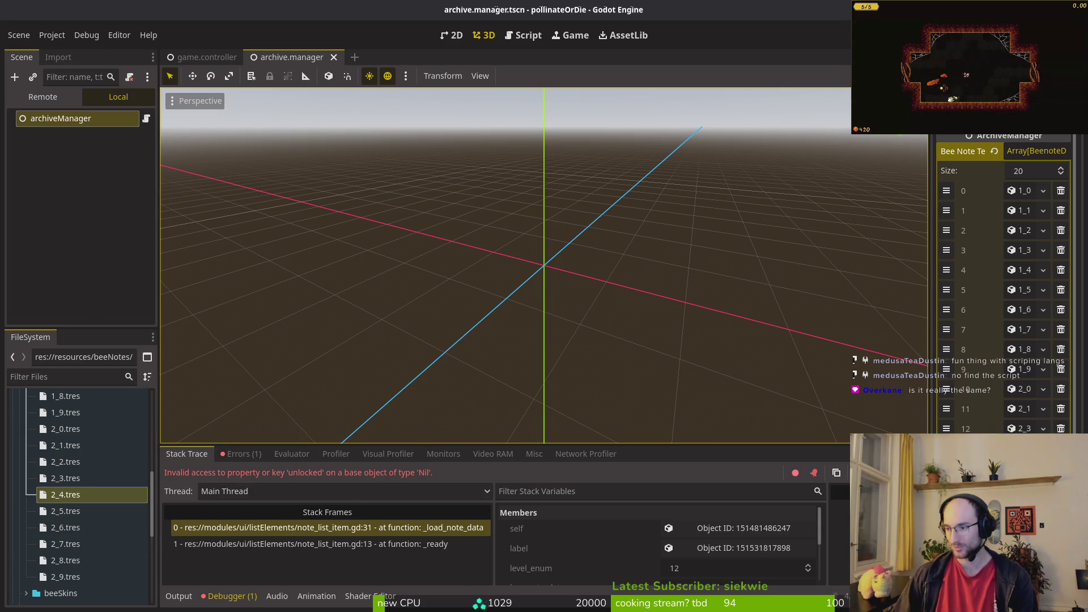
key("alt+Tab")
key("space")
key("f")
key("f")
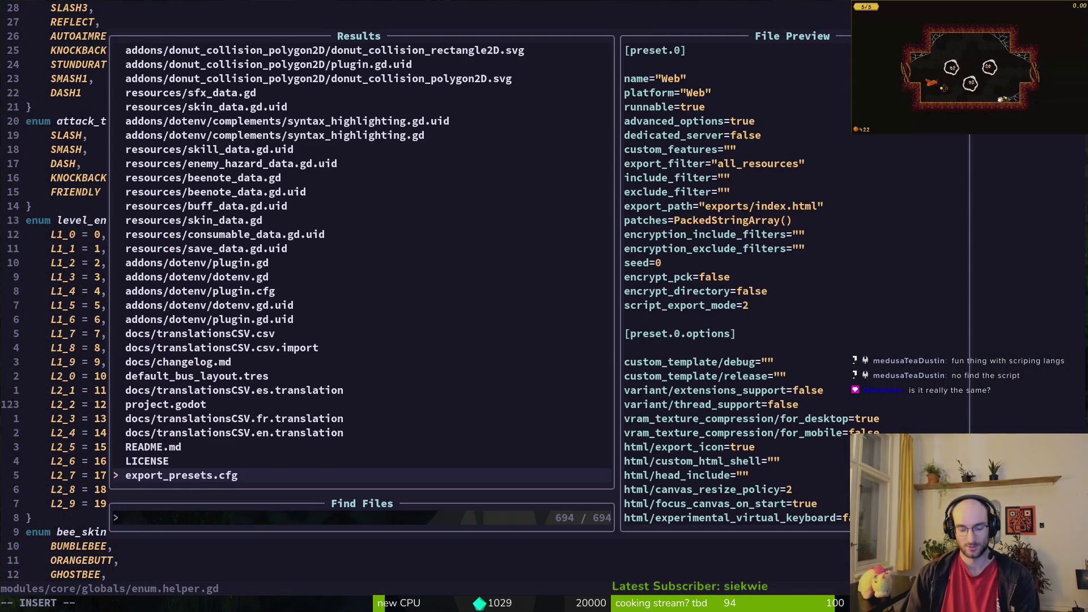
type("notelis")
key("Return")
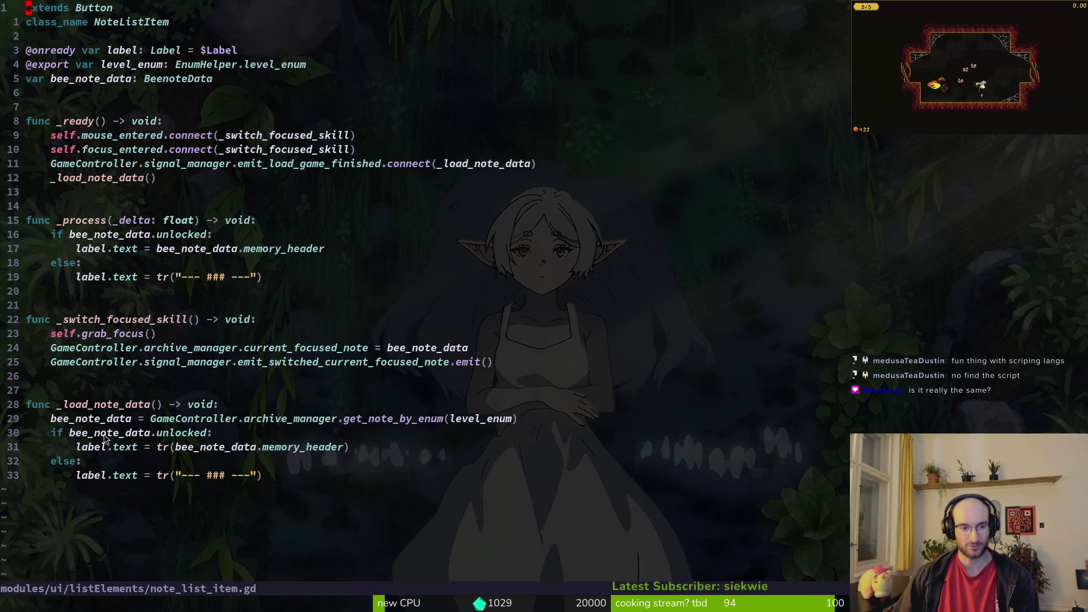
left_click(98, 433)
key("V")
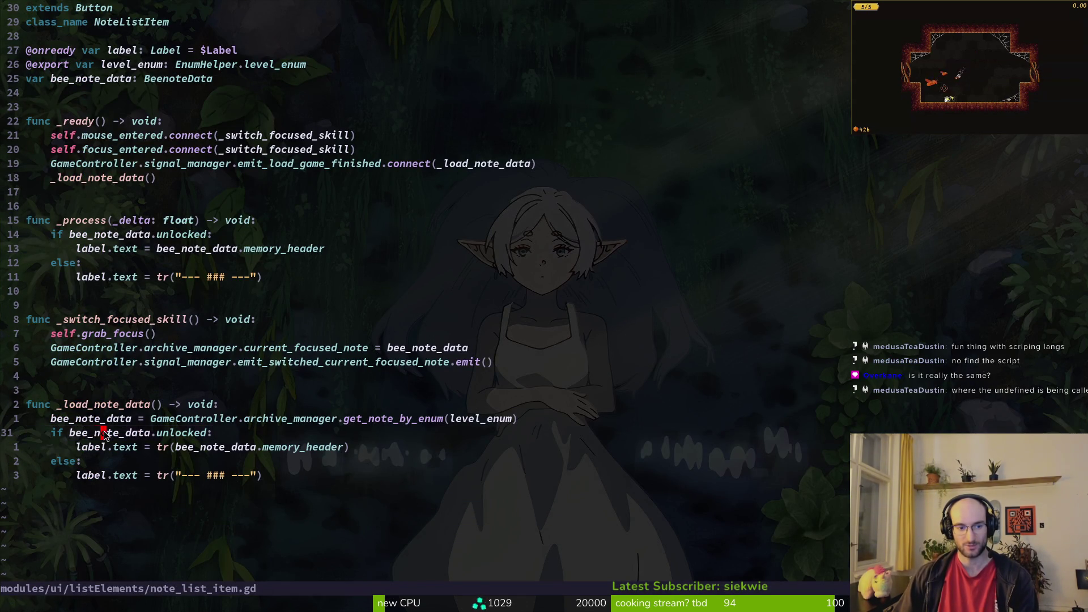
left_click(422, 420)
key("g")
key("d")
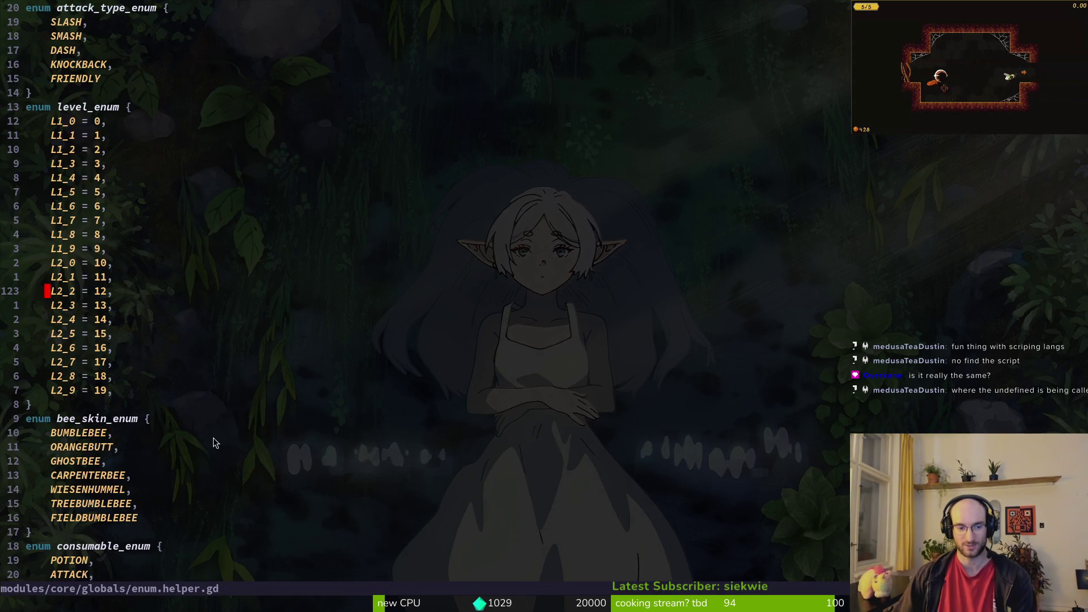
key("alt+Tab")
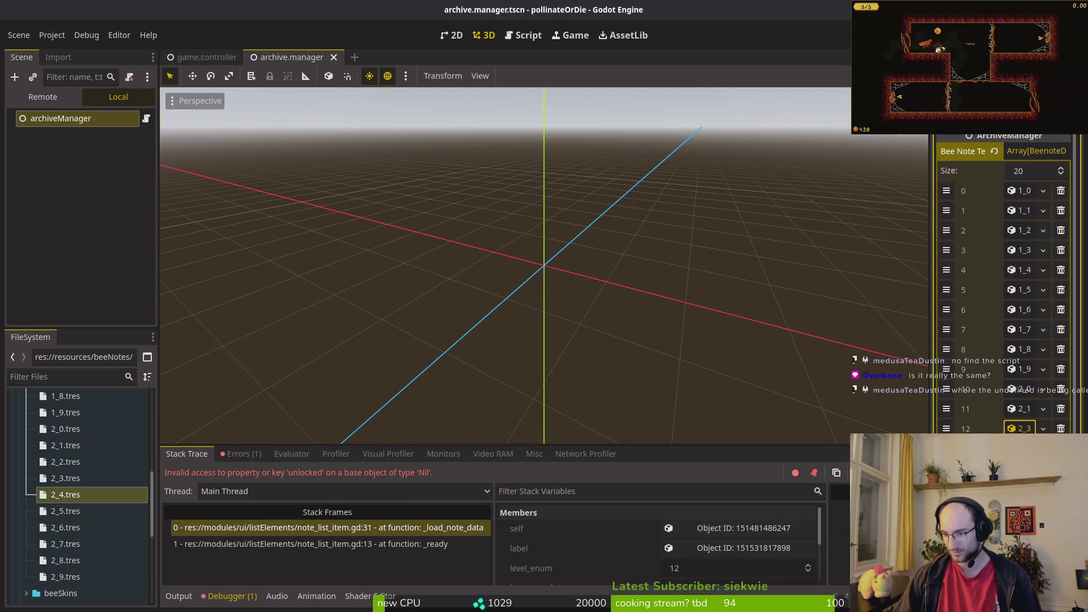
Expand template 12 (NOTE_2_3, L 2 3) and review the get_note_by_enum errors in Output
left_click(1021, 429)
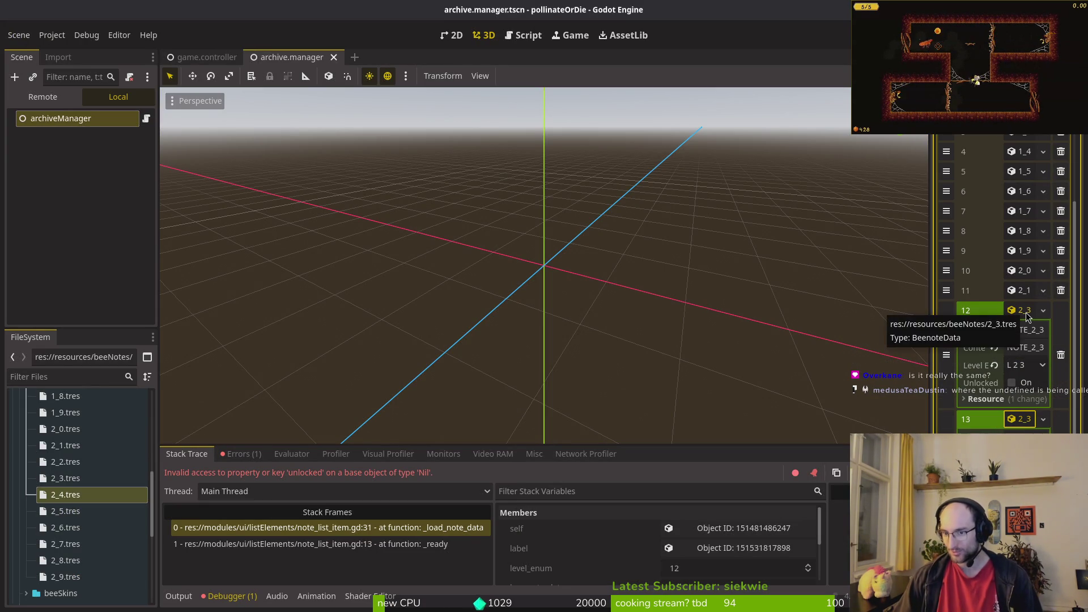
left_click(67, 462)
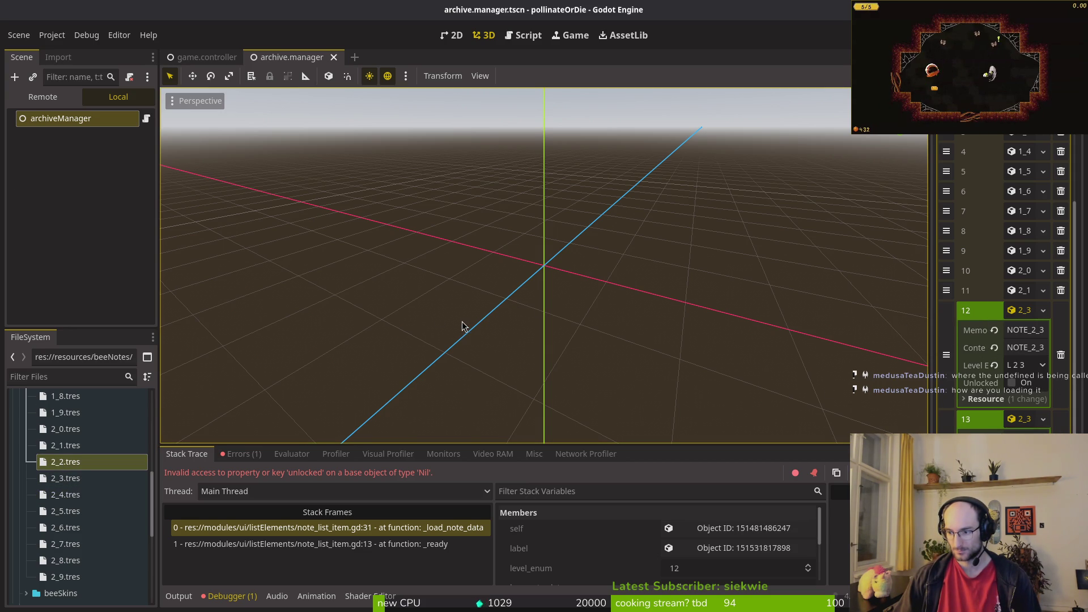
left_click(179, 595)
scroll(181, 528, "down", 1)
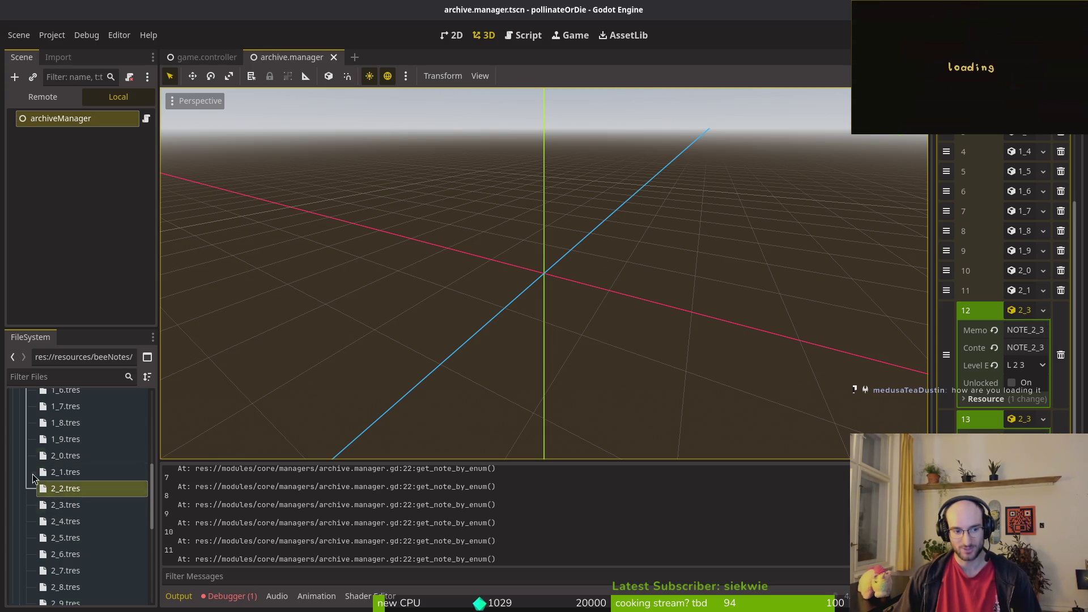
left_click(63, 455)
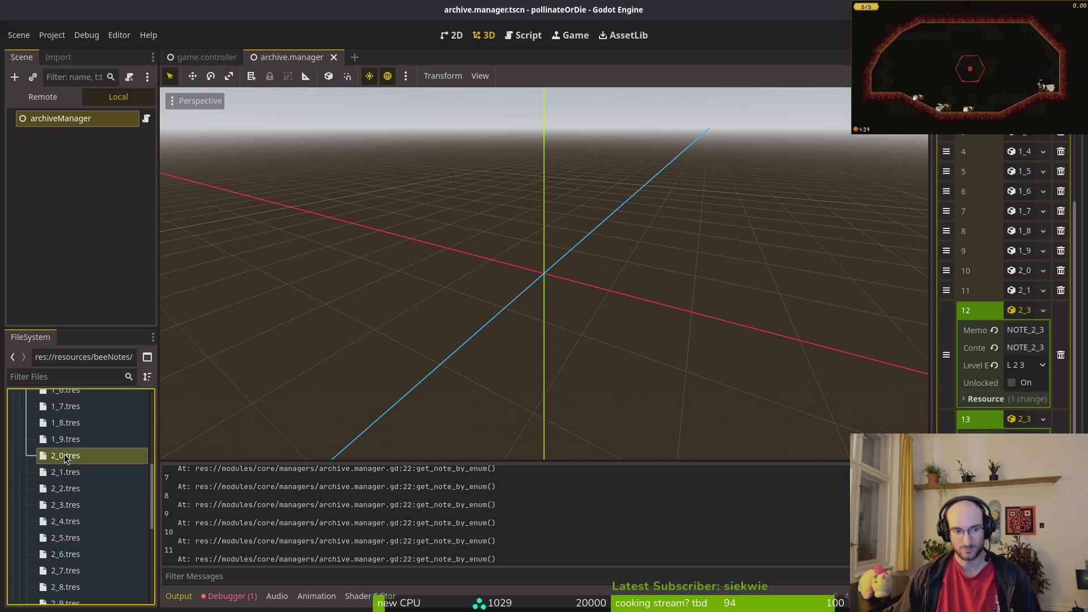
Delete the broken 2_2.tres note file from the beeNotes folder
scroll(70, 561, "down", 3)
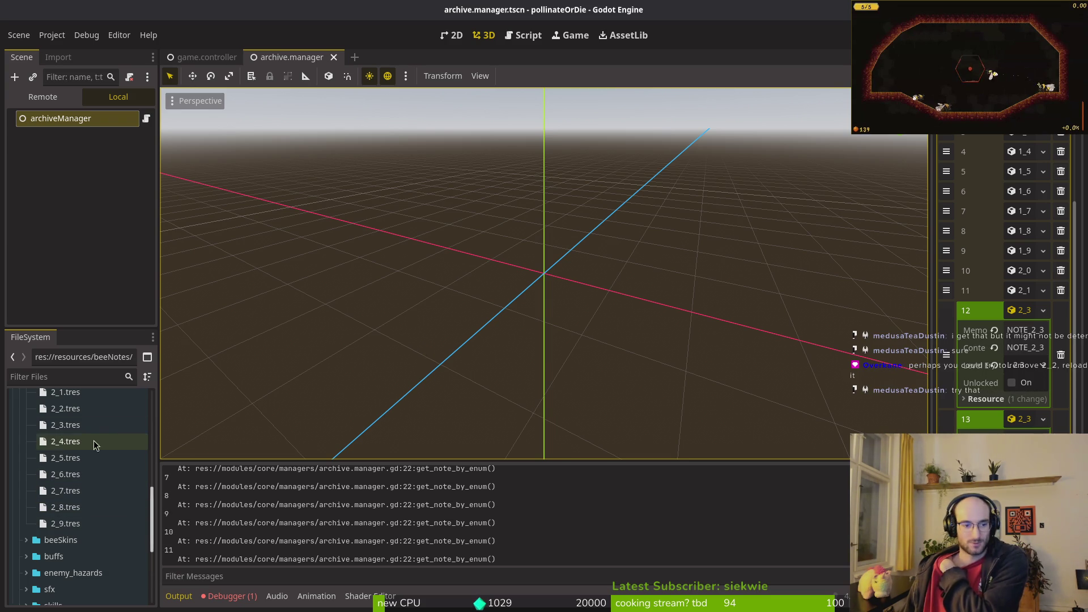
left_click(80, 408)
key("Delete")
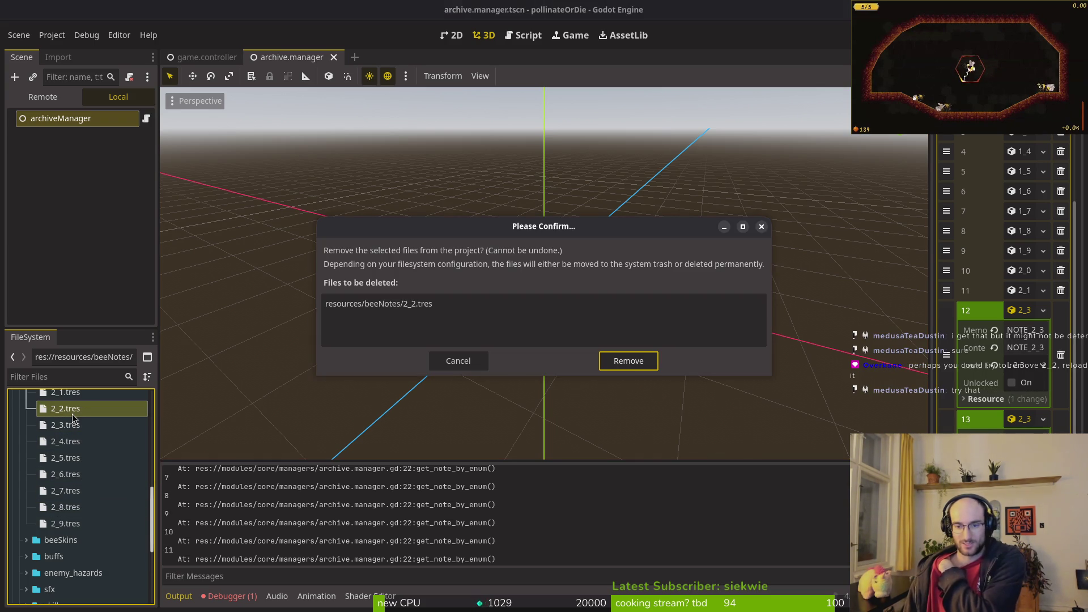
left_click(640, 361)
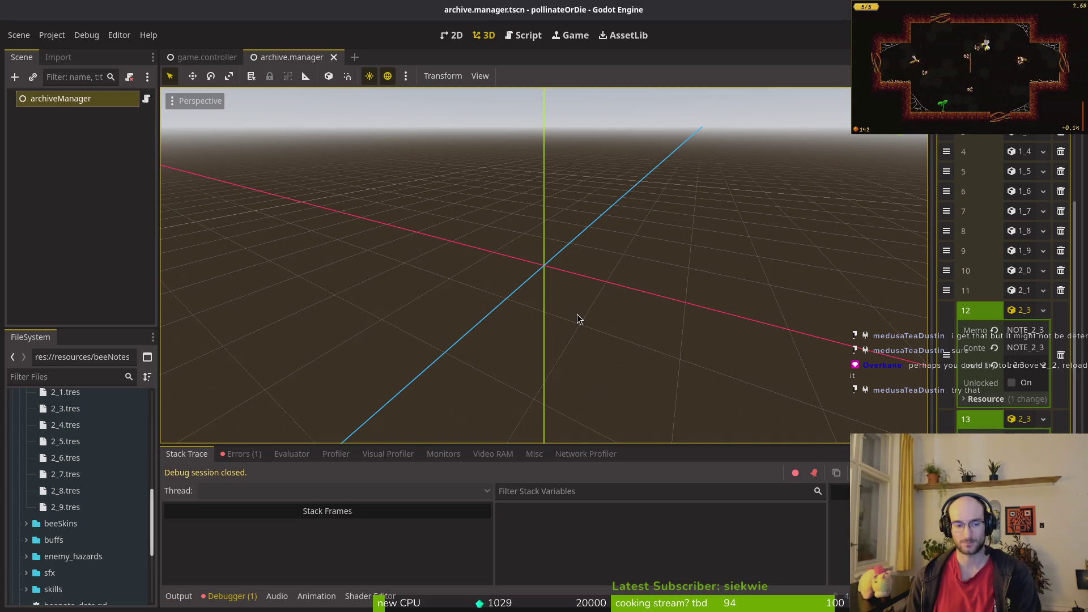
Revert the Bee Note Templates array to empty and save the archive manager scene
scroll(1002, 226, "up", 5)
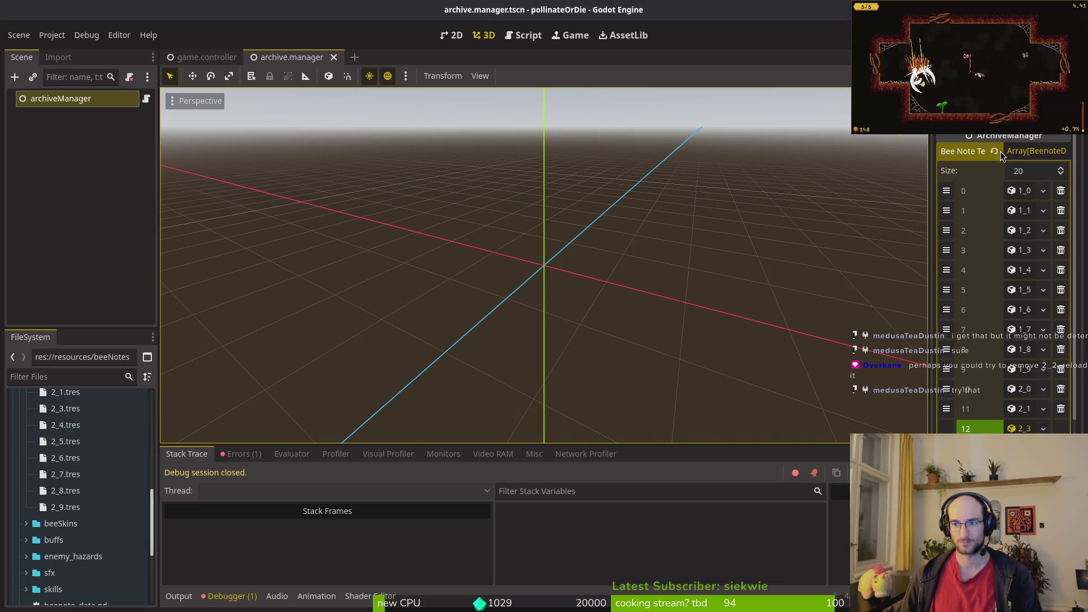
left_click(999, 151)
key("ctrl+s")
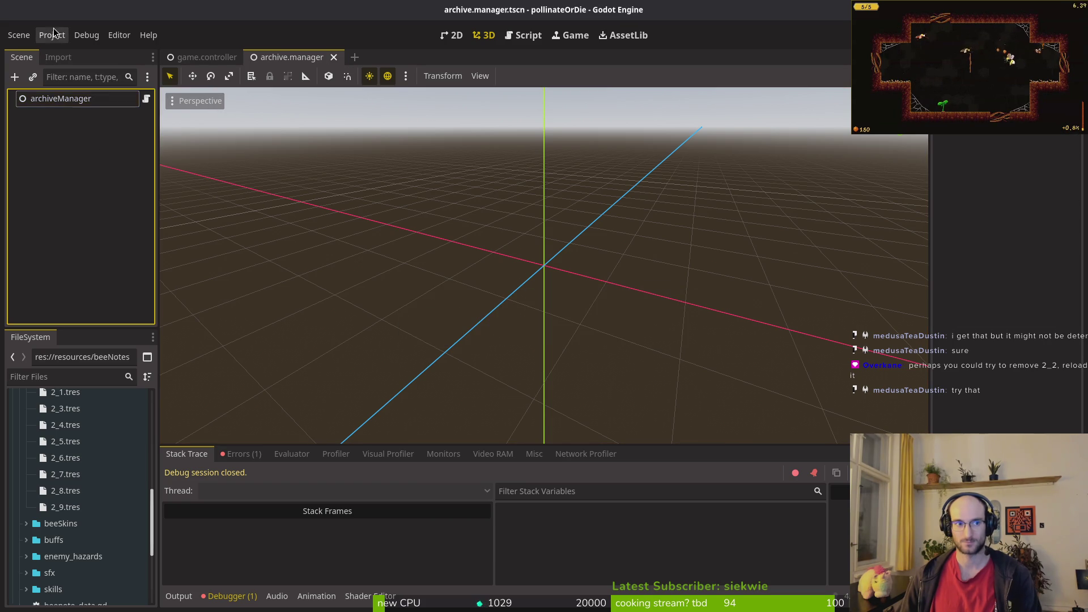
Reload the current project from the Project menu
left_click(52, 35)
left_click(65, 230)
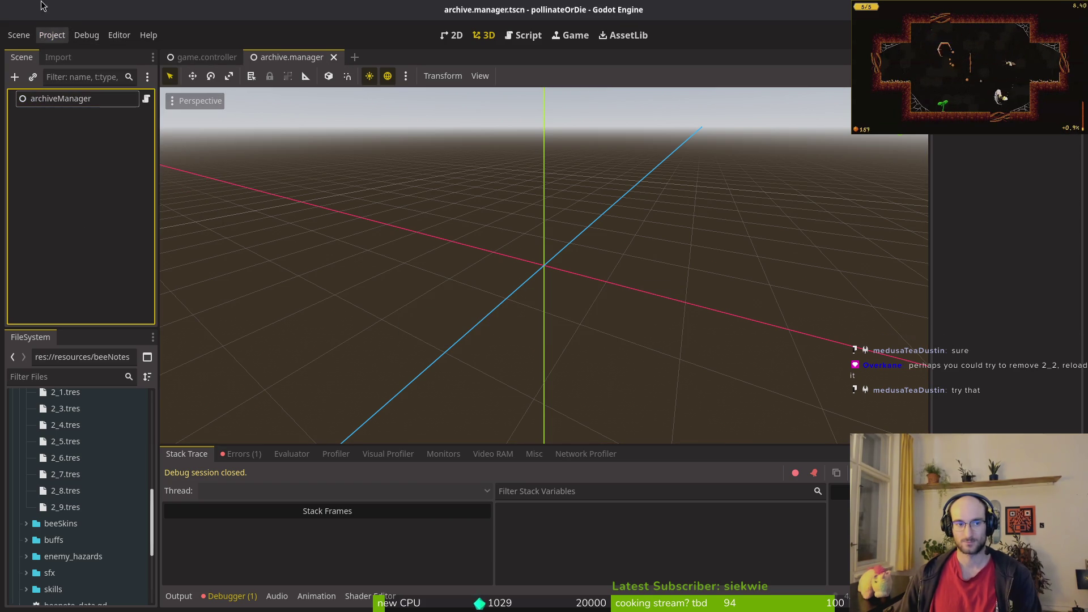
left_click(51, 35)
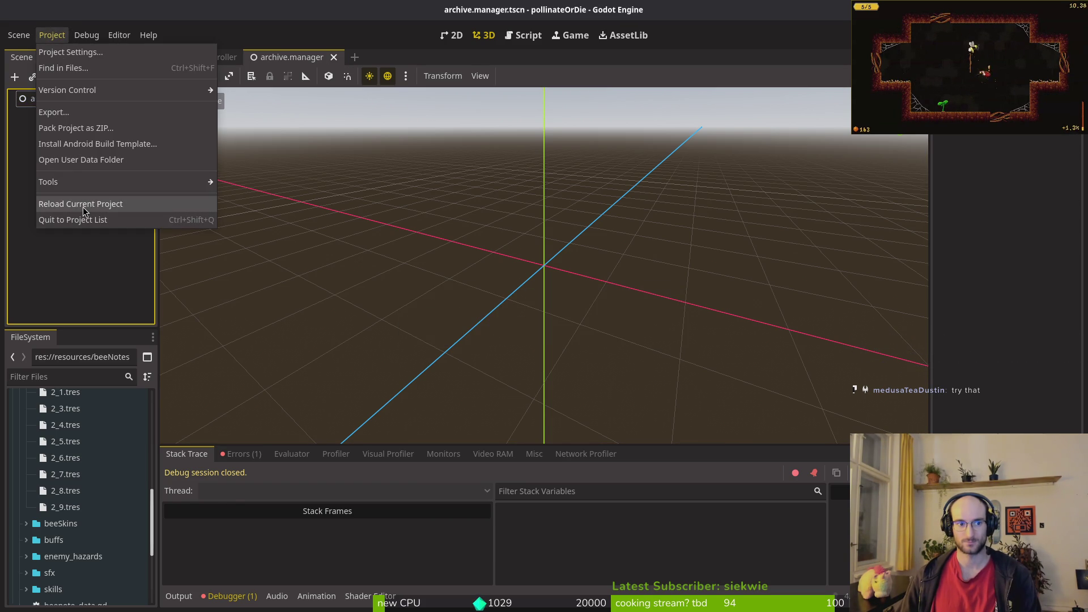
left_click(83, 205)
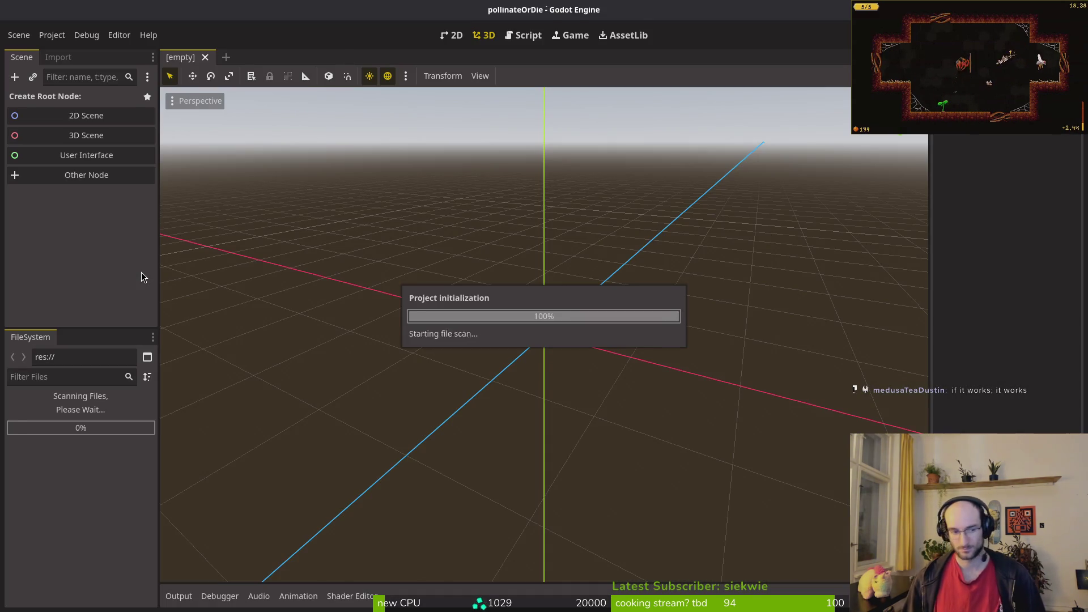
scroll(104, 525, "down", 10)
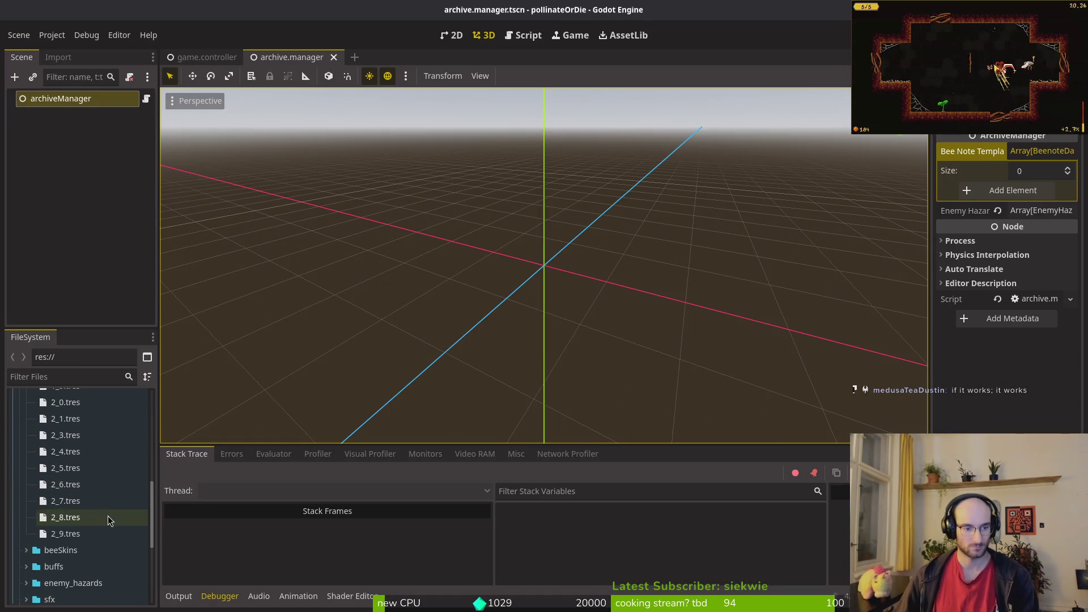
scroll(82, 570, "down", 5)
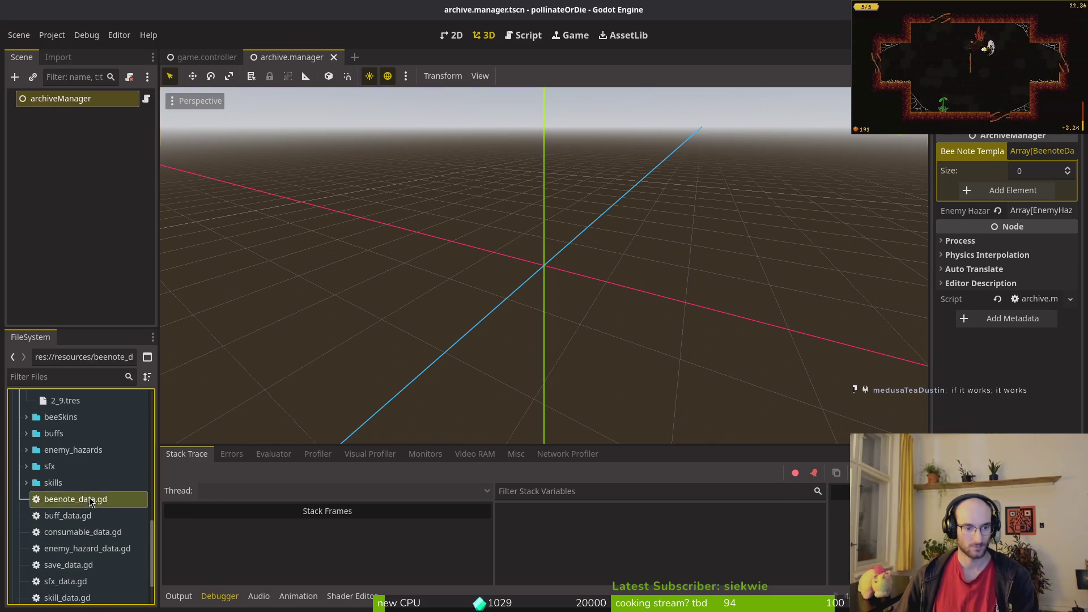
Create a BeenoteData resource saved as 2_2.tres and move it into beeNotes
right_click(37, 498)
mouse_move(170, 409)
left_click(244, 458)
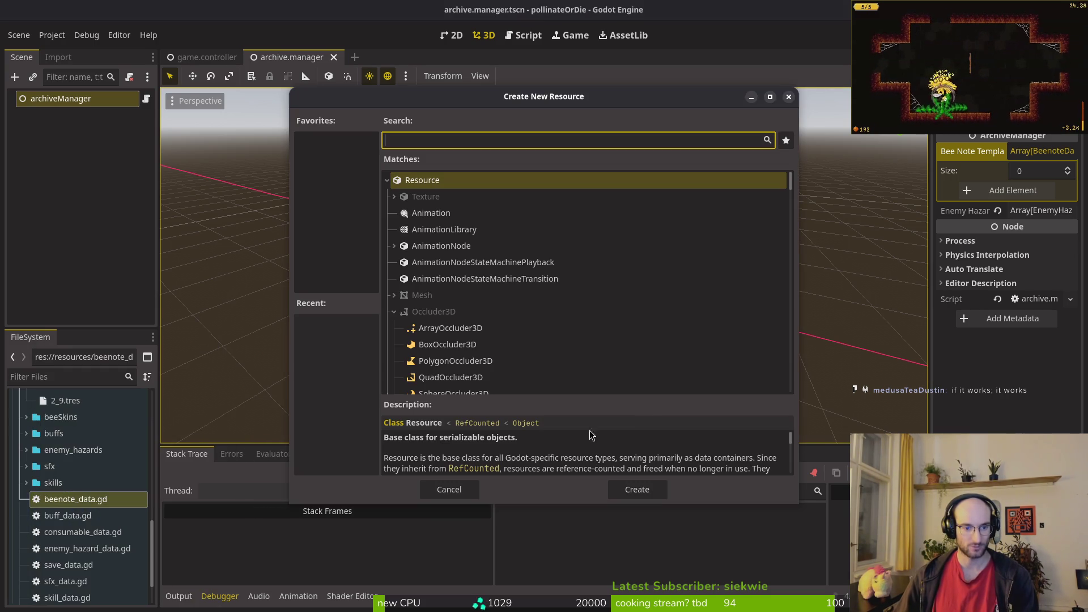
type("beenote")
key("Return")
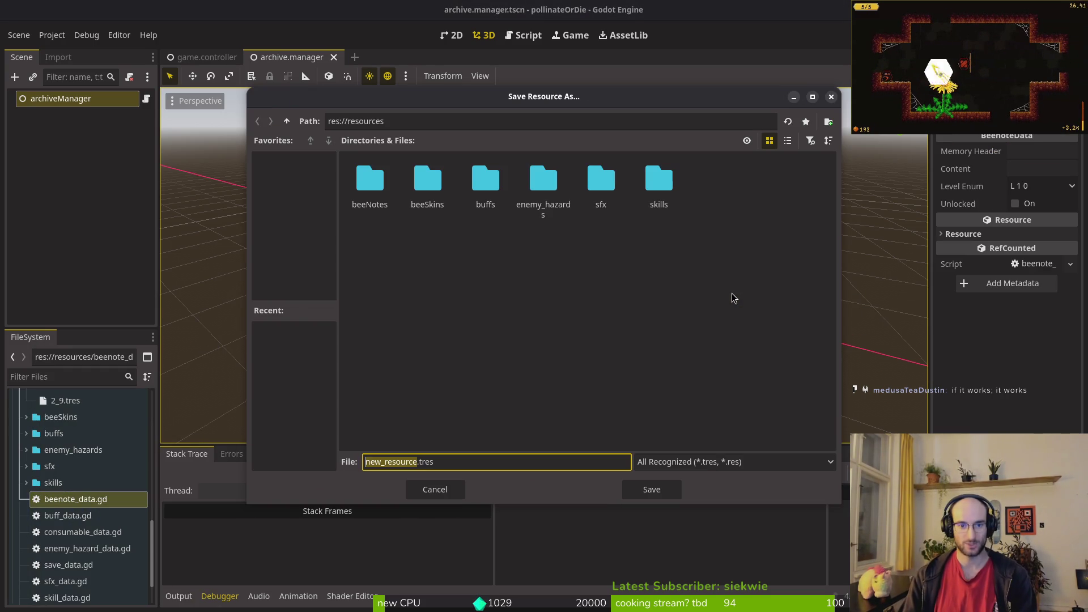
type("2_")
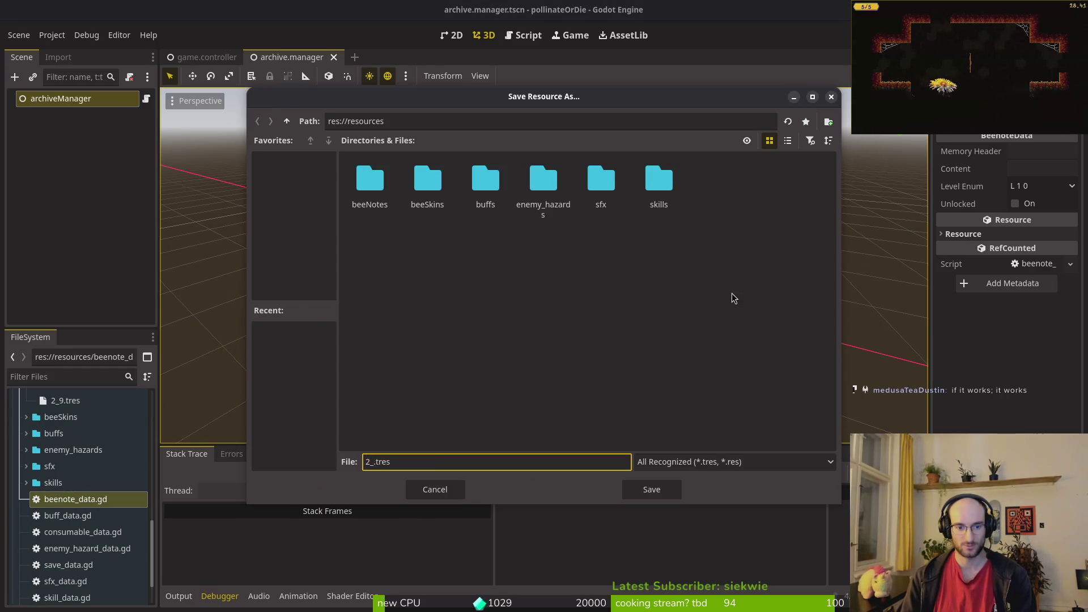
type("2")
key("Return")
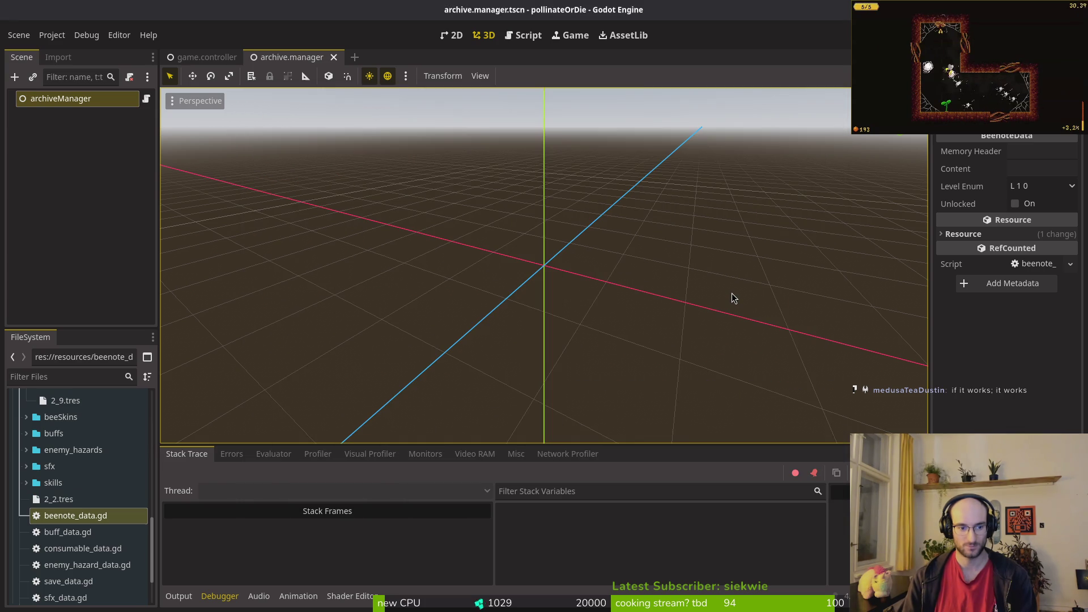
mouse_move(46, 502)
left_mouse_down()
mouse_move(81, 491)
mouse_move(74, 442)
left_mouse_up()
left_click_drag(53, 485, 54, 486)
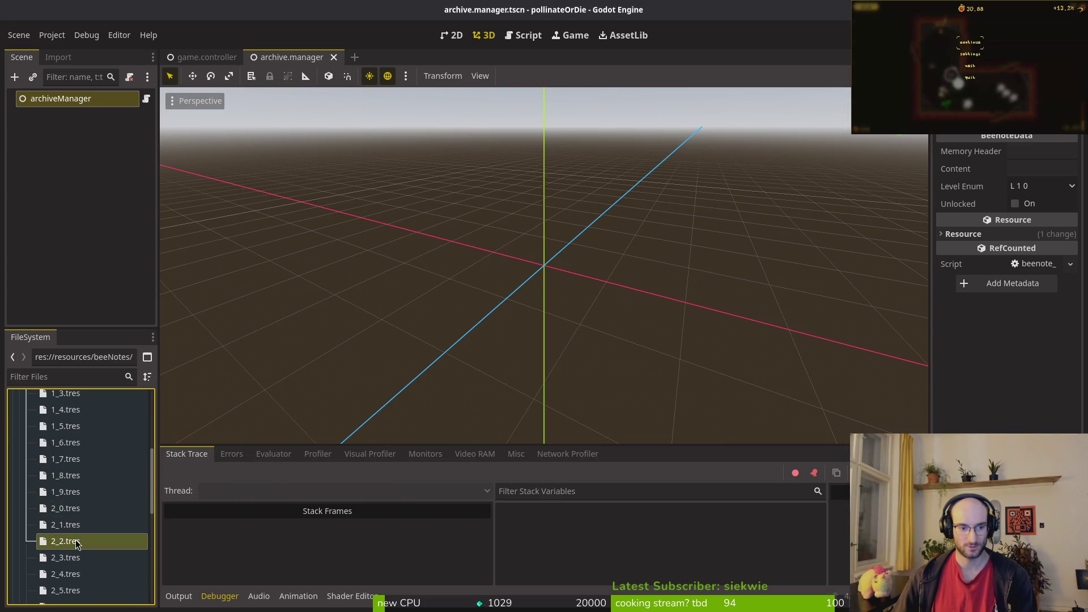
Set Level Enum to L 2 2 and fetch the NOTE_2_2 key from clipboard history
left_click(1058, 187)
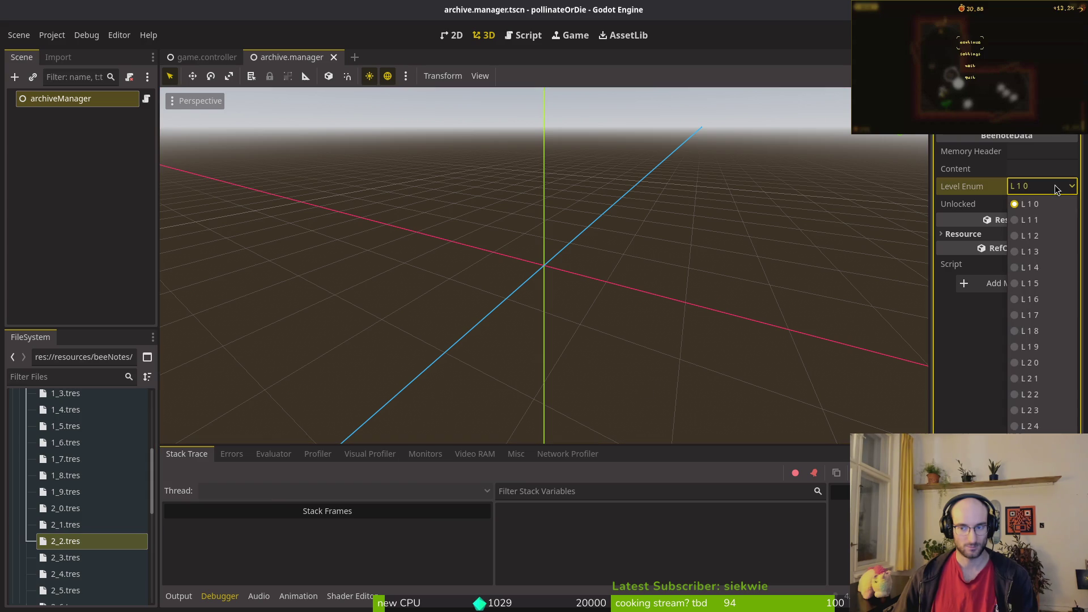
left_click(1040, 391)
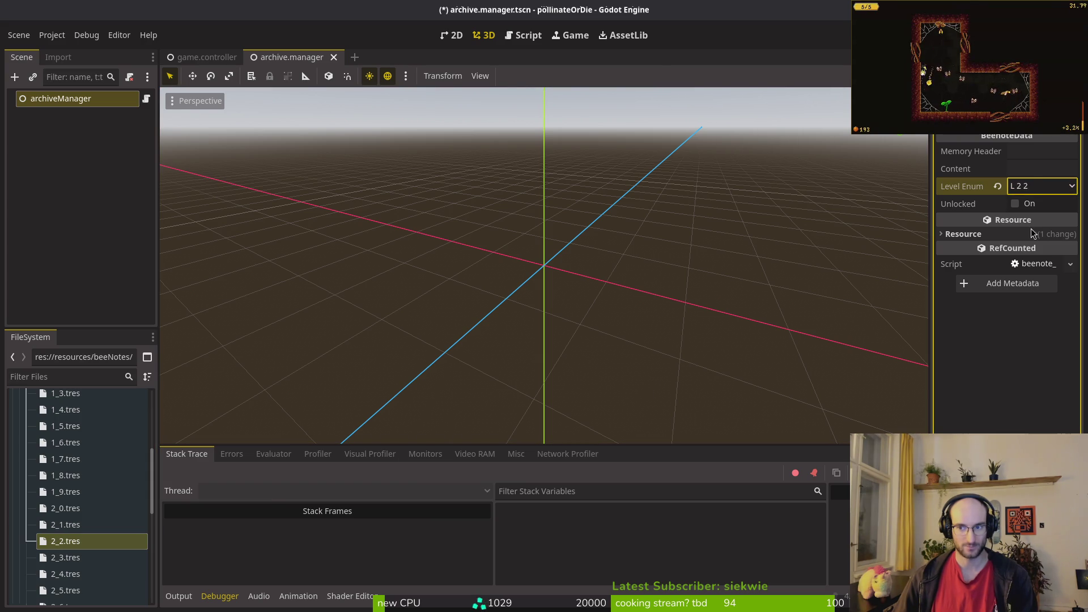
left_click(1037, 159)
key("ctrl+shift+v")
type("note")
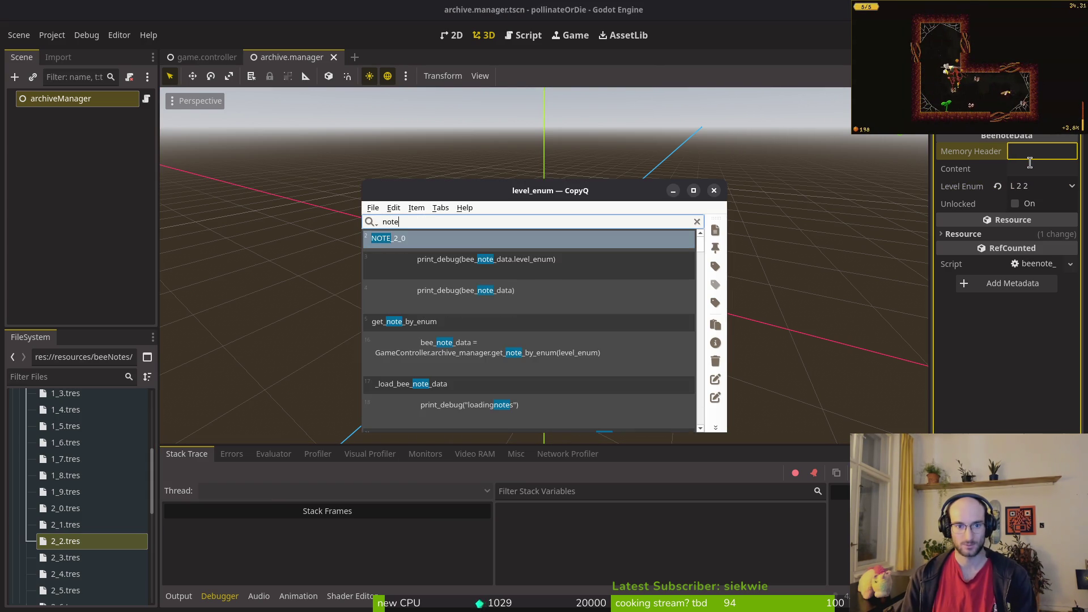
type("2")
key("BackSpace")
type("_w_")
key("BackSpace")
key("BackSpace")
type("2_2")
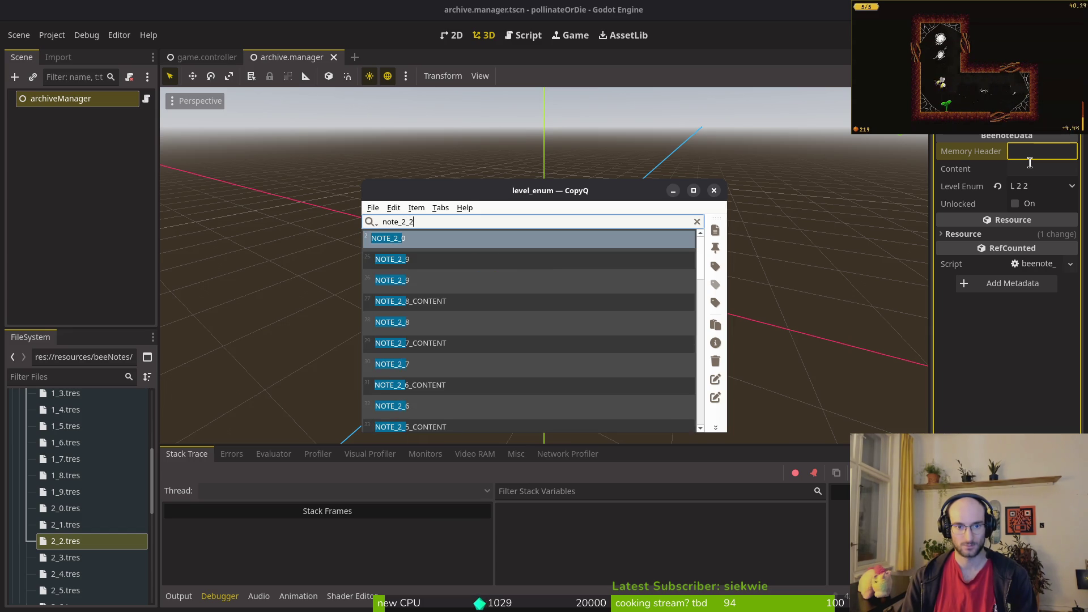
key("Return")
Fill Content with NOTE_2_2_CONTENT and Memory Header with NOTE_2_2, then save
left_click(1030, 164)
type("NOTE_2_2_CONTENT")
left_click(1062, 157)
type("NOTE_2_2_CONTENT")
key("BackSpace")
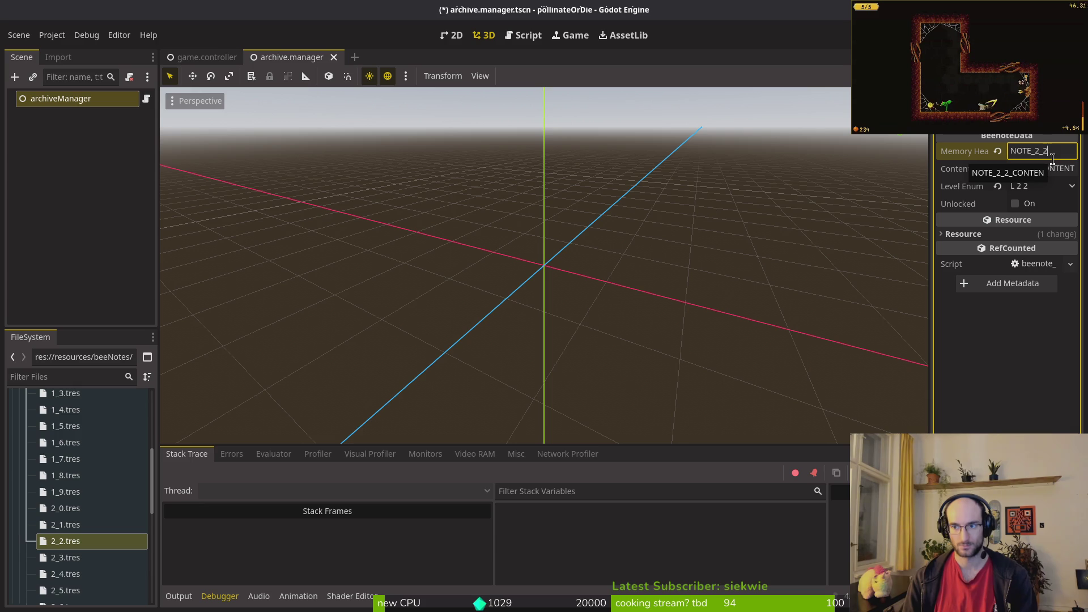
key("ctrl+s")
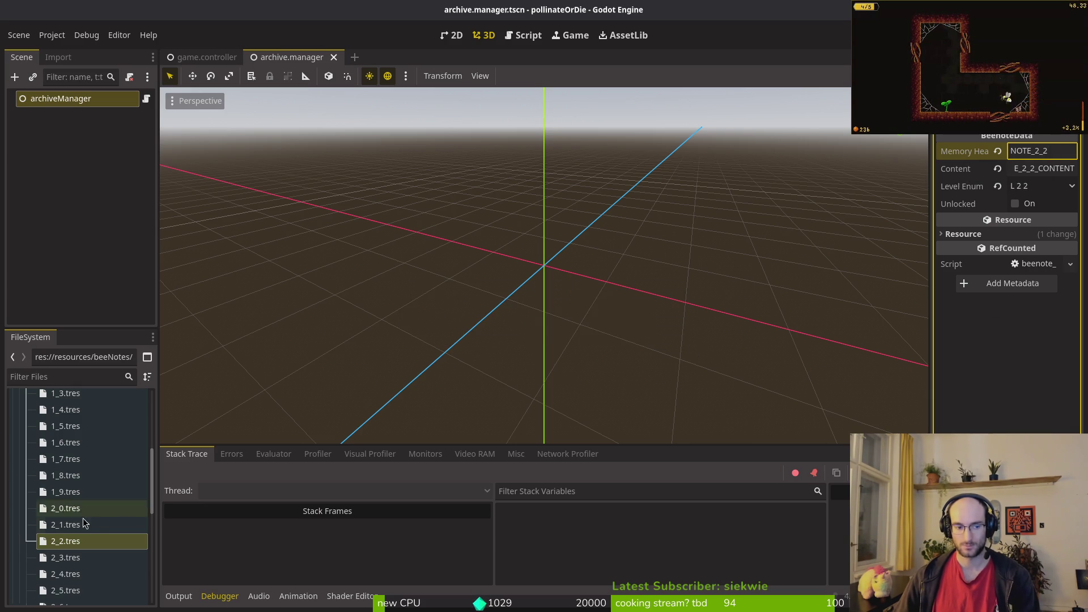
left_click(80, 117)
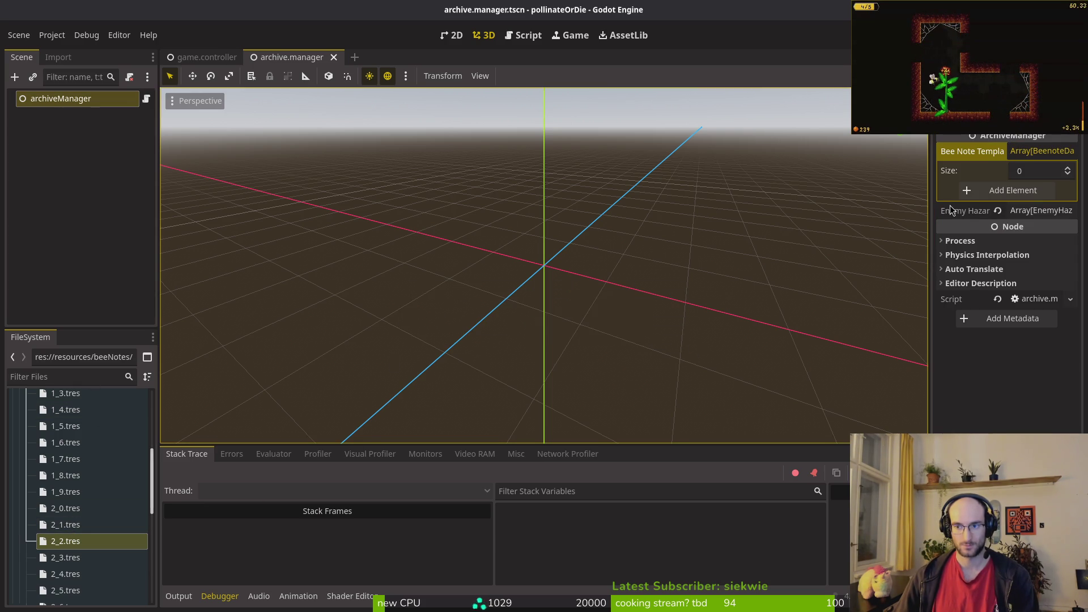
Drag note files 1_0.tres through 2_9.tres into the archive manager's Bee Note Templates array
scroll(68, 482, "up", 5)
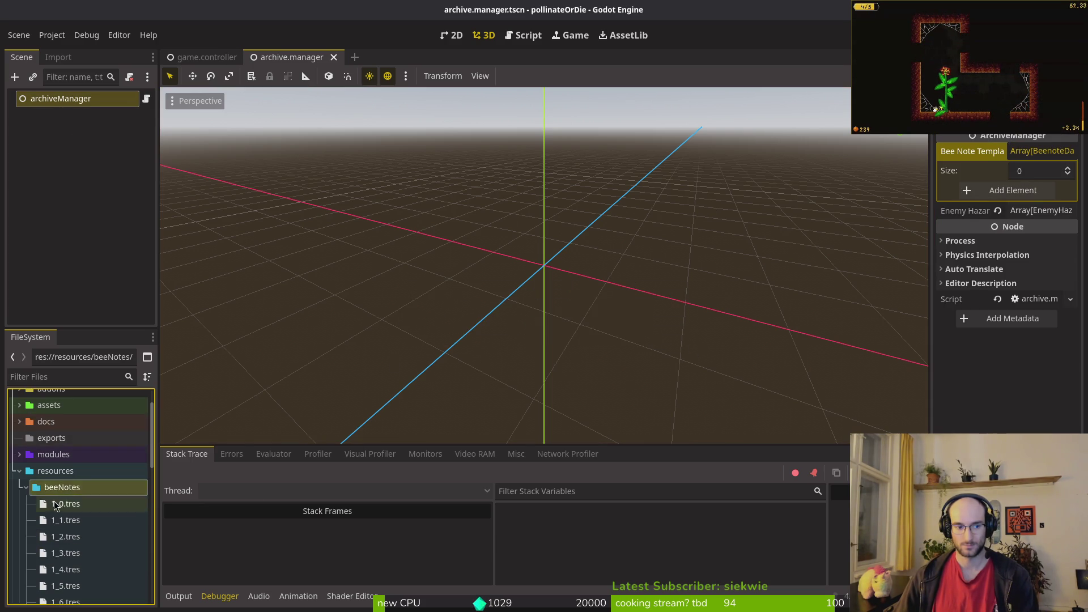
left_click(57, 504)
scroll(68, 499, "down", 5)
left_click(65, 524, "shift")
mouse_move(65, 491)
left_mouse_down()
mouse_move(1012, 192)
mouse_move(1002, 275)
left_mouse_up()
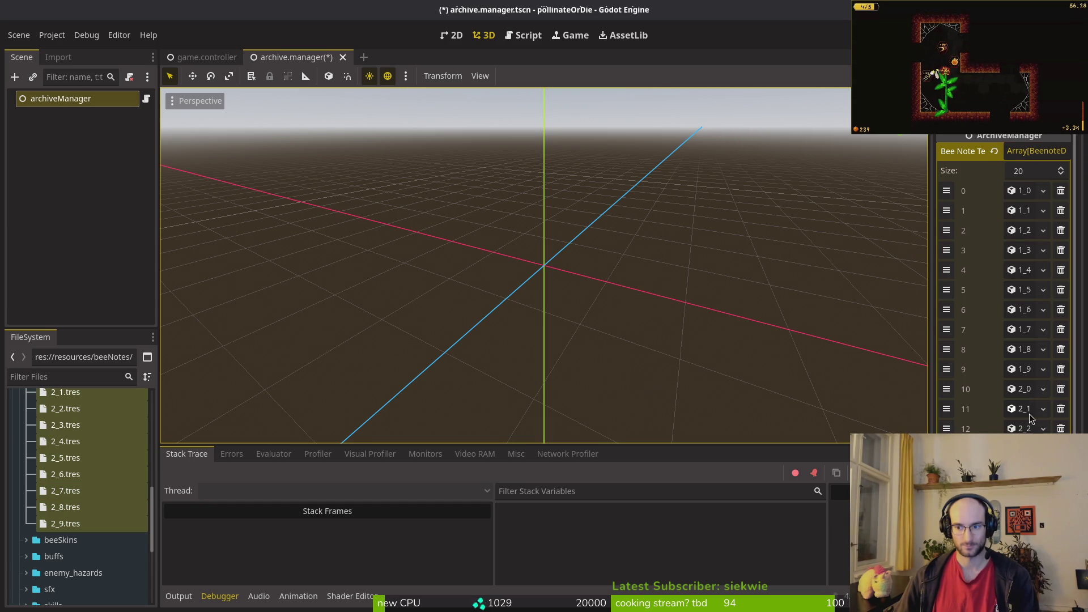
left_click(797, 530)
Save the archive manager scene and collapse the beeNotes folder
key("ctrl+s")
scroll(63, 437, "up", 10)
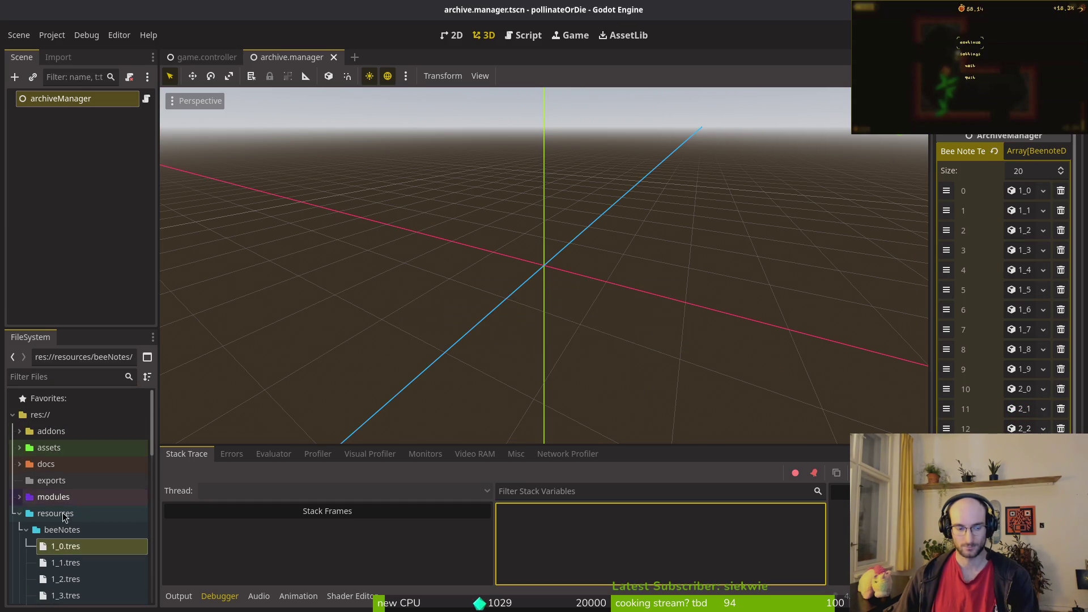
left_click(23, 531)
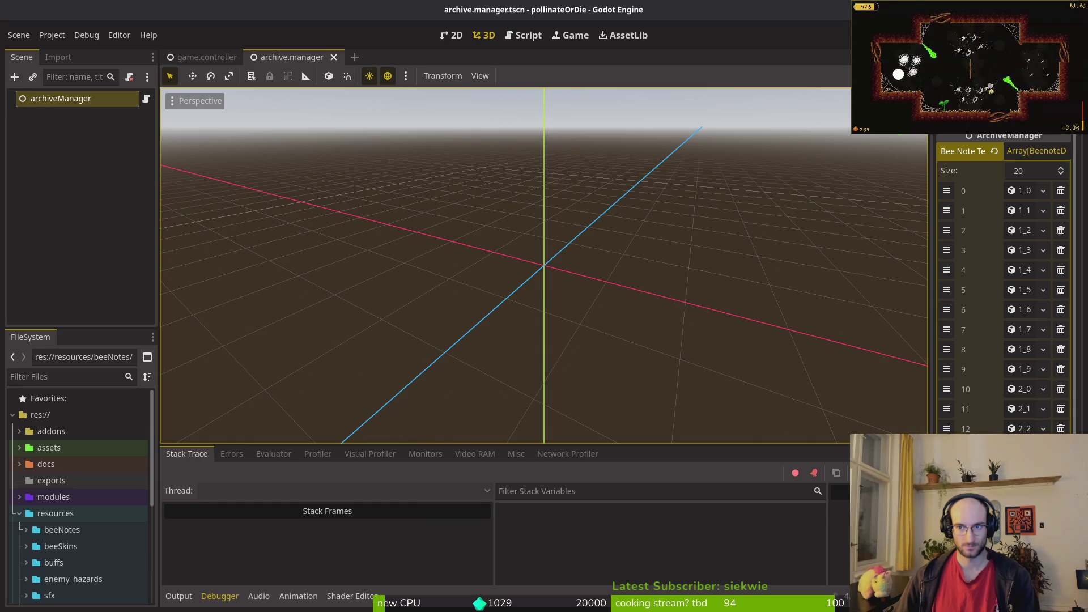
Run the project with F5 to test the recreated 2_2 note
key("F5")
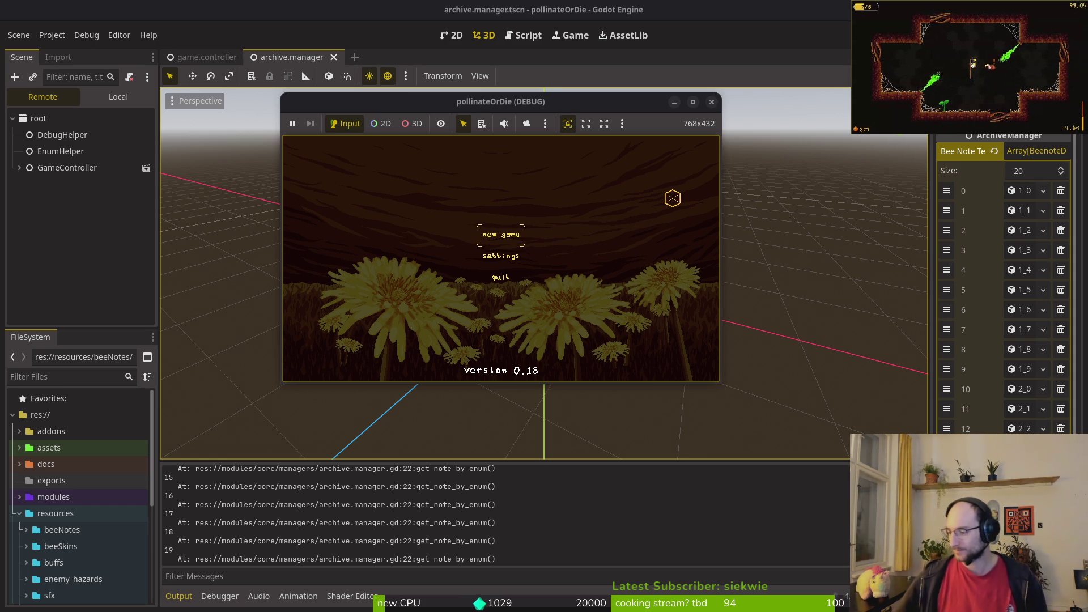
Stop the game and close the archive.manager and game.controller scene tabs
left_click(712, 103)
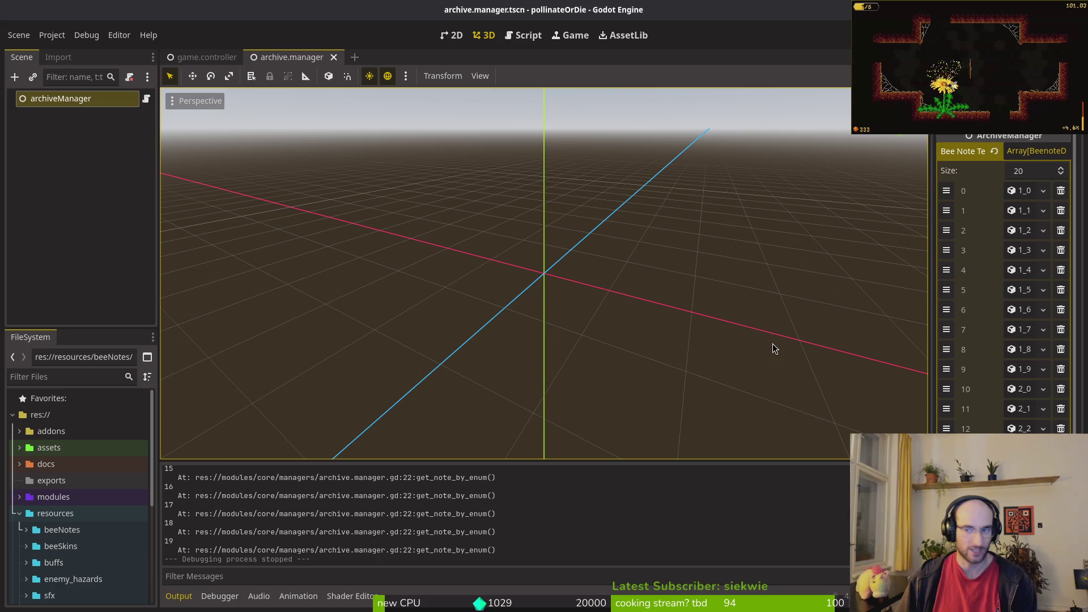
left_click(1029, 152)
middle_click(290, 57)
middle_click(214, 61)
left_click(29, 531)
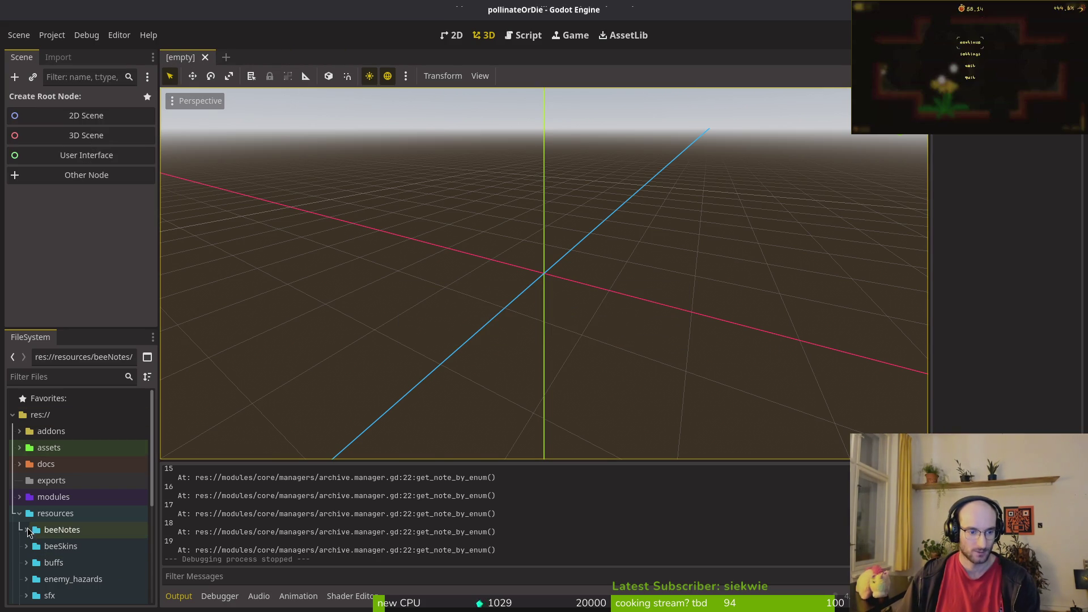
left_click(29, 531)
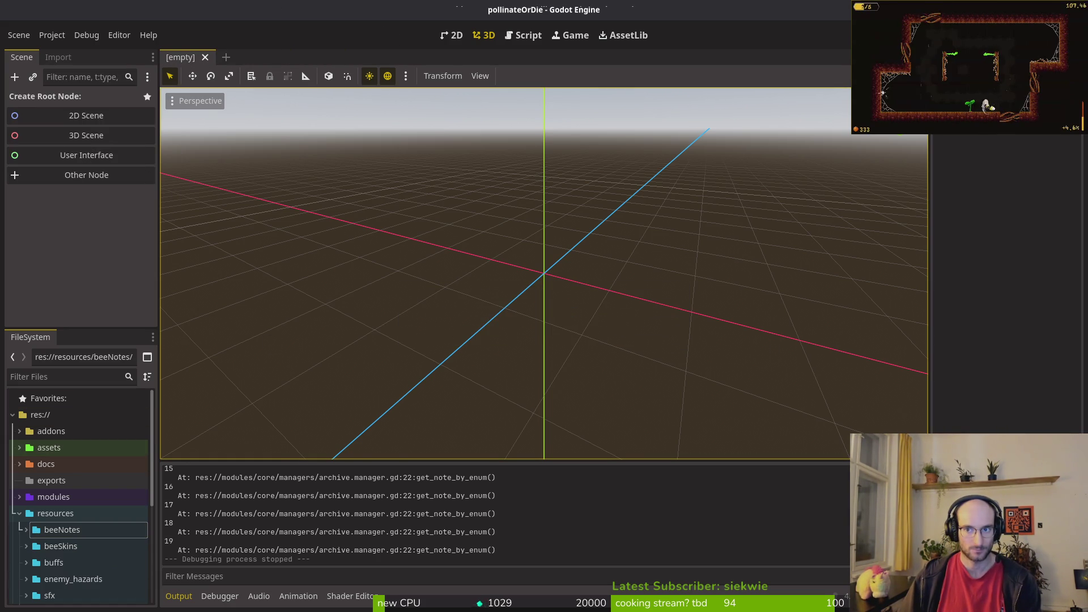
Run the game again and quit it from the title menu
key("F5")
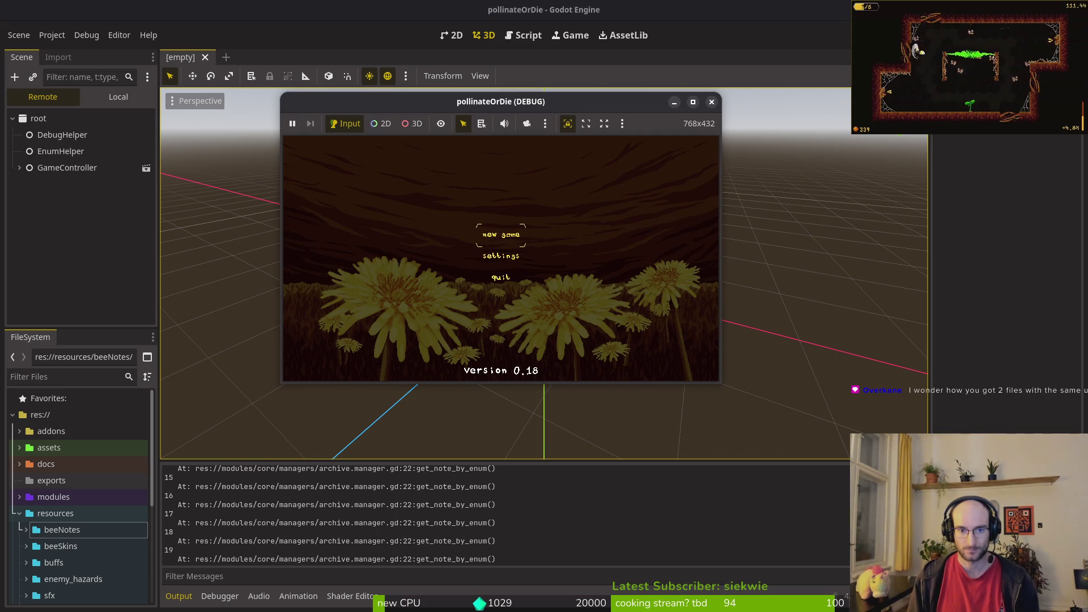
left_click(501, 277)
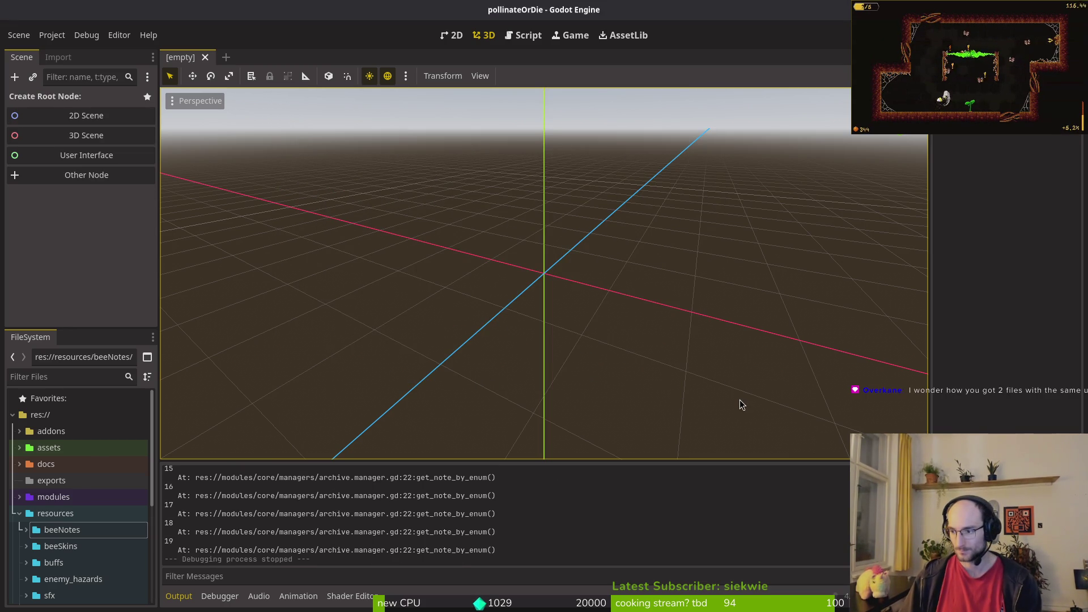
key("alt+Tab")
key("space")
Grep for 'print', then delete and save the print_debug line at archive.manager.gd:22
type("fgp")
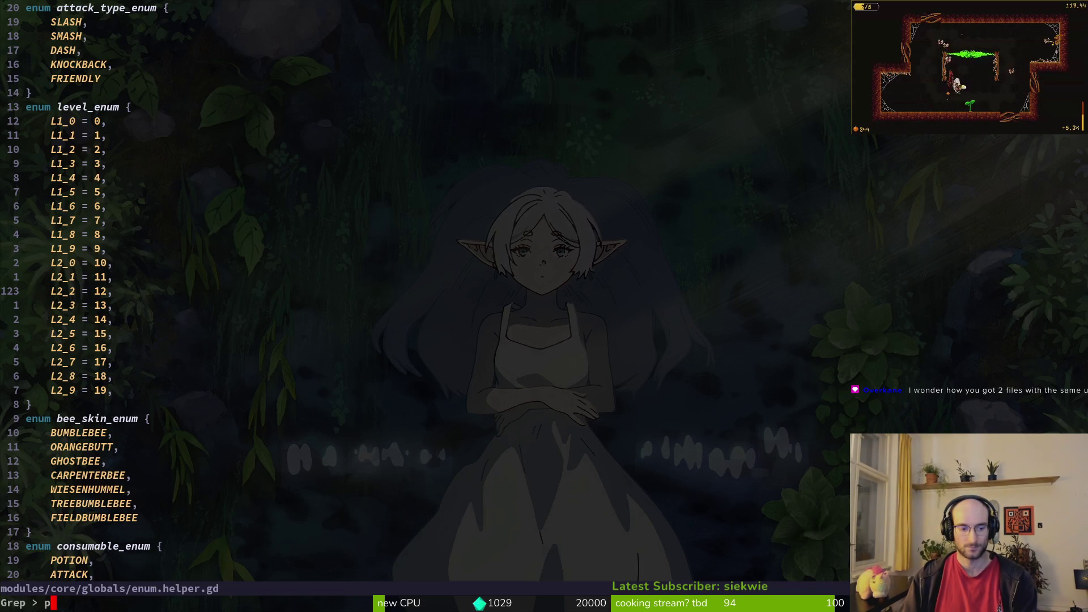
type("rint")
key("Return")
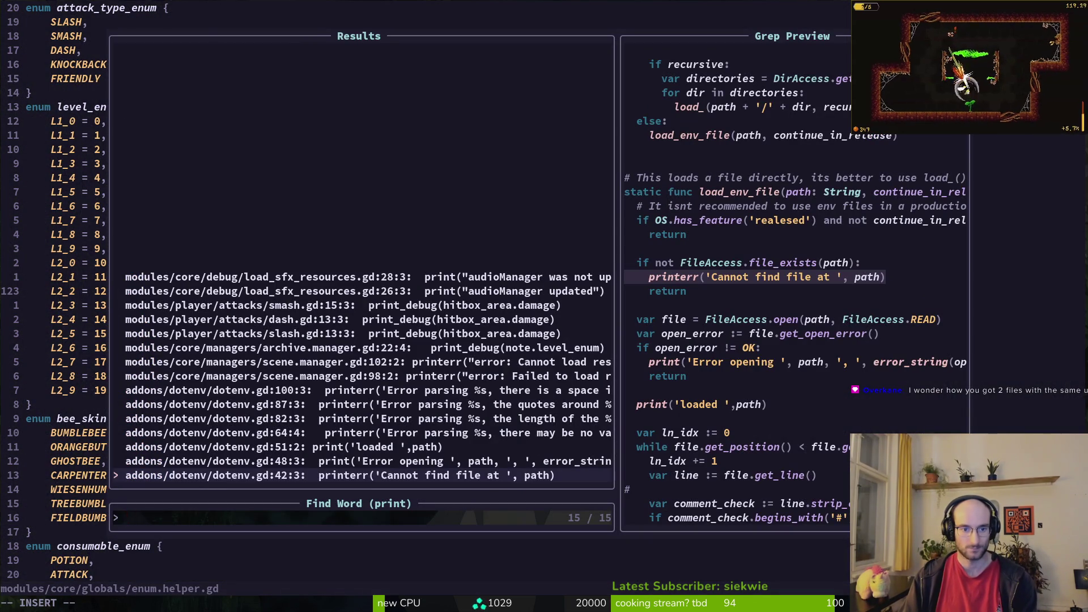
key("Down")
key("Down")
key("Down")
key("Return")
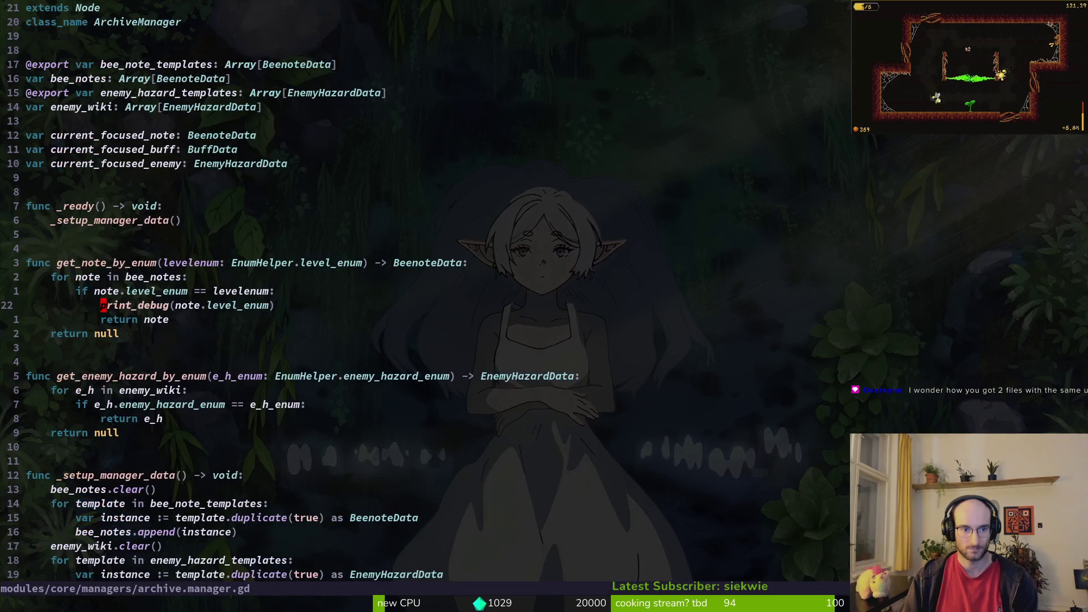
key("d")
key("d")
key("ctrl+s")
Open the git status view and show the svg.import file's diff
key("space")
key("g")
key("s")
key("j")
key("j")
key("j")
key("Return")
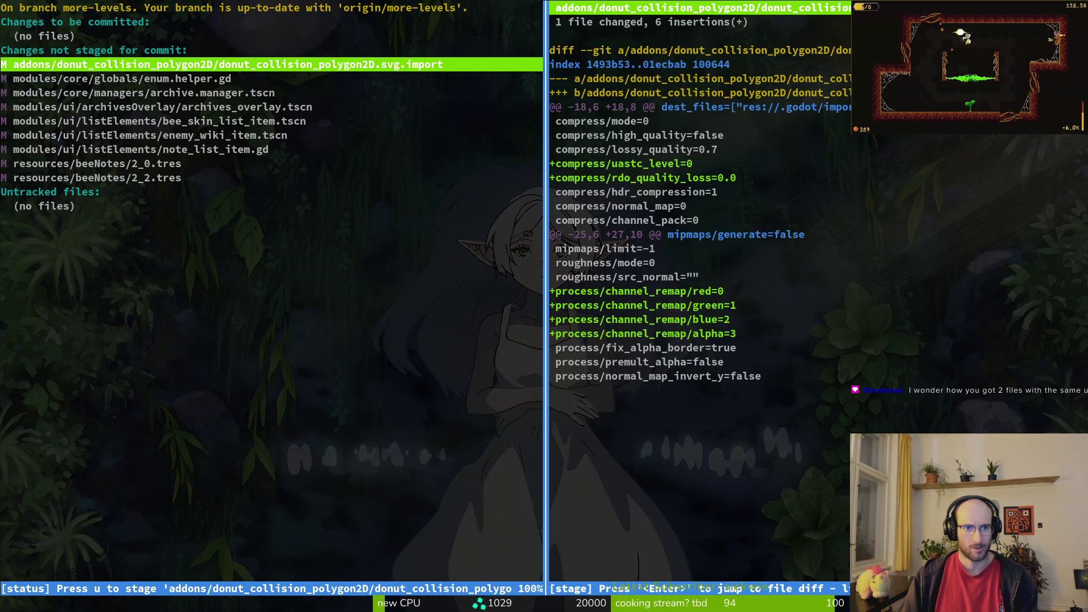